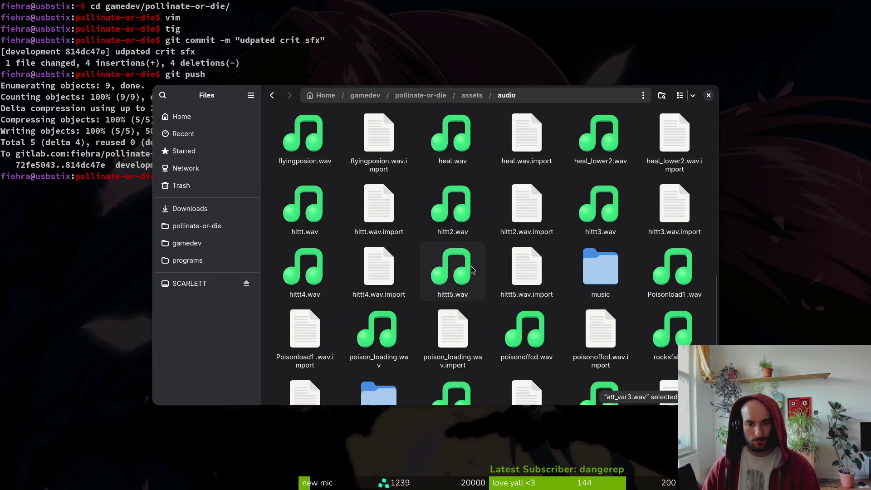
# Select several .wav files in assets/audio and preview the buff_on.wav sound
pyautogui.scroll(10, 387, 267)
pyautogui.keyDown('ctrl'); pyautogui.click(453, 141); pyautogui.keyUp('ctrl')
pyautogui.keyDown('ctrl'); pyautogui.click(600, 140); pyautogui.keyUp('ctrl')
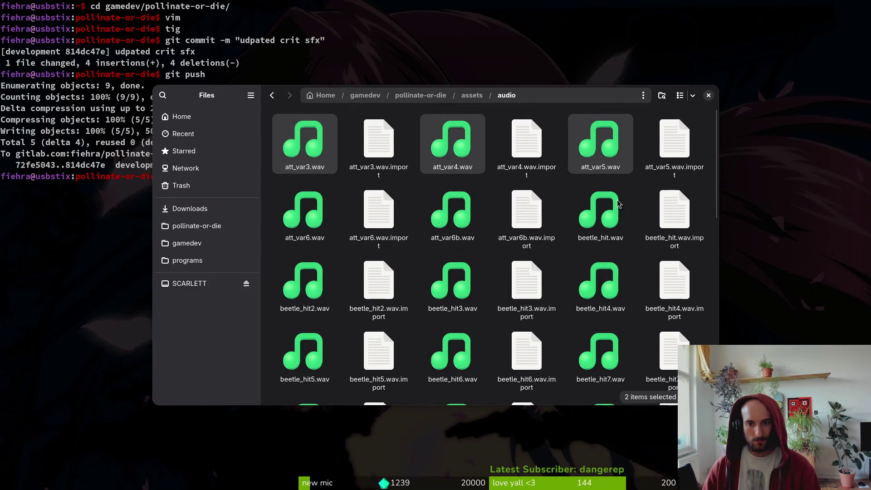
pyautogui.keyDown('ctrl'); pyautogui.click(600, 211); pyautogui.keyUp('ctrl')
pyautogui.keyDown('ctrl'); pyautogui.click(453, 211); pyautogui.keyUp('ctrl')
pyautogui.keyDown('ctrl'); pyautogui.click(304, 210); pyautogui.keyUp('ctrl')
pyautogui.keyDown('ctrl'); pyautogui.click(304, 281); pyautogui.keyUp('ctrl')
pyautogui.keyDown('ctrl'); pyautogui.click(452, 281); pyautogui.keyUp('ctrl')
pyautogui.keyDown('ctrl'); pyautogui.click(600, 281); pyautogui.keyUp('ctrl')
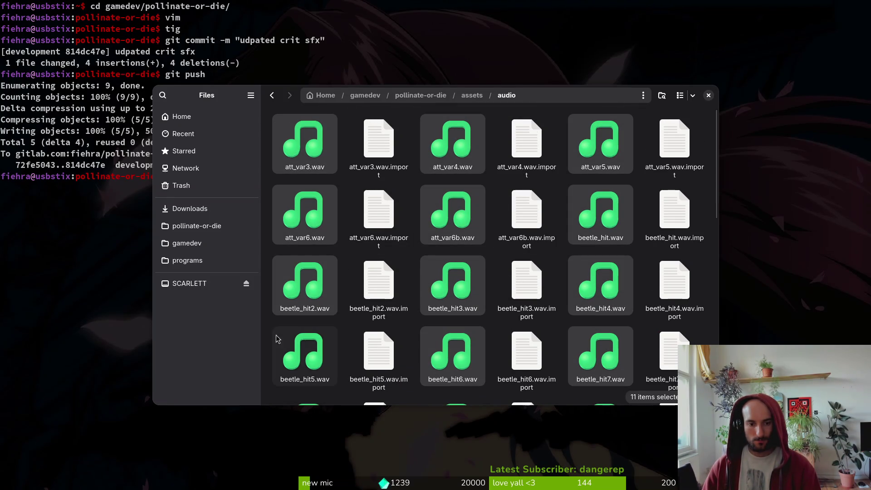
pyautogui.write('buff_on')
pyautogui.press('Return')
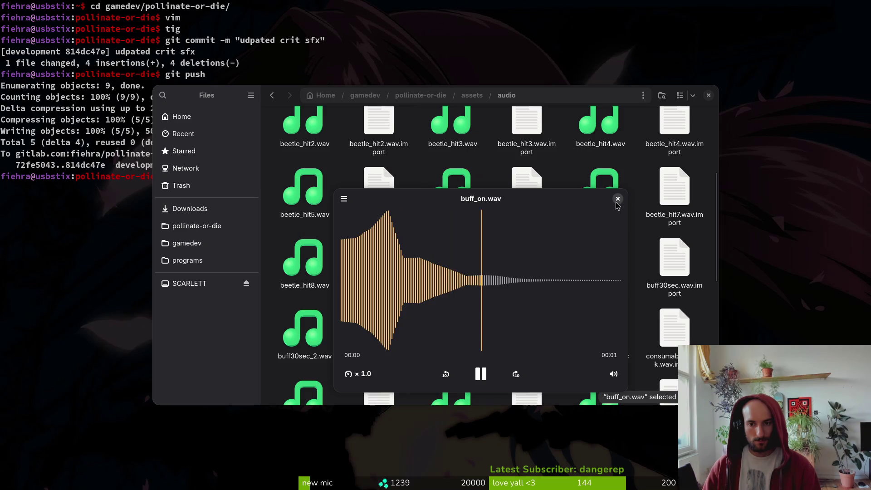
pyautogui.click(617, 199)
# Restart the selection with att_var3.wav and add the att_var and beetle_hit sounds through beetle_hit7.wav
pyautogui.scroll(5, 452, 213)
pyautogui.click(304, 143)
pyautogui.keyDown('ctrl'); pyautogui.click(304, 208); pyautogui.keyUp('ctrl')
pyautogui.keyDown('ctrl'); pyautogui.click(452, 211); pyautogui.keyUp('ctrl')
pyautogui.keyDown('ctrl'); pyautogui.click(453, 141); pyautogui.keyUp('ctrl')
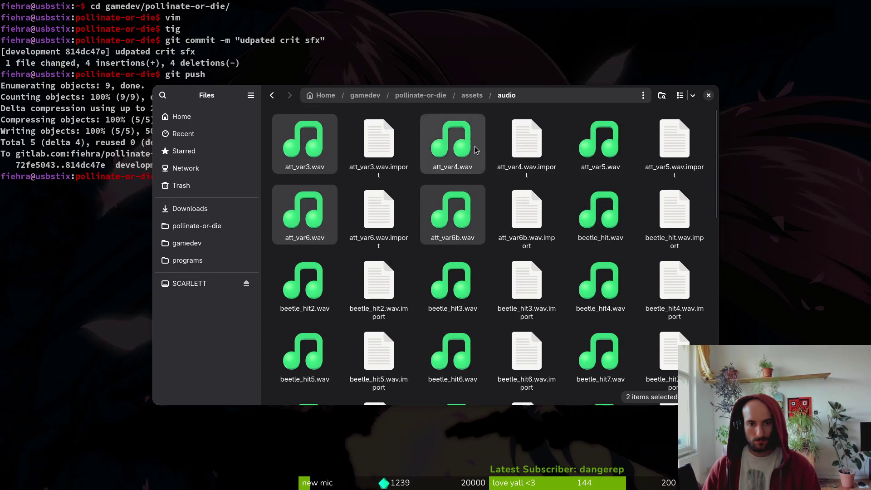
pyautogui.keyDown('ctrl'); pyautogui.click(600, 140); pyautogui.keyUp('ctrl')
pyautogui.keyDown('ctrl'); pyautogui.click(600, 211); pyautogui.keyUp('ctrl')
pyautogui.keyDown('ctrl'); pyautogui.click(600, 281); pyautogui.keyUp('ctrl')
pyautogui.keyDown('ctrl'); pyautogui.click(452, 281); pyautogui.keyUp('ctrl')
pyautogui.keyDown('ctrl'); pyautogui.click(305, 281); pyautogui.keyUp('ctrl')
pyautogui.keyDown('ctrl'); pyautogui.click(304, 353); pyautogui.keyUp('ctrl')
pyautogui.keyDown('ctrl'); pyautogui.click(453, 354); pyautogui.keyUp('ctrl')
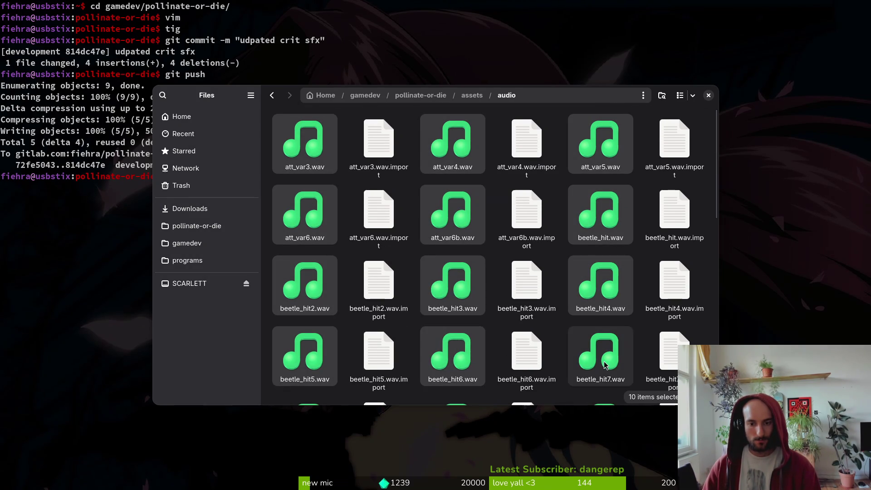
pyautogui.keyDown('ctrl'); pyautogui.click(600, 353); pyautogui.keyUp('ctrl')
# Add the buff sounds, beetle_total_attack.wav, buff_on.wav and consumable_attack.wav to the selection
pyautogui.scroll(-3, 600, 354)
pyautogui.keyDown('ctrl'); pyautogui.click(600, 261); pyautogui.keyUp('ctrl')
pyautogui.keyDown('ctrl'); pyautogui.click(453, 263); pyautogui.keyUp('ctrl')
pyautogui.keyDown('ctrl'); pyautogui.click(453, 331); pyautogui.keyUp('ctrl')
pyautogui.keyDown('ctrl'); pyautogui.click(307, 331); pyautogui.keyUp('ctrl')
pyautogui.keyDown('ctrl'); pyautogui.click(305, 261); pyautogui.keyUp('ctrl')
pyautogui.keyDown('ctrl'); pyautogui.click(453, 390); pyautogui.keyUp('ctrl')
pyautogui.scroll(-2, 452, 362)
pyautogui.keyDown('ctrl'); pyautogui.click(305, 358); pyautogui.keyUp('ctrl')
pyautogui.keyDown('ctrl'); pyautogui.click(597, 362); pyautogui.keyUp('ctrl')
pyautogui.keyDown('ctrl'); pyautogui.click(599, 283); pyautogui.keyUp('ctrl')
# Add the hittt, poison, rocksfall, spiderhit and stingattk sounds, then cut all 32 files and go to Downloads
pyautogui.scroll(-5, 600, 283)
pyautogui.keyDown('ctrl'); pyautogui.click(600, 263); pyautogui.keyUp('ctrl')
pyautogui.keyDown('ctrl'); pyautogui.click(453, 263); pyautogui.keyUp('ctrl')
pyautogui.keyDown('ctrl'); pyautogui.click(452, 326); pyautogui.keyUp('ctrl')
pyautogui.keyDown('ctrl'); pyautogui.click(277, 274); pyautogui.keyUp('ctrl')
pyautogui.keyDown('ctrl'); pyautogui.click(278, 274); pyautogui.keyUp('ctrl')
pyautogui.keyDown('ctrl'); pyautogui.click(305, 327); pyautogui.keyUp('ctrl')
pyautogui.keyDown('ctrl'); pyautogui.click(379, 384); pyautogui.keyUp('ctrl')
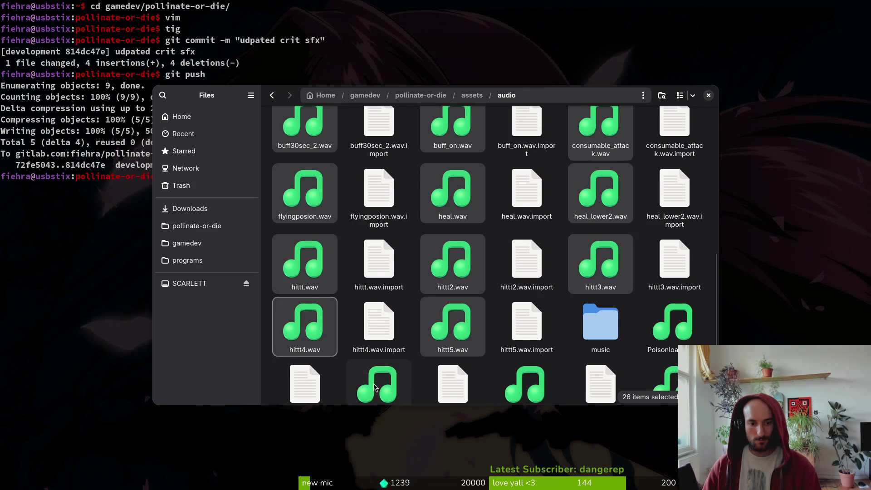
pyautogui.scroll(-1, 379, 384)
pyautogui.keyDown('ctrl'); pyautogui.click(526, 358); pyautogui.keyUp('ctrl')
pyautogui.keyDown('ctrl'); pyautogui.click(674, 359); pyautogui.keyUp('ctrl')
pyautogui.keyDown('ctrl'); pyautogui.click(674, 295); pyautogui.keyUp('ctrl')
pyautogui.scroll(-2, 633, 301)
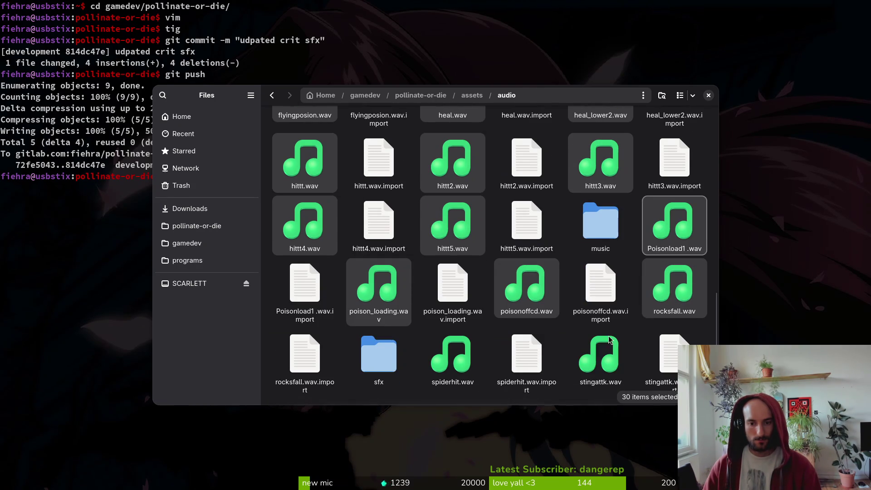
pyautogui.keyDown('ctrl'); pyautogui.click(600, 358); pyautogui.keyUp('ctrl')
pyautogui.keyDown('ctrl'); pyautogui.click(452, 358); pyautogui.keyUp('ctrl')
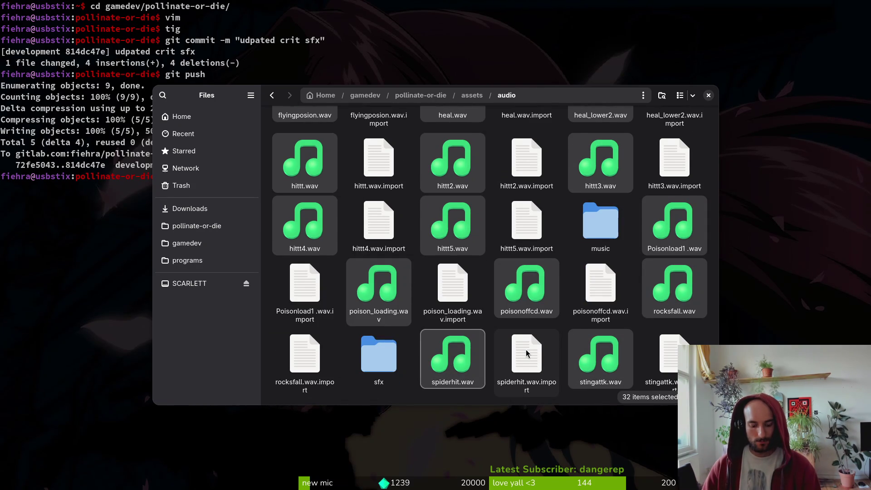
pyautogui.hotkey('ctrl', 'x')
pyautogui.click(165, 215)
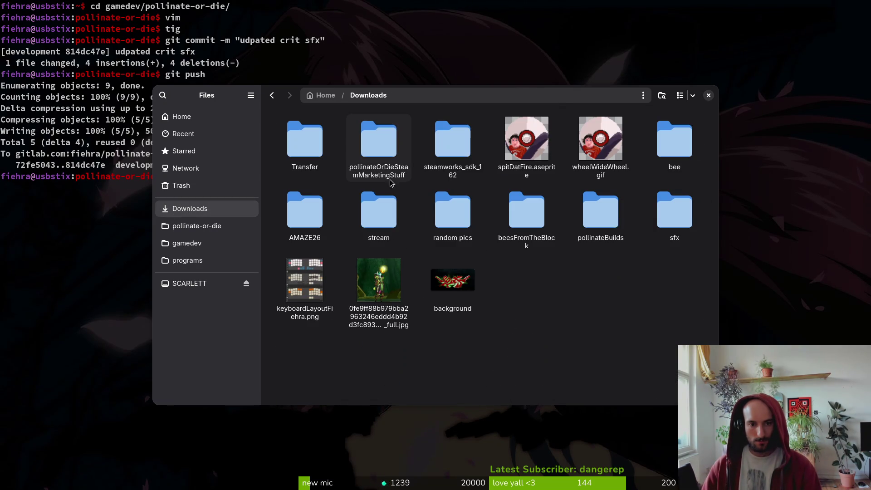
# Open Downloads/sfx and look through the Transfer, Transfer (2), Transfer (3) and Transfer(1) folders
pyautogui.doubleClick(662, 213)
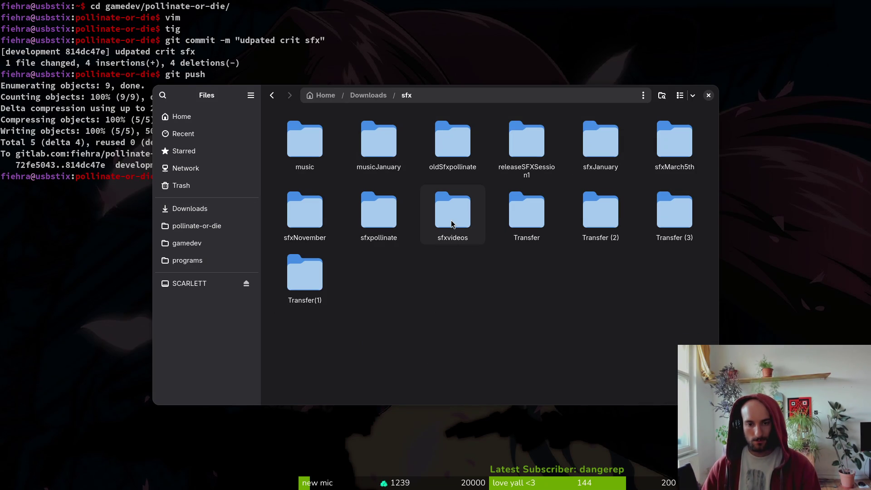
pyautogui.doubleClick(536, 219)
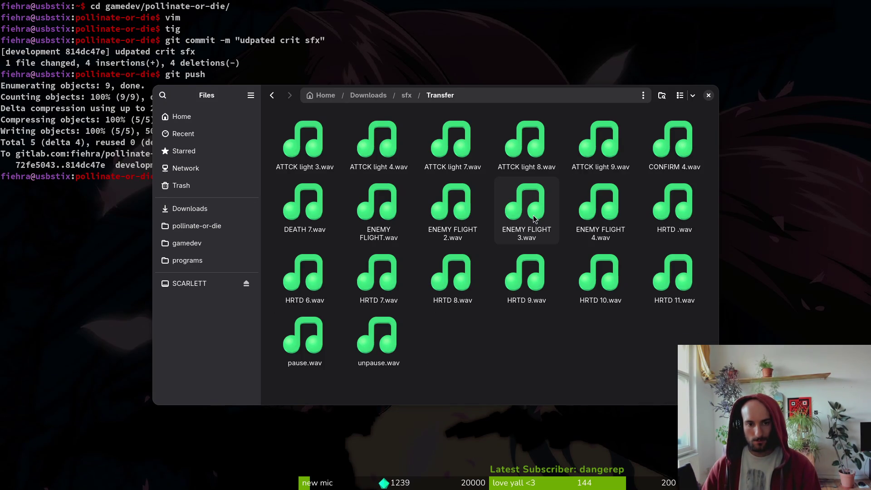
pyautogui.hotkey('alt', 'Left')
pyautogui.doubleClick(589, 211)
pyautogui.hotkey('alt', 'Left')
pyautogui.doubleClick(672, 215)
pyautogui.hotkey('alt', 'Left')
pyautogui.doubleClick(303, 281)
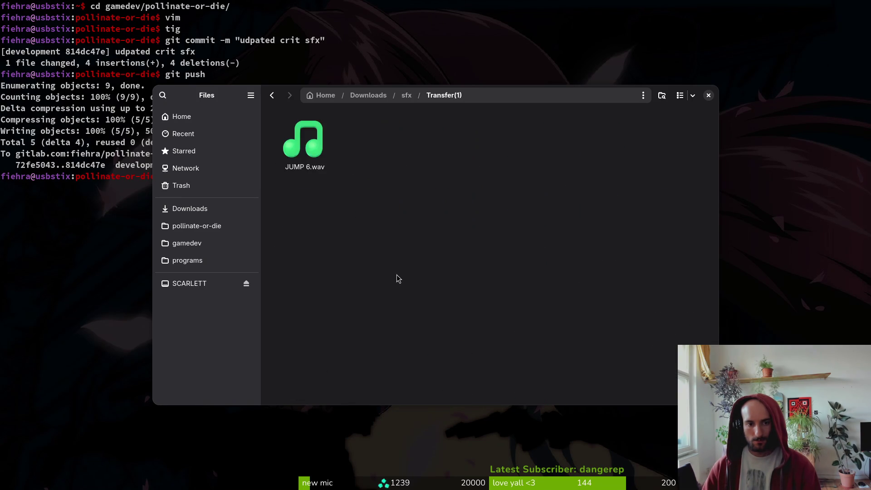
pyautogui.hotkey('alt', 'Left')
# Check the sfxNovember folder and the session1 and session2 folders inside sfxJanuary
pyautogui.doubleClick(286, 219)
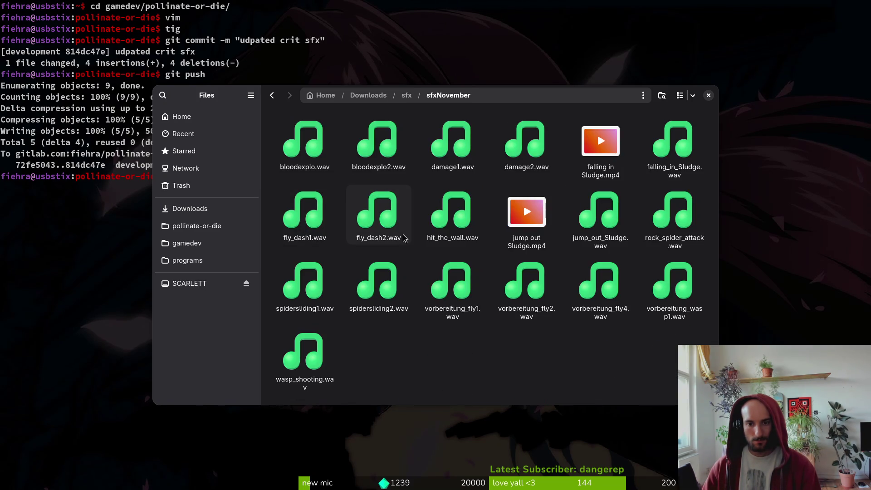
pyautogui.hotkey('alt', 'Left')
pyautogui.doubleClick(597, 143)
pyautogui.doubleClick(317, 139)
pyautogui.hotkey('alt', 'Left')
pyautogui.doubleClick(355, 137)
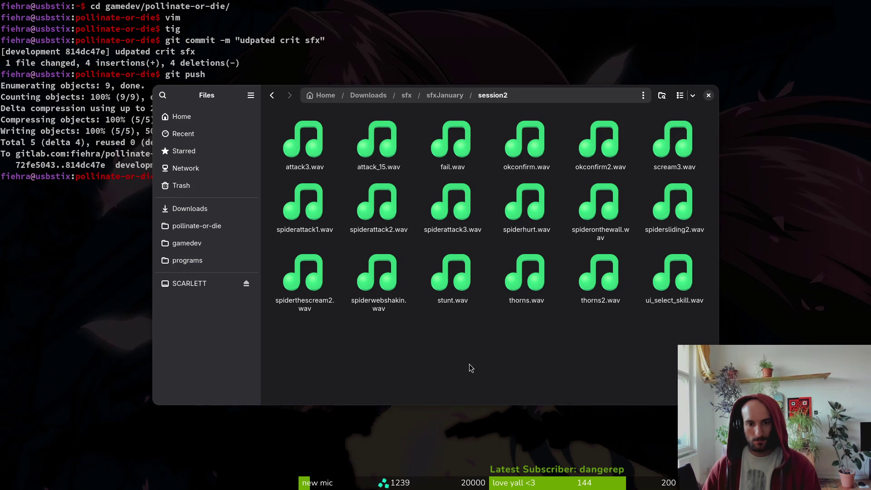
pyautogui.hotkey('alt', 'Left')
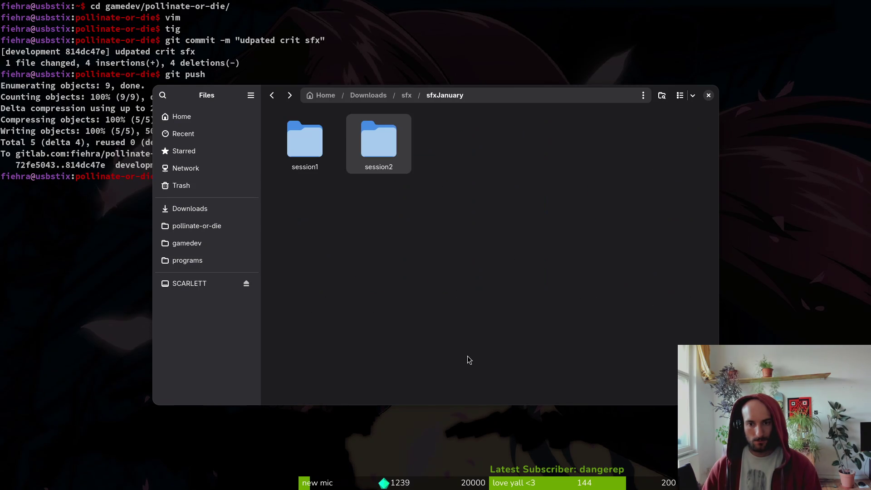
pyautogui.hotkey('alt', 'Left')
# Paste the cut sounds into sfxMarch5th, skipping every file that already exists there
pyautogui.doubleClick(669, 153)
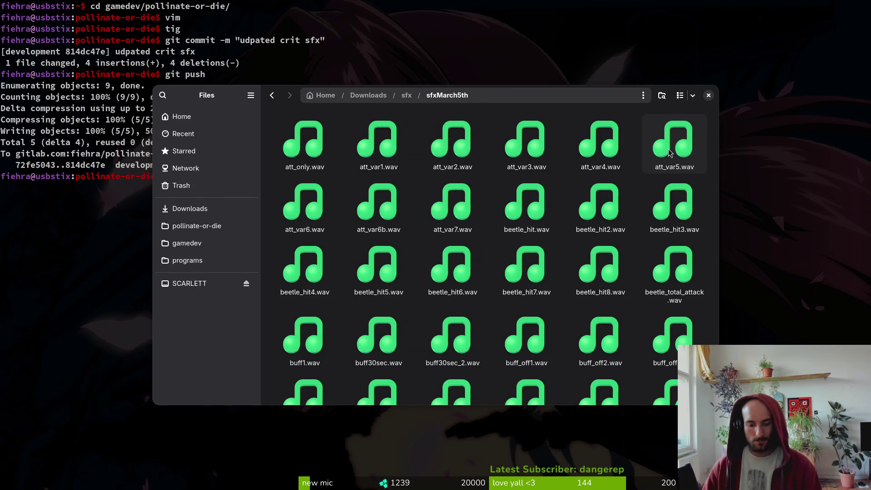
pyautogui.hotkey('ctrl', 'v')
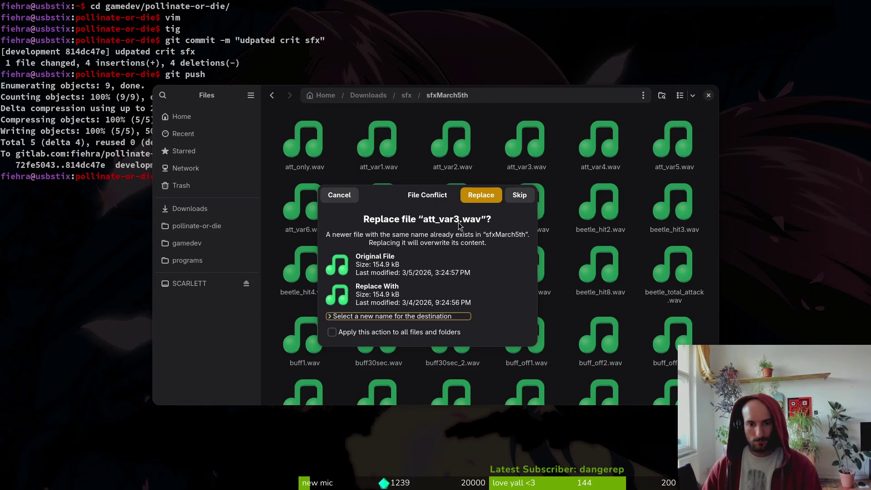
pyautogui.click(397, 335)
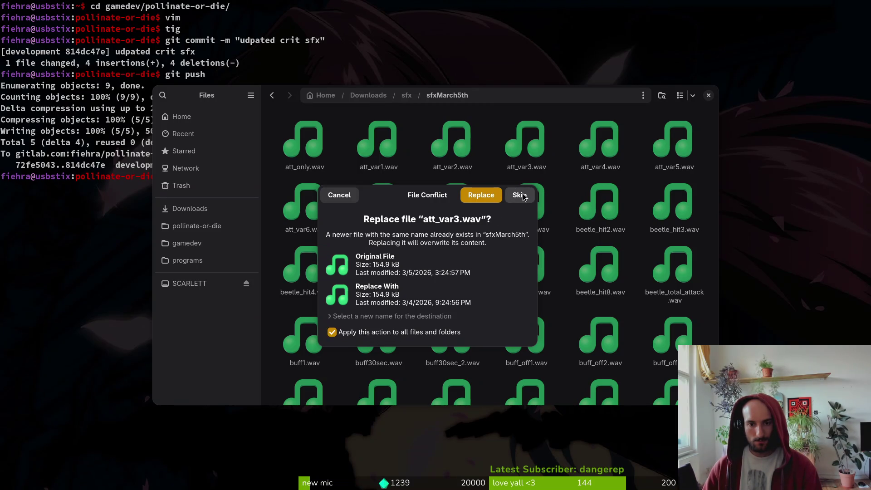
pyautogui.click(523, 196)
# Return to the project's audio folder and then to Downloads
pyautogui.scroll(5, 490, 238)
pyautogui.hotkey('alt', 'Up')
pyautogui.hotkey('alt', 'Left')
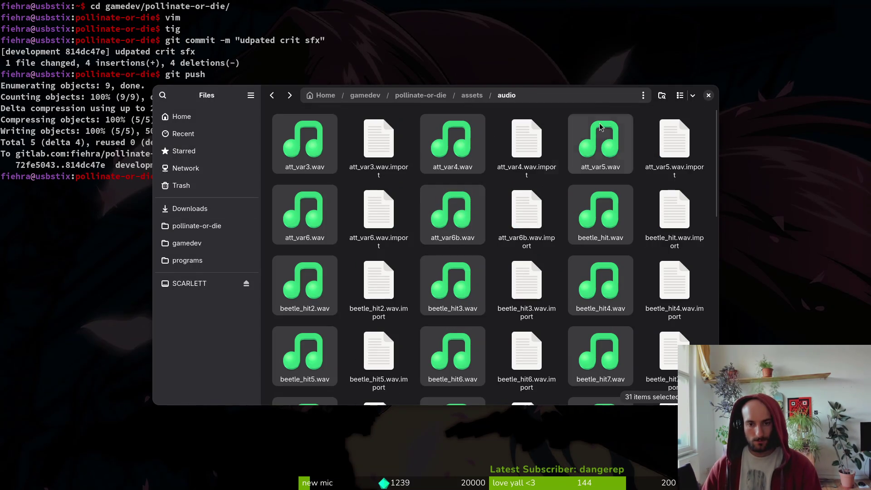
pyautogui.click(190, 208)
# Cut all 11 wav files from Downloads/Transfer and open the sfx folder
pyautogui.doubleClick(313, 168)
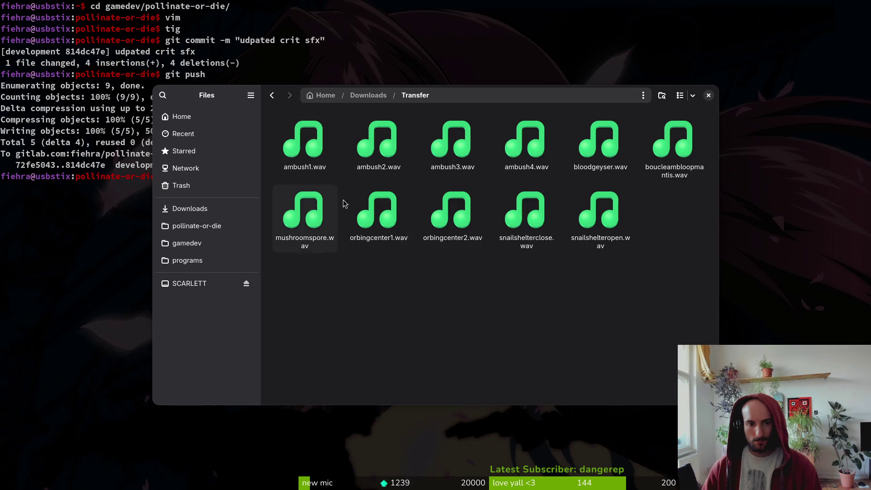
pyautogui.hotkey('ctrl', 'a')
pyautogui.hotkey('ctrl', 'x')
pyautogui.hotkey('alt', 'Up')
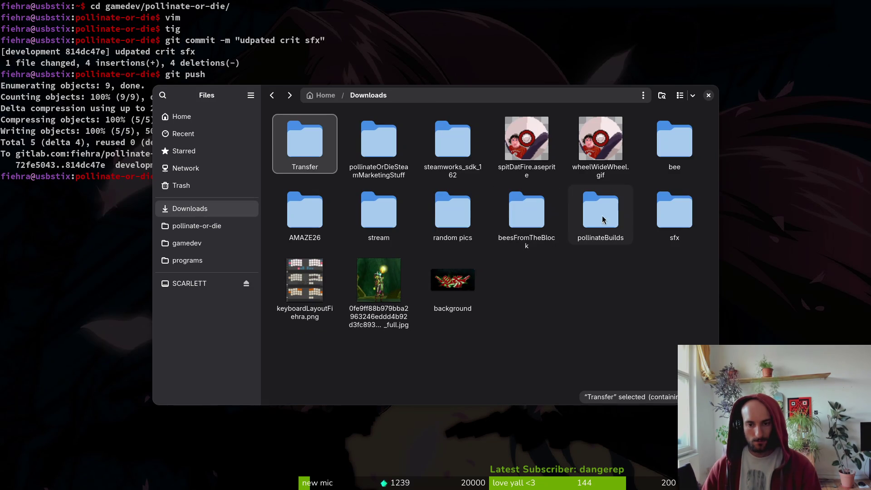
pyautogui.doubleClick(672, 210)
# Create a new sfx folder named 'sfxMayMantis' and paste the 11 wav files into it
pyautogui.rightClick(404, 283)
pyautogui.press('Escape')
pyautogui.rightClick(413, 279)
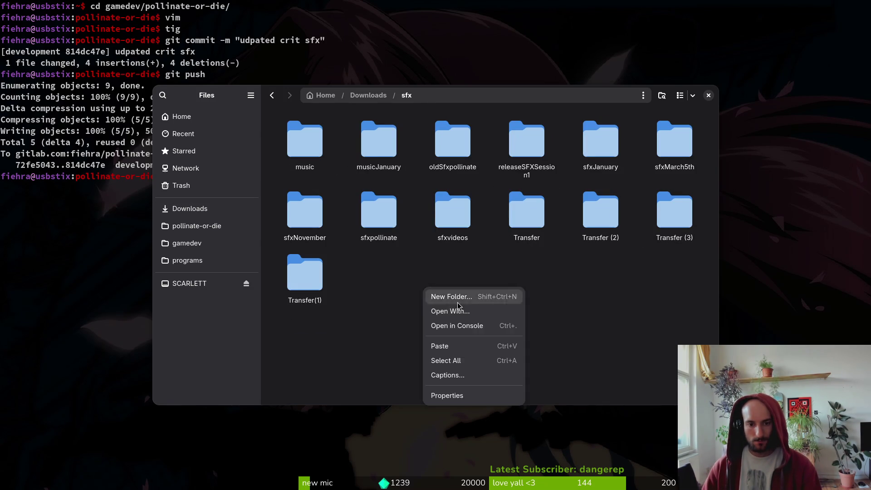
pyautogui.click(456, 299)
pyautogui.write('sfxMayMan')
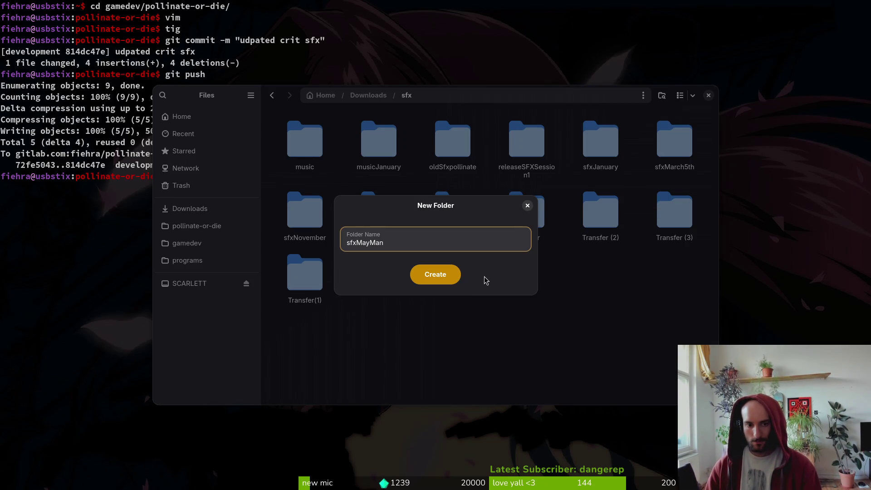
pyautogui.write('tis')
pyautogui.press('Return')
pyautogui.press('Return')
pyautogui.hotkey('ctrl', 'v')
pyautogui.hotkey('alt', 'Up')
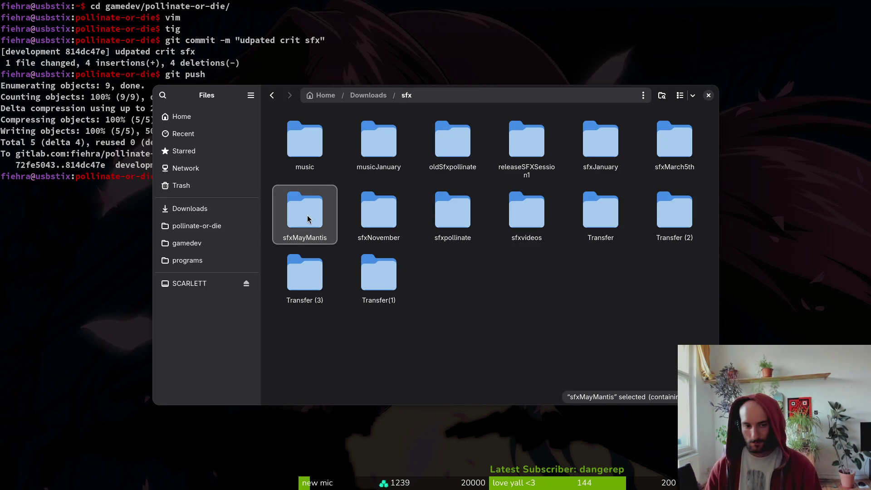
# Rename the folder to 'sfxMayforest' and open it
pyautogui.press('F2')
pyautogui.write('sfxMayfor')
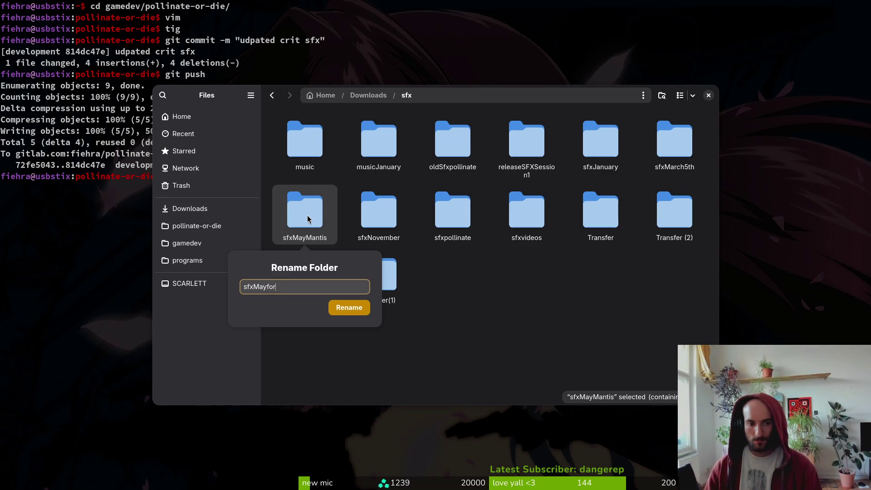
pyautogui.write('est')
pyautogui.press('Return')
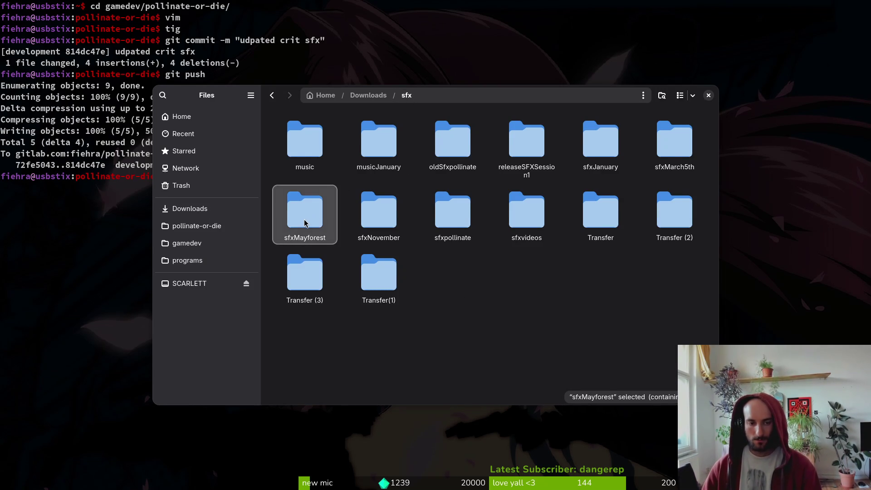
pyautogui.doubleClick(305, 223)
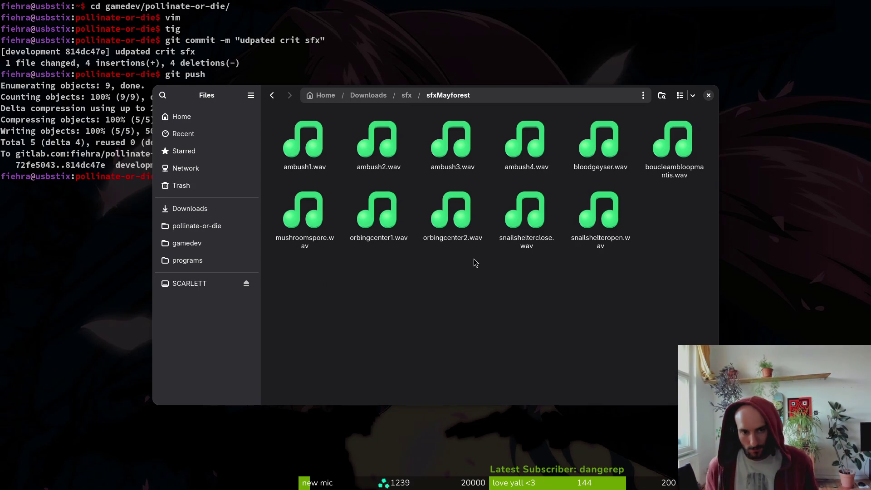
# Preview ambush1.wav through ambush4.wav, then listen to ambush3, ambush2 and ambush1 again
pyautogui.click(304, 140)
pyautogui.press('space')
pyautogui.press('space')
pyautogui.press('Right')
pyautogui.press('space')
pyautogui.click(617, 198)
pyautogui.press('Right')
pyautogui.press('space')
pyautogui.click(617, 199)
pyautogui.press('Right')
pyautogui.press('space')
pyautogui.press('space')
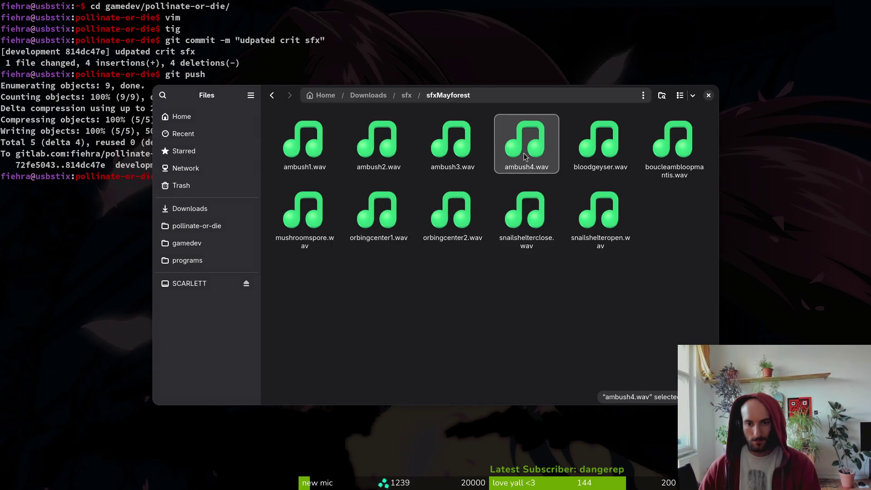
pyautogui.click(442, 150)
pyautogui.press('space')
pyautogui.press('space')
pyautogui.press('Left')
pyautogui.press('space')
pyautogui.press('space')
pyautogui.press('Left')
pyautogui.press('space')
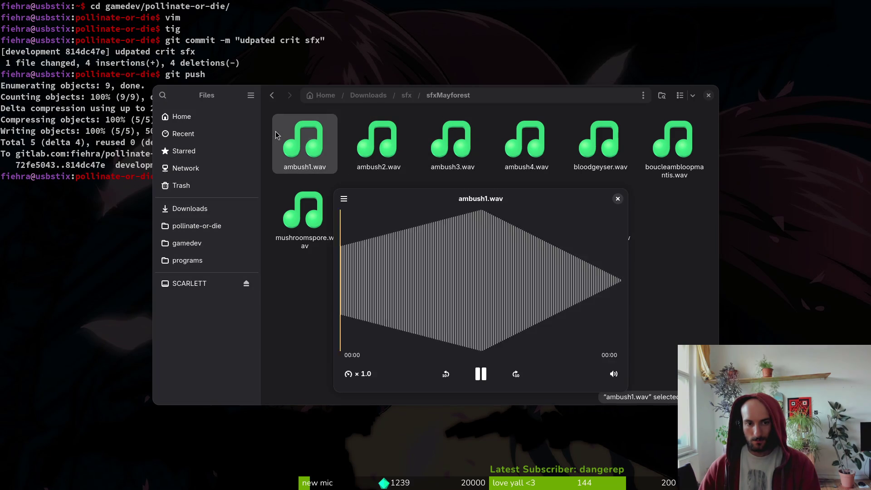
pyautogui.press('space')
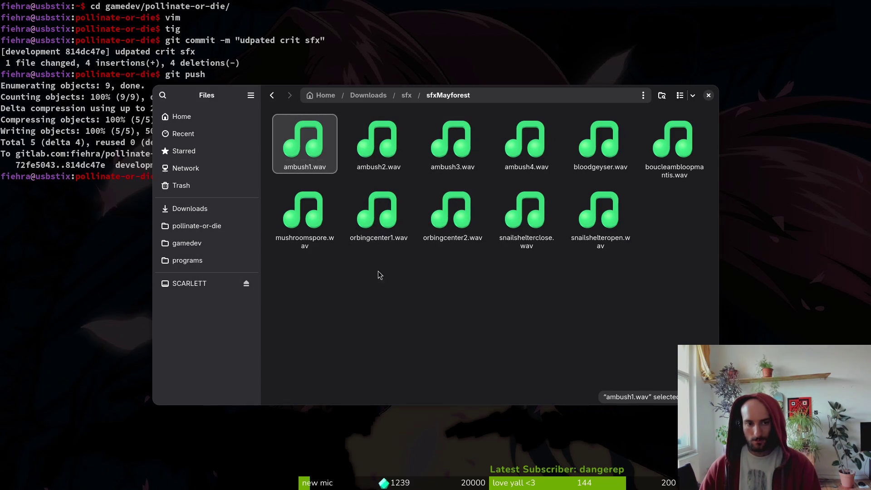
# Cut ambush1.wav, undo to restore the 'sfxMayMantis' name, and open pollinate-or-die's assets folder
pyautogui.hotkey('ctrl', 'x')
pyautogui.hotkey('ctrl', 'c')
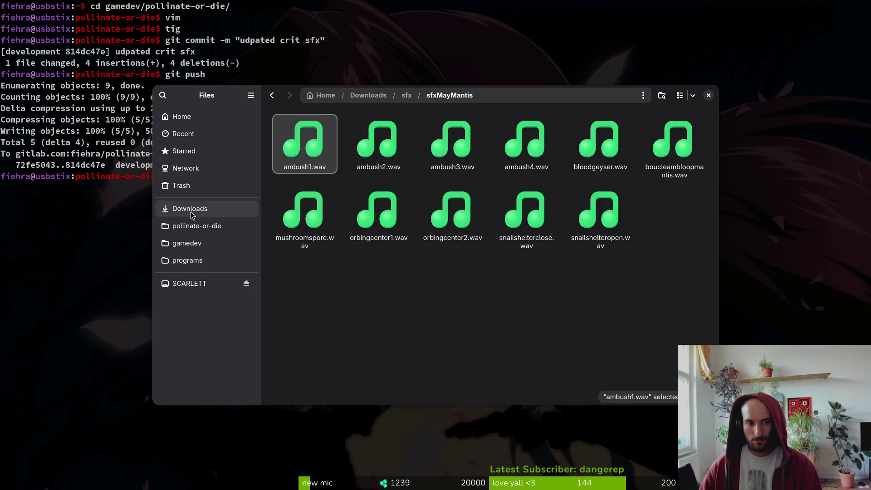
pyautogui.click(196, 226)
pyautogui.doubleClick(364, 151)
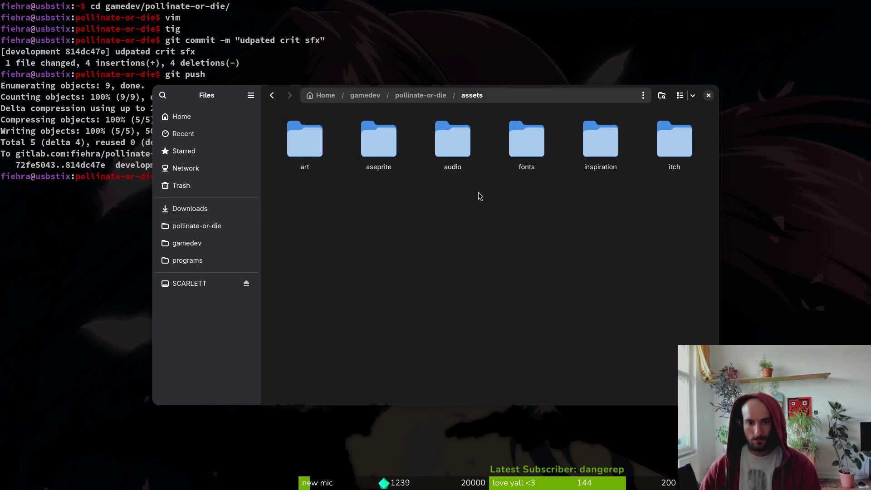
# Open assets/audio and select the 48 loose files from att_var3.wav through hittt4.wav
pyautogui.doubleClick(456, 158)
pyautogui.scroll(-8, 534, 252)
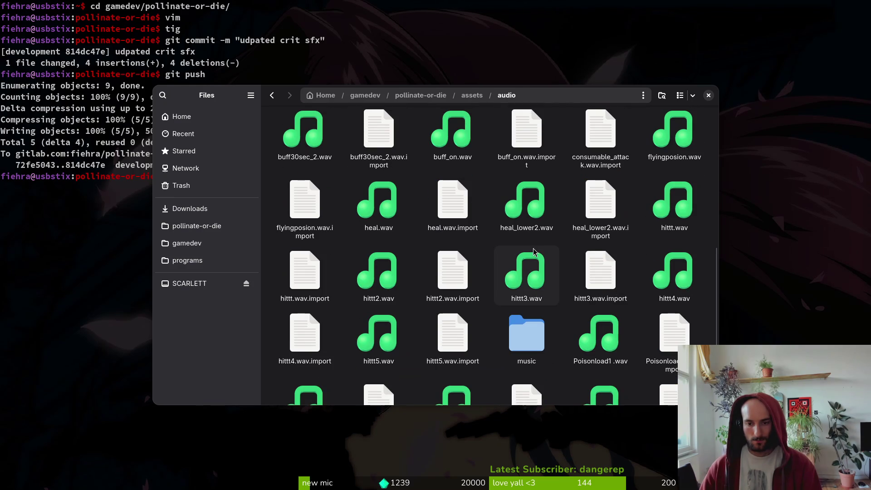
pyautogui.scroll(-3, 531, 254)
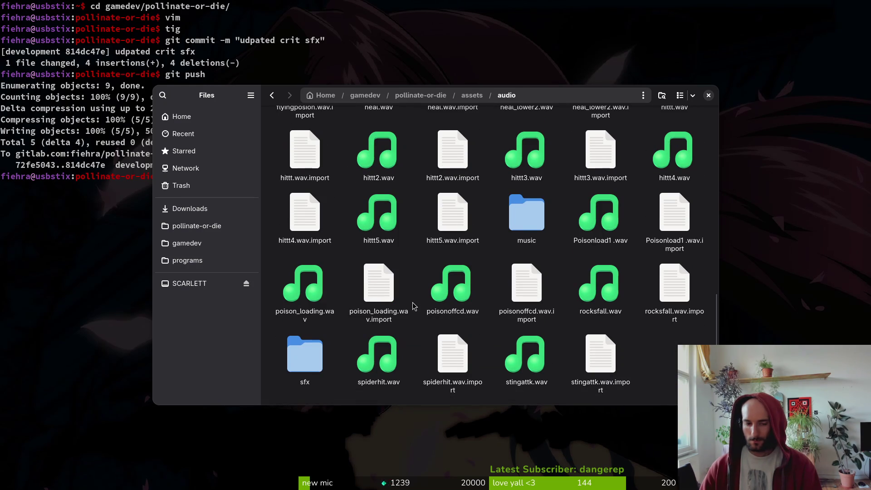
pyautogui.doubleClick(304, 359)
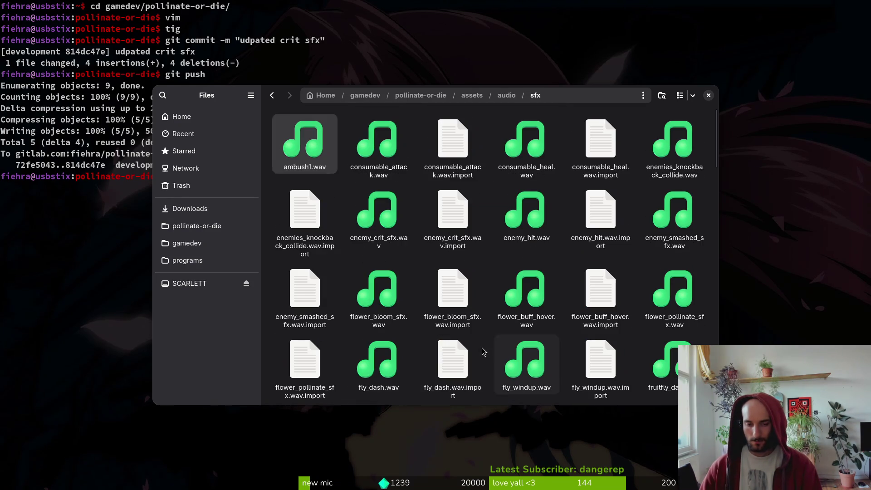
pyautogui.hotkey('alt', 'Left')
pyautogui.press('Up')
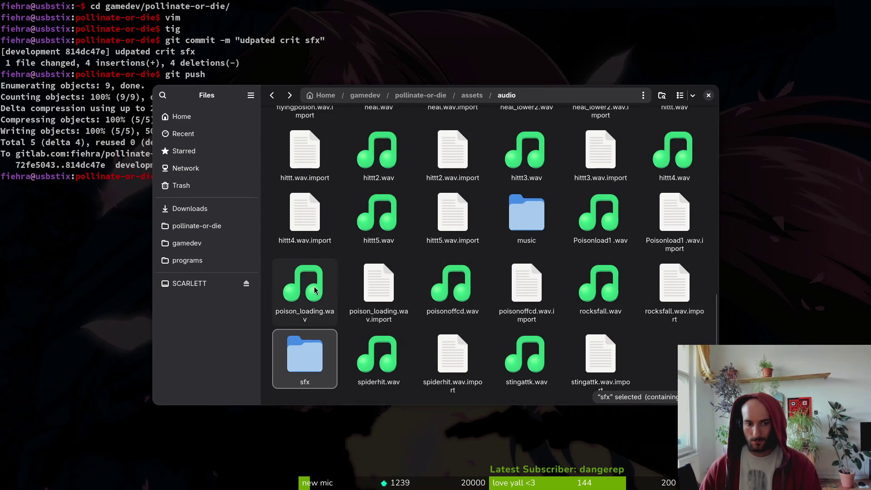
pyautogui.scroll(10, 432, 296)
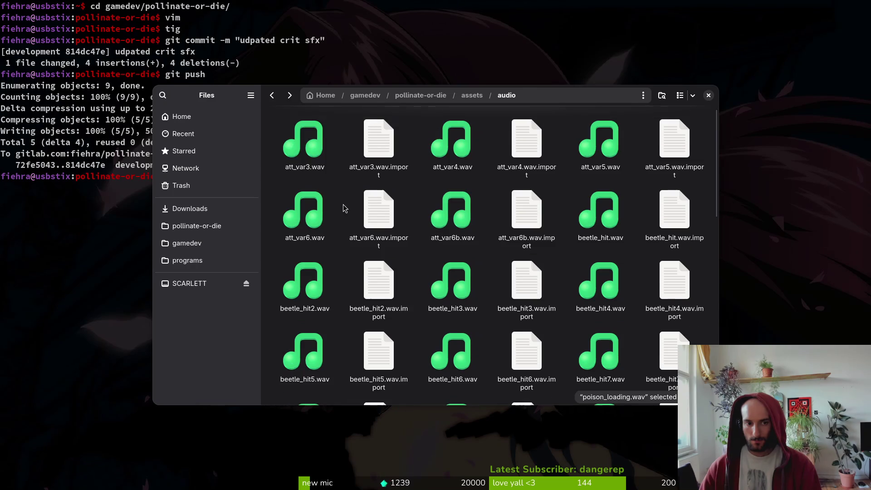
pyautogui.scroll(-5, 317, 182)
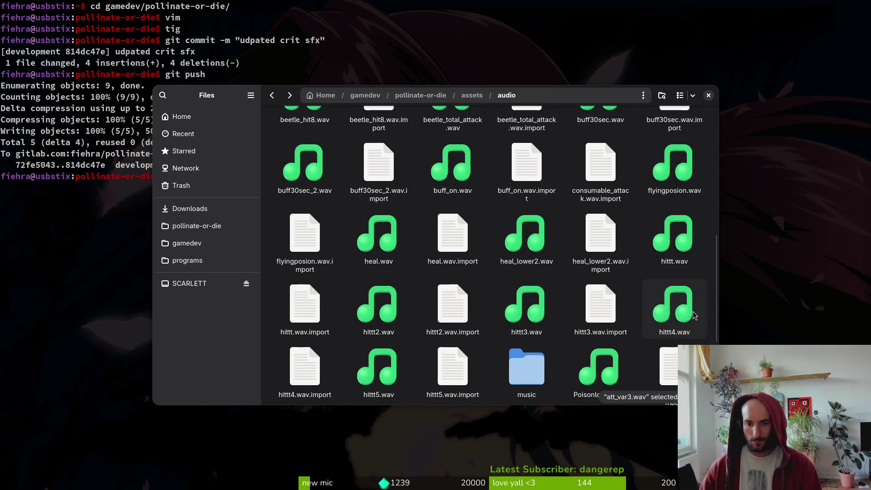
pyautogui.keyDown('shift'); pyautogui.click(658, 294); pyautogui.keyUp('shift')
# Trash the 48 selected files, then the 15 remaining loose sound files in audio
pyautogui.press('Delete')
pyautogui.keyDown('ctrl'); pyautogui.click(378, 145); pyautogui.keyUp('ctrl')
pyautogui.keyDown('ctrl'); pyautogui.click(304, 145); pyautogui.keyUp('ctrl')
pyautogui.keyDown('ctrl'); pyautogui.click(304, 215); pyautogui.keyUp('ctrl')
pyautogui.keyDown('ctrl'); pyautogui.click(378, 216); pyautogui.keyUp('ctrl')
pyautogui.keyDown('ctrl'); pyautogui.click(453, 211); pyautogui.keyUp('ctrl')
pyautogui.keyDown('ctrl'); pyautogui.click(453, 140); pyautogui.keyUp('ctrl')
pyautogui.keyDown('ctrl'); pyautogui.click(526, 213); pyautogui.keyUp('ctrl')
pyautogui.keyDown('ctrl'); pyautogui.click(600, 211); pyautogui.keyUp('ctrl')
pyautogui.keyDown('ctrl'); pyautogui.click(600, 140); pyautogui.keyUp('ctrl')
pyautogui.keyDown('ctrl'); pyautogui.click(674, 214); pyautogui.keyUp('ctrl')
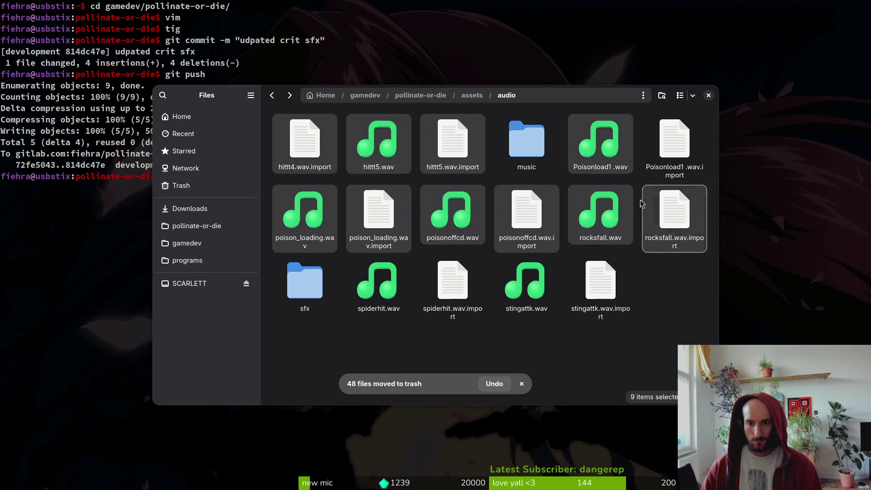
pyautogui.keyDown('ctrl'); pyautogui.click(674, 140); pyautogui.keyUp('ctrl')
pyautogui.keyDown('ctrl'); pyautogui.click(526, 281); pyautogui.keyUp('ctrl')
pyautogui.keyDown('ctrl'); pyautogui.click(606, 284); pyautogui.keyUp('ctrl')
pyautogui.keyDown('ctrl'); pyautogui.click(452, 281); pyautogui.keyUp('ctrl')
pyautogui.keyDown('ctrl'); pyautogui.click(378, 281); pyautogui.keyUp('ctrl')
pyautogui.press('Delete')
# Rename ambush1.wav in the sfx folder to mantis_ambush_sfx.wav
pyautogui.doubleClick(378, 142)
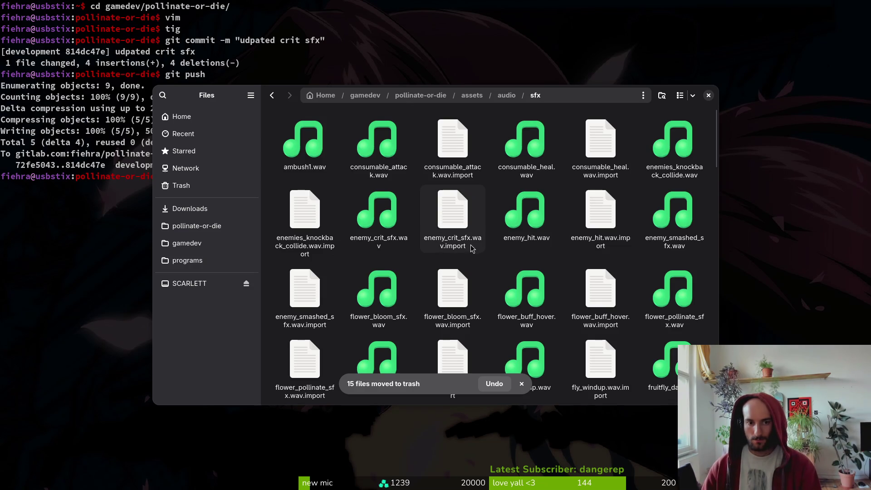
pyautogui.click(305, 148)
pyautogui.press('F2')
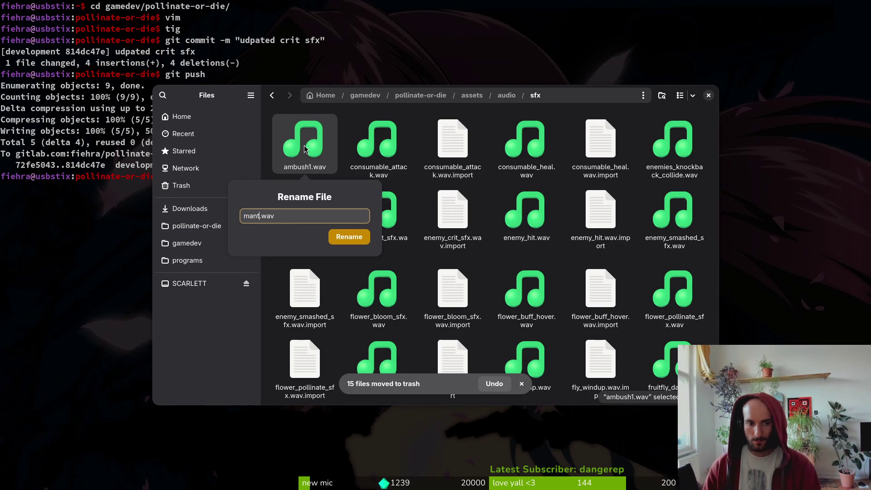
pyautogui.write('is_ambush_sfx')
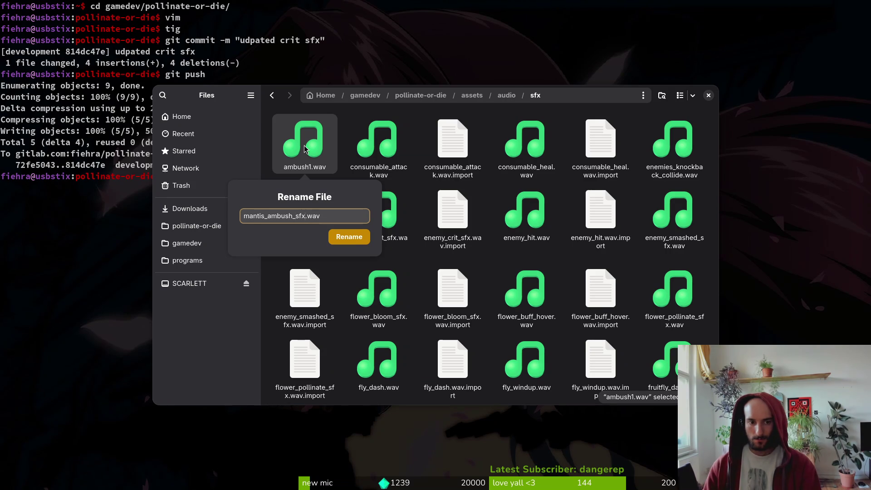
pyautogui.press('Return')
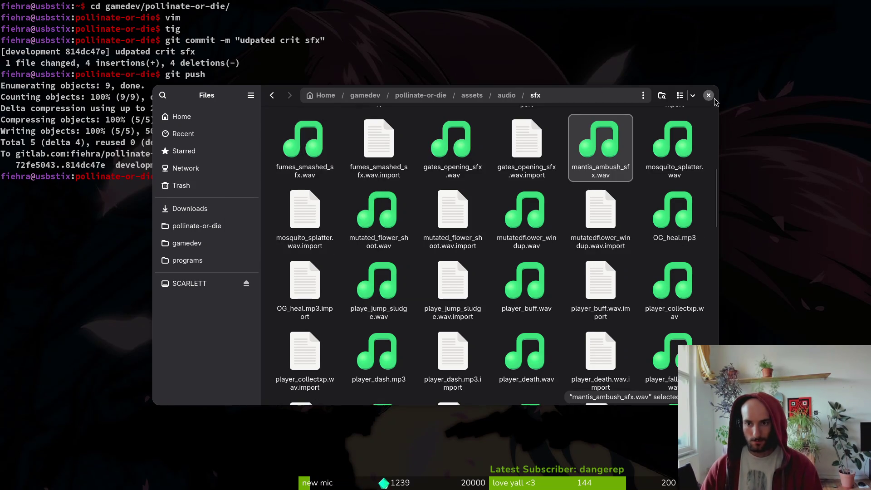
pyautogui.click(708, 95)
# Launch vim in the project folder and open enum.helper.gd from the file finder
pyautogui.hotkey('ctrl', 'c')
pyautogui.write('vim .')
pyautogui.press('Return')
pyautogui.press('space')
pyautogui.press('f')
pyautogui.press('f')
pyautogui.write('enum')
pyautogui.press('Return')
# Add MANTIS_AMBUSH below CONSUMABLE_ACTIVATE and save enum.helper.gd with :w
pyautogui.hotkey('ctrl', 'd')
pyautogui.hotkey('ctrl', 'd')
pyautogui.hotkey('ctrl', 'd')
pyautogui.press('k')
pyautogui.press('k')
pyautogui.press('k')
pyautogui.press('k')
pyautogui.press('k')
pyautogui.press('y')
pyautogui.press('y')
pyautogui.write('p$cbmanti')
pyautogui.press('BackSpace')
pyautogui.press('BackSpace')
pyautogui.press('BackSpace')
pyautogui.write('MANTIS_AMBUSH,')
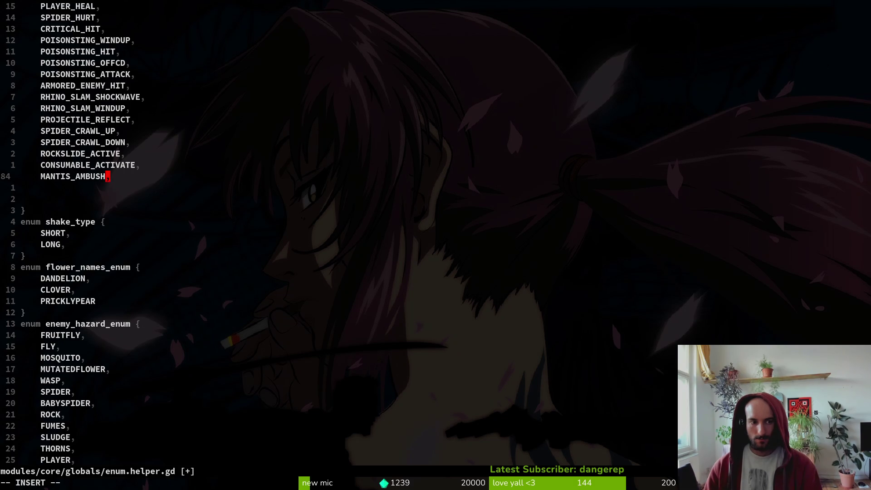
pyautogui.write(':w')
pyautogui.press('Return')
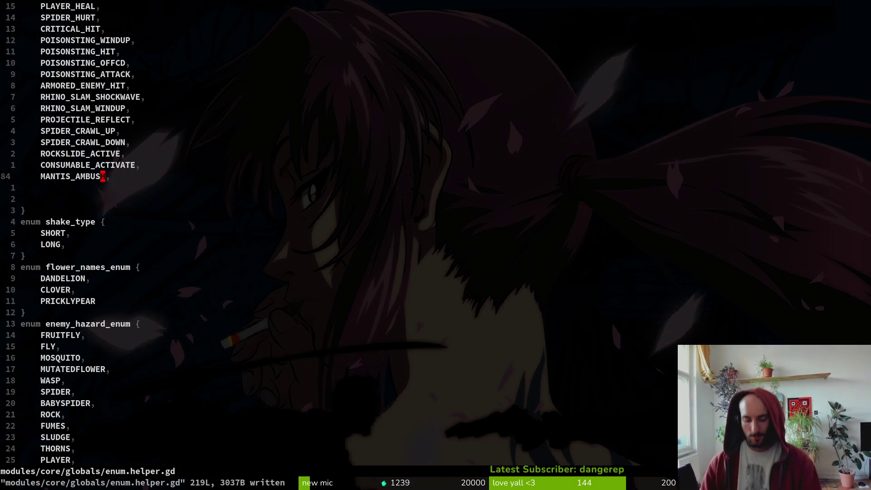
pyautogui.hotkey('alt', 'Tab')
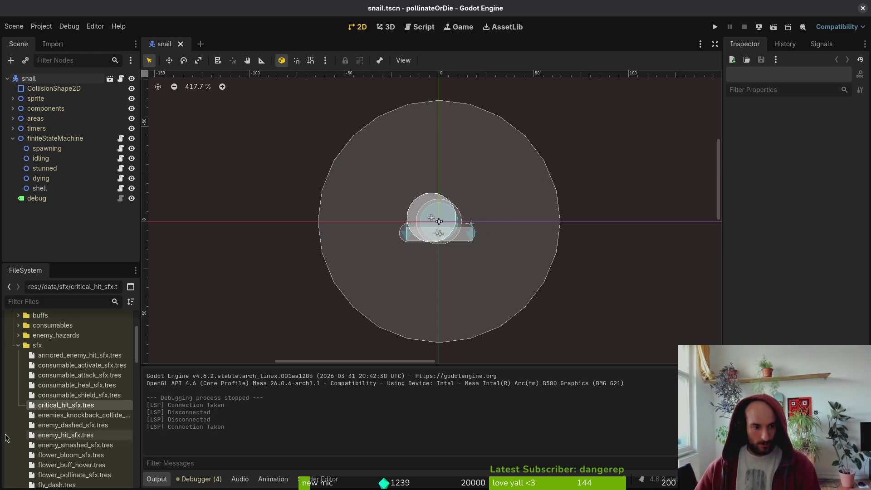
# Create an SfxData resource from sfx_data.gd and save it as mantis_ambush_sfx.tres in res://data/sfx
pyautogui.click(18, 345)
pyautogui.scroll(-1, 47, 408)
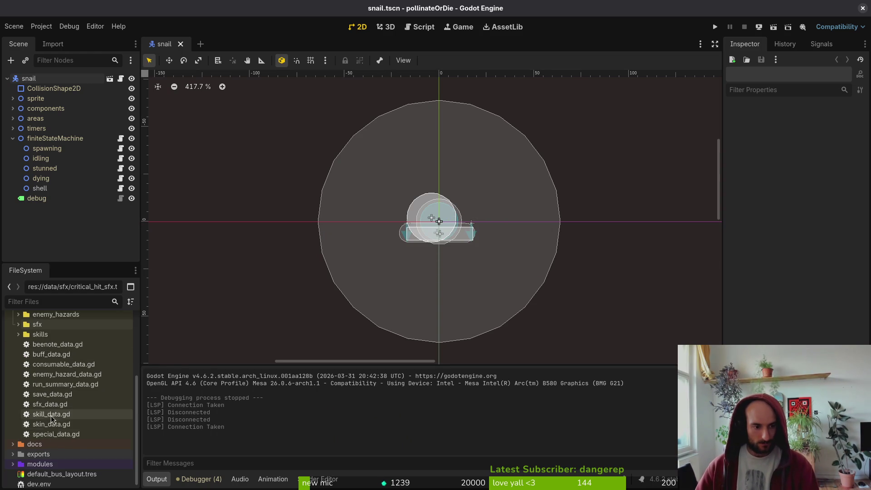
pyautogui.rightClick(46, 404)
pyautogui.moveTo(97, 354)
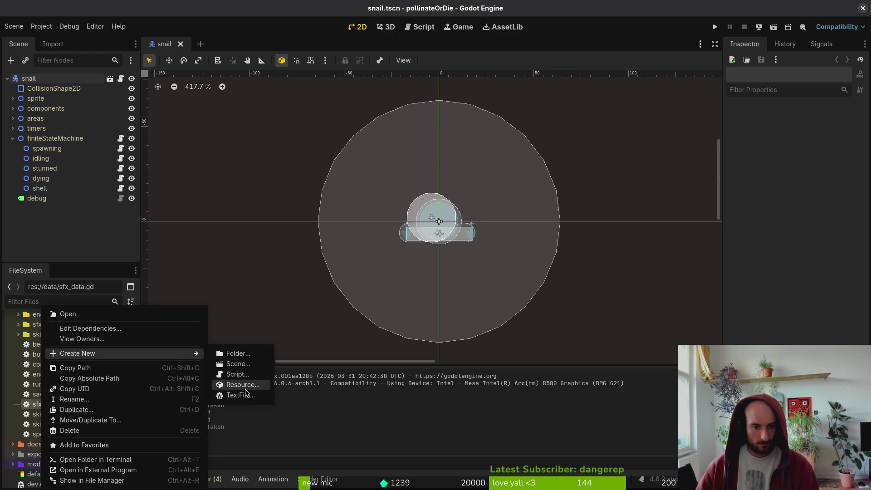
pyautogui.click(245, 389)
pyautogui.write('sfx')
pyautogui.press('Return')
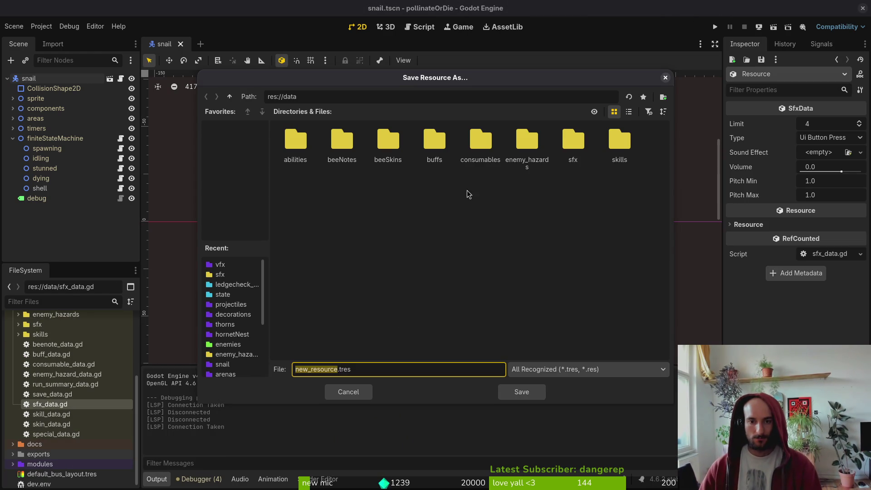
pyautogui.doubleClick(572, 141)
pyautogui.write('mantis_ambush_sfx')
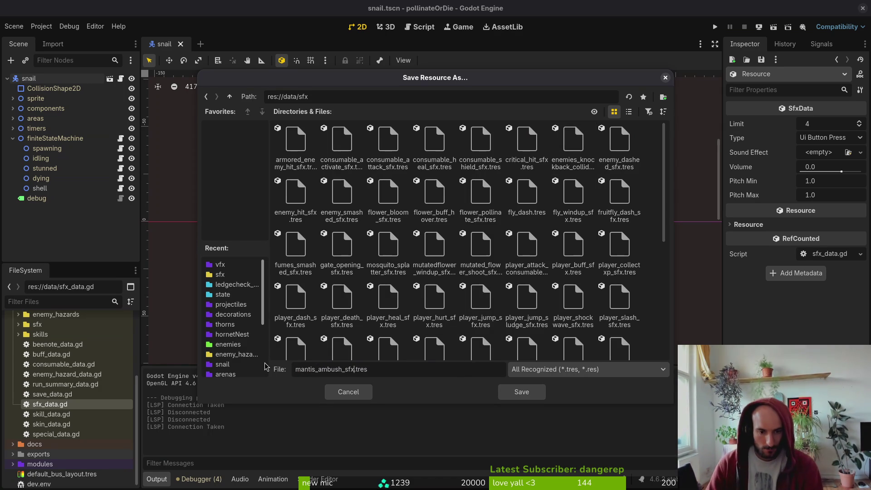
pyautogui.press('Return')
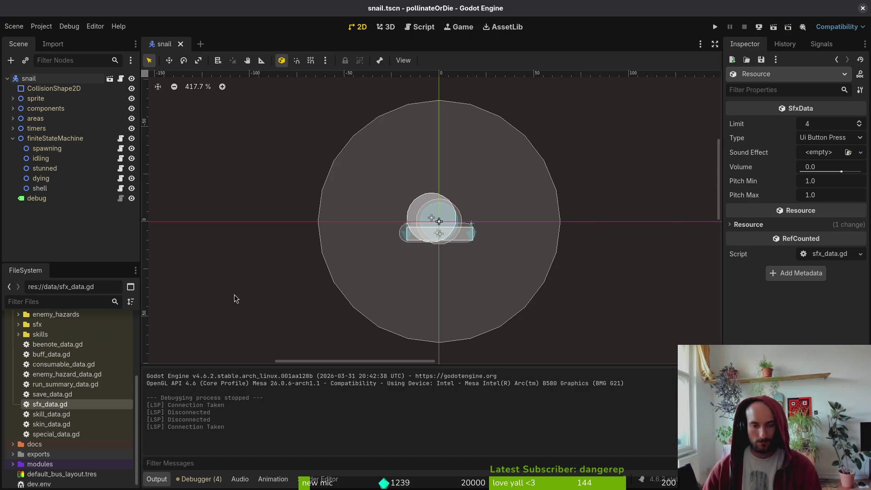
# Expand and collapse the sfx folder in FileSystem, and collapse the finiteStateMachine node
pyautogui.click(44, 325)
pyautogui.doubleClick(24, 325)
pyautogui.scroll(-5, 53, 361)
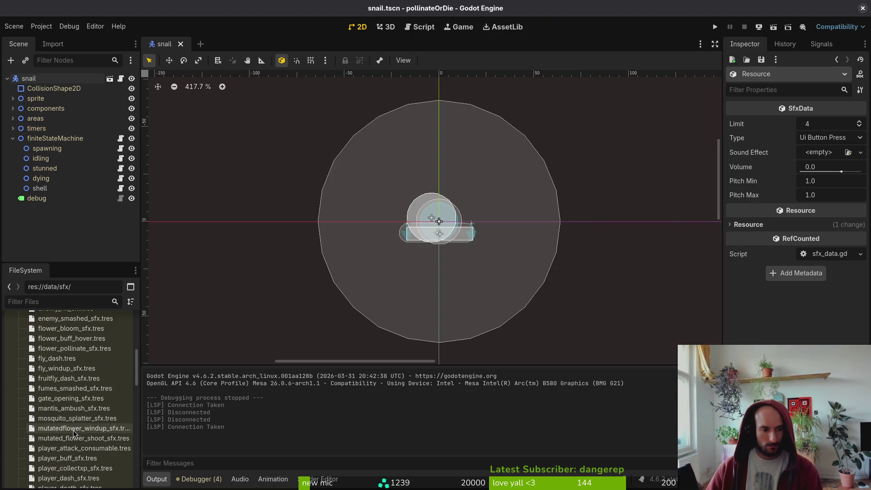
pyautogui.scroll(5, 54, 362)
pyautogui.doubleClick(26, 388)
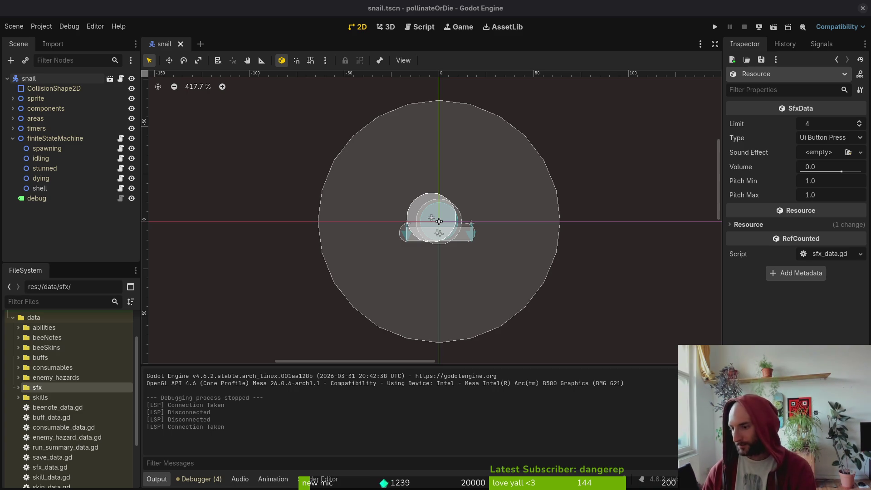
pyautogui.click(12, 138)
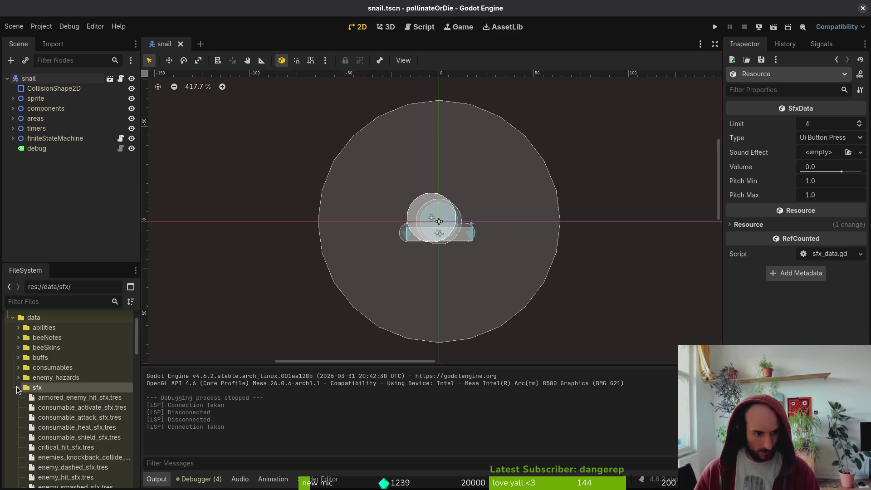
# Open audio.manager.tscn via quick search and inspect mantis_ambush_sfx.tres
pyautogui.hotkey('ctrl', 'shift', 'o')
pyautogui.write('aduiomna')
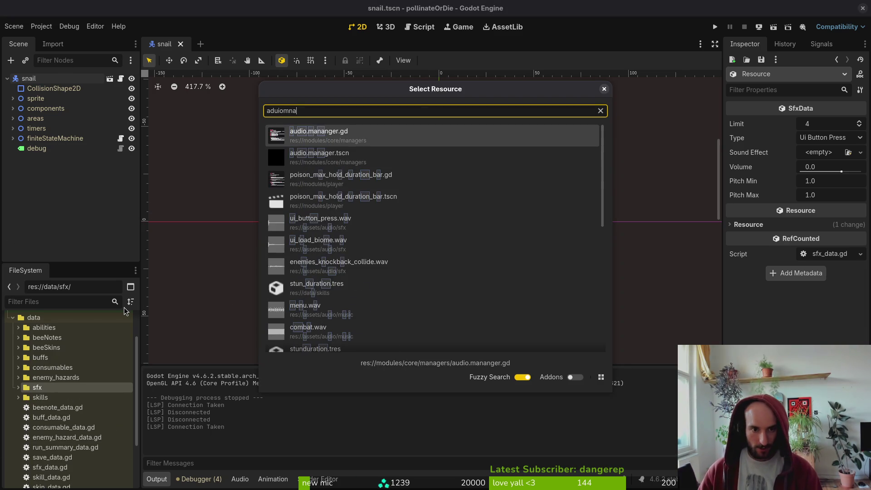
pyautogui.press('Down')
pyautogui.press('Return')
pyautogui.doubleClick(68, 387)
pyautogui.scroll(-5, 81, 411)
pyautogui.scroll(-3, 66, 435)
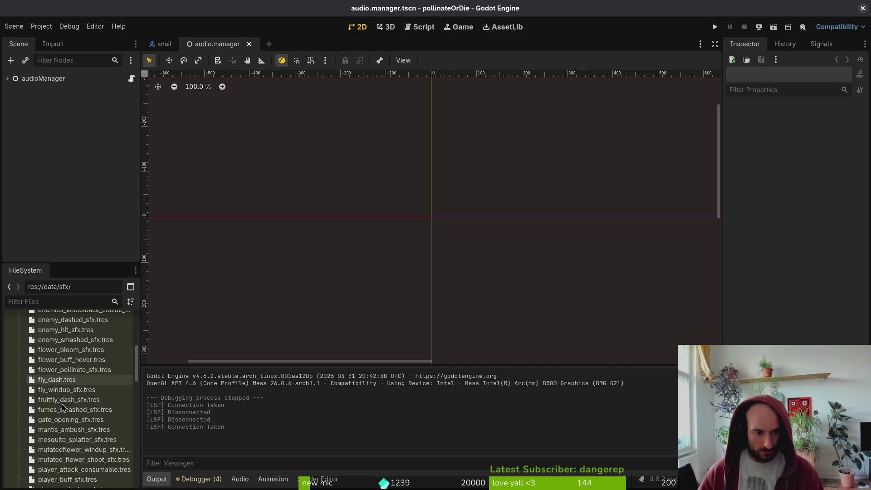
pyautogui.click(64, 434)
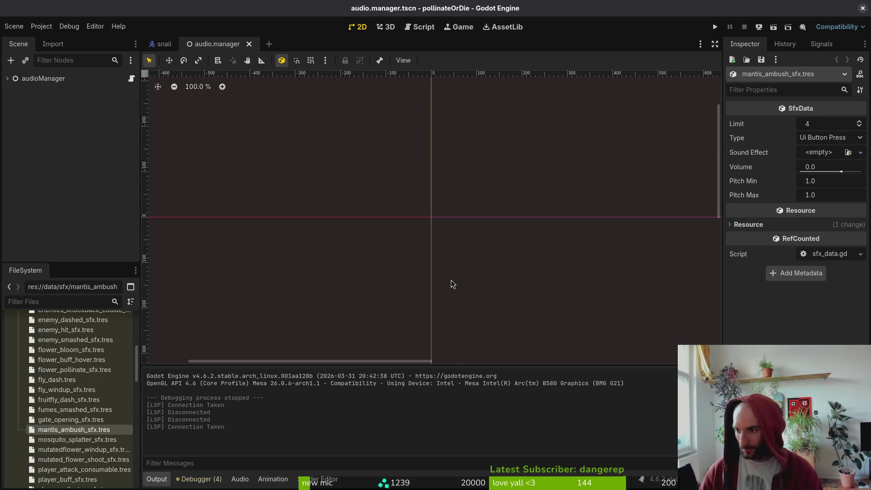
# Open sfx_data.gd in Vim through the file finder
pyautogui.hotkey('alt', 'Tab')
pyautogui.write('sfxd')
pyautogui.press('Return')
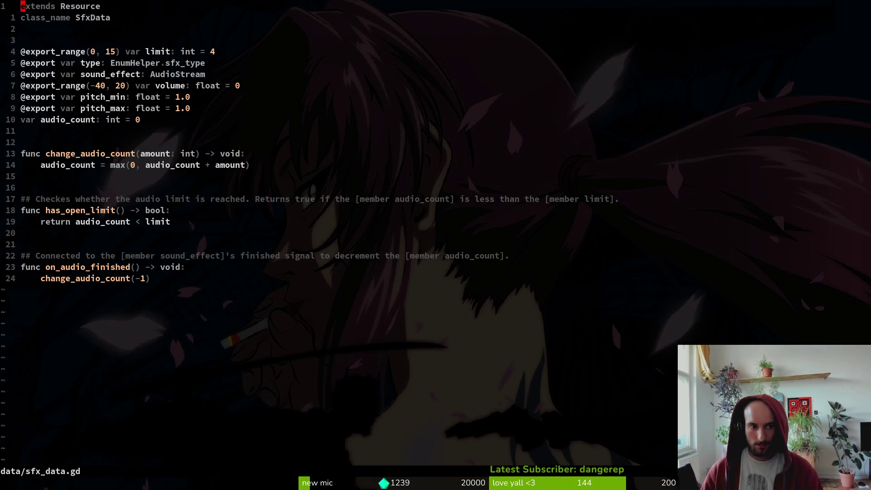
# Quit vim and restart it in the project folder
pyautogui.press('Return')
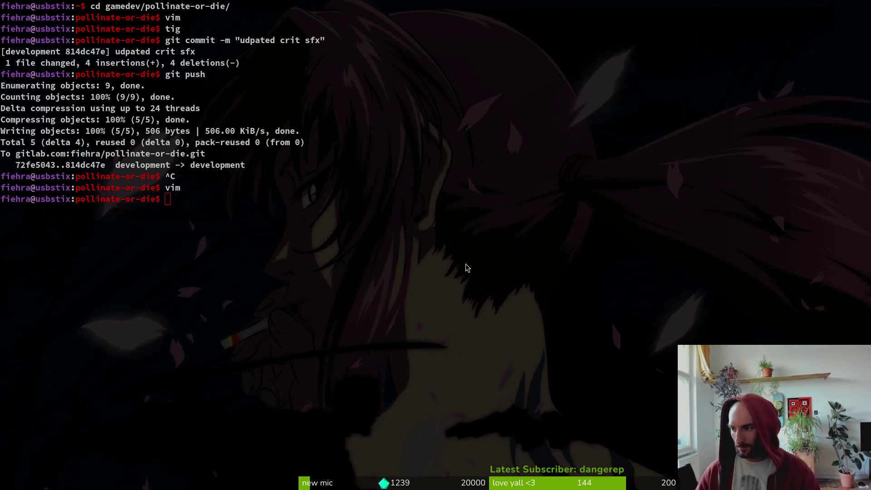
pyautogui.click(465, 264)
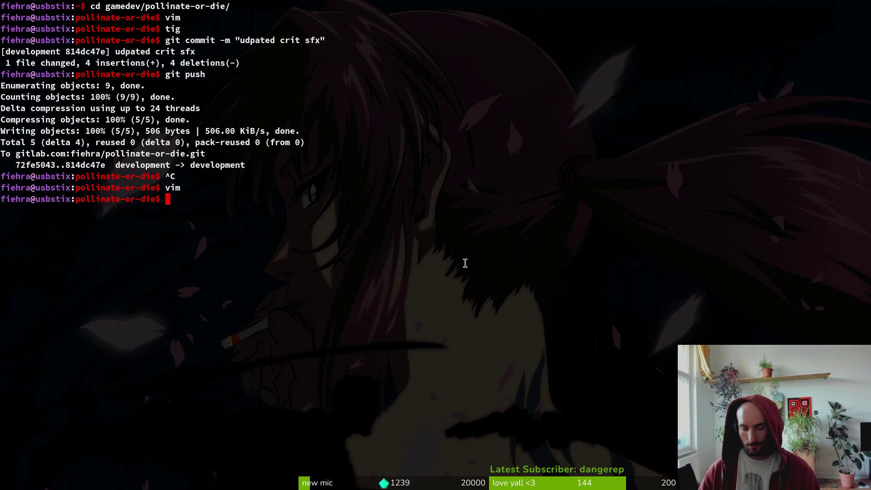
pyautogui.write('vim')
pyautogui.press('Return')
# Browse the file finder results up to LICENSE and server.pipe, then close it
pyautogui.press('space')
pyautogui.press('f')
pyautogui.press('f')
pyautogui.press('Up')
pyautogui.press('Up')
pyautogui.press('Up')
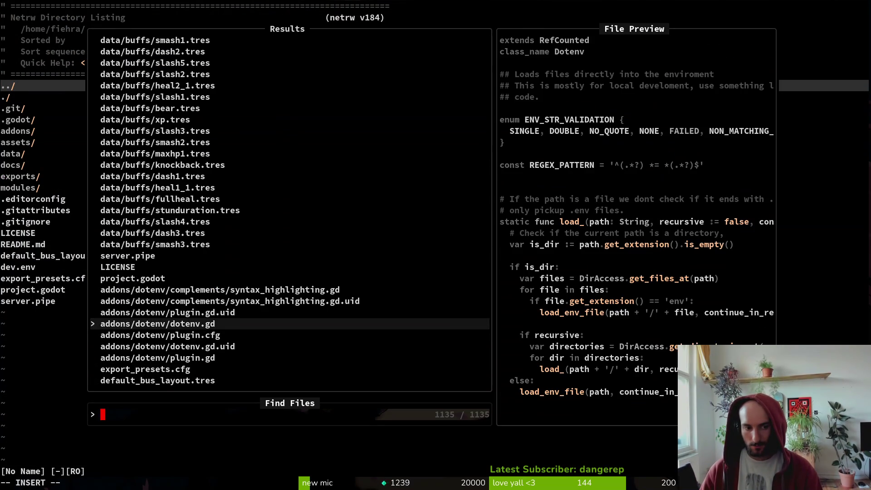
pyautogui.press('Up')
pyautogui.press('Up')
pyautogui.press('Up')
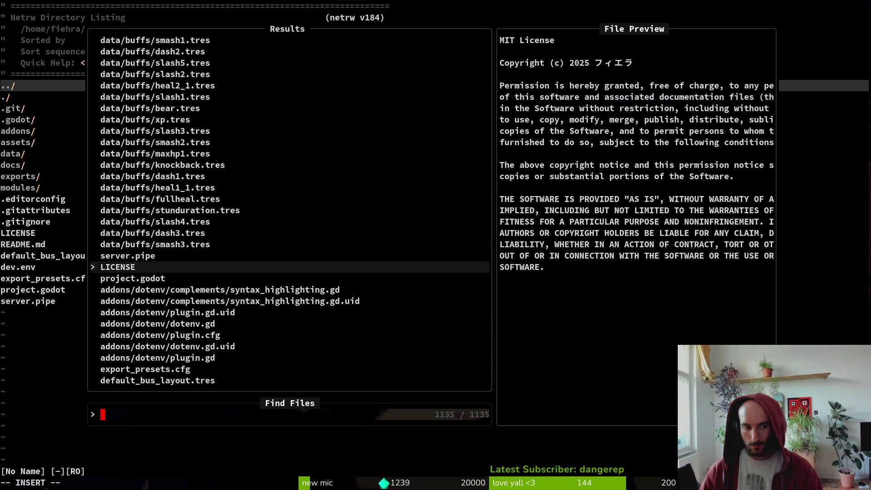
pyautogui.press('Up')
pyautogui.press('Escape')
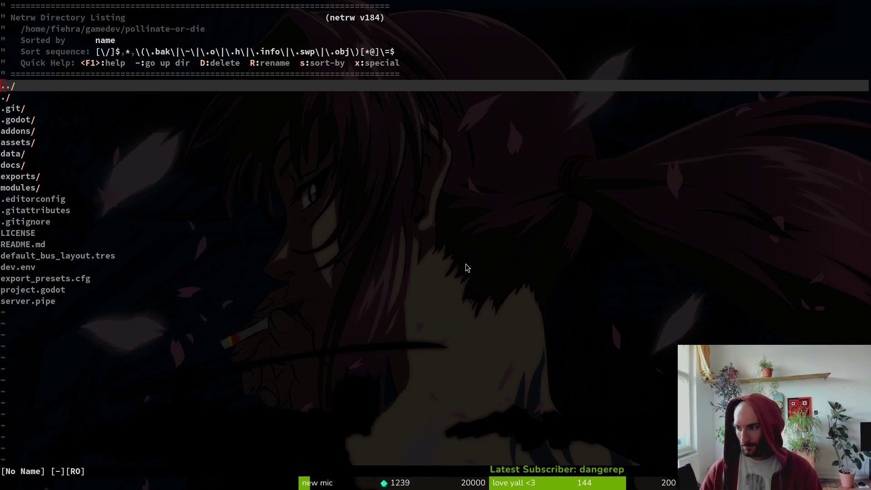
pyautogui.hotkey('alt', 'Tab')
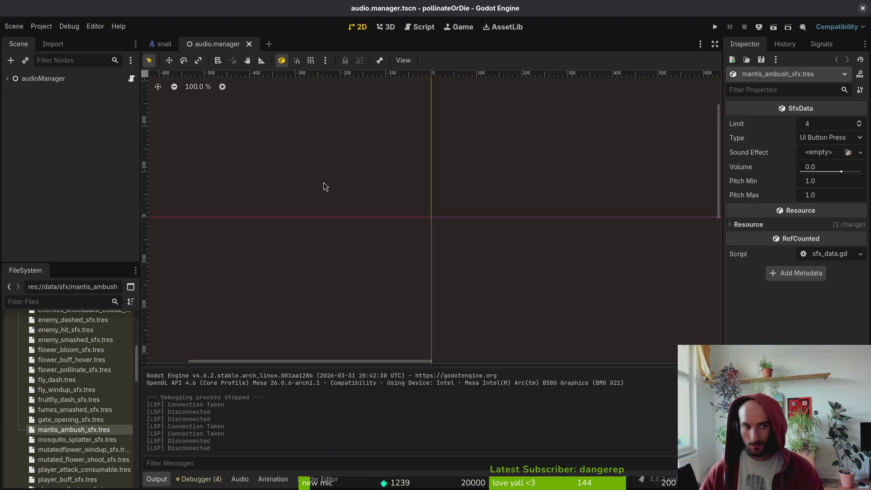
# Collapse audioManager and look through the sound effect Type list without changing it
pyautogui.click(8, 81)
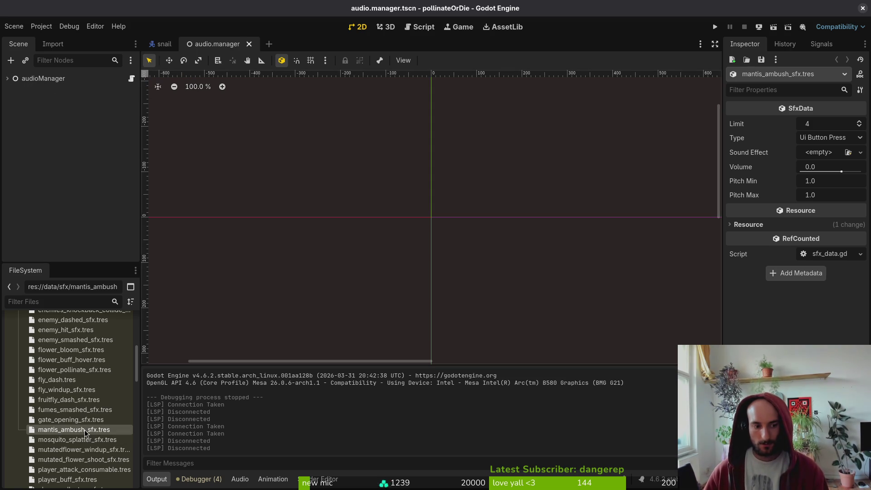
pyautogui.click(818, 137)
pyautogui.scroll(-5, 820, 172)
pyautogui.scroll(5, 811, 303)
pyautogui.click(814, 303)
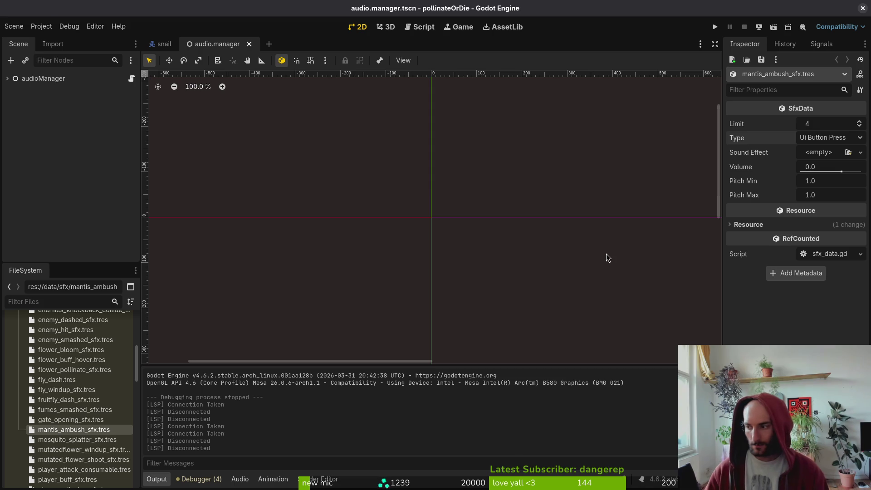
# Check sfx_data.gd in Vim, then return to Godot
pyautogui.hotkey('alt', 'Tab')
pyautogui.press('space')
pyautogui.press('f')
pyautogui.press('f')
pyautogui.write('sfxda')
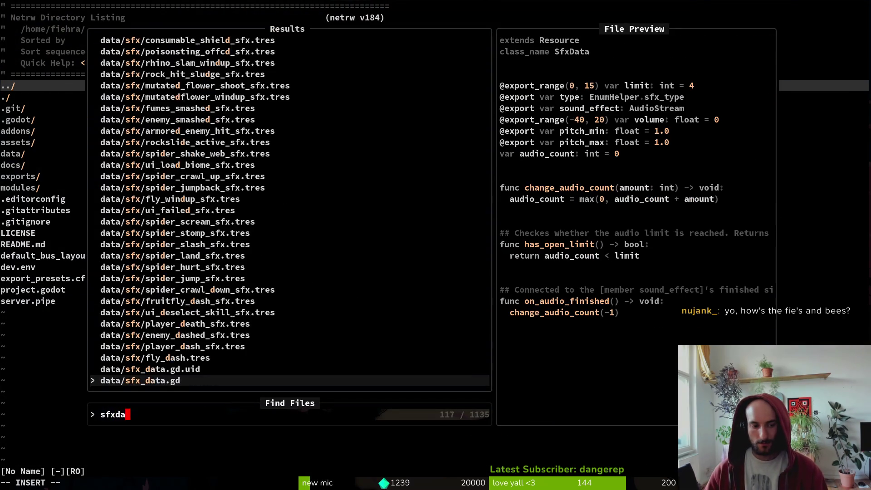
pyautogui.press('Return')
pyautogui.hotkey('alt', 'Tab')
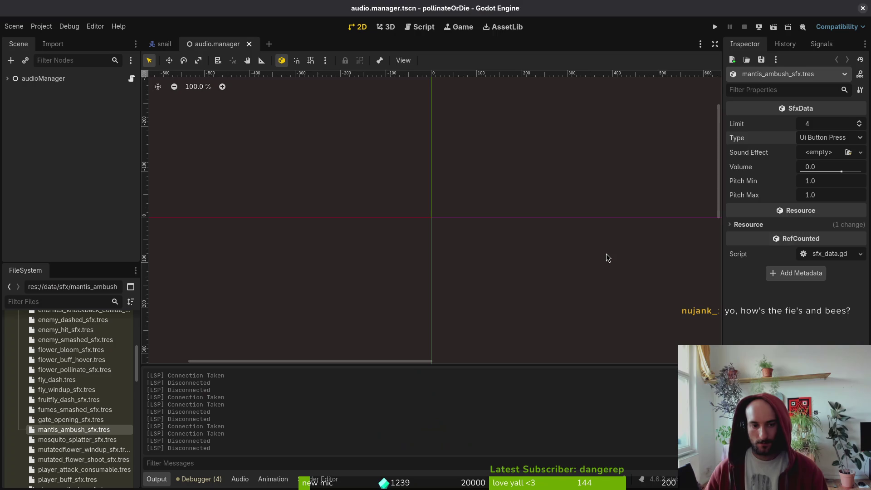
pyautogui.hotkey('alt', 'Tab')
pyautogui.hotkey('alt', 'Tab')
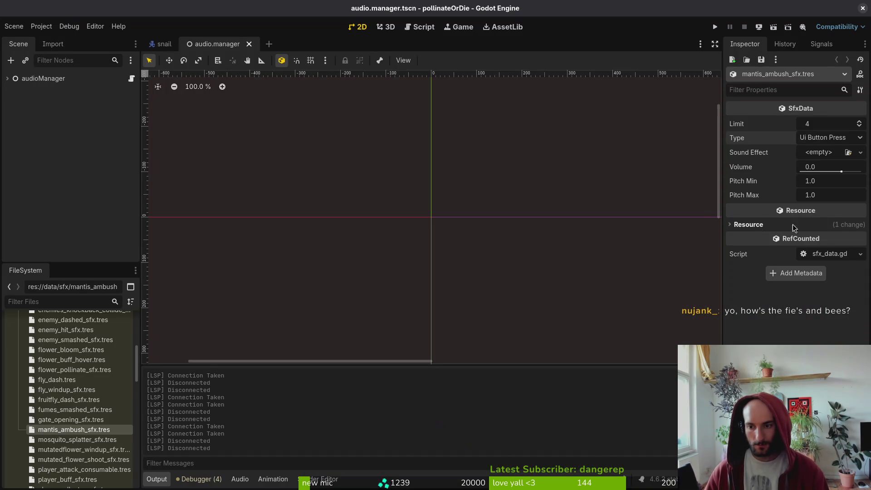
# Set the resource's Type to Mantis Ambush
pyautogui.click(830, 137)
pyautogui.scroll(-5, 812, 154)
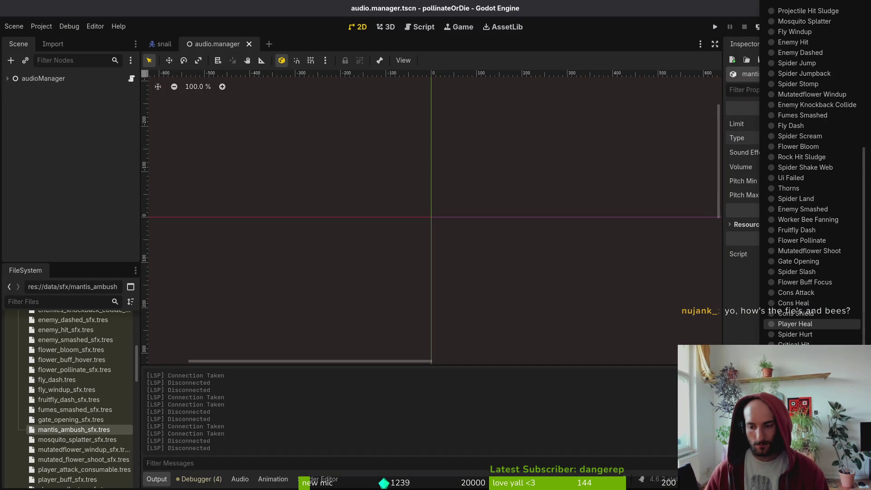
pyautogui.scroll(-3, 811, 181)
pyautogui.click(807, 336)
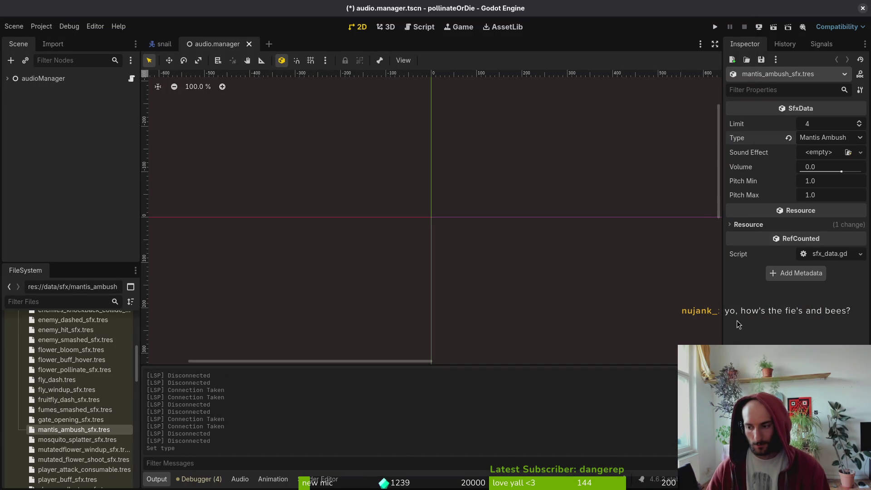
# Quick Load the mantis ambush clip into Sound Effect and save
pyautogui.click(816, 153)
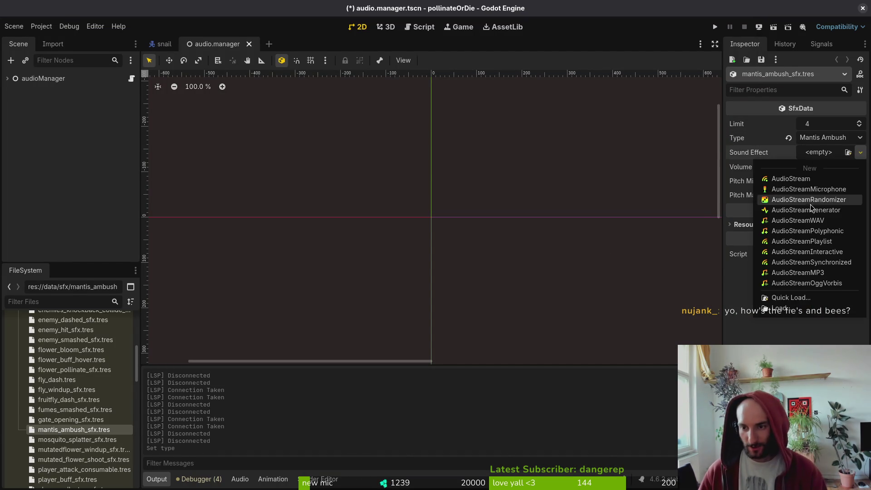
pyautogui.click(810, 300)
pyautogui.write('mantis')
pyautogui.press('Return')
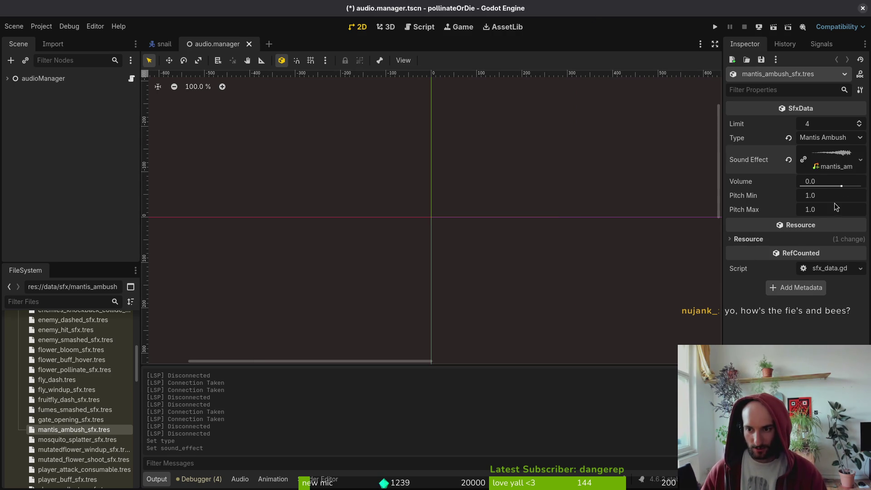
pyautogui.hotkey('ctrl', 's')
# Play the assigned mantis ambush sound to verify it
pyautogui.click(820, 168)
pyautogui.click(734, 214)
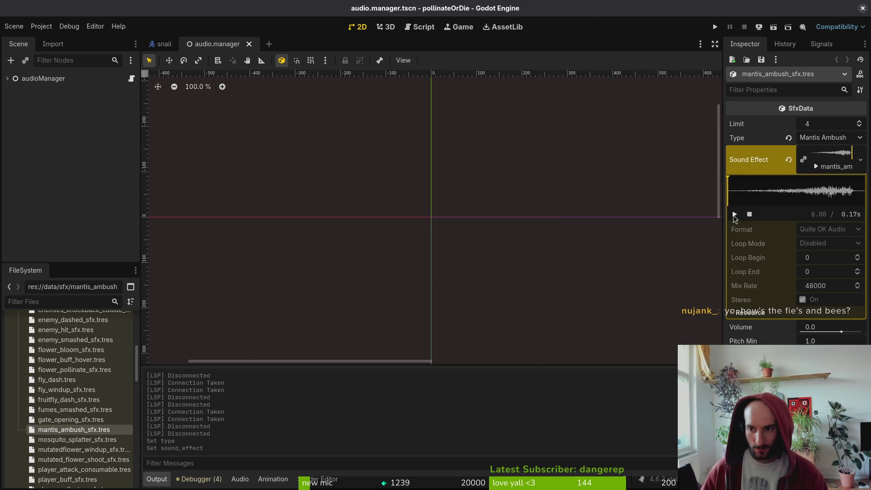
pyautogui.click(8, 79)
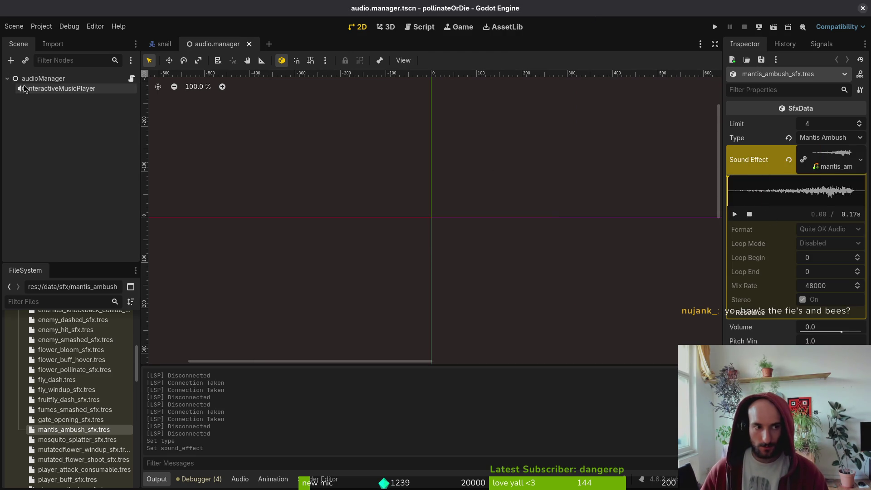
pyautogui.click(7, 79)
pyautogui.press('super+1')
# Open ambush.gd in Vim and add a blank line below enter()'s ambush animation play call
pyautogui.press('Up')
pyautogui.press('Return')
pyautogui.write('mantisamb')
pyautogui.press('BackSpace')
pyautogui.press('BackSpace')
pyautogui.press('BackSpace')
pyautogui.write('namb')
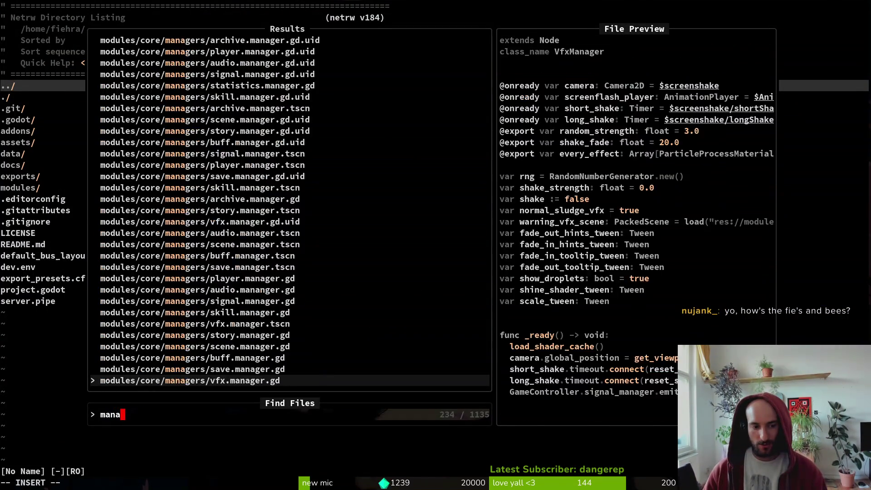
pyautogui.press('Return')
pyautogui.press('j')
pyautogui.press('j')
pyautogui.press('j')
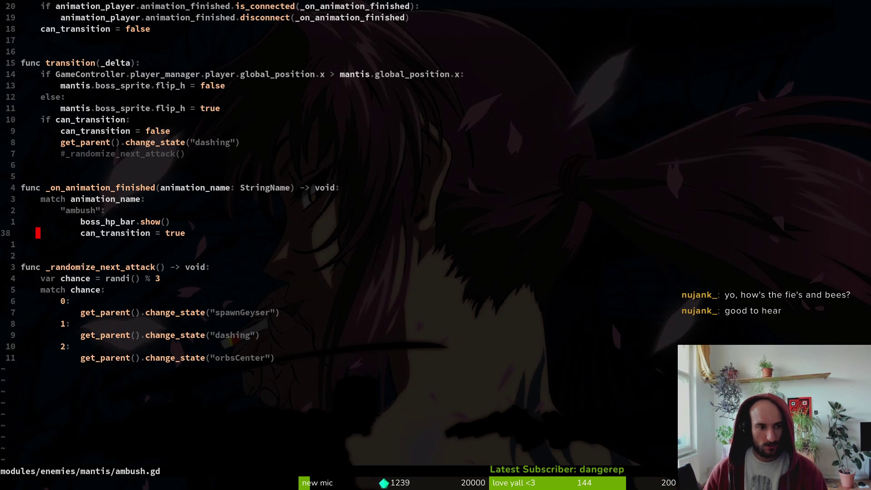
pyautogui.press('k')
pyautogui.press('k')
pyautogui.hotkey('shift', 'v')
pyautogui.press('y')
pyautogui.hotkey('ctrl', 'u')
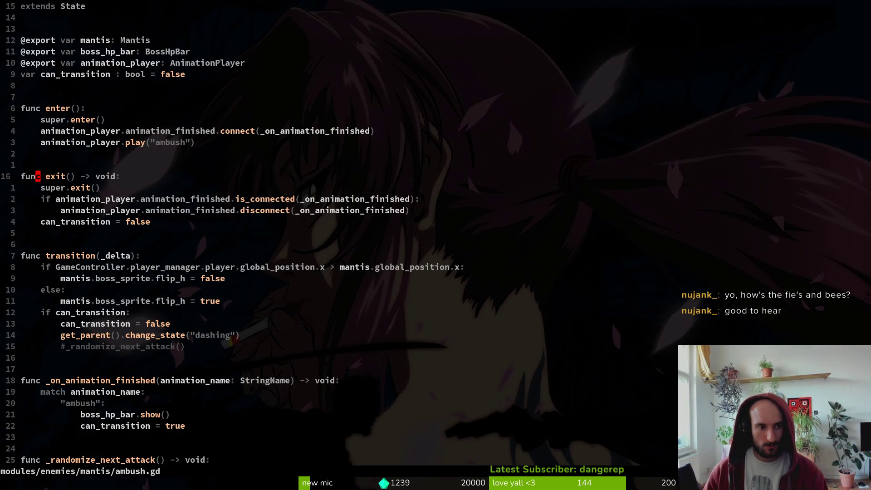
pyautogui.press('g')
pyautogui.press('g')
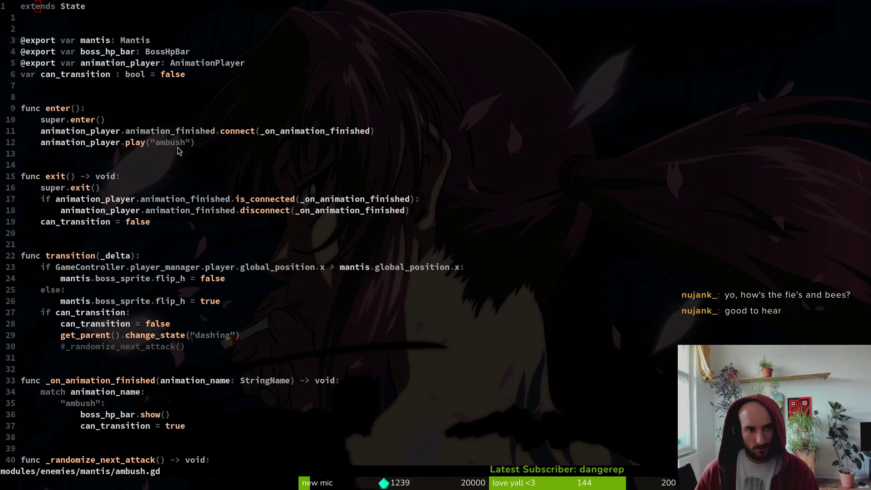
pyautogui.click(197, 143)
pyautogui.press('o')
pyautogui.press('Escape')
# Copy the create_sfx line from dashing.gd and save that file
pyautogui.press('space')
pyautogui.press('f')
pyautogui.press('f')
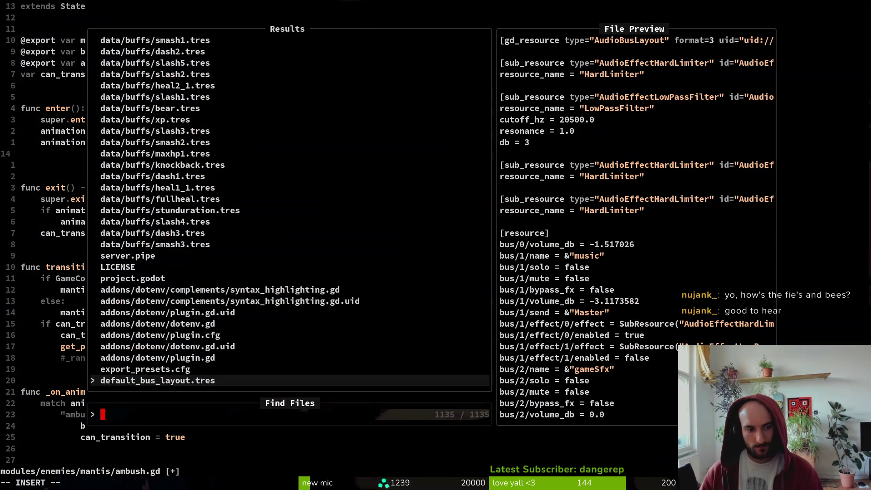
pyautogui.write('madas')
pyautogui.press('Return')
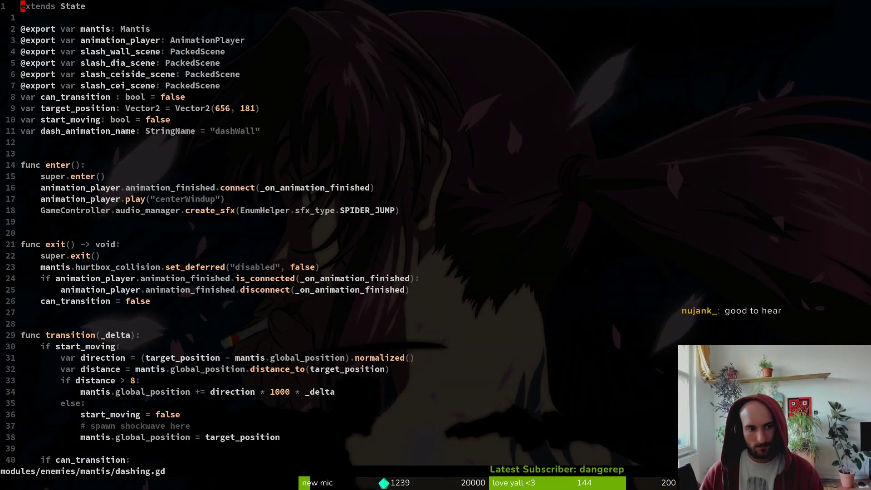
pyautogui.hotkey('ctrl', 'd')
pyautogui.hotkey('ctrl', 'd')
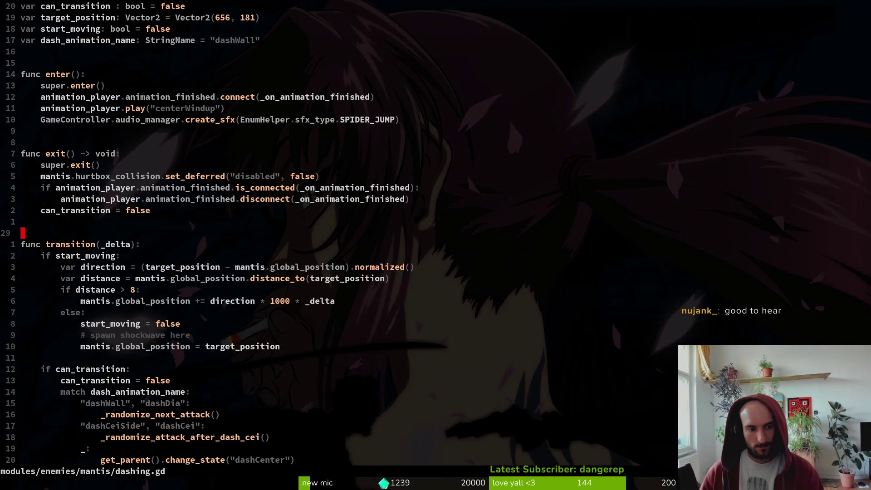
pyautogui.hotkey('ctrl', 'd')
pyautogui.hotkey('ctrl', 'd')
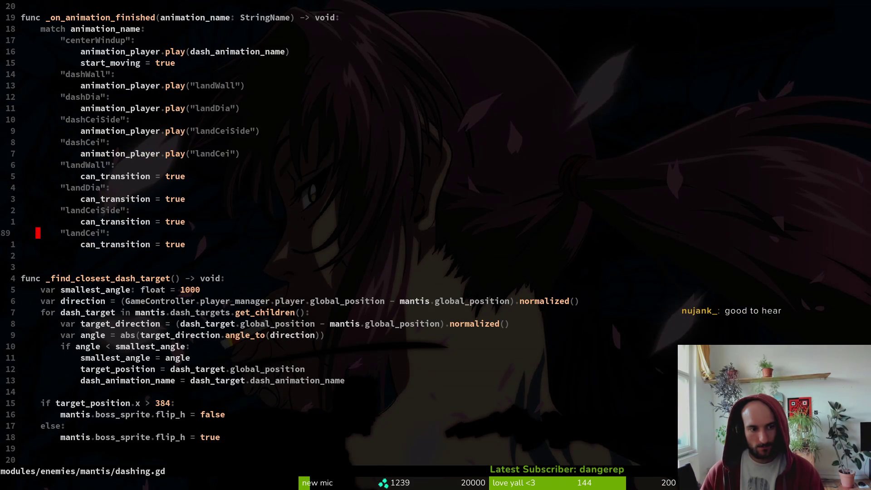
pyautogui.hotkey('ctrl', 'd')
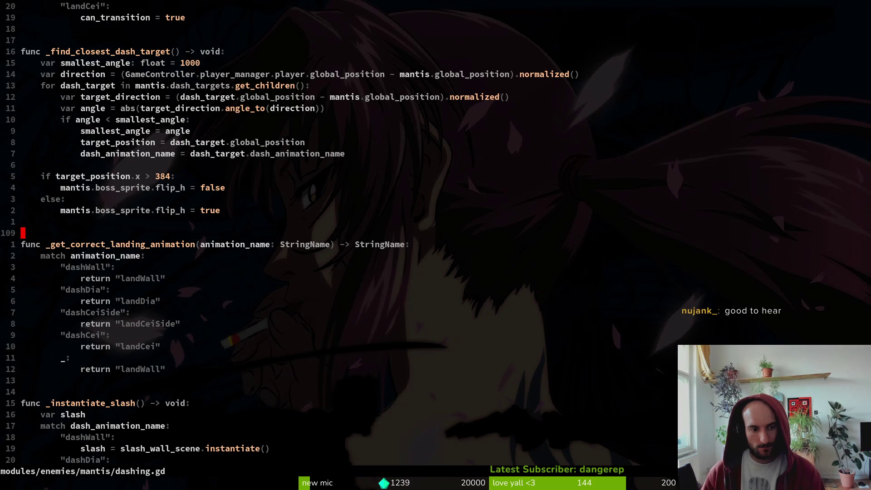
pyautogui.hotkey('ctrl', 'd')
pyautogui.hotkey('ctrl', 'u')
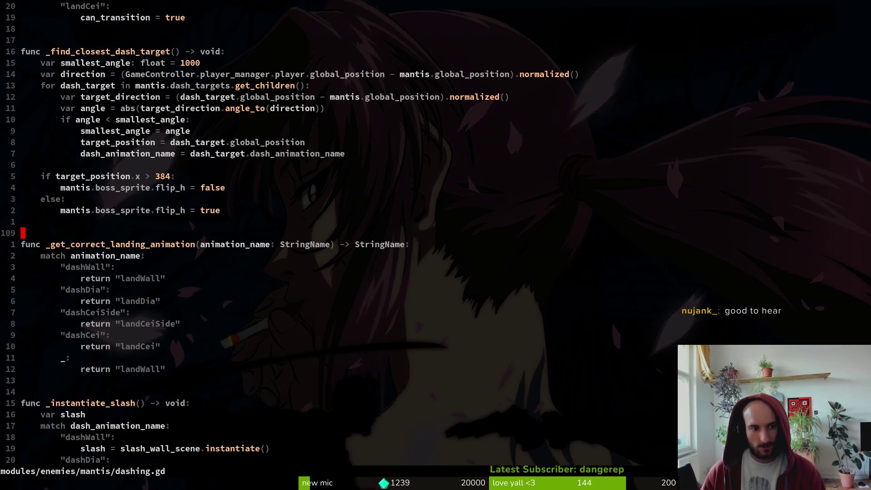
pyautogui.hotkey('ctrl', 'u')
pyautogui.write('/sfx')
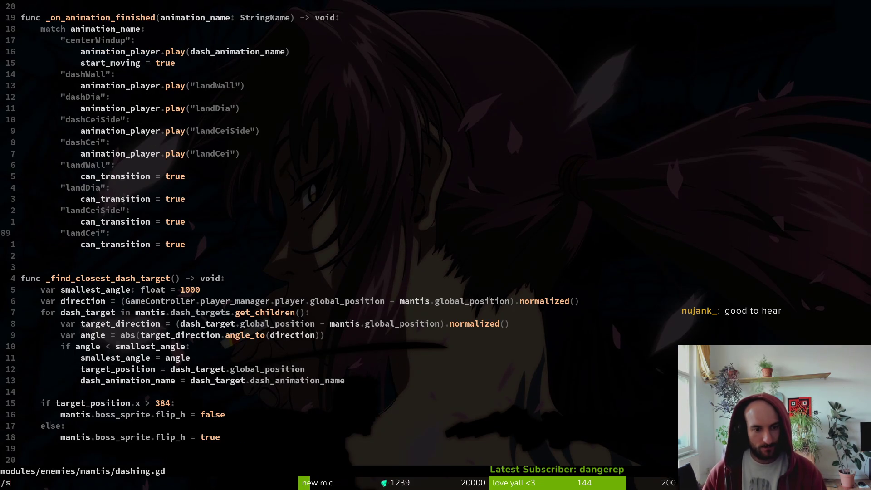
pyautogui.press('Return')
pyautogui.hotkey('shift', 'v')
pyautogui.press('y')
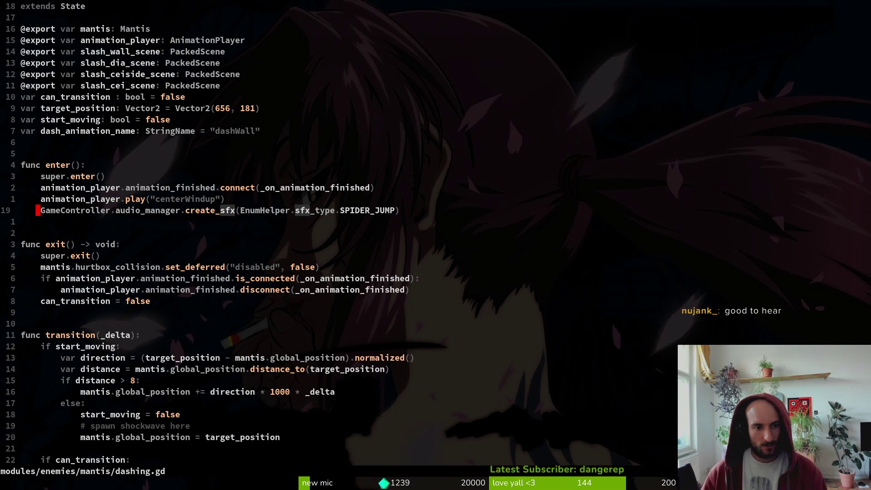
pyautogui.hotkey('ctrl', 's')
# Paste the create_sfx call into ambush.gd's enter(), change SPIDER_JUMP to MANTIS_AMBUSH, and save
pyautogui.hotkey('ctrl', '6')
pyautogui.press('p')
pyautogui.press('k')
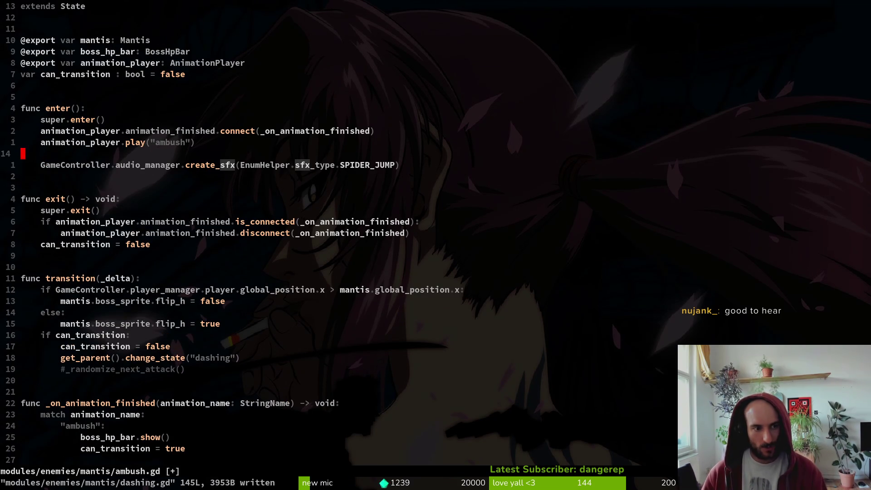
pyautogui.press('d')
pyautogui.press('d')
pyautogui.hotkey('shift', 'v')
pyautogui.press('Escape')
pyautogui.hotkey('ctrl', 's')
pyautogui.press('$')
pyautogui.write('hciwMA')
pyautogui.hotkey('ctrl', 'y')
pyautogui.press('Escape')
pyautogui.hotkey('ctrl', 's')
pyautogui.hotkey('alt', 'Tab')
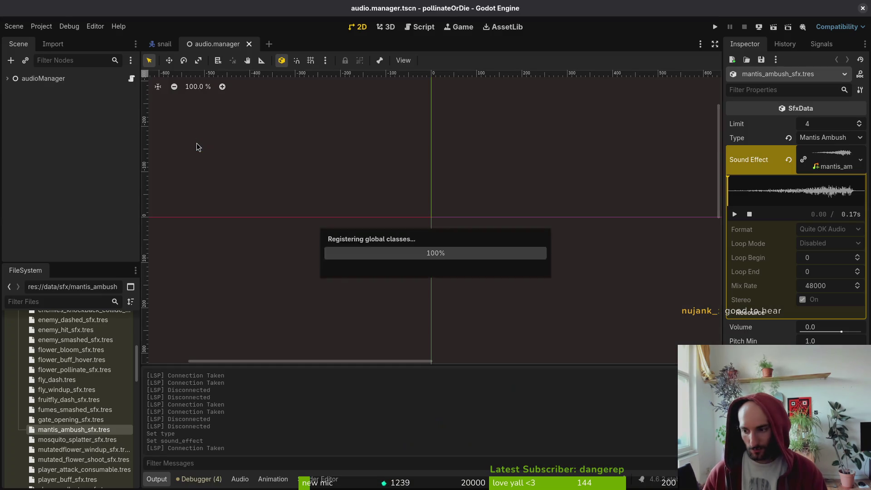
# Add mantis_ambush_sfx.tres to audioManager's Sound Effects list and save the scene
pyautogui.press('F5')
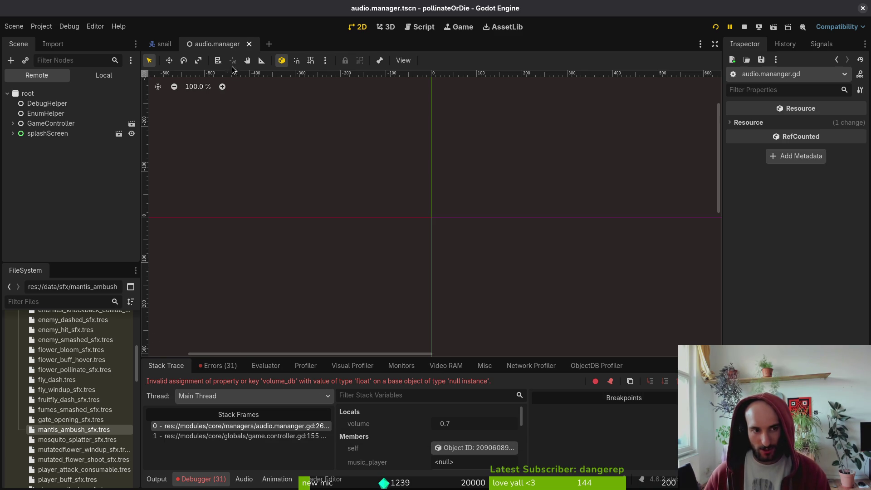
pyautogui.click(102, 76)
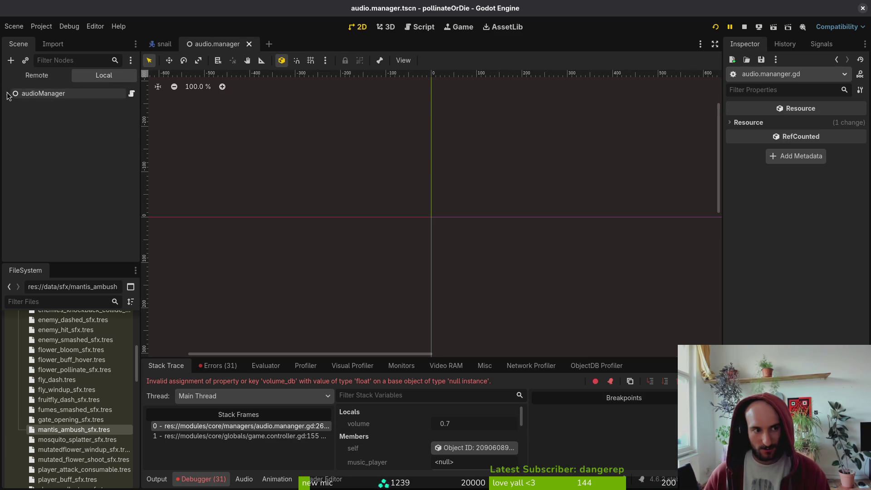
pyautogui.click(50, 104)
pyautogui.click(43, 92)
pyautogui.click(821, 449)
pyautogui.click(821, 449)
pyautogui.click(822, 449)
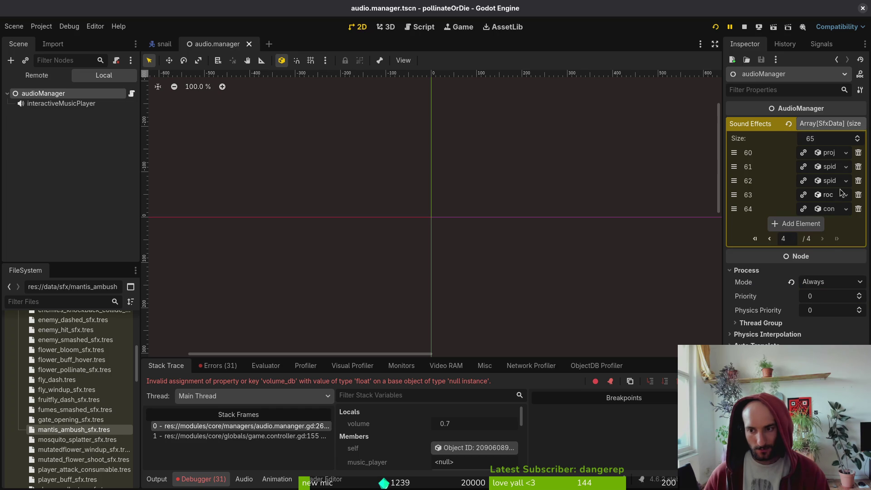
pyautogui.moveTo(73, 429); pyautogui.dragTo(780, 227)
pyautogui.hotkey('ctrl', 's')
# Stop the game and delete every file in the project's user data folder
pyautogui.click(746, 28)
pyautogui.click(41, 26)
pyautogui.click(42, 26)
pyautogui.click(42, 26)
pyautogui.click(104, 113)
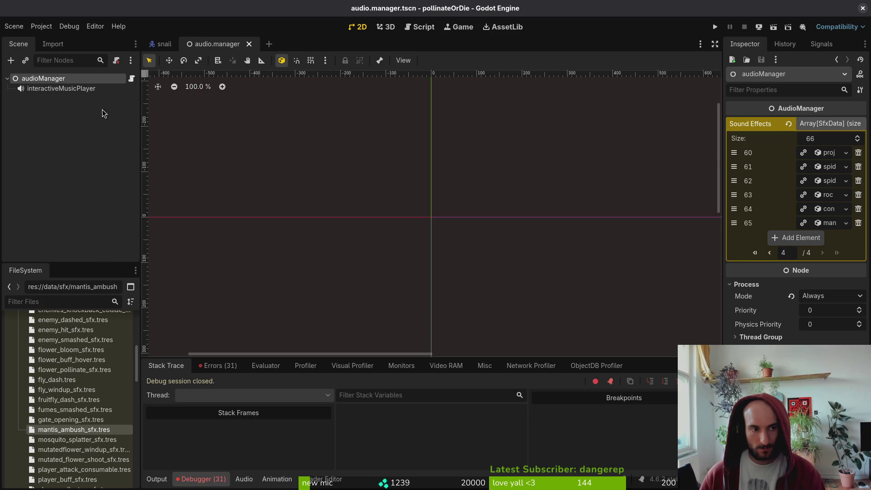
pyautogui.hotkey('ctrl', 'a')
pyautogui.press('Delete')
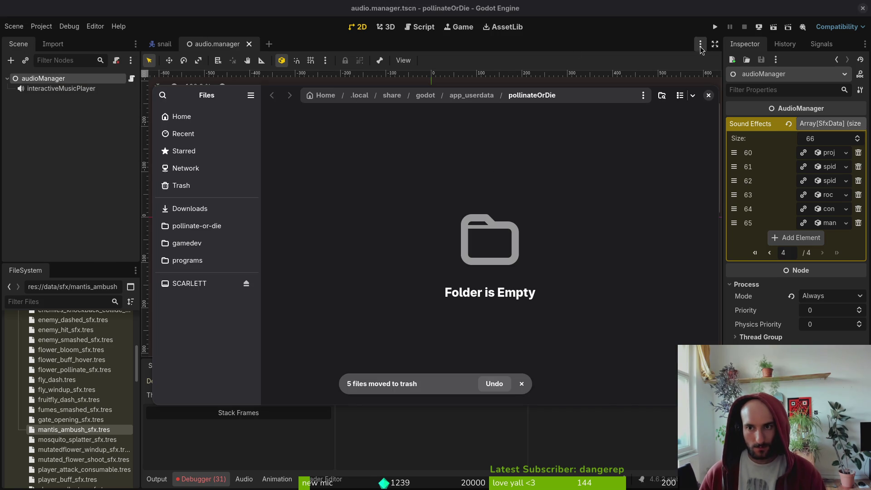
# Run the project again from Godot with fresh user data
pyautogui.click(715, 27)
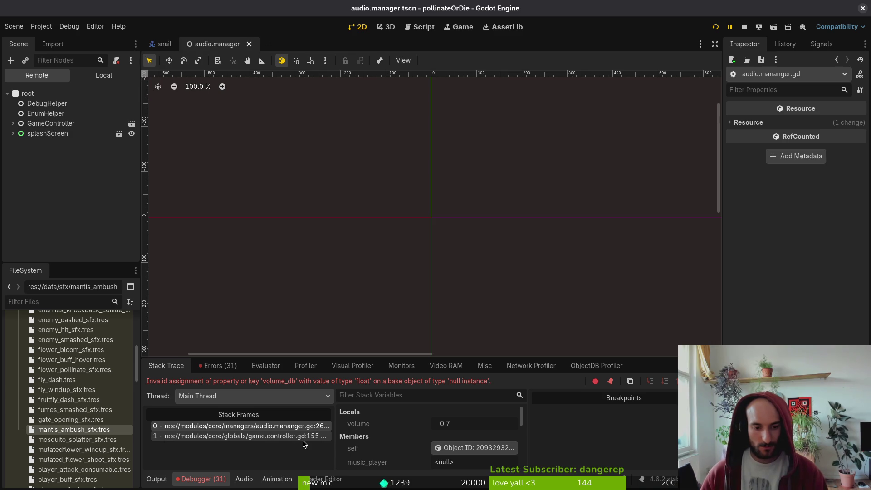
# Open game.controller.tscn via Quick Open and select audioManager to check its Sound Effects
pyautogui.hotkey('alt', 'shift', 'o')
pyautogui.write('gamctorn')
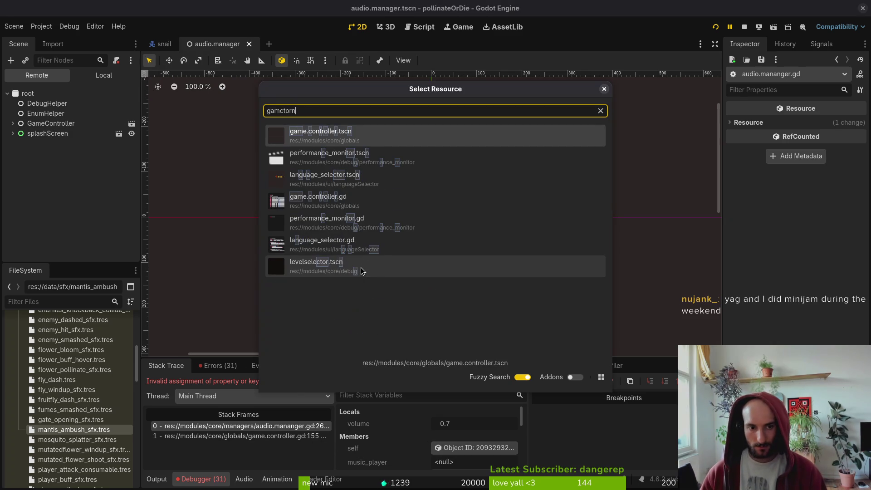
pyautogui.press('Return')
pyautogui.click(104, 75)
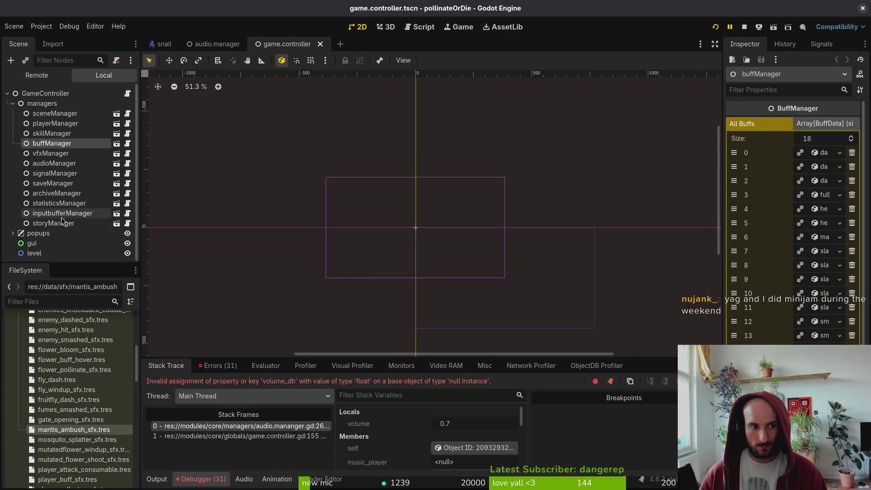
pyautogui.click(58, 164)
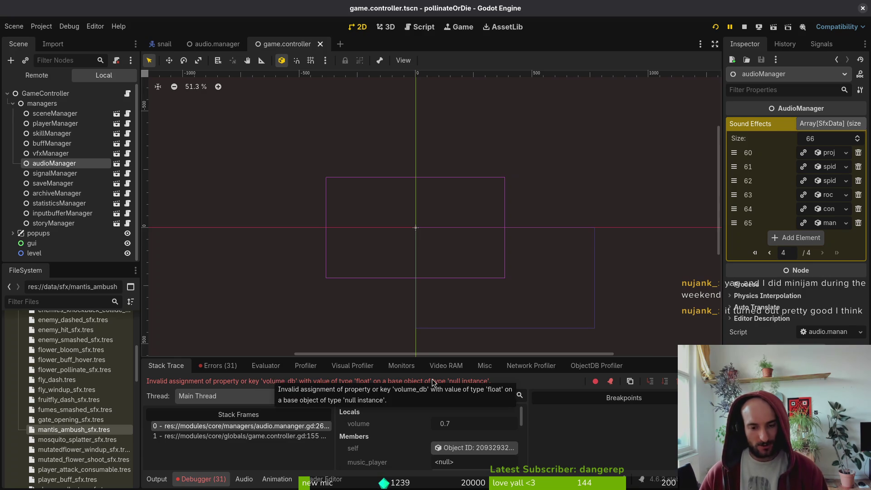
pyautogui.hotkey('alt', 'Tab')
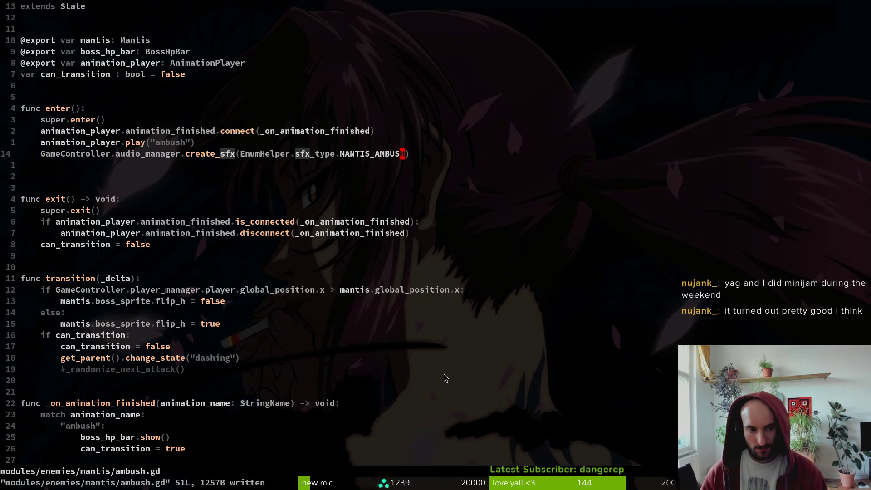
# Start a Vim file search for 'audmana', then cancel it and return to Godot
pyautogui.press('space')
pyautogui.press('f')
pyautogui.press('f')
pyautogui.write('audmana')
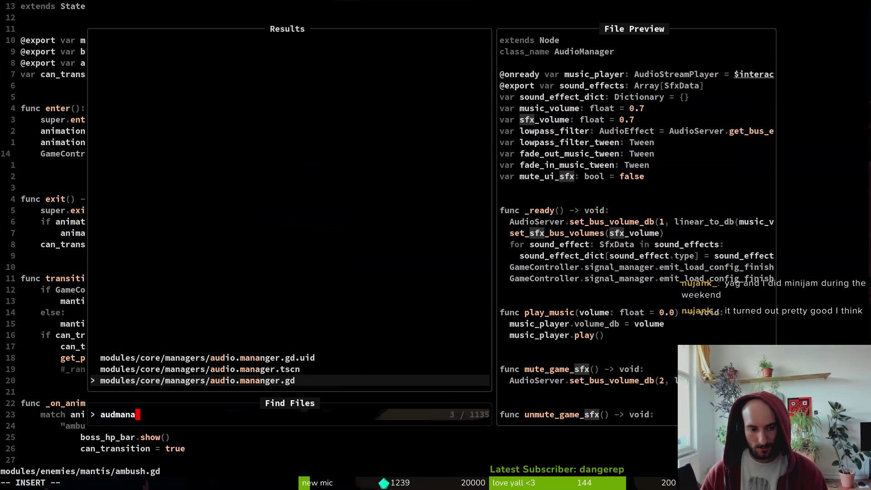
pyautogui.press('Escape')
pyautogui.hotkey('alt', 'Tab')
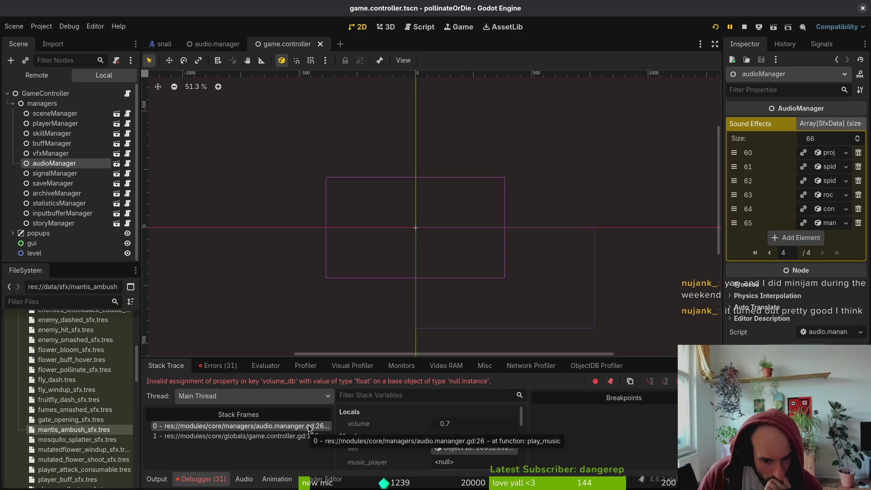
# Open audio.mananger.gd and jump to line 26, the play_music volume_db line
pyautogui.hotkey('alt', 'Tab')
pyautogui.press('space')
pyautogui.press('f')
pyautogui.press('f')
pyautogui.write('a')
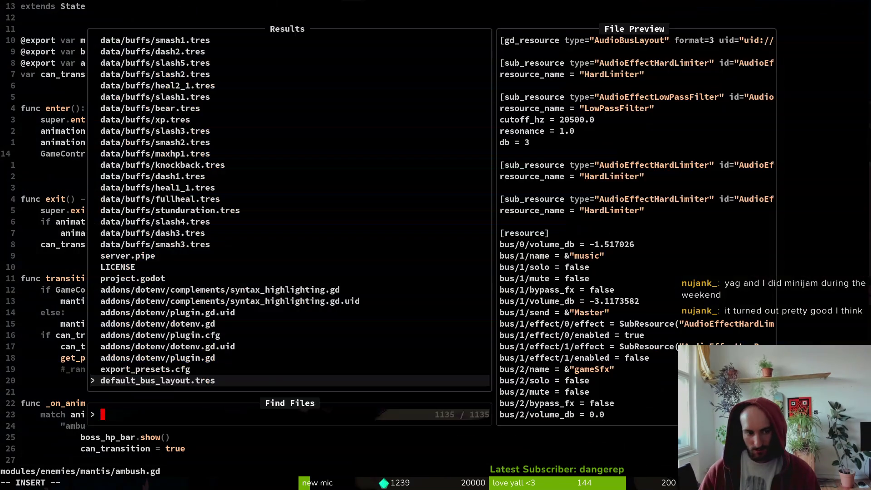
pyautogui.write('udioma')
pyautogui.press('Return')
pyautogui.write(':26')
pyautogui.press('Return')
pyautogui.hotkey('shift', 'v')
pyautogui.press('Escape')
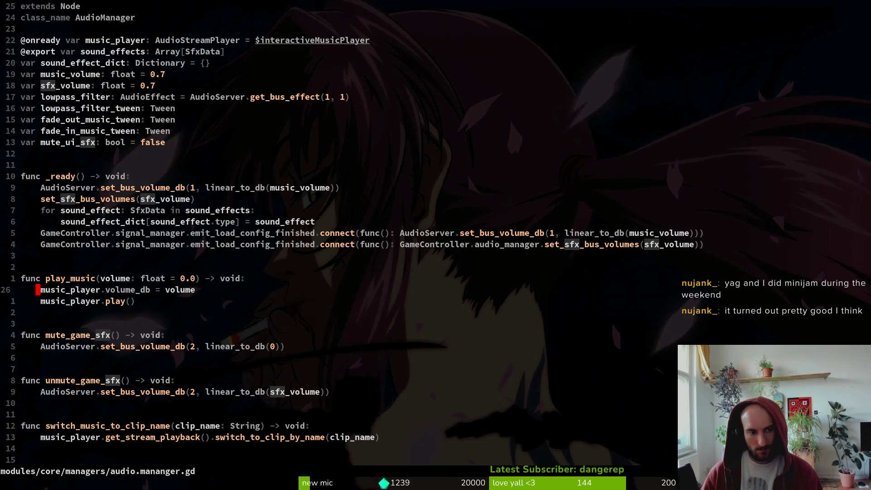
pyautogui.hotkey('alt', 'Tab')
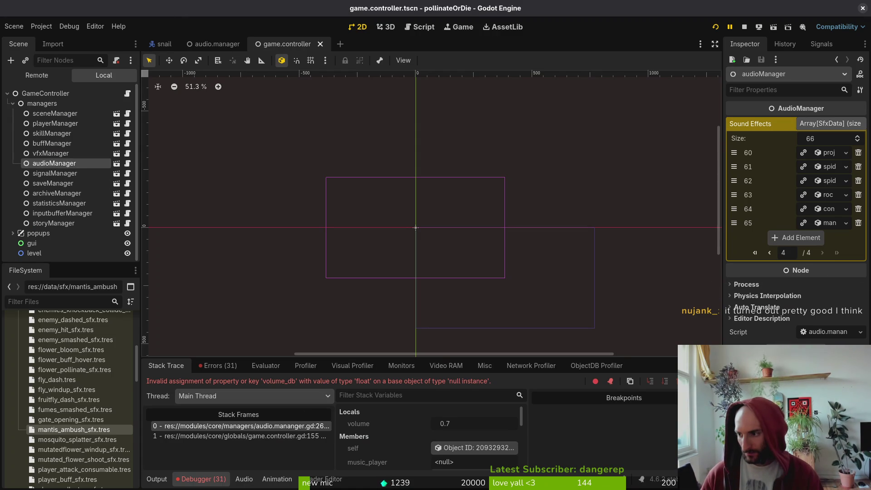
# Scroll through the 31 missing-audio errors in the debugger, then open Files at Home
pyautogui.press('super')
pyautogui.press('super')
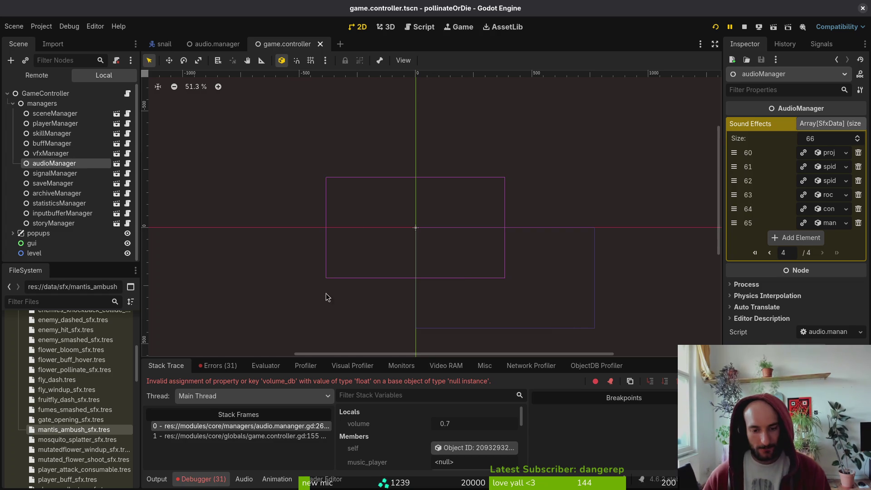
pyautogui.click(217, 365)
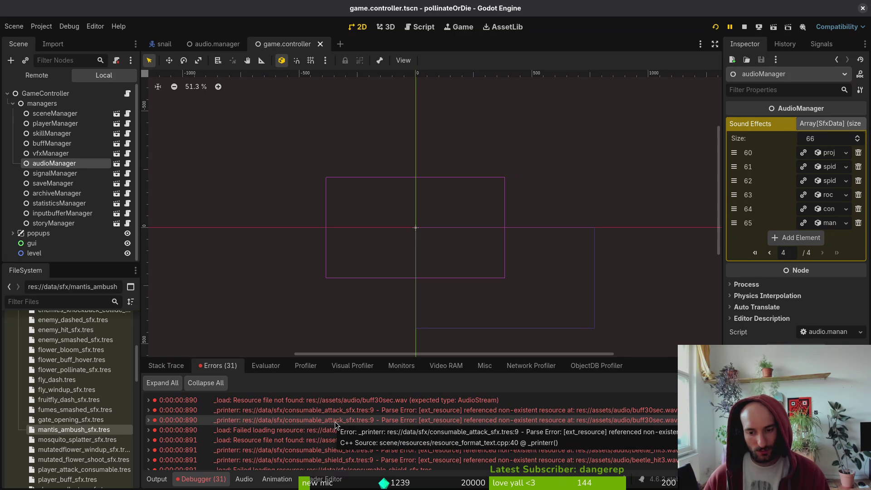
pyautogui.scroll(-1, 576, 454)
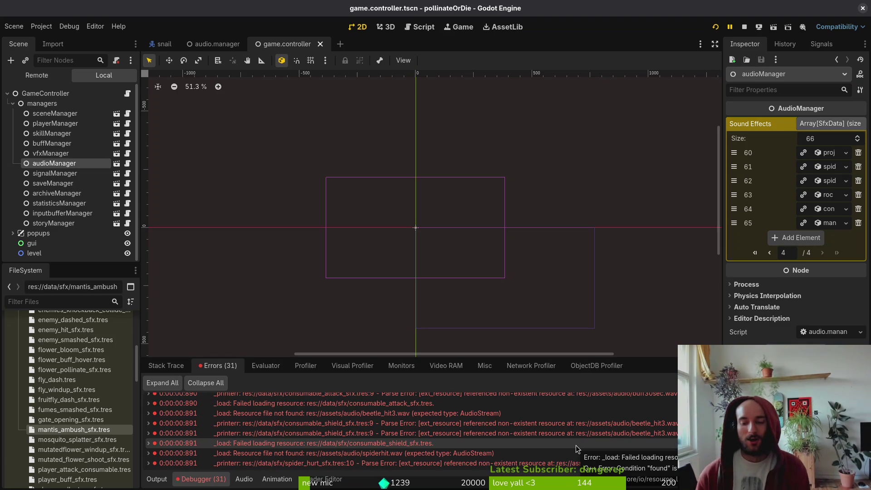
pyautogui.scroll(-1, 557, 460)
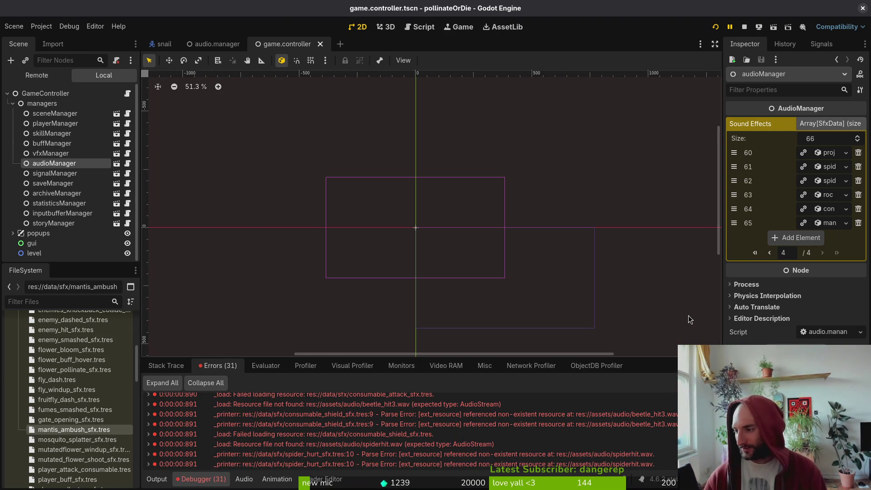
pyautogui.hotkey('alt', 'Tab')
pyautogui.press('super+e')
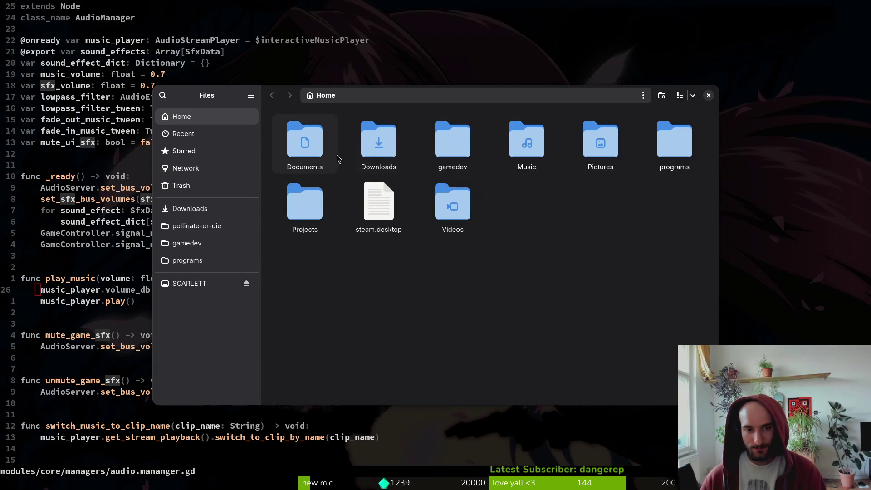
# Go to the Trash and restore spiderhit.wav
pyautogui.doubleClick(375, 154)
pyautogui.doubleClick(374, 155)
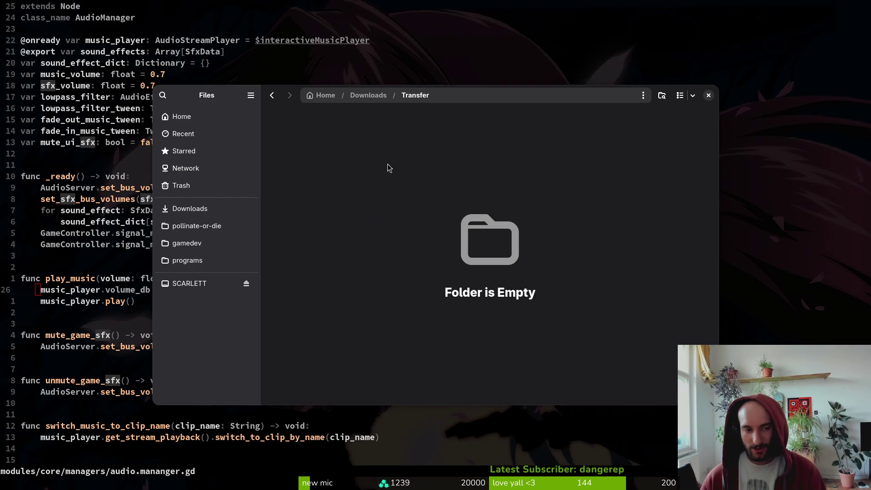
pyautogui.hotkey('alt', 'Left')
pyautogui.click(236, 190)
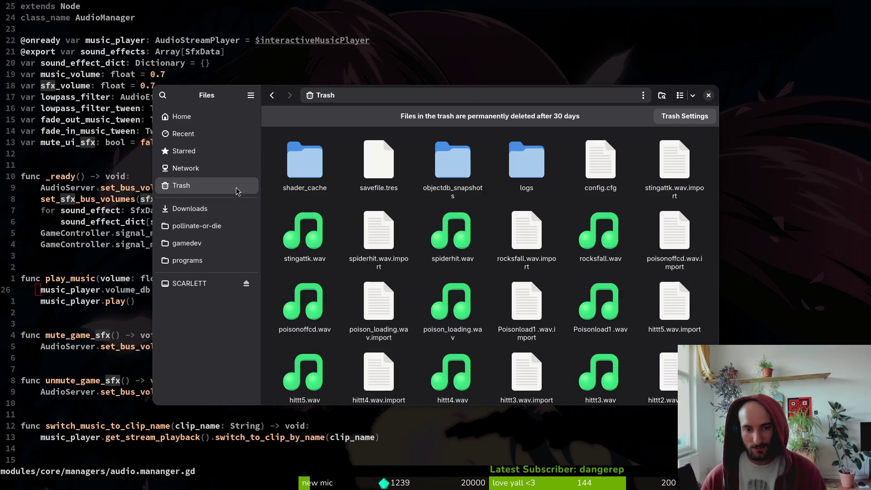
pyautogui.rightClick(459, 245)
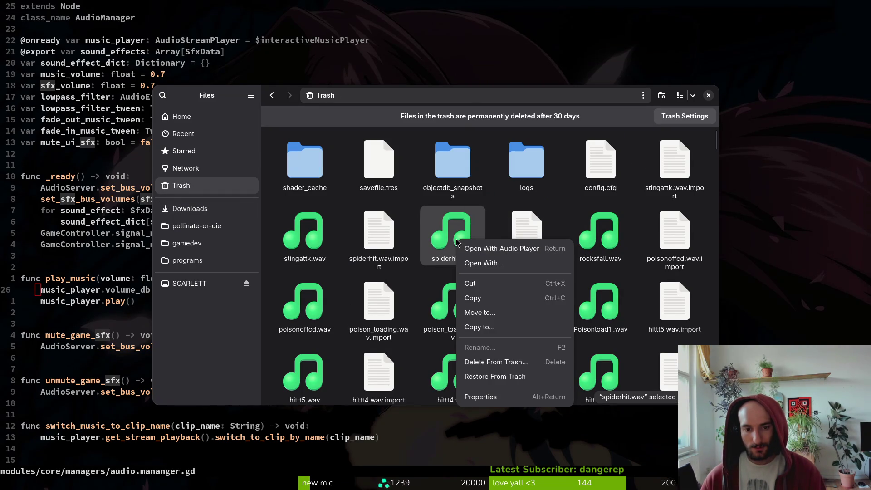
pyautogui.click(516, 376)
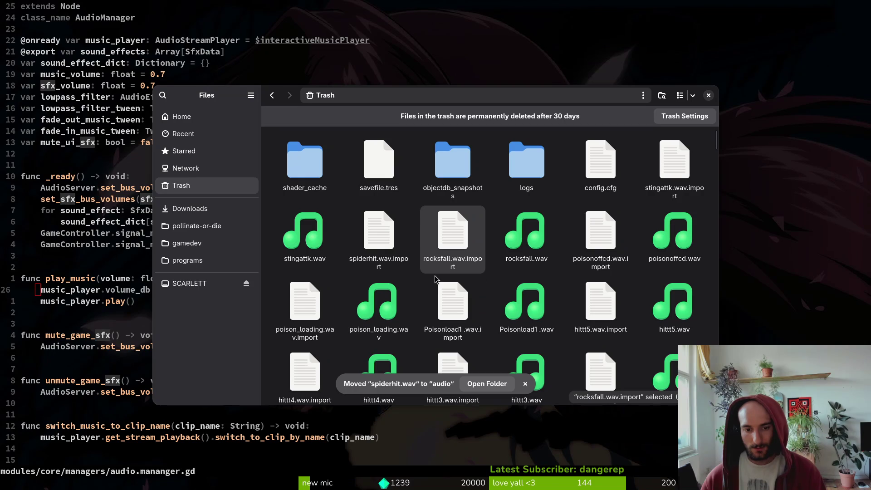
# Close Files and recheck the error list in Godot
pyautogui.hotkey('ctrl', 'w')
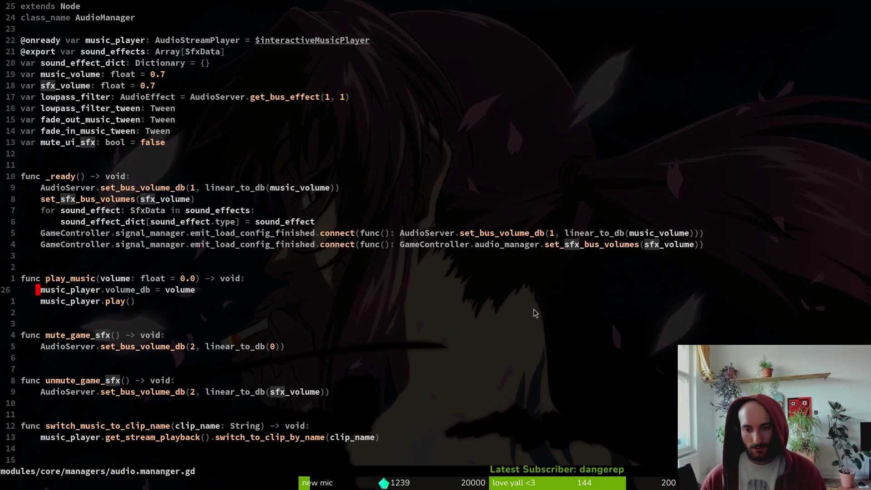
pyautogui.hotkey('alt', 'Tab')
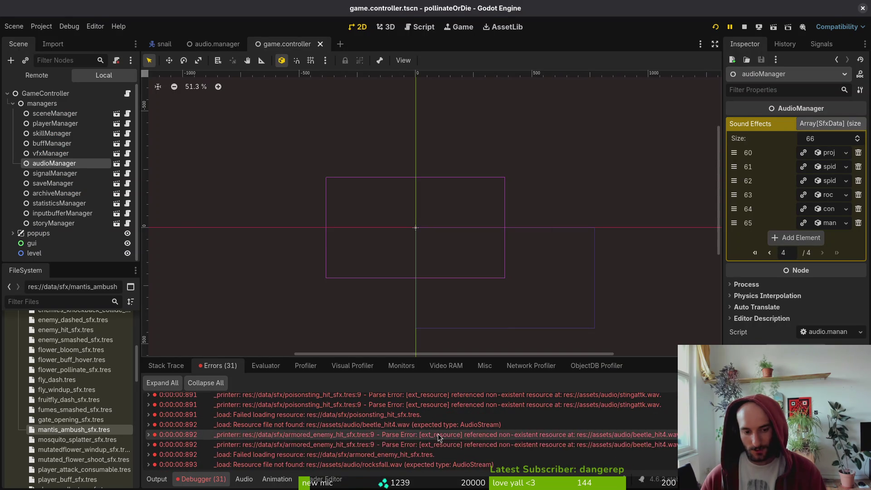
pyautogui.scroll(2, 443, 435)
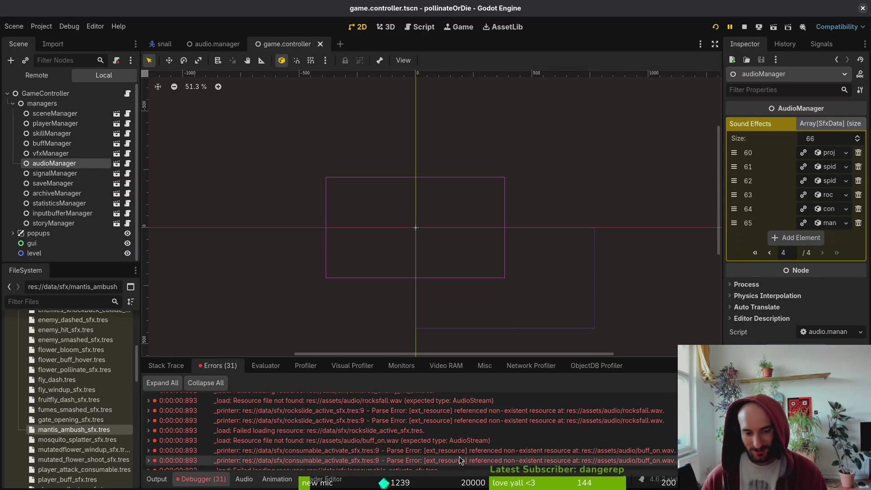
pyautogui.scroll(5, 459, 449)
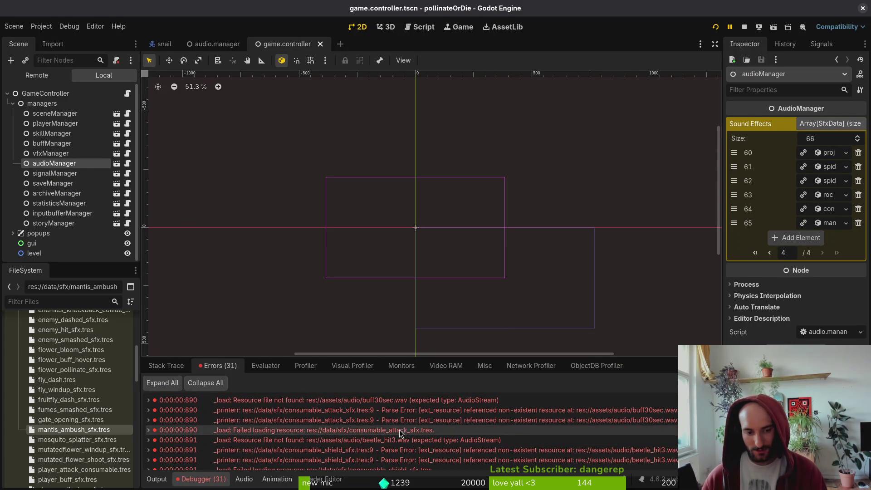
# Restore beetle_hit3.wav and buff30sec.wav from the Trash
pyautogui.hotkey('alt', 'Tab')
pyautogui.hotkey('alt', 'Tab')
pyautogui.hotkey('alt', 'Tab')
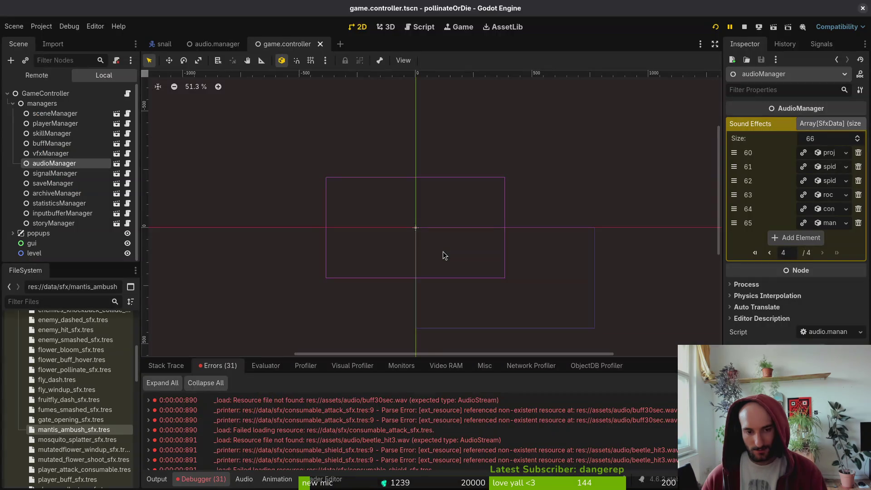
pyautogui.scroll(-3, 531, 295)
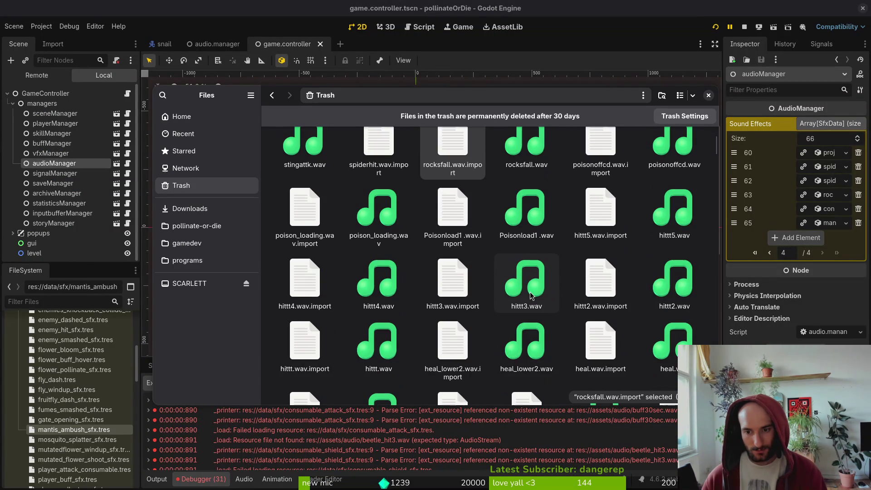
pyautogui.scroll(-2, 531, 295)
pyautogui.scroll(-3, 530, 297)
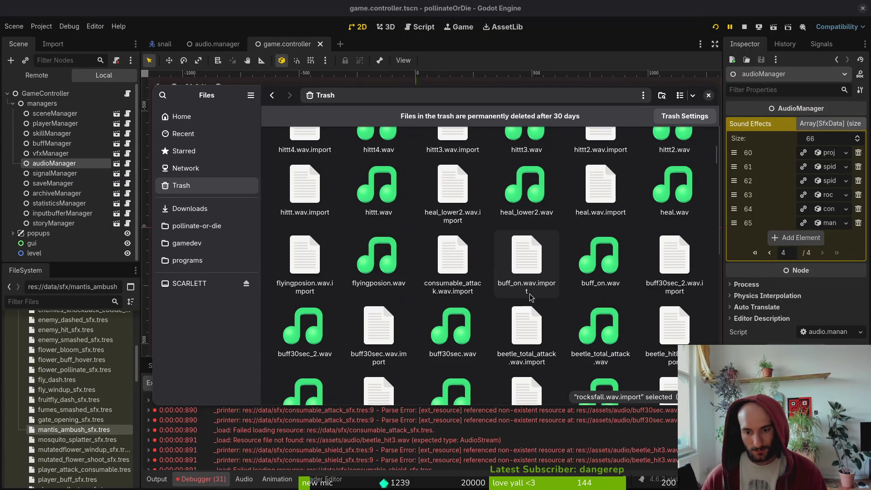
pyautogui.click(448, 336)
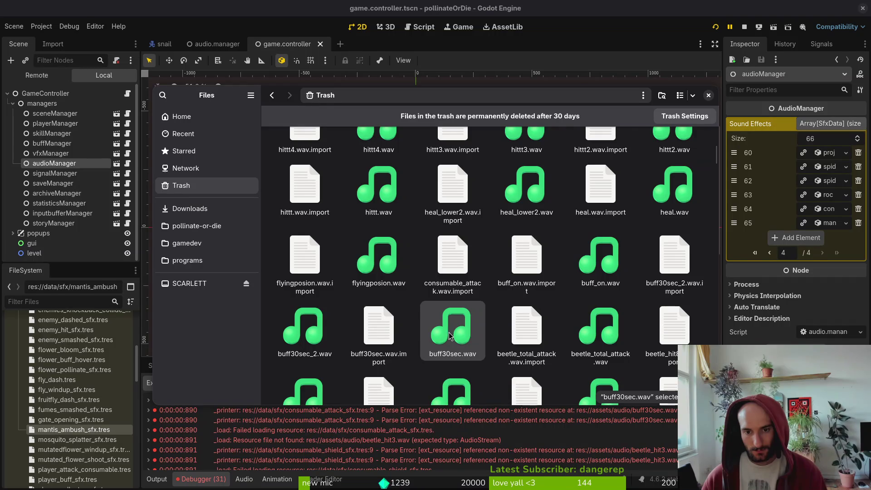
pyautogui.scroll(4, 451, 334)
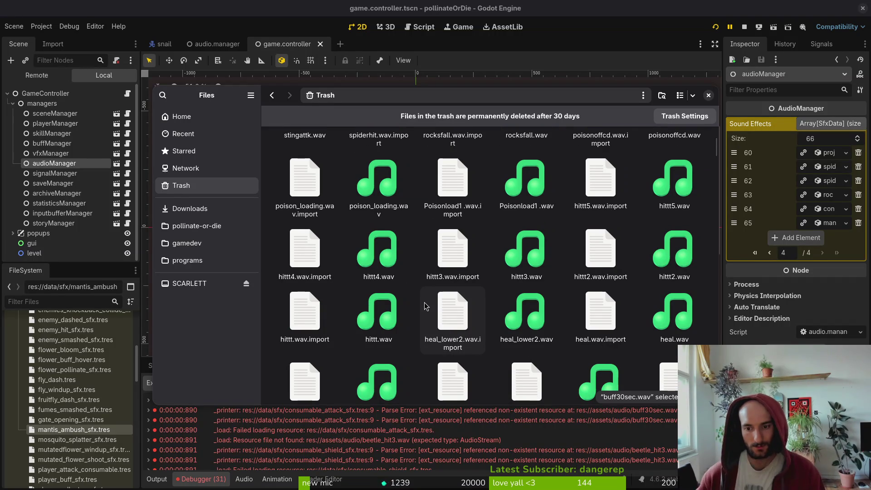
pyautogui.scroll(-5, 453, 304)
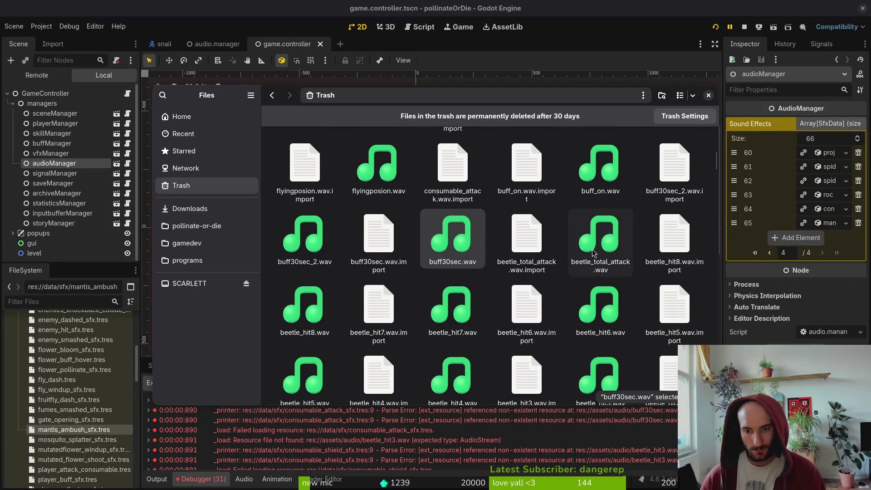
pyautogui.scroll(-1, 460, 322)
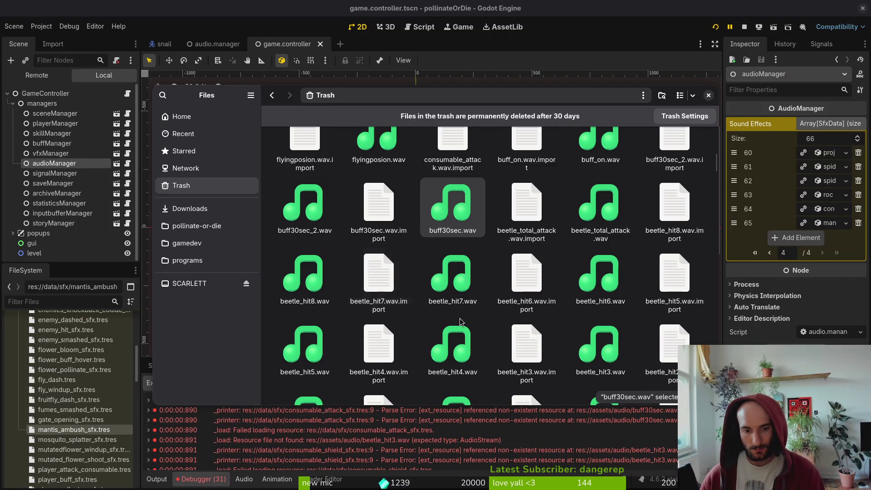
pyautogui.click(600, 345)
pyautogui.rightClick(603, 352)
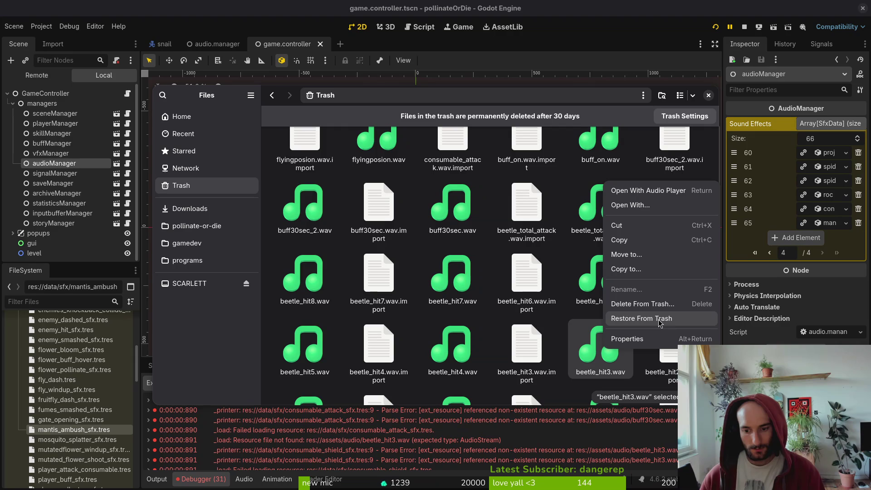
pyautogui.click(658, 319)
pyautogui.rightClick(455, 214)
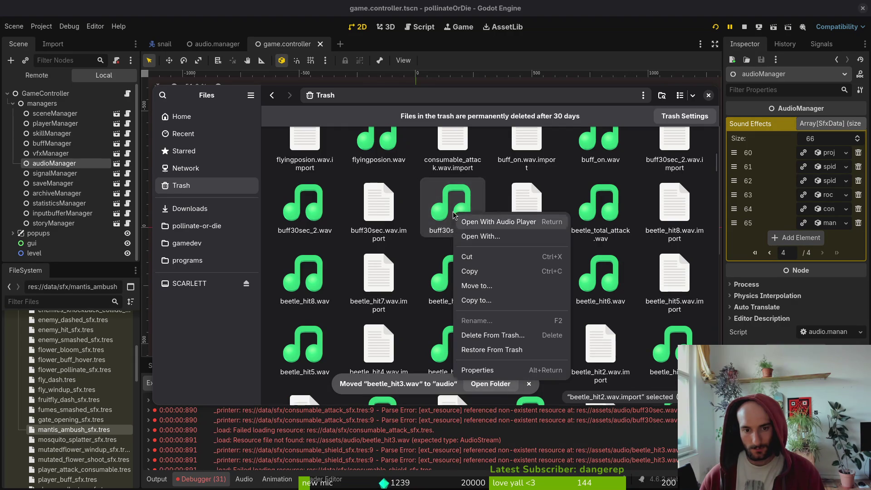
pyautogui.click(492, 349)
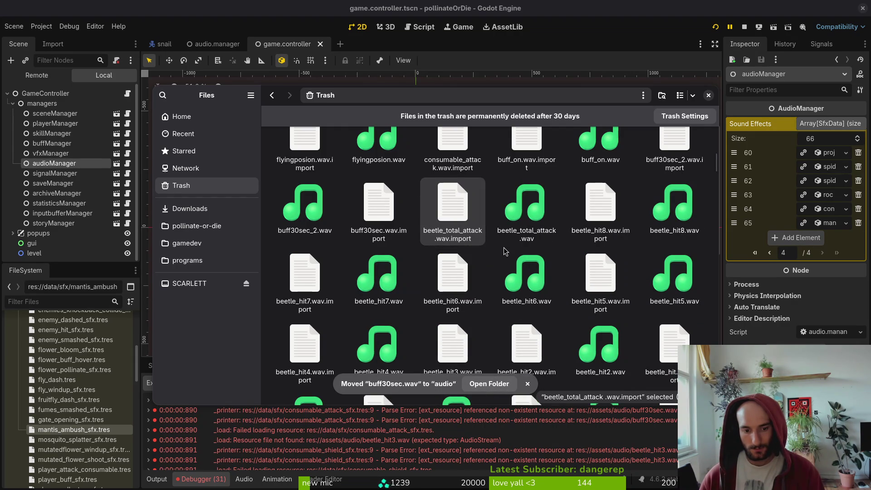
# Find stingattk.wav in the Trash and restore it to its original folder
pyautogui.scroll(-2, 506, 250)
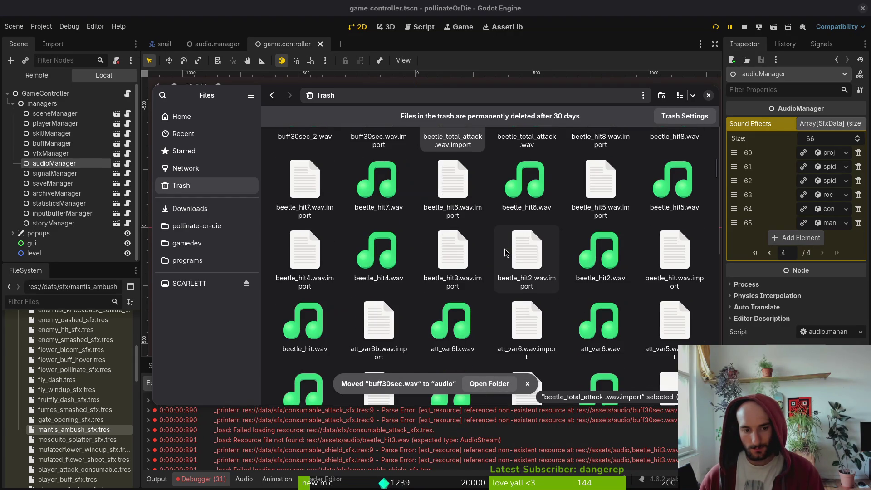
pyautogui.scroll(-3, 503, 256)
pyautogui.scroll(-4, 503, 254)
pyautogui.scroll(6, 503, 253)
pyautogui.scroll(8, 503, 249)
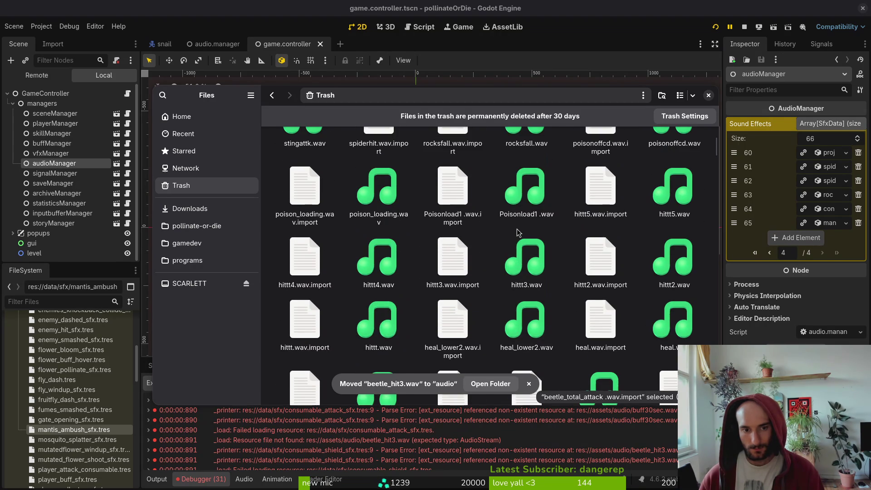
pyautogui.scroll(3, 519, 233)
pyautogui.scroll(-5, 518, 232)
pyautogui.scroll(-1, 396, 442)
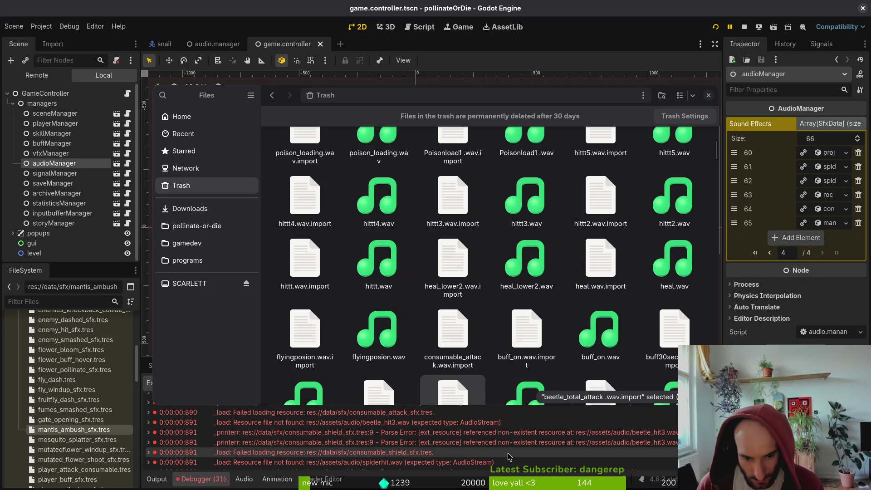
pyautogui.scroll(-1, 522, 457)
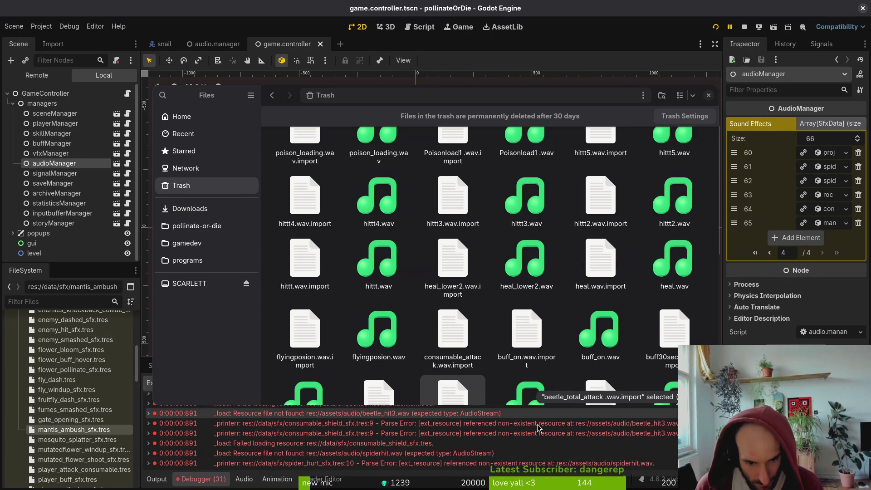
pyautogui.scroll(-4, 535, 459)
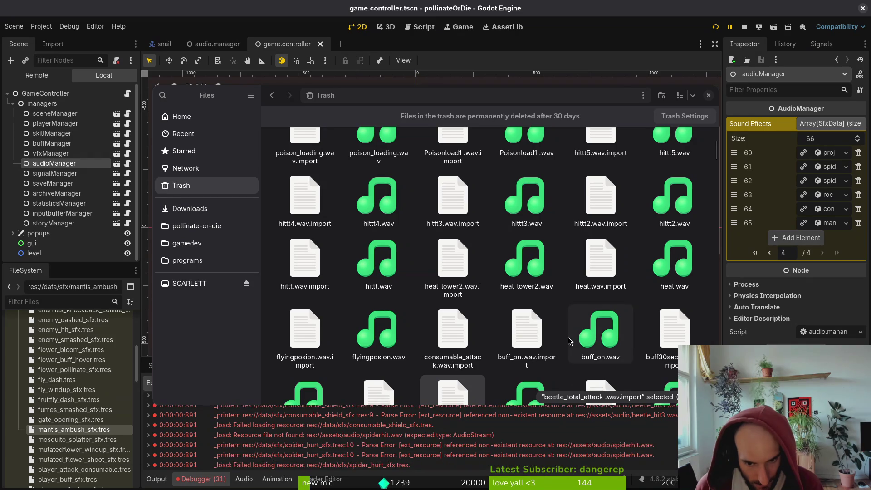
pyautogui.scroll(-5, 570, 457)
pyautogui.scroll(5, 313, 232)
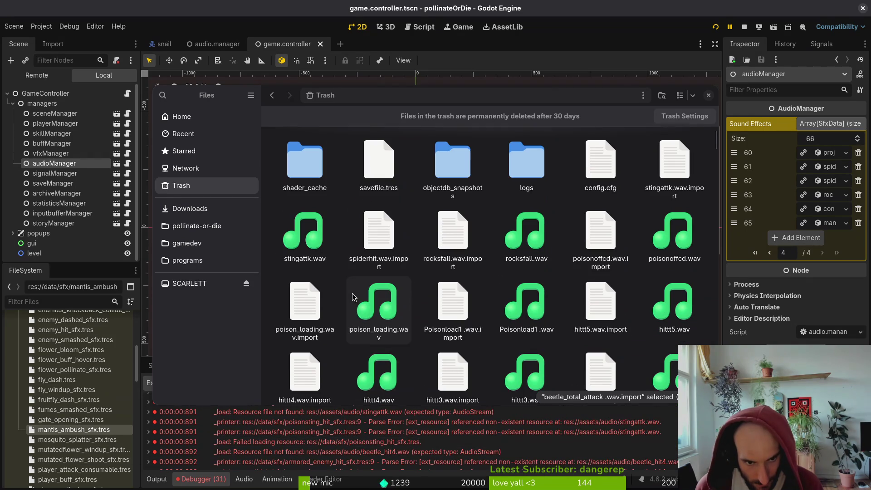
pyautogui.rightClick(313, 232)
pyautogui.click(345, 367)
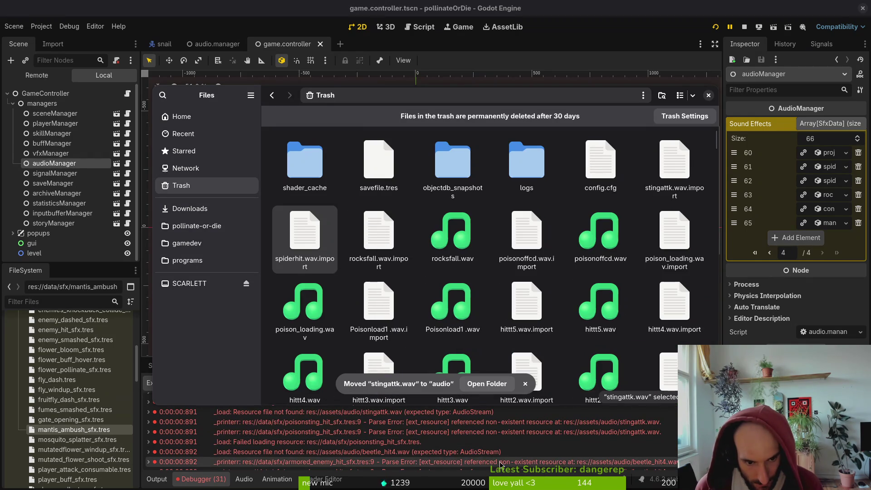
# Restore beetle_hit4.wav from the Trash, then review Godot's error log
pyautogui.scroll(-2, 540, 446)
pyautogui.scroll(-5, 299, 253)
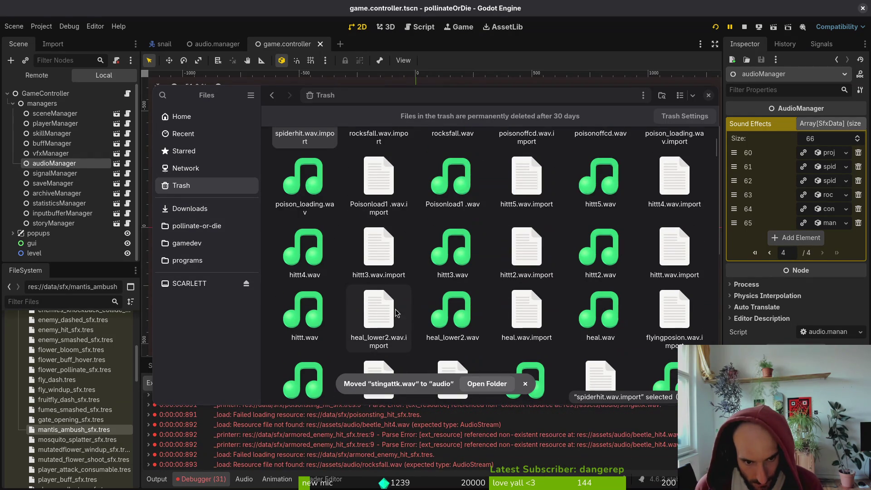
pyautogui.scroll(-10, 445, 236)
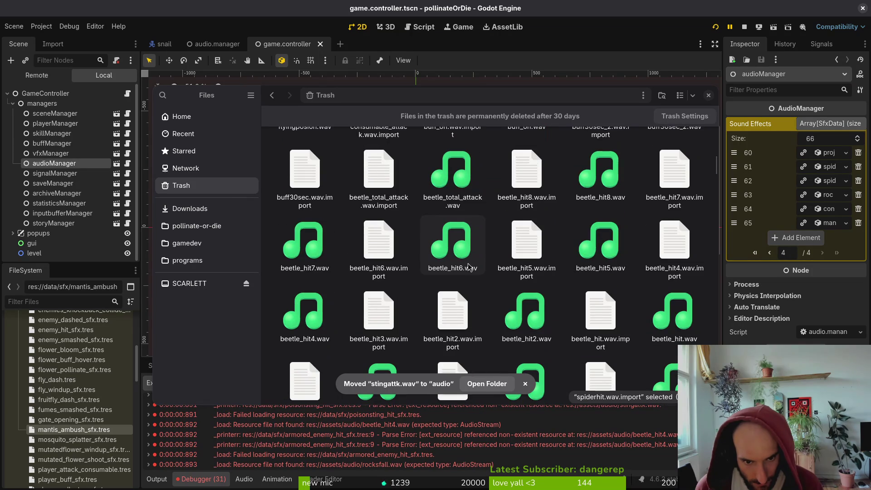
pyautogui.rightClick(303, 310)
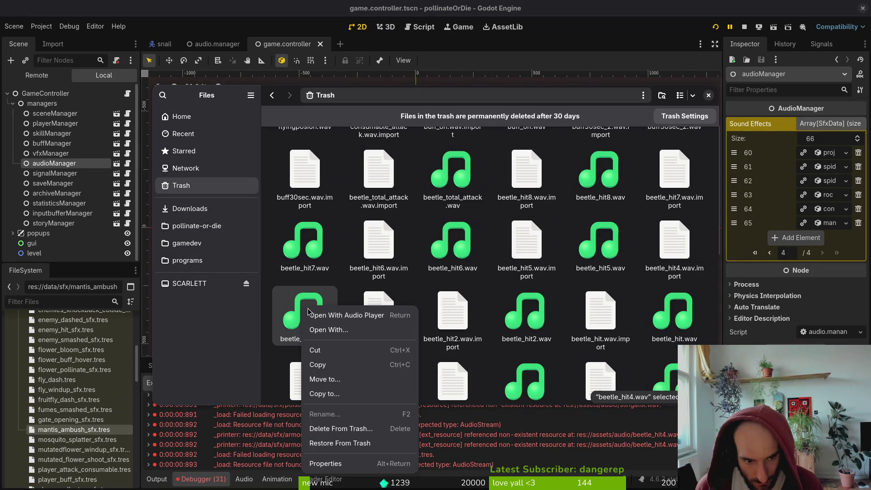
pyautogui.click(360, 443)
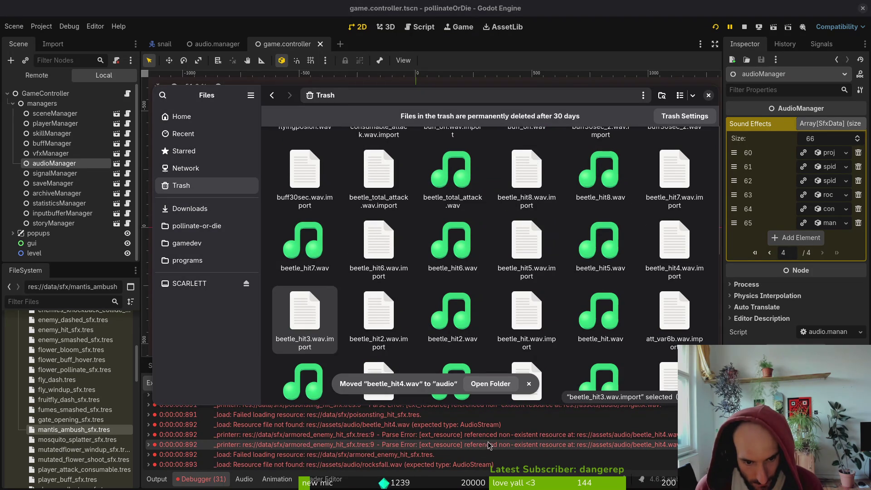
pyautogui.click(484, 459)
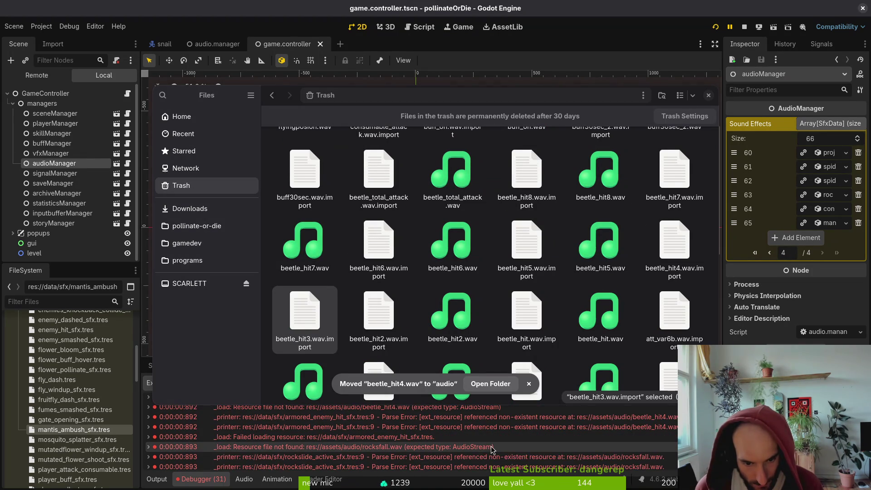
pyautogui.scroll(5, 631, 278)
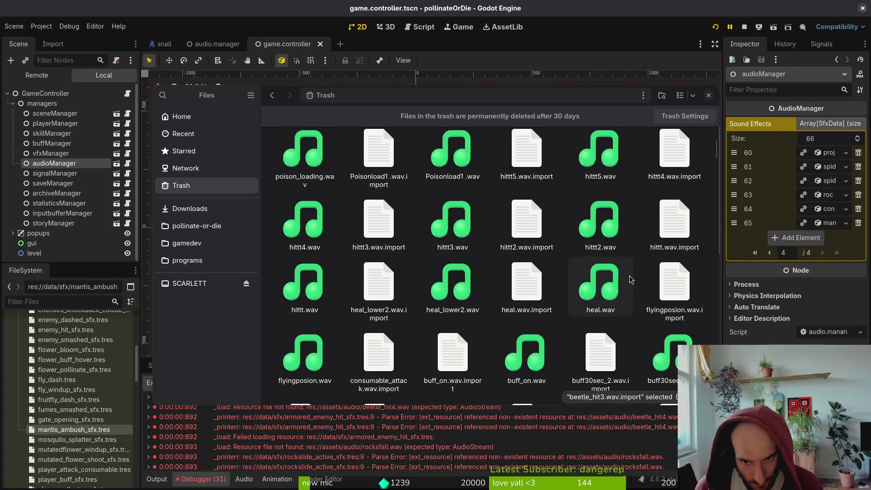
pyautogui.scroll(3, 630, 278)
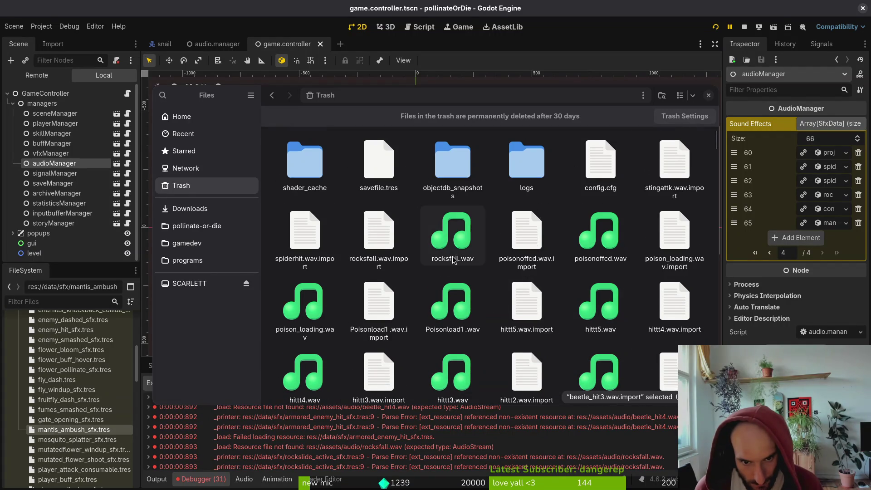
# Restore rocksfall.wav from the Trash and check the debugger's missing-resource error
pyautogui.rightClick(455, 260)
pyautogui.click(488, 393)
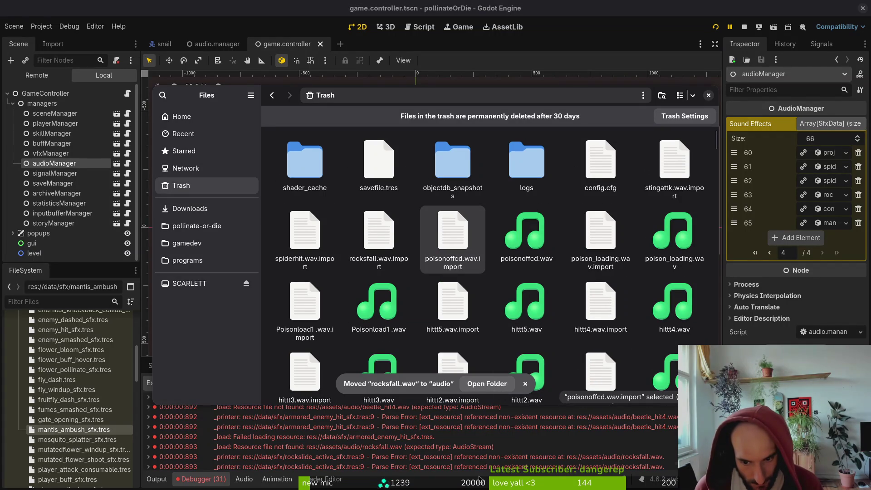
pyautogui.click(469, 449)
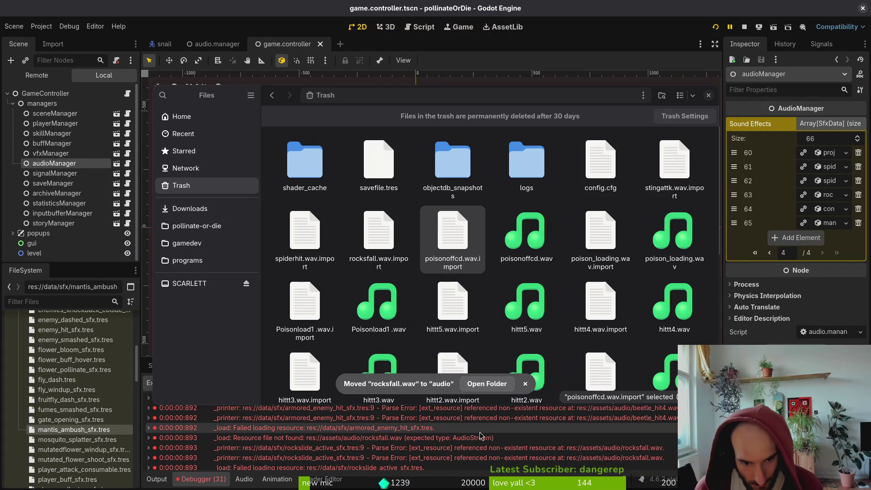
pyautogui.scroll(-1, 479, 435)
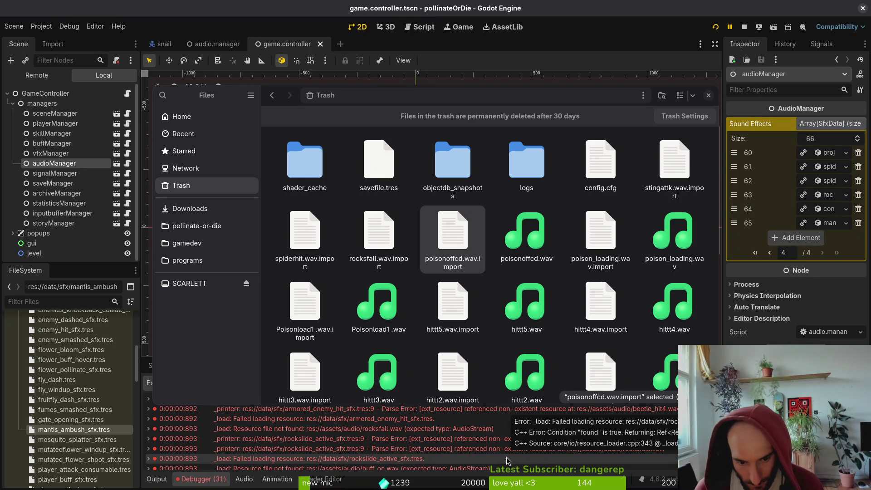
pyautogui.scroll(-3, 507, 459)
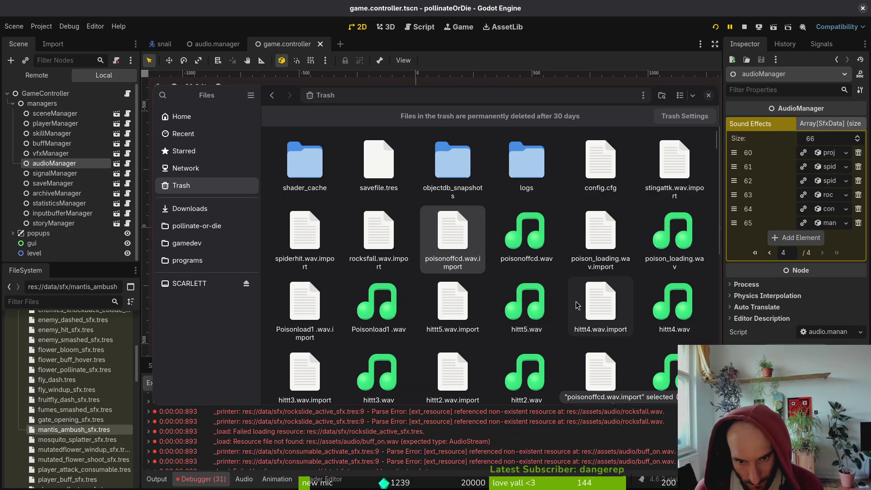
pyautogui.scroll(-3, 576, 305)
pyautogui.scroll(-2, 577, 305)
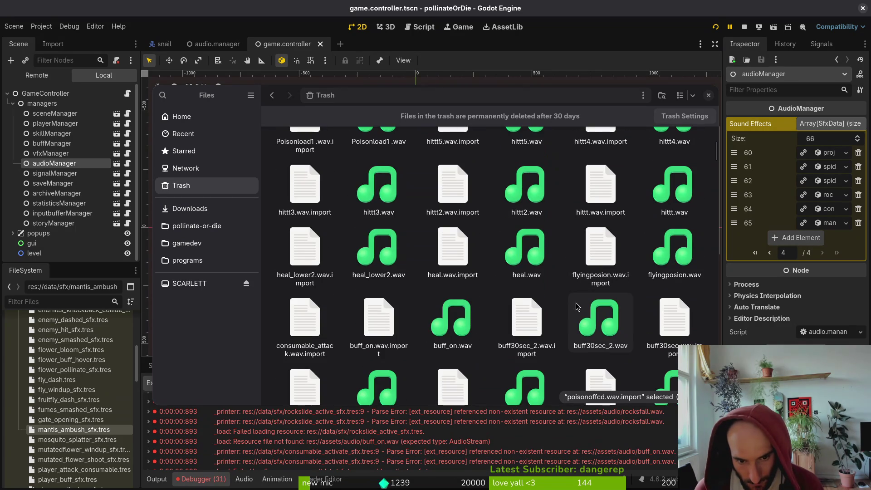
# Restore buff_on.wav from the Trash and go to the pollinate-or-die project folder
pyautogui.rightClick(457, 325)
pyautogui.click(511, 295)
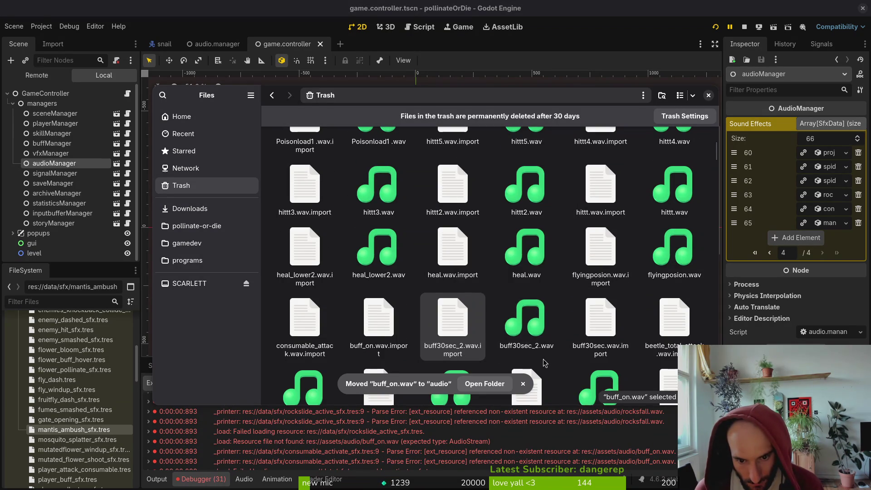
pyautogui.scroll(-4, 562, 372)
pyautogui.scroll(-2, 596, 455)
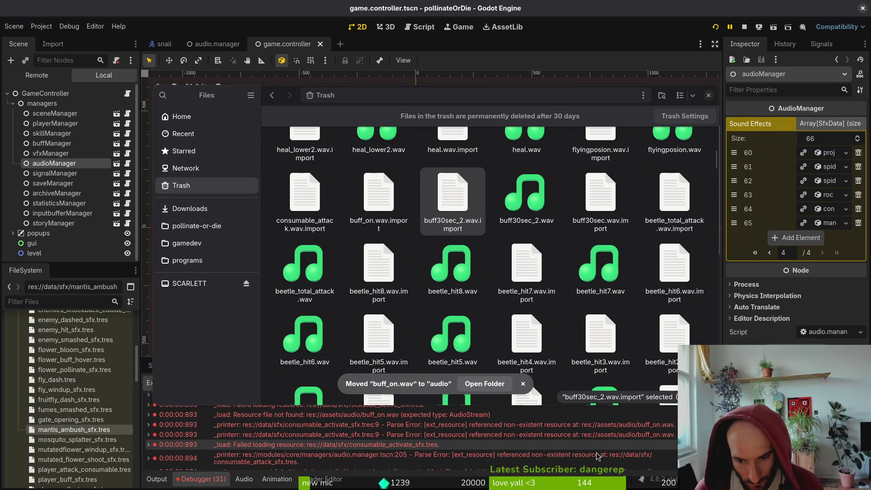
pyautogui.scroll(-1, 596, 454)
pyautogui.scroll(5, 603, 451)
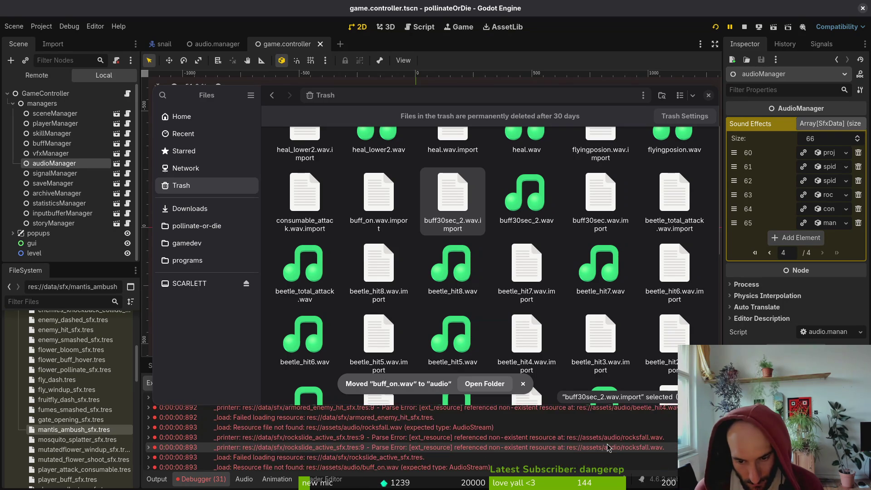
pyautogui.scroll(4, 608, 445)
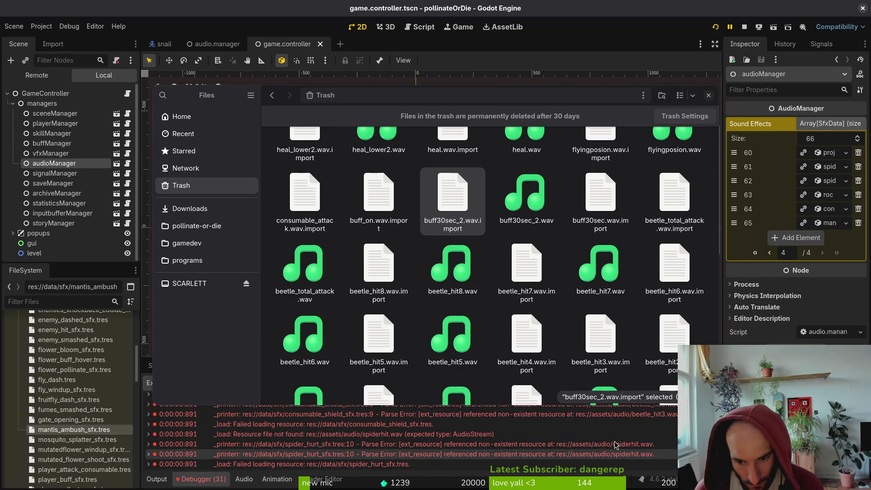
pyautogui.scroll(1, 614, 445)
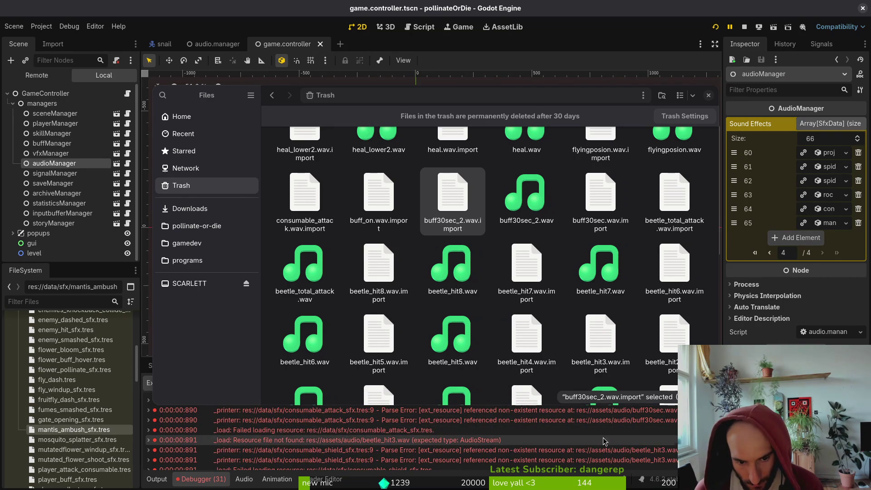
pyautogui.scroll(-2, 608, 432)
pyautogui.scroll(2, 454, 433)
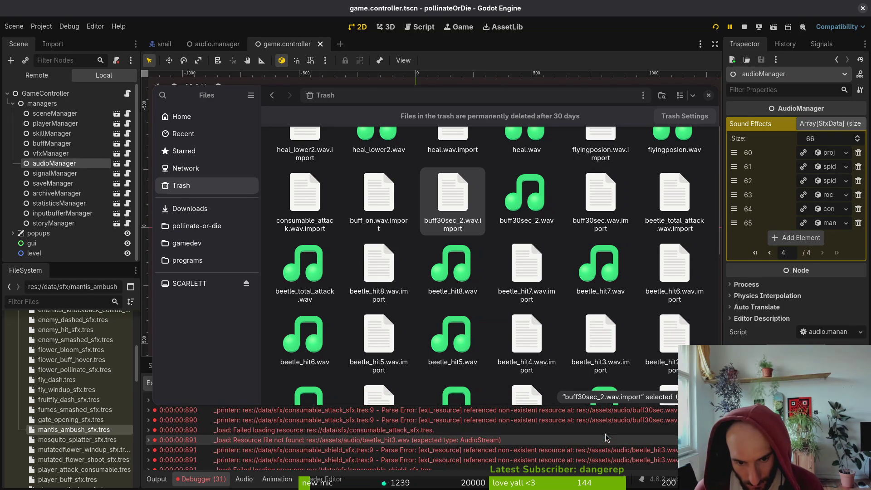
pyautogui.scroll(-3, 499, 435)
pyautogui.scroll(-5, 510, 433)
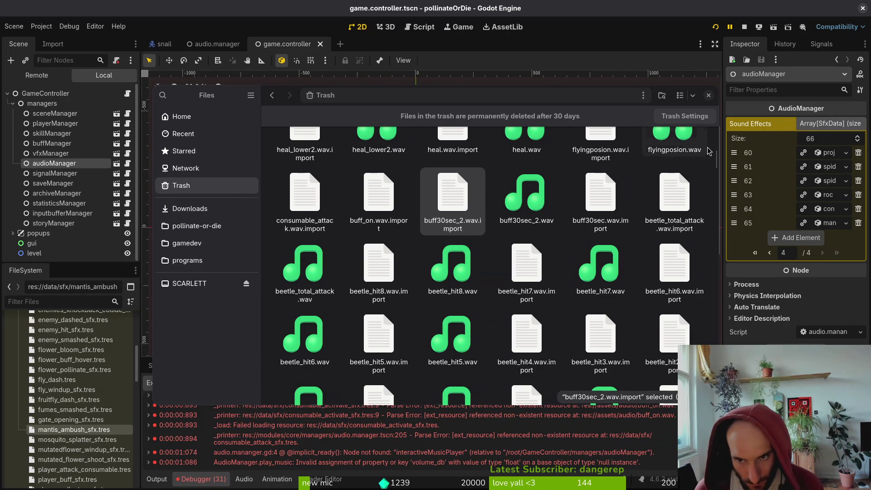
pyautogui.click(197, 225)
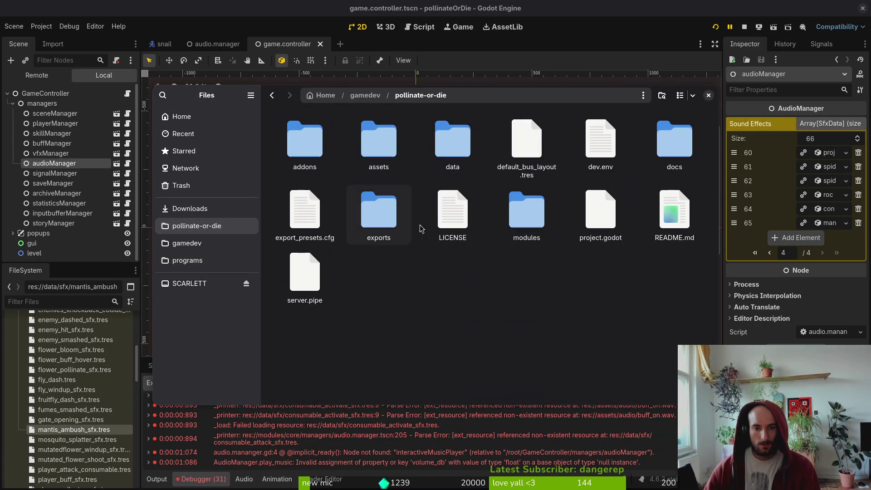
# Restart the game, start a new game, and load the spider level from the debug menu
pyautogui.click(675, 20)
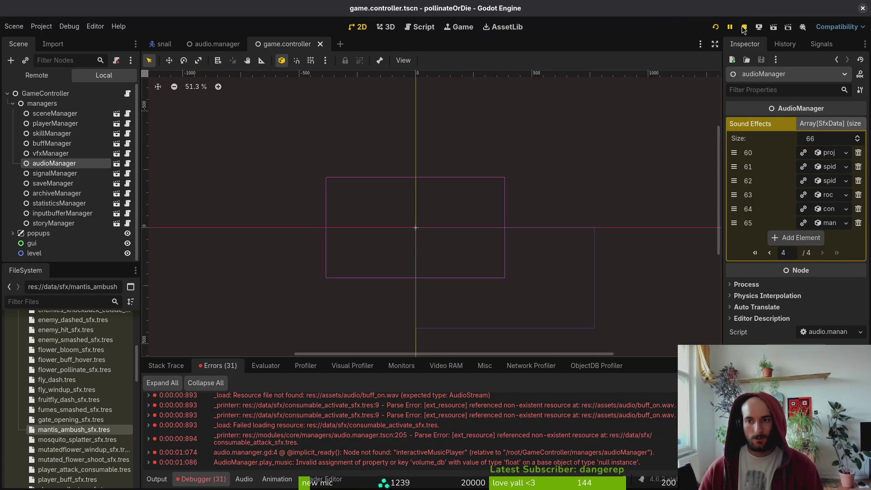
pyautogui.click(715, 27)
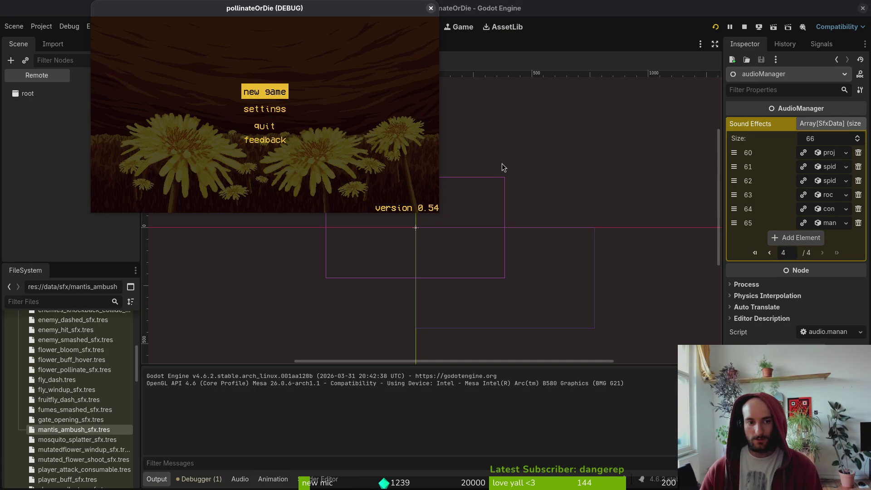
pyautogui.press('Down')
pyautogui.press('Up')
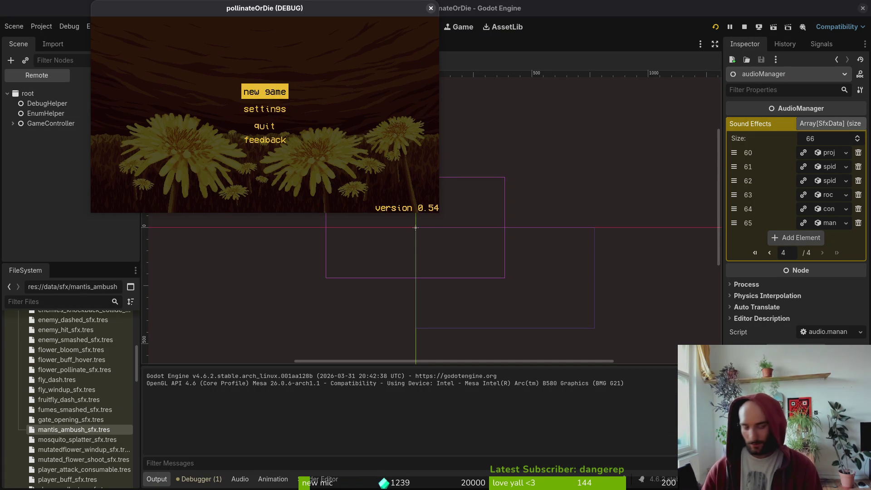
pyautogui.press('Return')
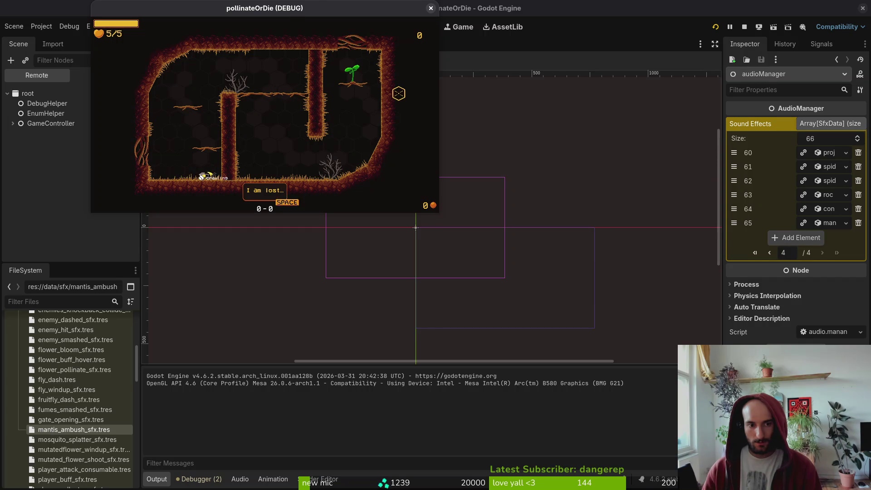
pyautogui.press('Escape')
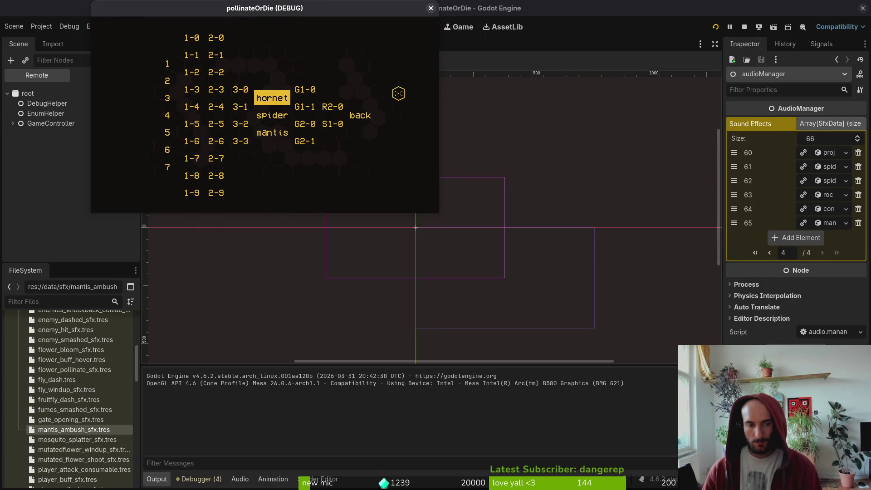
pyautogui.press('Return')
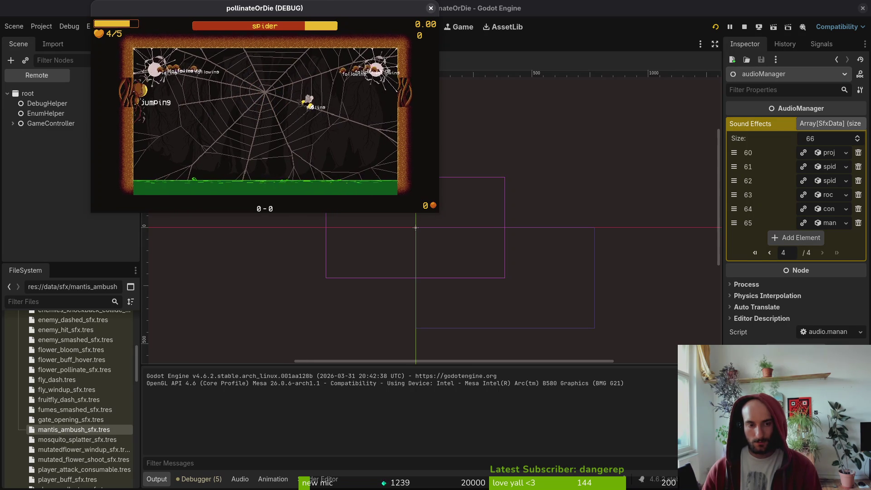
# Pause the spider fight, visit settings, resume playing, then stop the run
pyautogui.press('Escape')
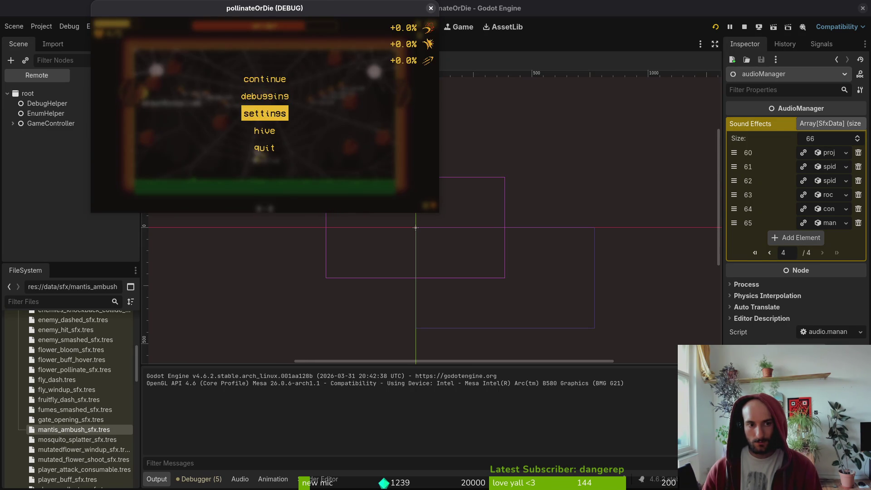
pyautogui.press('Return')
pyautogui.press('Escape')
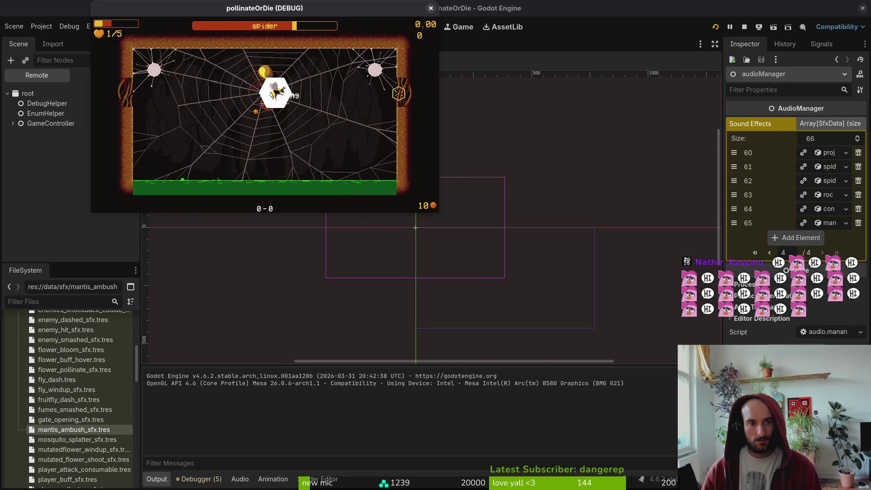
pyautogui.click(430, 8)
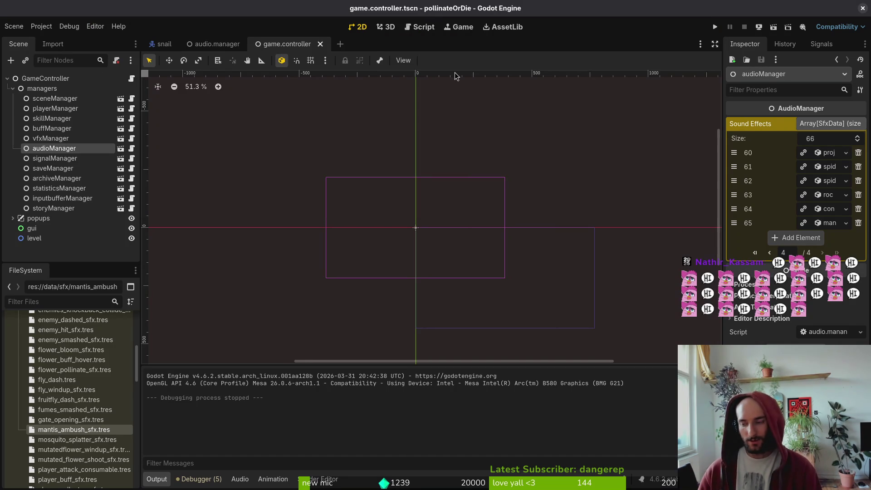
pyautogui.hotkey('alt', 'Tab')
pyautogui.press('Return')
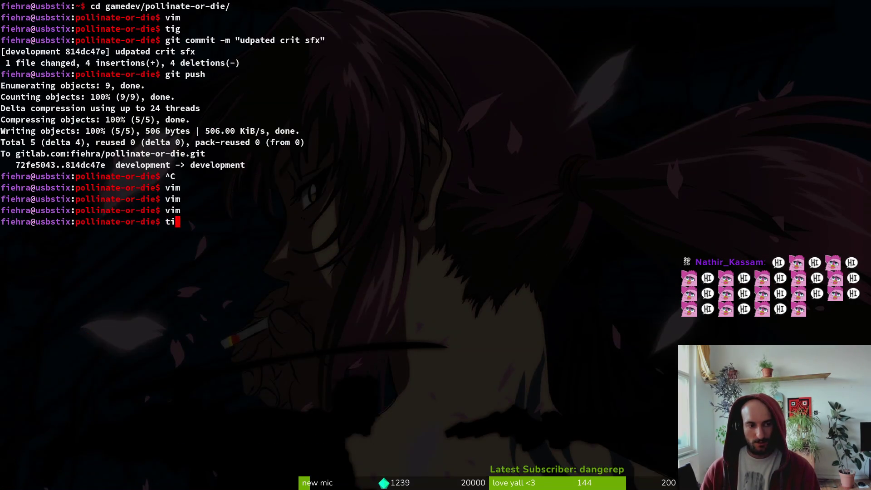
pyautogui.write('tig status')
pyautogui.press('Return')
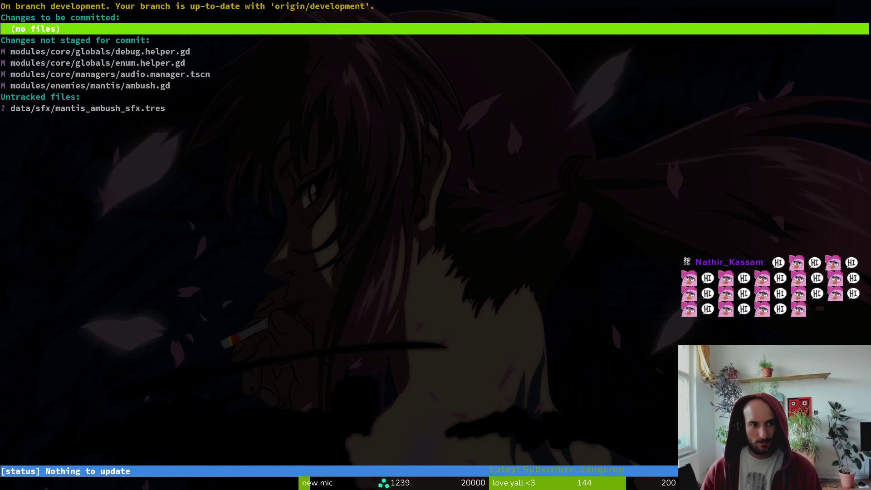
pyautogui.press('j')
pyautogui.press('j')
pyautogui.press('j')
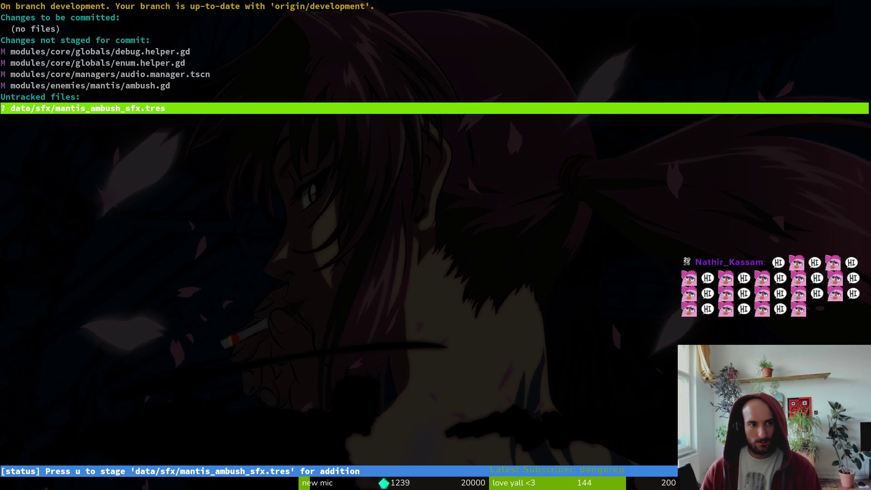
pyautogui.press('q')
pyautogui.hotkey('alt', 'Tab')
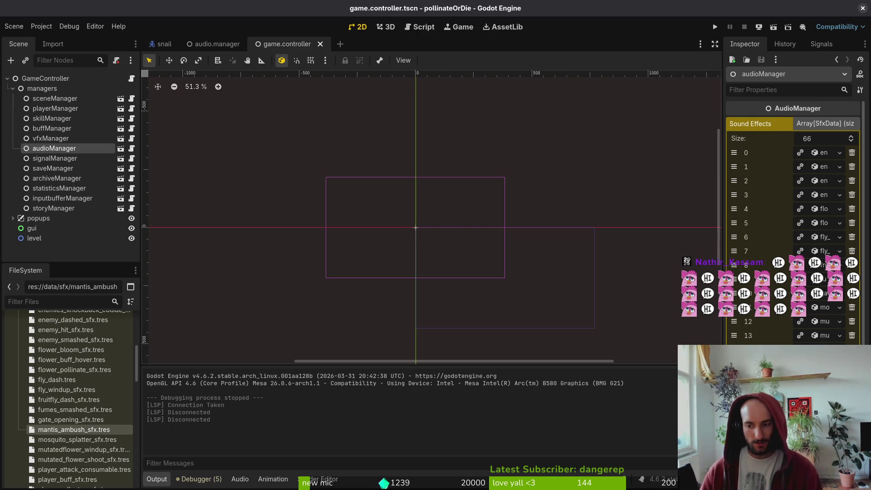
pyautogui.scroll(-10, 793, 245)
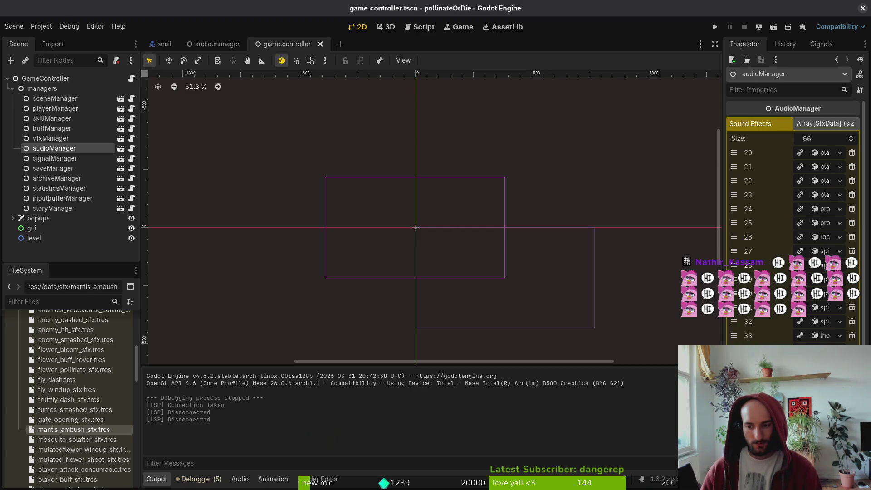
# Expand Sound Effects entry 52 and its spiderhit effect to select Volume, then run the project
pyautogui.click(824, 322)
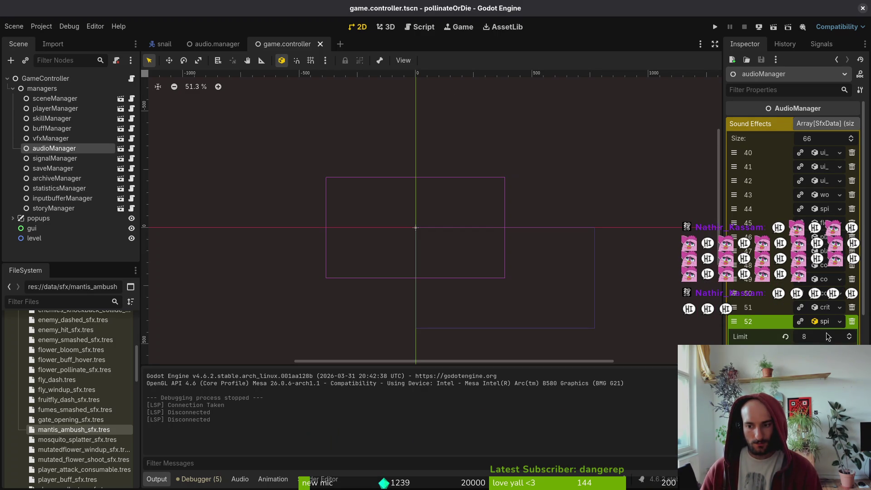
pyautogui.scroll(-1, 793, 218)
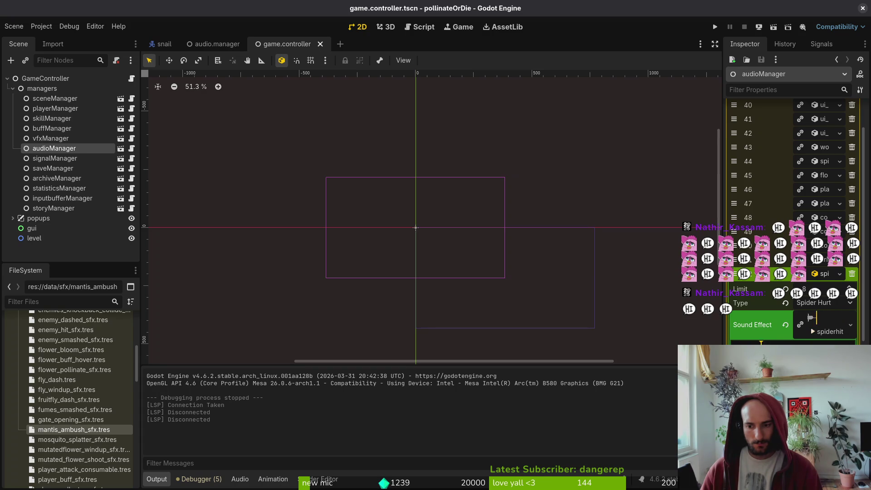
pyautogui.scroll(-1, 828, 329)
pyautogui.click(828, 283)
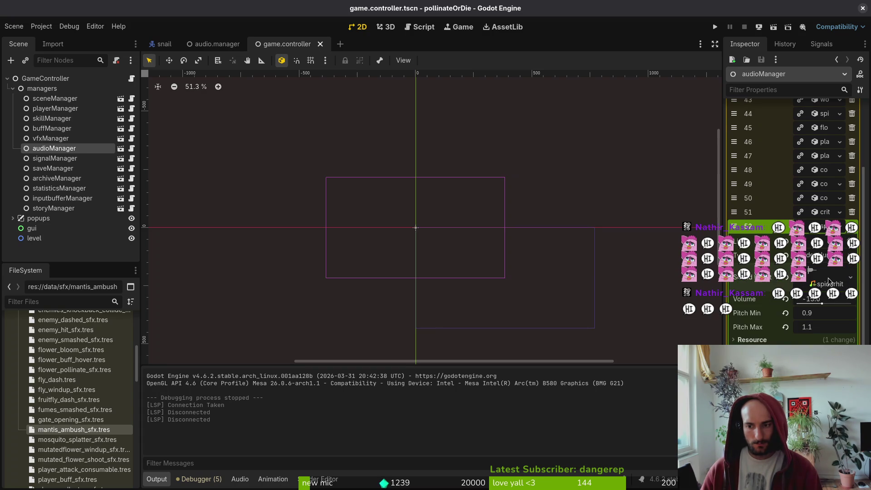
pyautogui.click(835, 302)
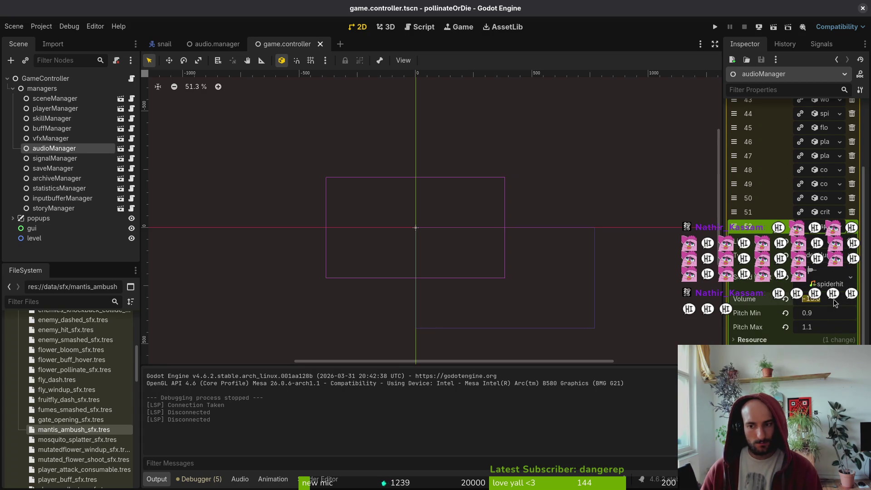
pyautogui.click(715, 27)
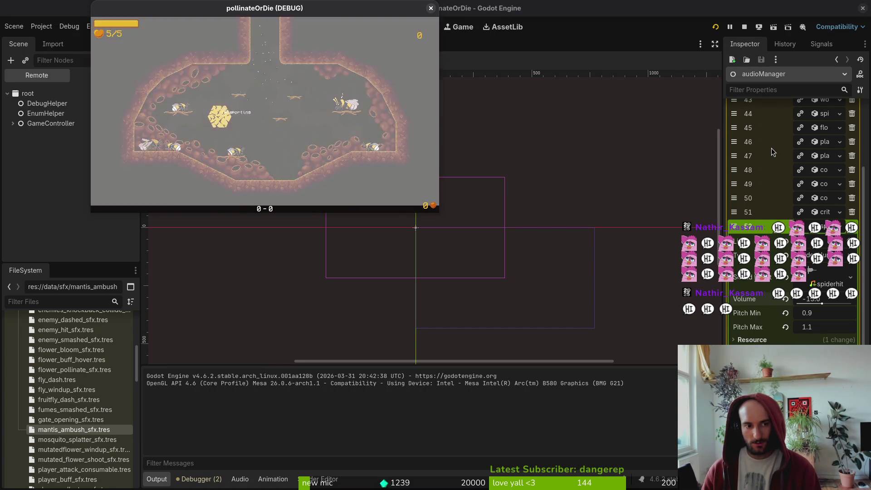
# Load the spider level from the debug level select, play it, pause, and close the game with F8
pyautogui.press('Escape')
pyautogui.press('Return')
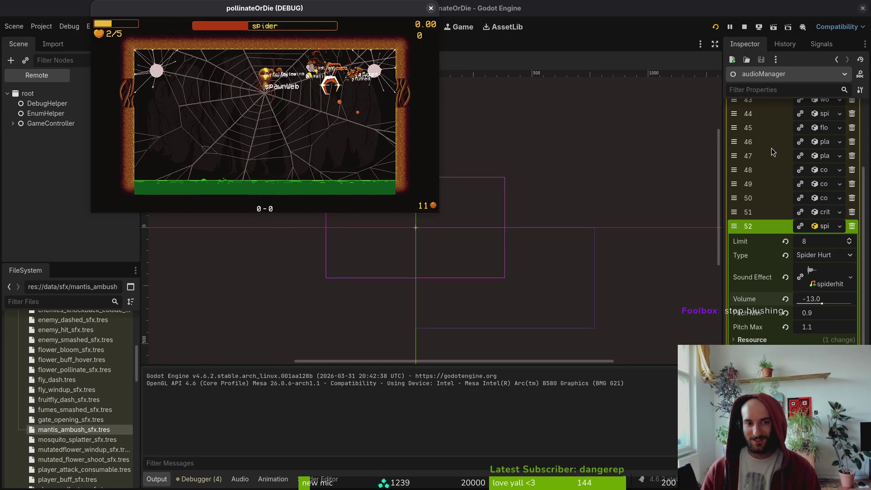
pyautogui.press('Escape')
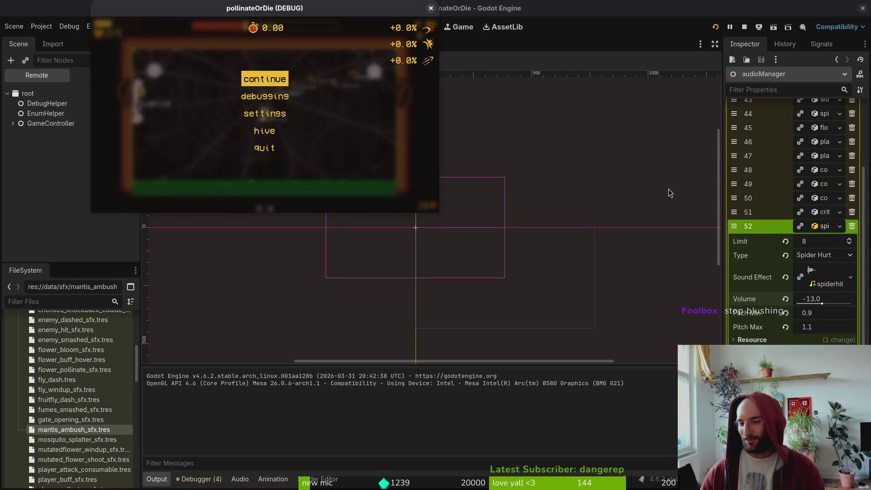
pyautogui.press('F8')
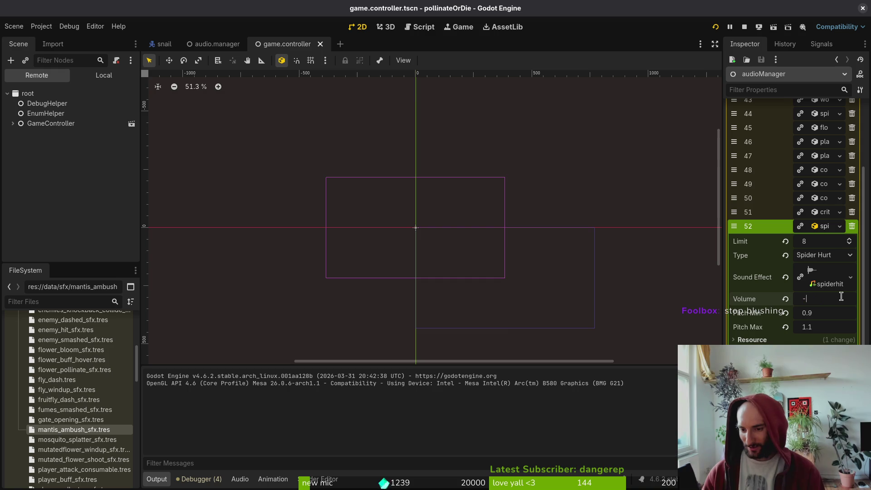
# Set the spiderhit Volume to -10, save the scene, and reload the game into the spider level
pyautogui.write('100')
pyautogui.press('Return')
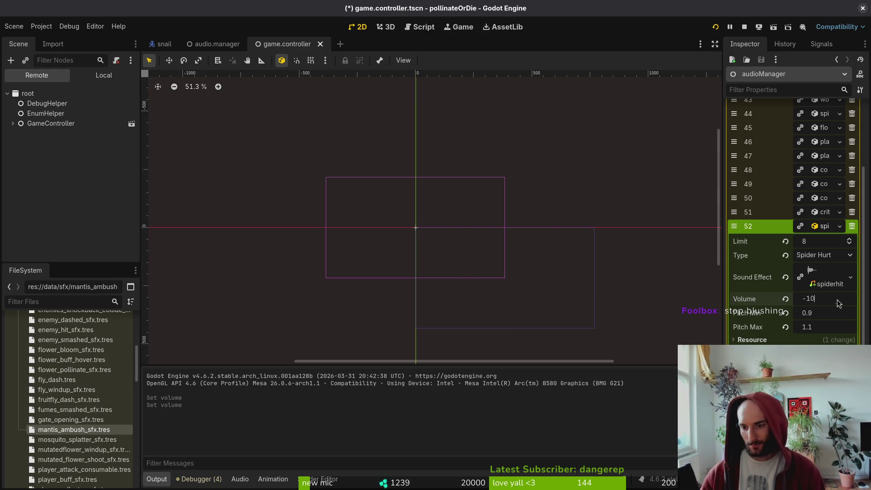
pyautogui.hotkey('ctrl', 's')
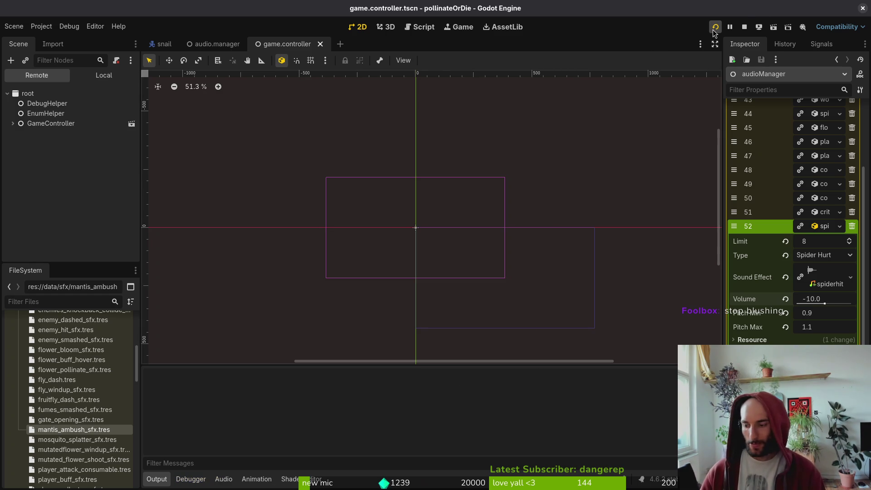
pyautogui.click(714, 29)
pyautogui.press('Return')
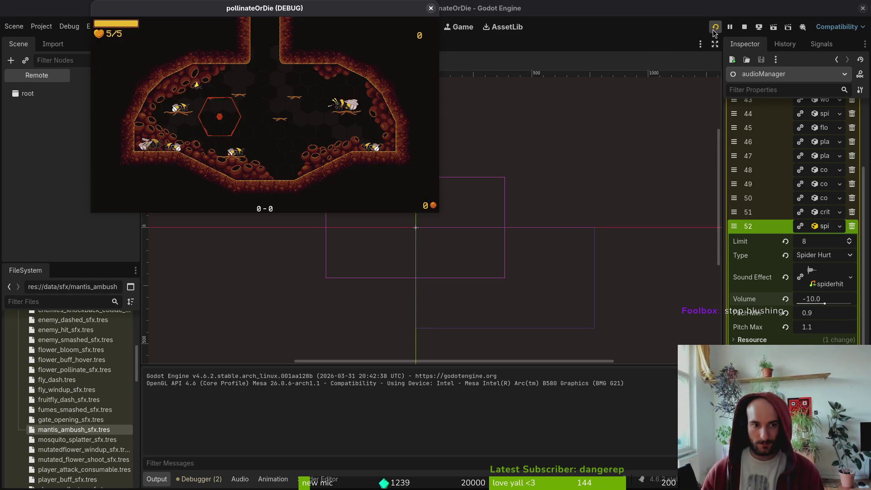
pyautogui.press('Escape')
pyautogui.press('Up')
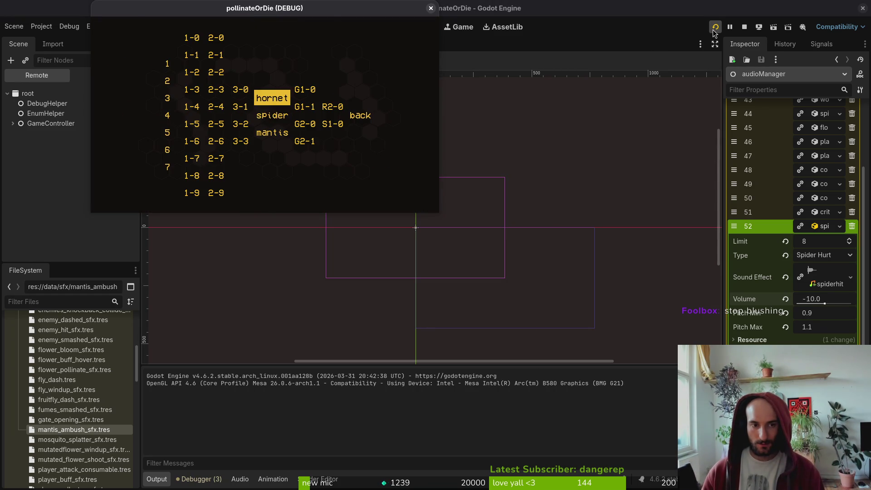
pyautogui.press('Down')
pyautogui.press('Return')
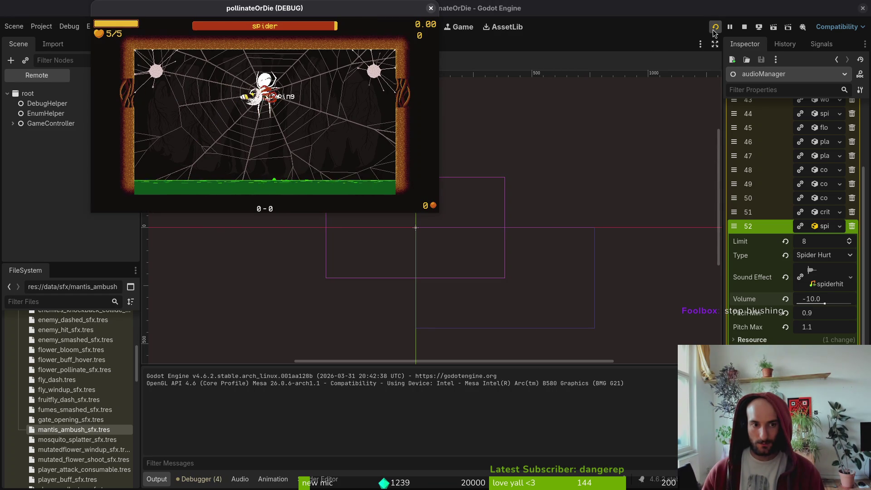
# Fight the spider to hear the hits, then revert Volume to 0.0 and restart the game
pyautogui.press('space')
pyautogui.press('Escape')
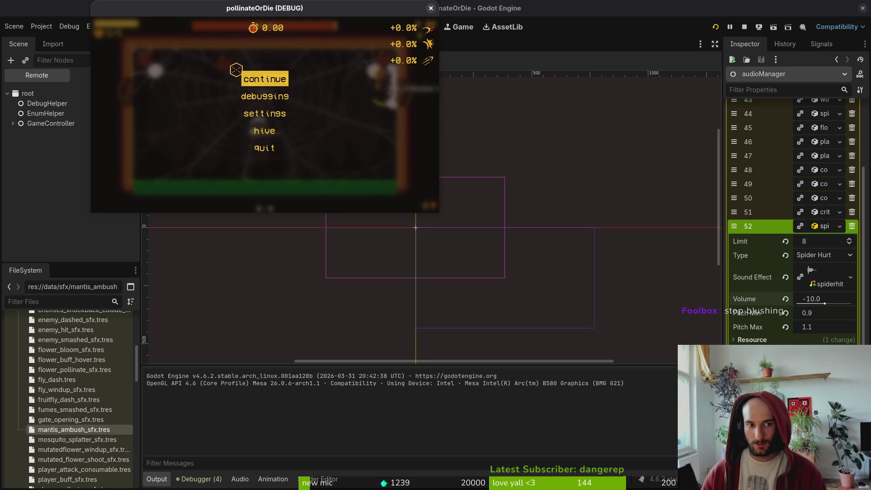
pyautogui.click(265, 77)
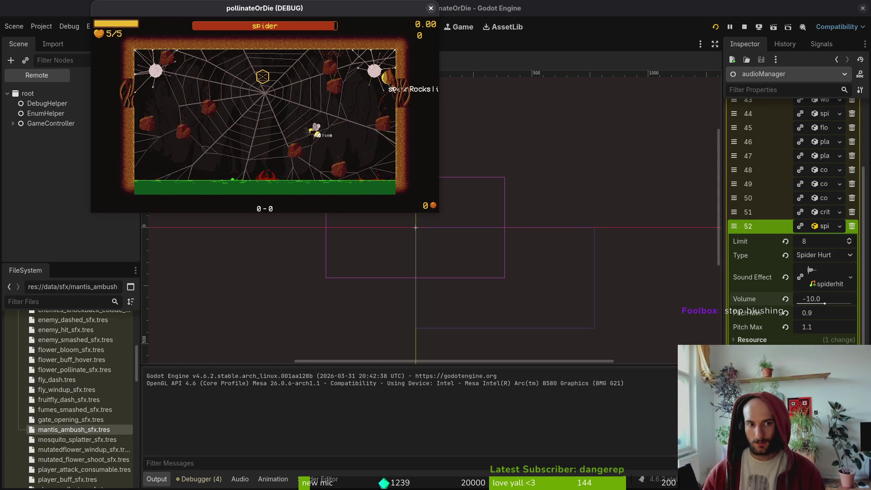
pyautogui.click(291, 116)
pyautogui.click(272, 86)
pyautogui.press('Escape')
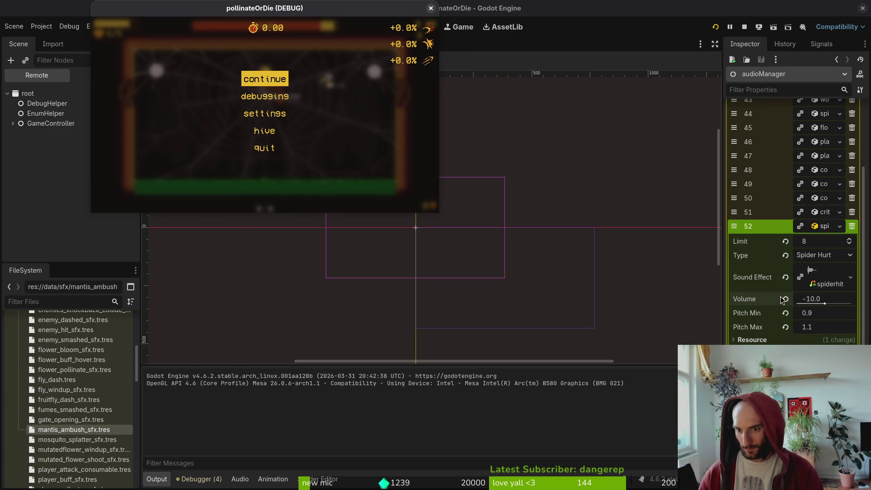
pyautogui.click(785, 299)
pyautogui.click(715, 27)
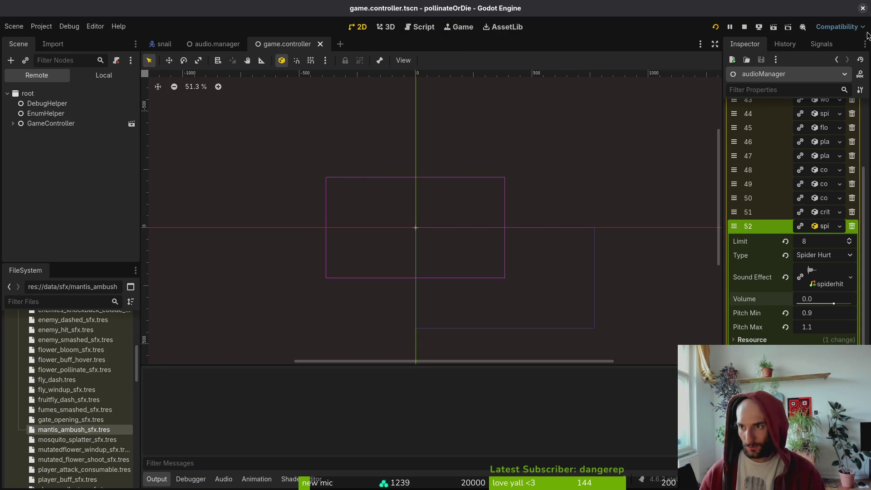
# Load the spider level, then stop and relaunch the game and move its window left
pyautogui.press('Return')
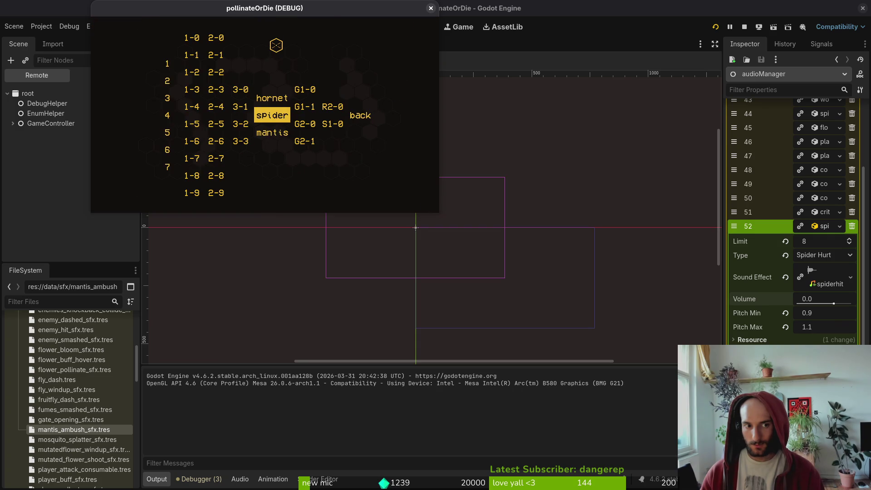
pyautogui.press('Return')
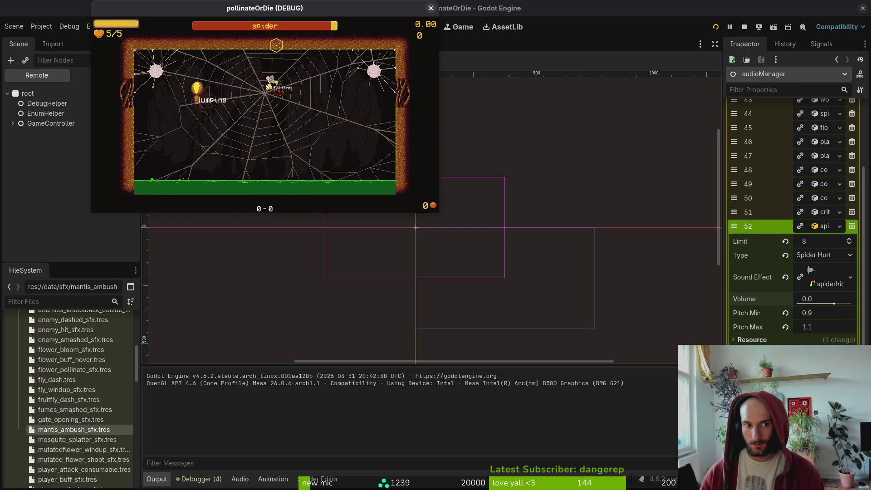
pyautogui.press('Escape')
pyautogui.click(826, 299)
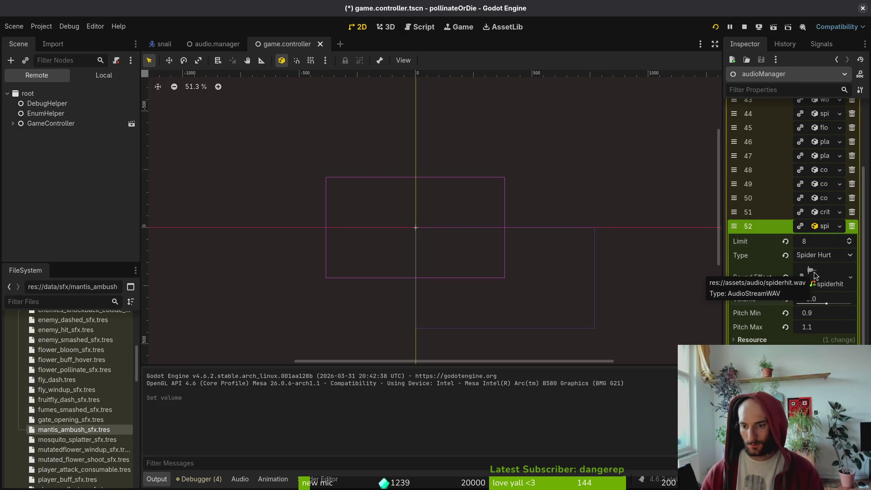
pyautogui.click(715, 27)
pyautogui.click(719, 28)
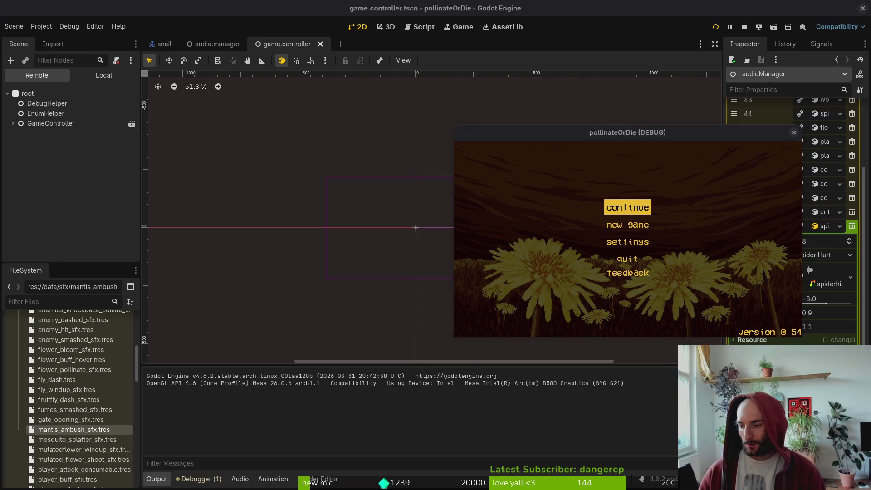
pyautogui.moveTo(595, 130); pyautogui.dragTo(268, 119)
# Load the spider level and raise the music and sound-effect volumes in the game's settings
pyautogui.press('Return')
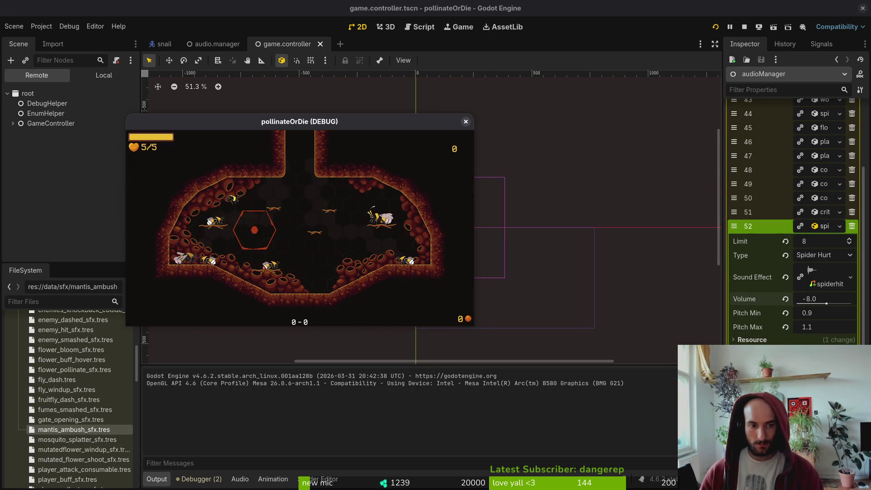
pyautogui.press('Escape')
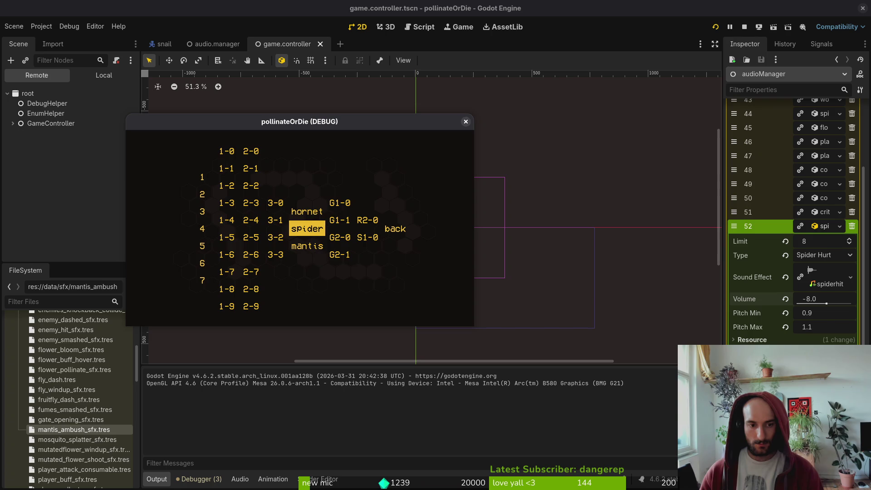
pyautogui.press('Return')
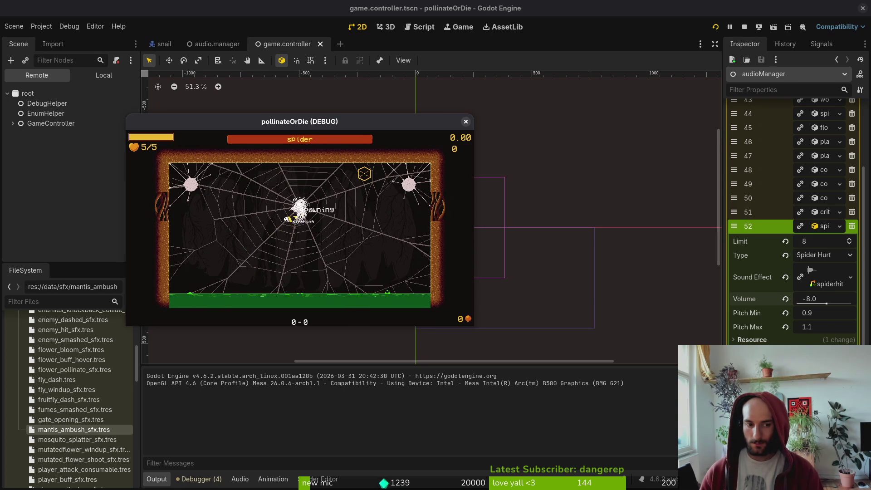
pyautogui.press('space')
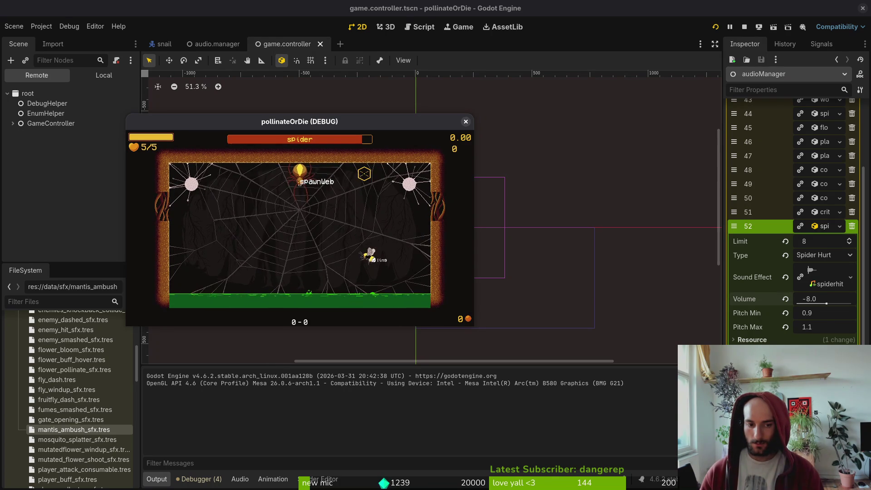
pyautogui.press('Escape')
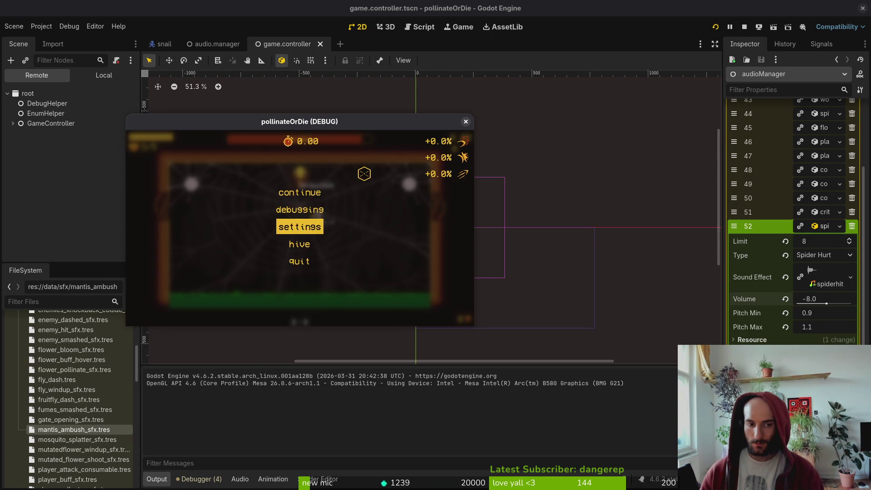
pyautogui.press('Return')
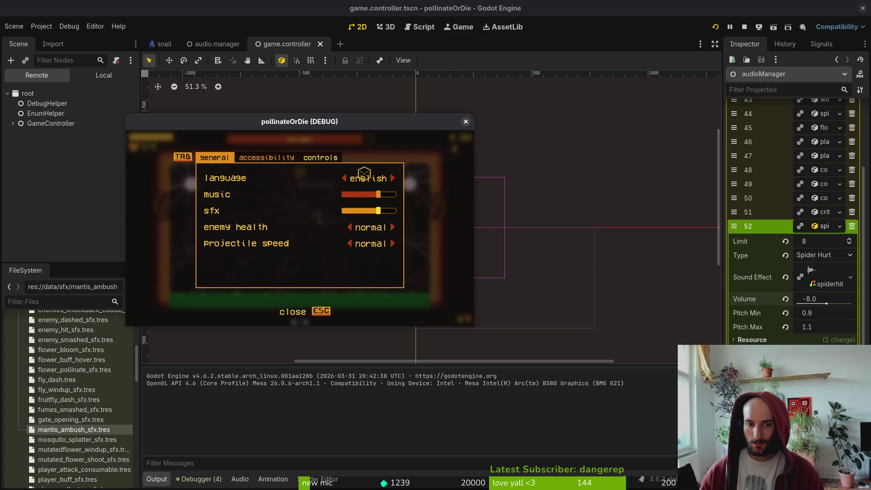
pyautogui.press('Escape')
pyautogui.press('Escape')
pyautogui.press('Escape')
pyautogui.press('Escape')
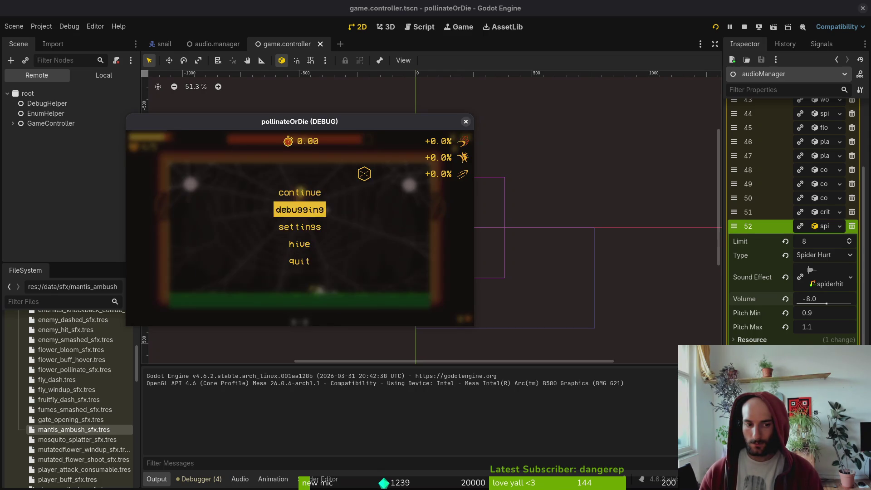
pyautogui.press('Down')
pyautogui.press('Return')
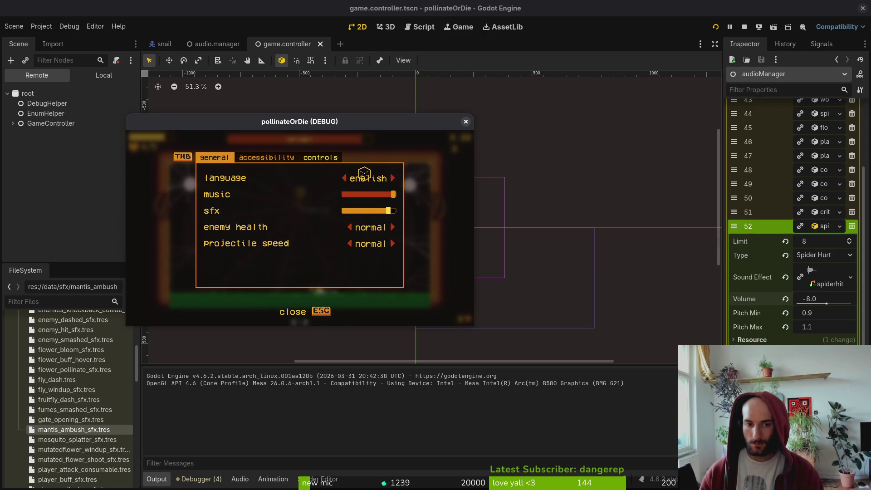
pyautogui.press('Escape')
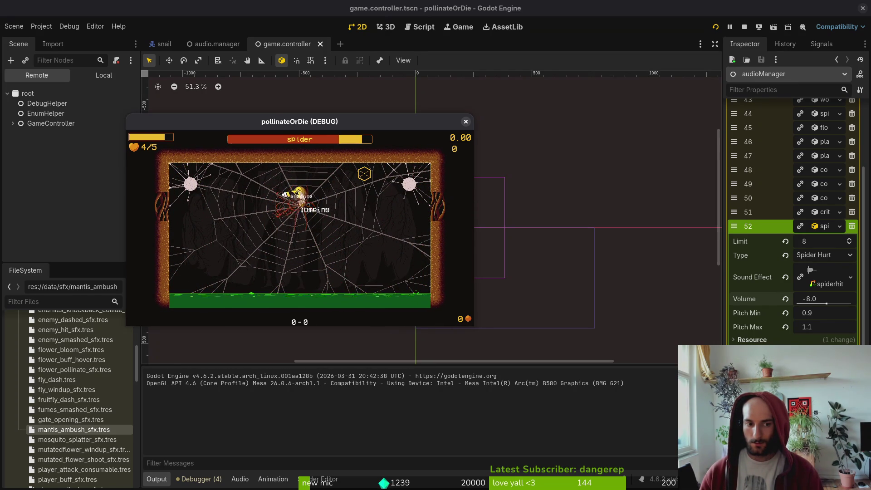
# Pause the game and begin entering a negative Spider Hurt volume value
pyautogui.press('Escape')
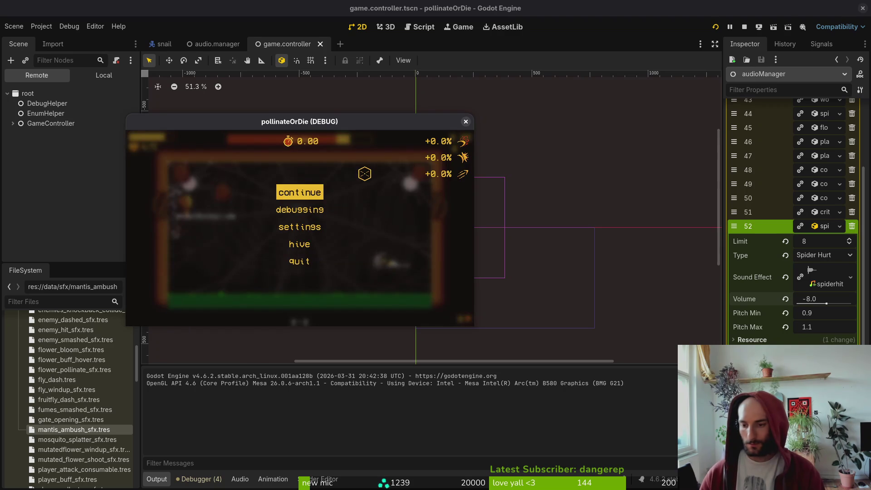
pyautogui.click(819, 299)
pyautogui.write('-6')
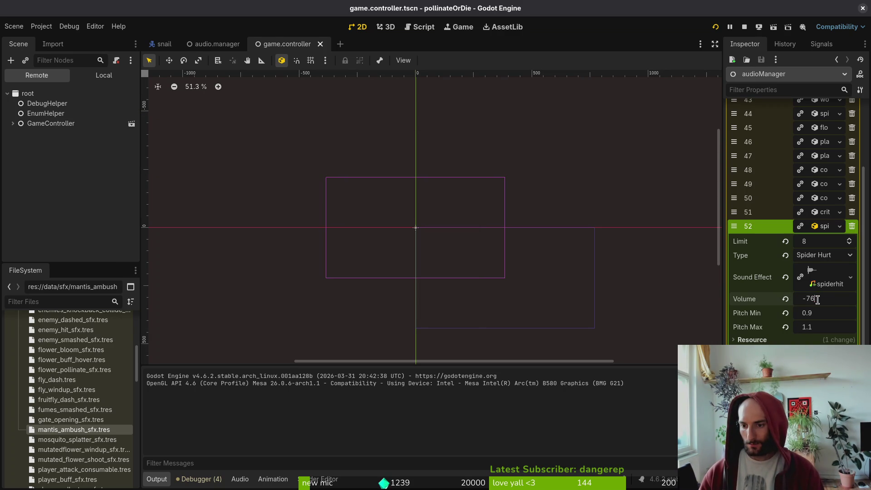
# Confirm a Spider Hurt volume of -6.0, replay the spider level to hear it, and stop the game
pyautogui.press('Return')
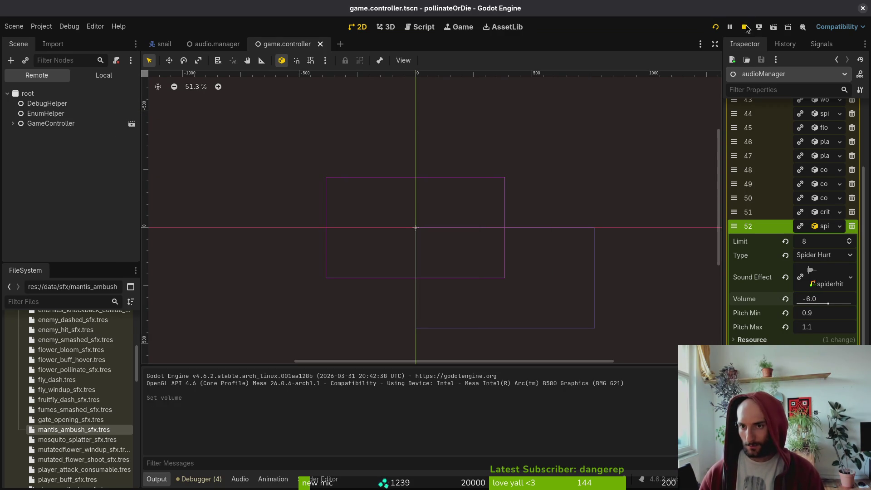
pyautogui.click(715, 27)
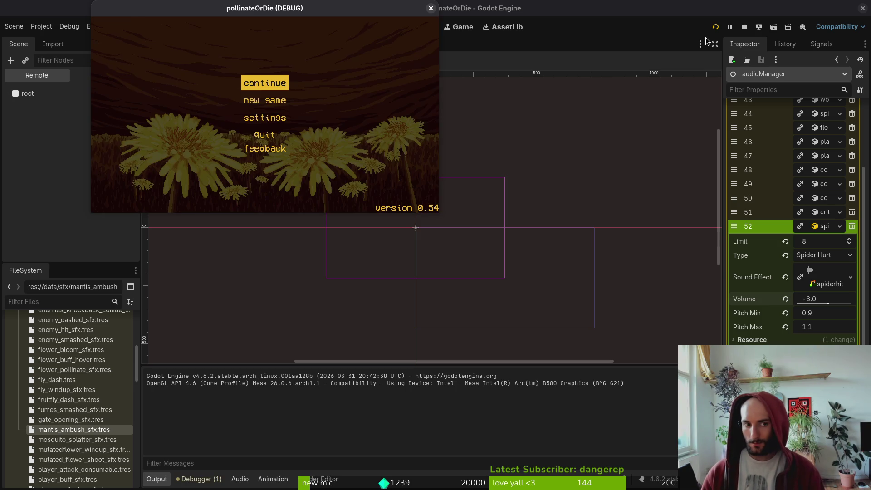
pyautogui.press('Return')
pyautogui.press('F1')
pyautogui.press('Return')
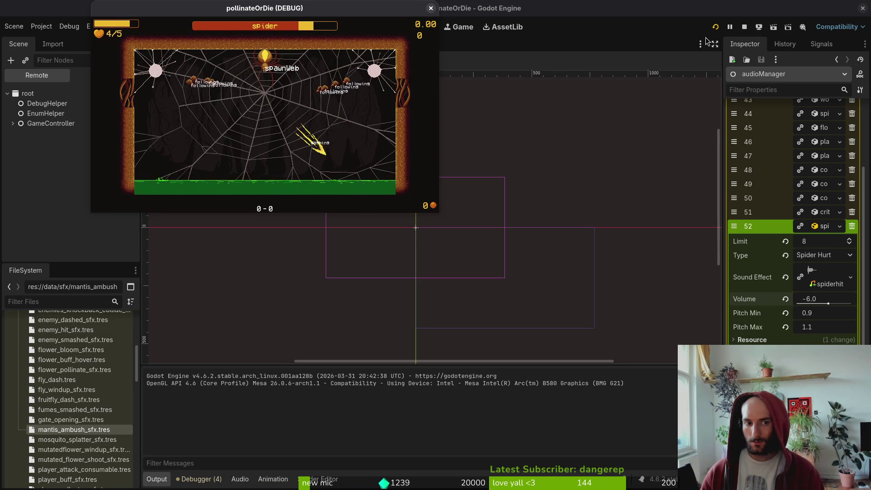
pyautogui.press('Escape')
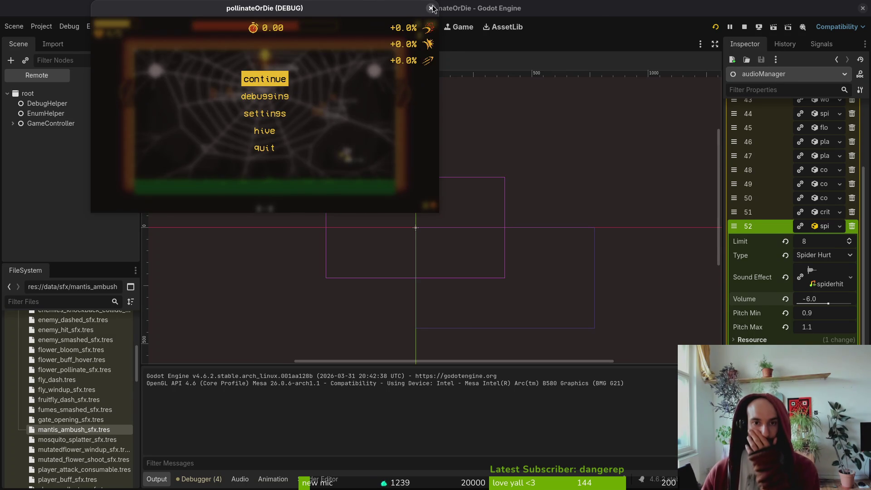
pyautogui.click(431, 8)
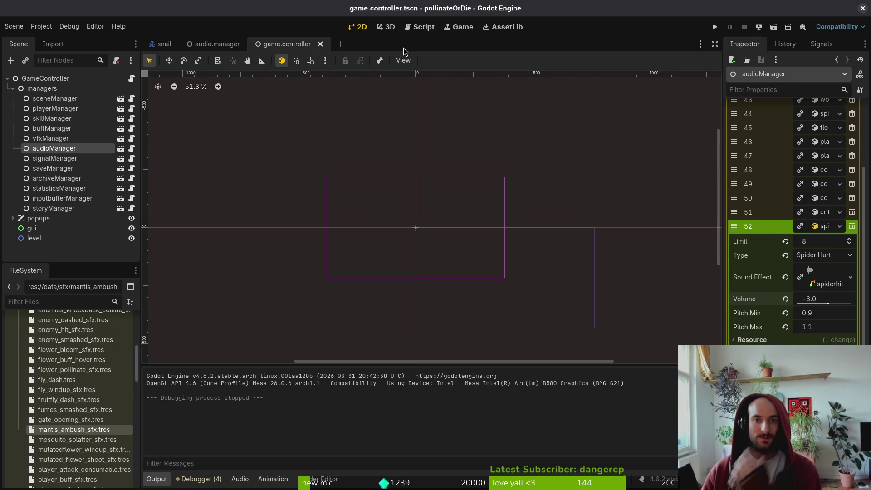
# Close the game.controller and audio.manager tabs, collapse snail, and run the game past the title
pyautogui.middleClick(295, 44)
pyautogui.middleClick(229, 48)
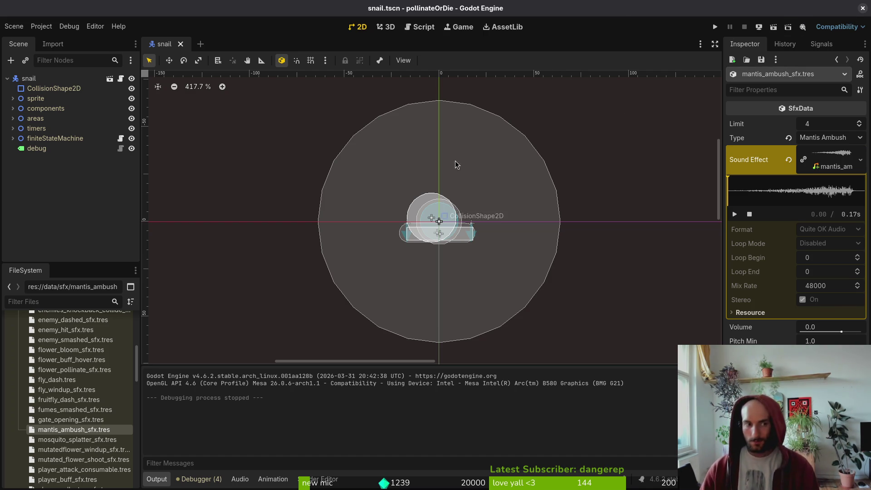
pyautogui.click(7, 79)
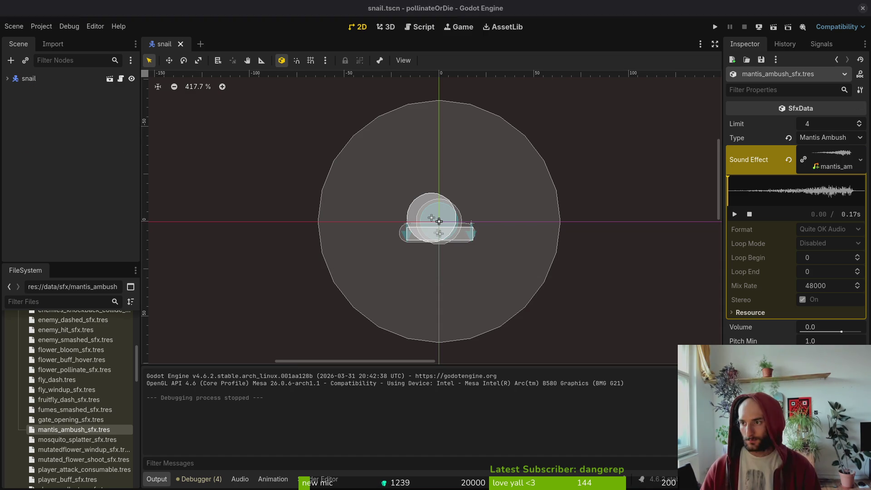
pyautogui.click(633, 5)
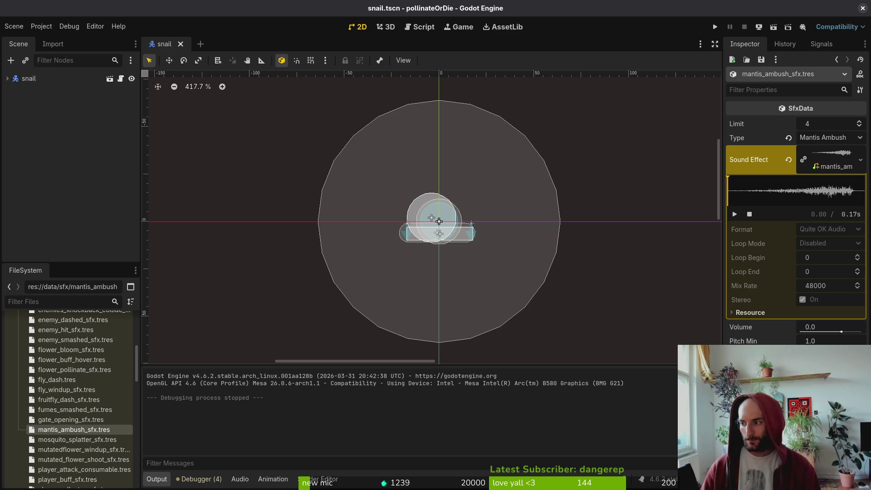
pyautogui.click(715, 29)
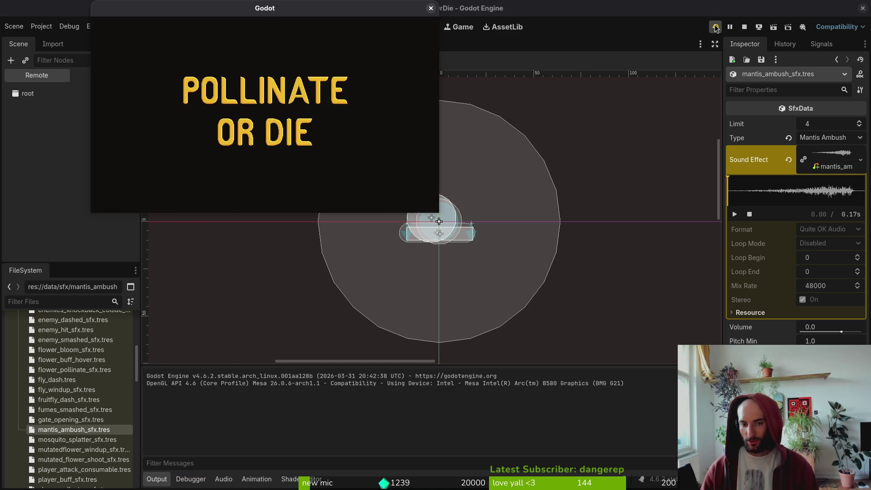
pyautogui.press('Return')
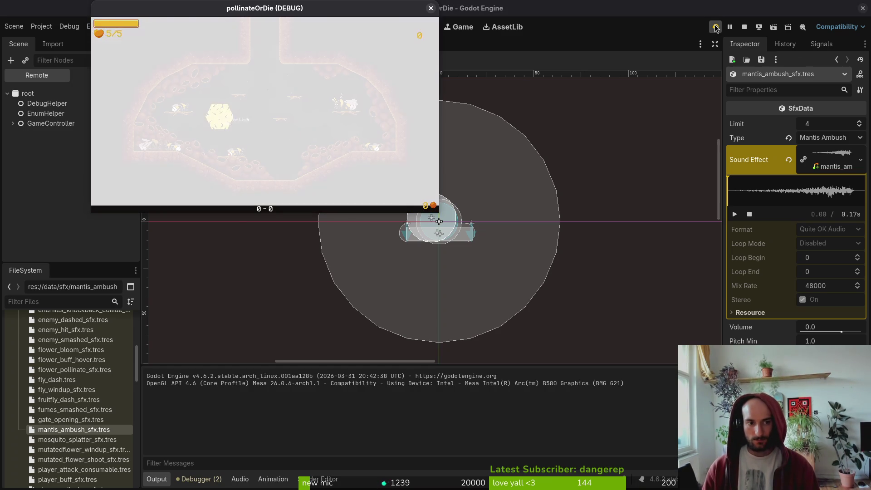
# Load the mantis level from the debug menu, trigger the ambush, reload the level, and pause
pyautogui.press('Escape')
pyautogui.press('Down')
pyautogui.press('Return')
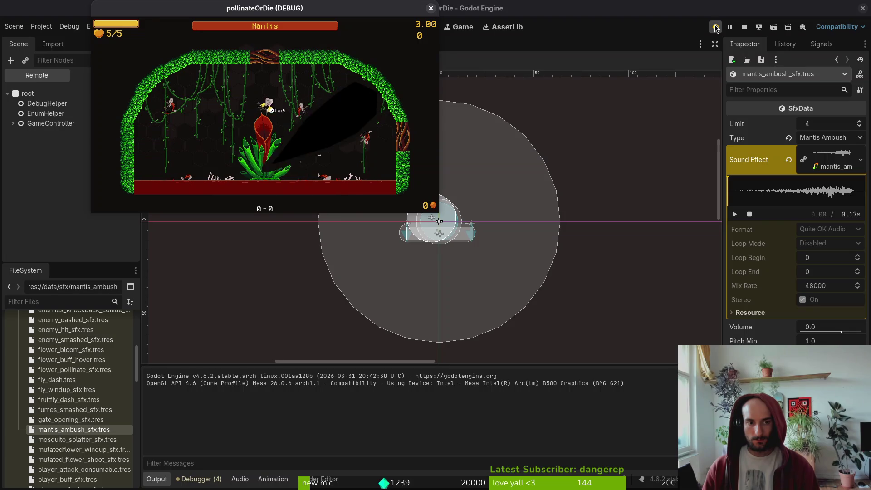
pyautogui.press('shift')
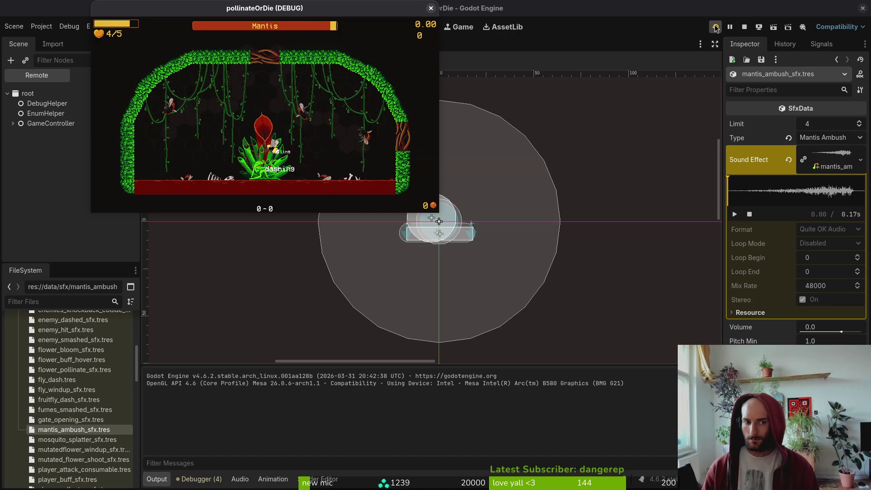
pyautogui.click(715, 28)
pyautogui.press('Down')
pyautogui.press('Return')
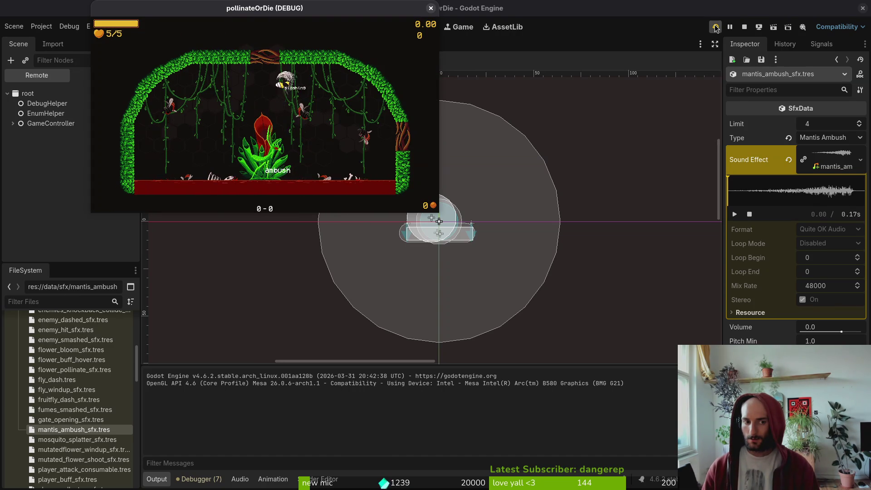
pyautogui.press('Escape')
# Switch to the terminal and open 'vim .' in the project folder
pyautogui.press('super+2')
pyautogui.write('vim .')
pyautogui.press('Return')
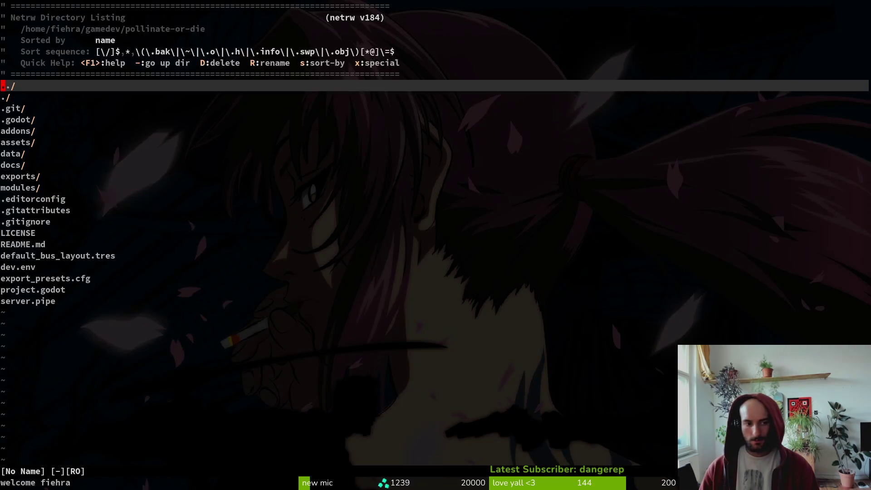
# Fuzzy-find and open the mantis ambush.gd script
pyautogui.press('space')
pyautogui.press('f')
pyautogui.press('f')
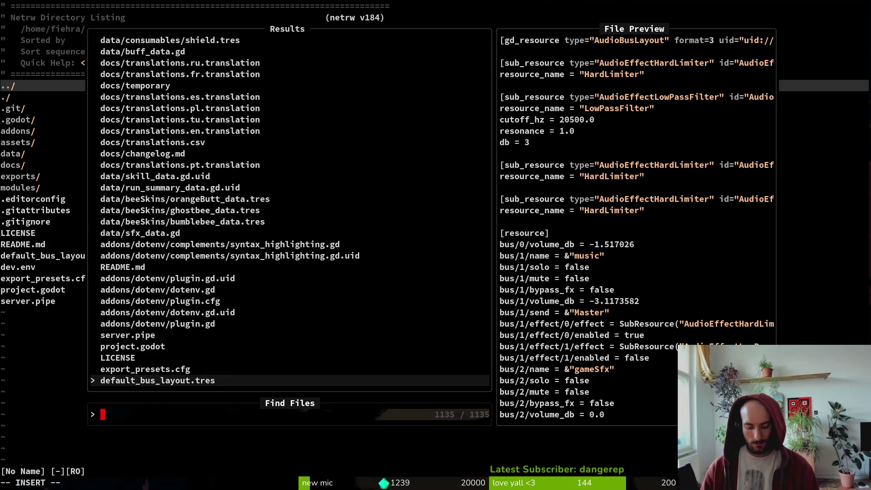
pyautogui.write('matn')
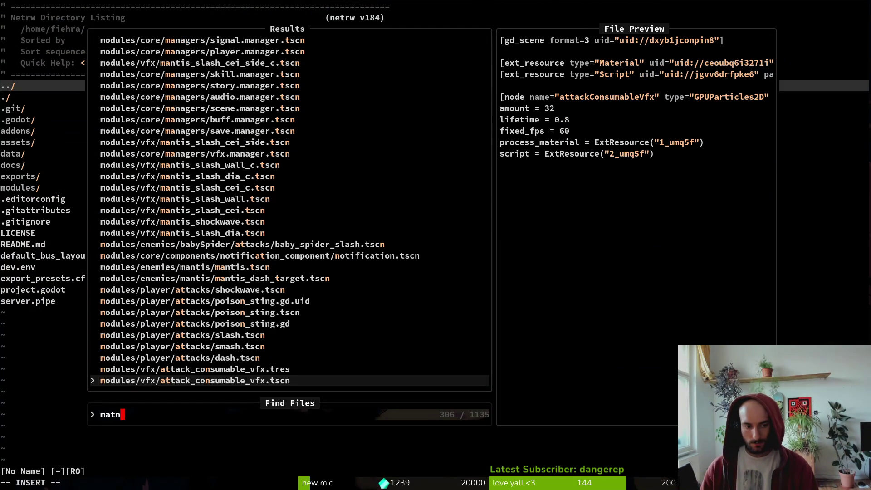
pyautogui.write('amb')
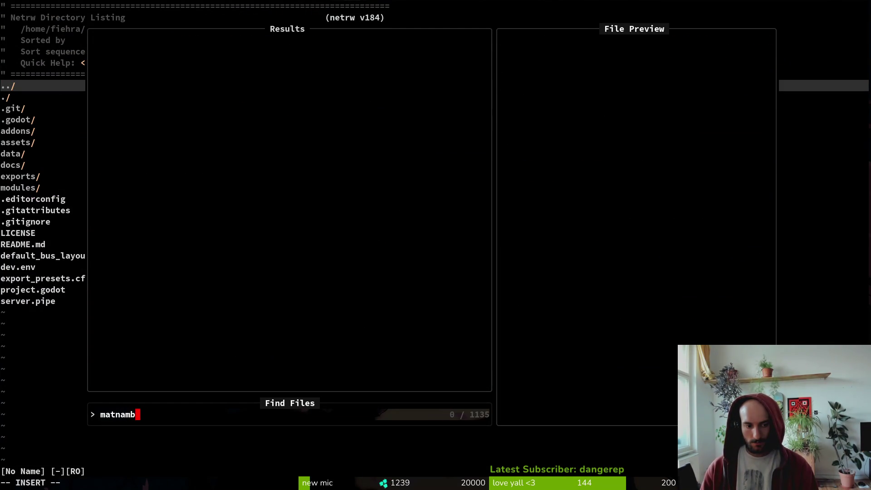
pyautogui.press('BackSpace')
pyautogui.press('BackSpace')
pyautogui.press('BackSpace')
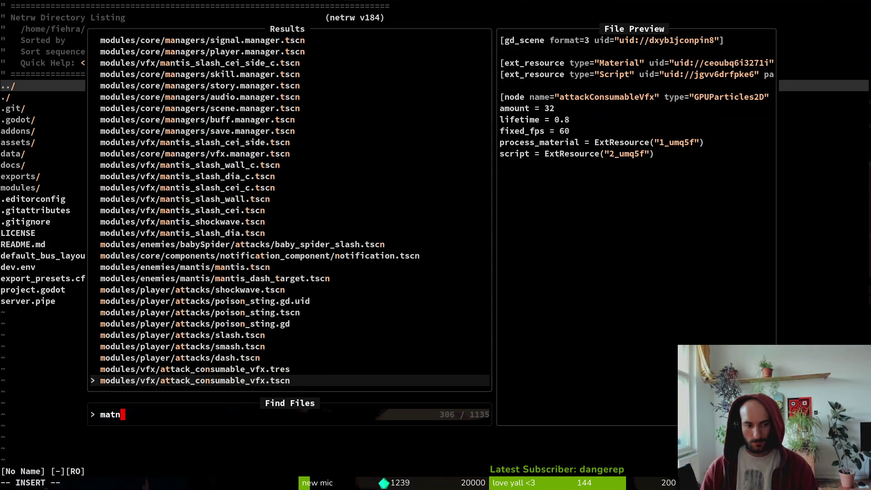
pyautogui.press('BackSpace')
pyautogui.press('BackSpace')
pyautogui.press('BackSpace')
pyautogui.write('mantamb')
pyautogui.press('Return')
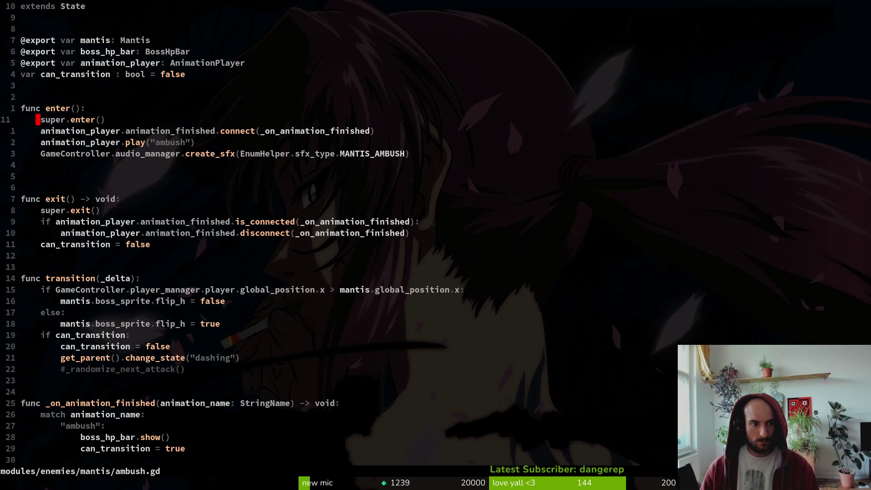
# Move the create_sfx line from enter() to the indented "ambush" case, saving after each edit
pyautogui.press('j')
pyautogui.press('d')
pyautogui.press('d')
pyautogui.write(':w')
pyautogui.press('Return')
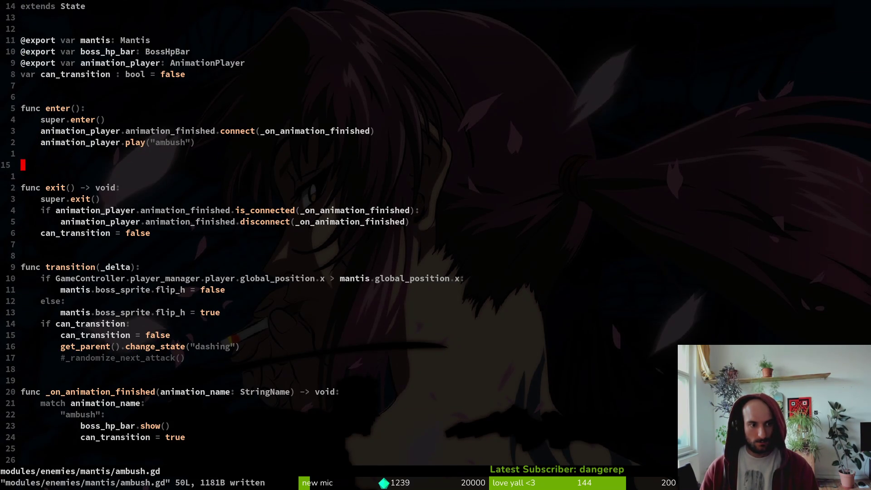
pyautogui.press('j')
pyautogui.press('j')
pyautogui.press('j')
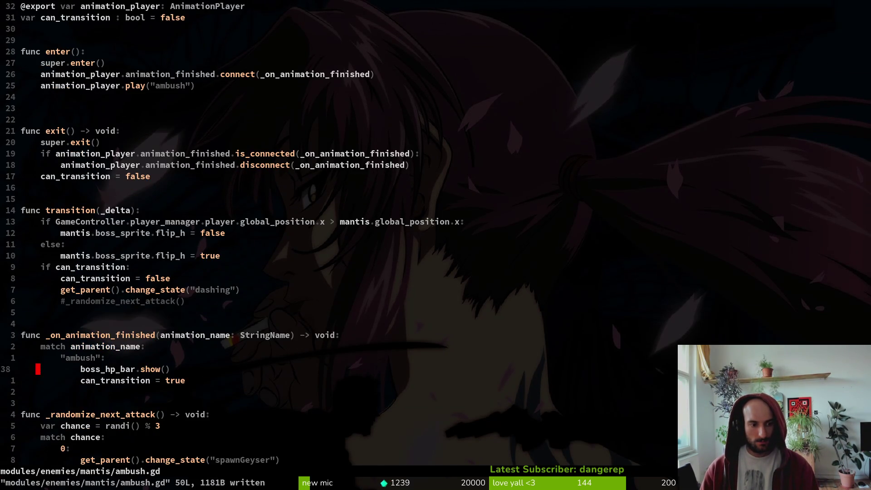
pyautogui.press('p')
pyautogui.press('>')
pyautogui.press('>')
pyautogui.press('>')
pyautogui.write(':w')
pyautogui.press('Return')
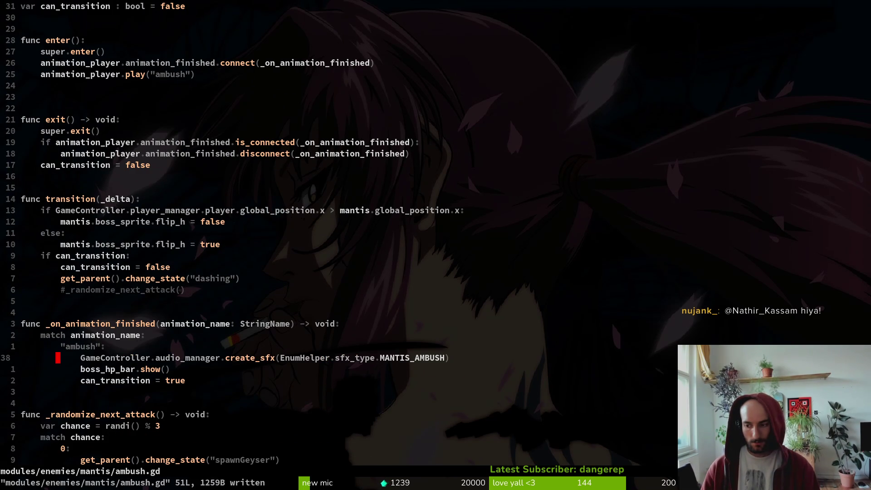
pyautogui.press('F5')
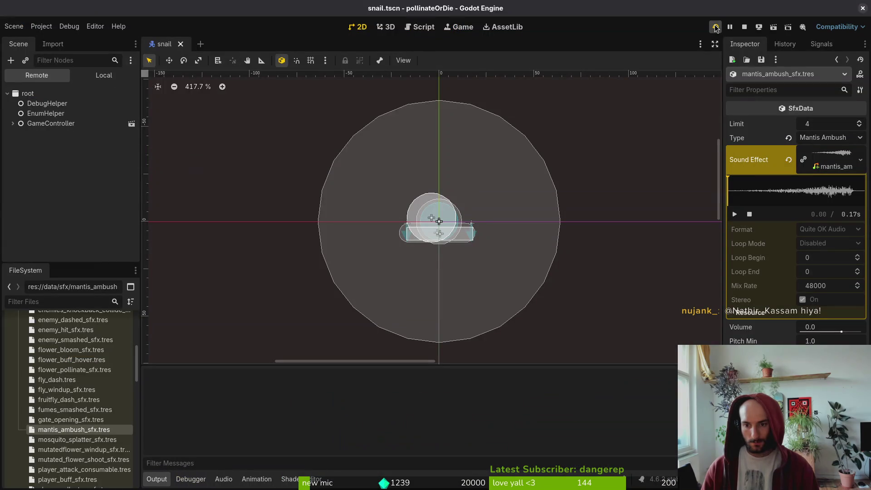
# Start a level in the debug game, pause, and browse the settings screen before resuming
pyautogui.press('Return')
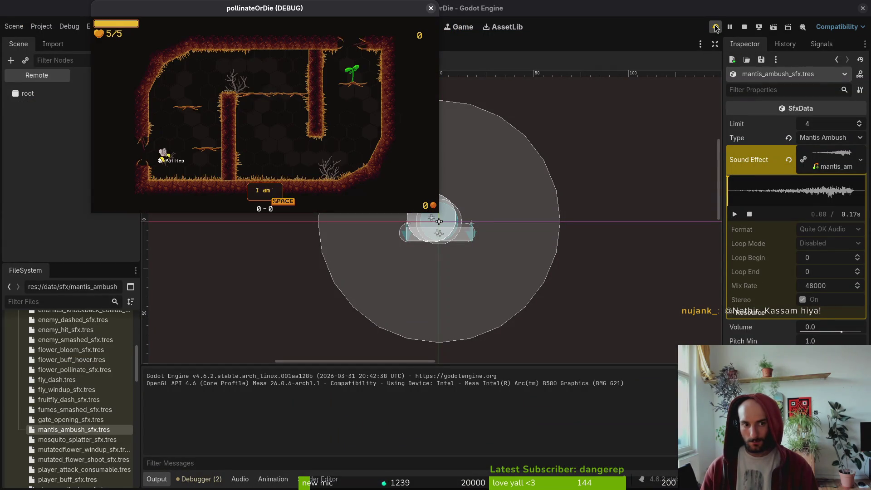
pyautogui.press('Escape')
pyautogui.press('Down')
pyautogui.press('Return')
pyautogui.press('Down')
pyautogui.press('Down')
pyautogui.press('Up')
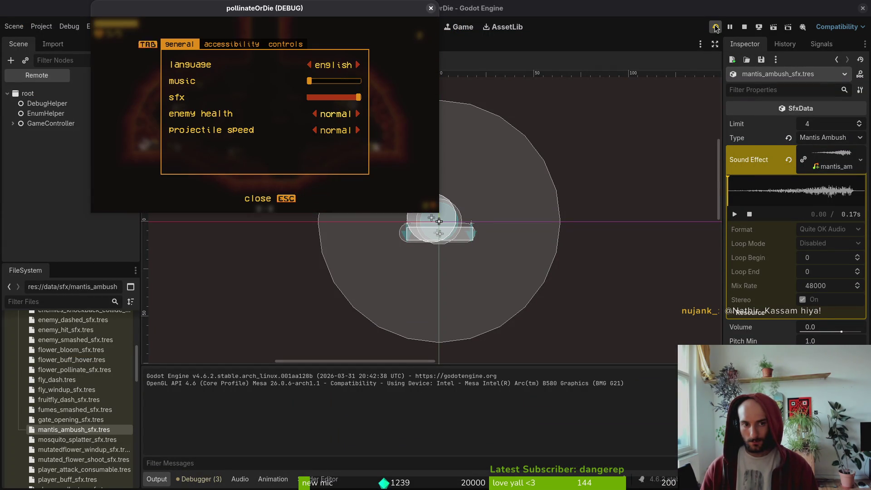
pyautogui.press('Escape')
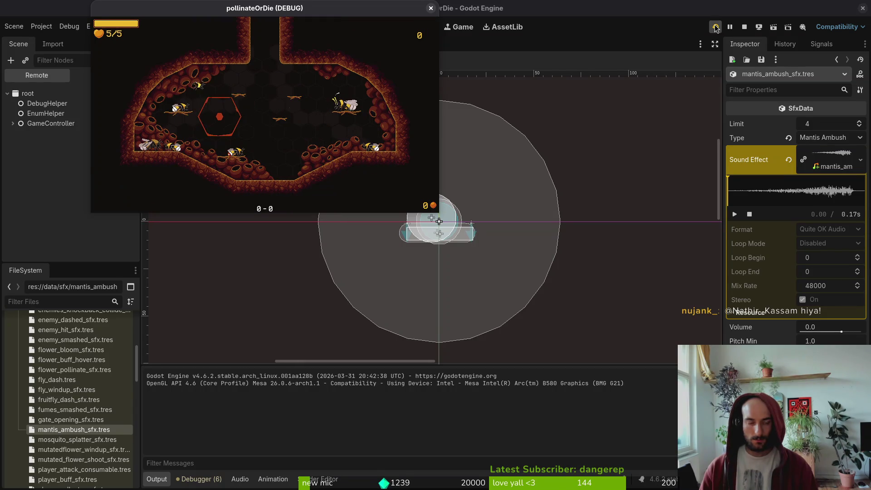
# Load the Mantis boss arena through level select, pause there, and switch to Vim
pyautogui.press('Down')
pyautogui.press('Return')
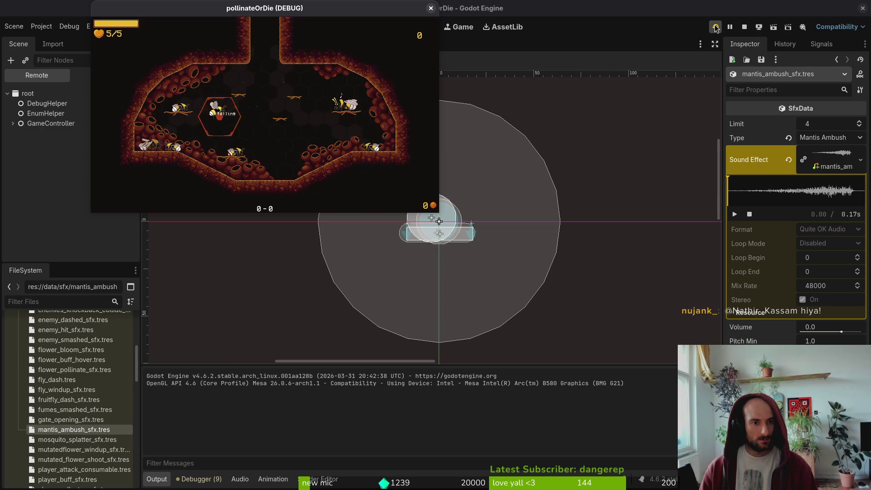
pyautogui.press('Down')
pyautogui.press('Return')
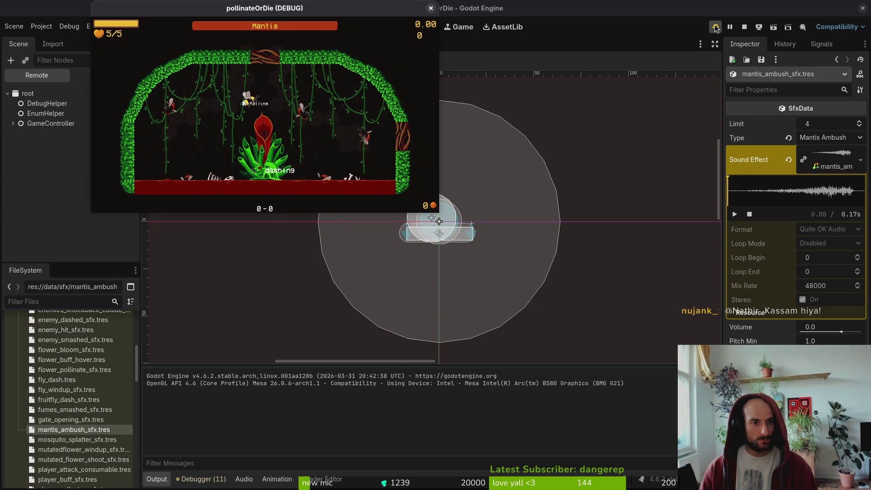
pyautogui.press('Escape')
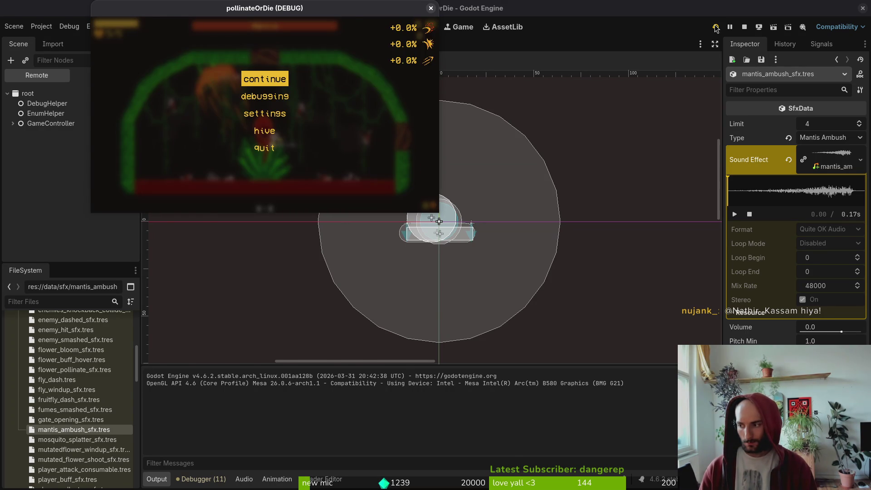
pyautogui.hotkey('alt', 'Tab')
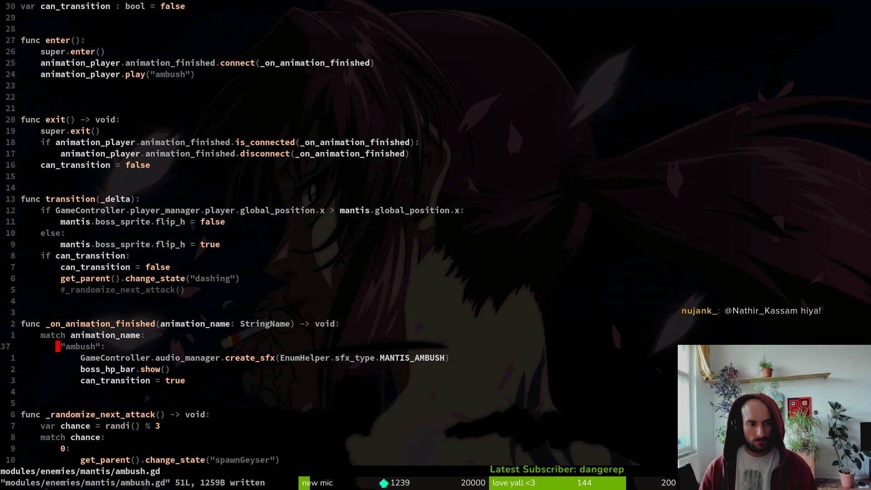
# Add a new _play_ambush_sfx() -> void function header below the ambush block
pyautogui.press('j')
pyautogui.press('j')
pyautogui.press('j')
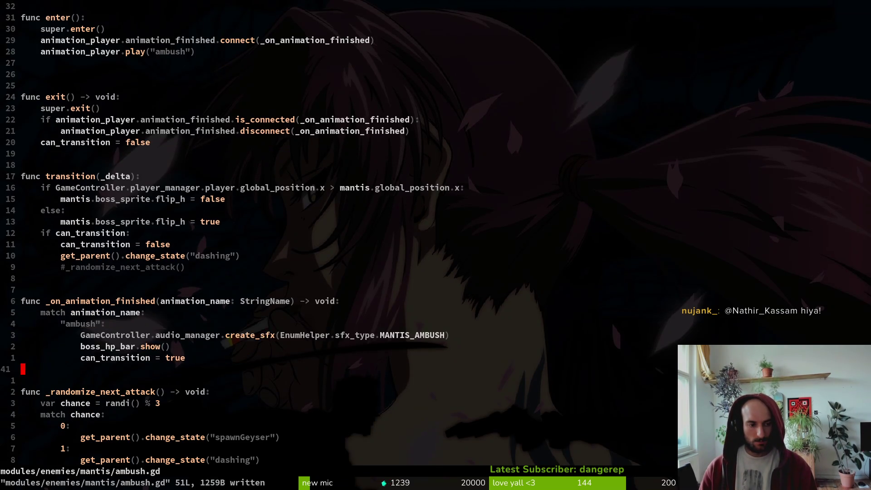
pyautogui.write('ofunc _play')
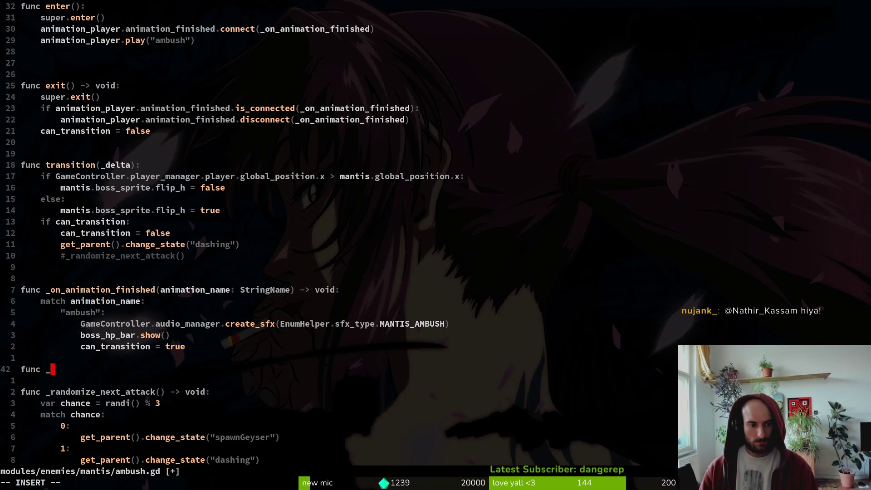
pyautogui.write('_ambush_s')
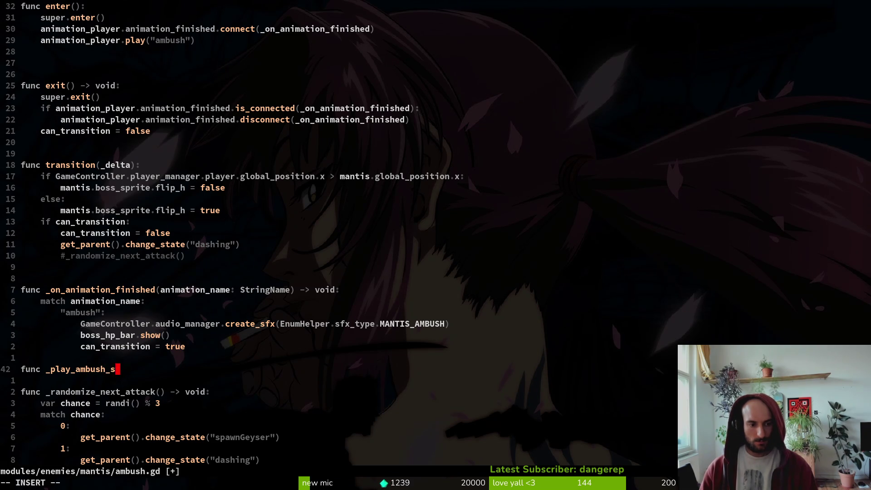
pyautogui.write('void:')
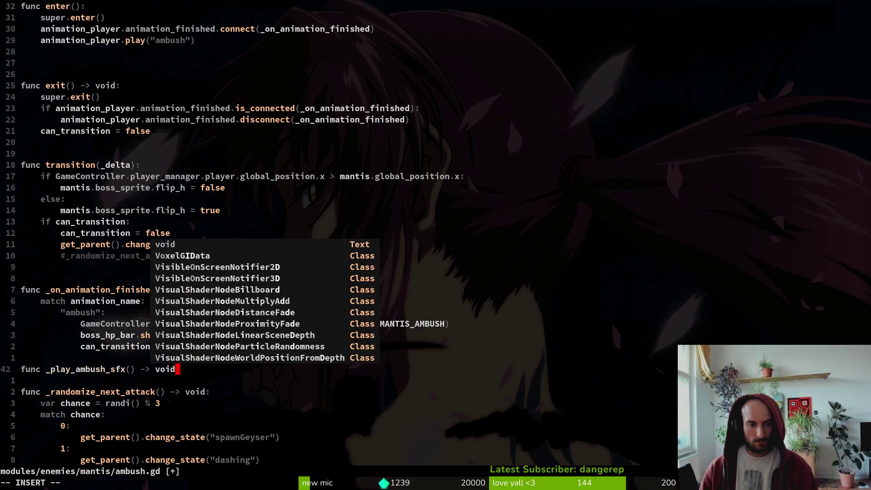
pyautogui.press('Escape')
pyautogui.press('4')
# Move the MANTIS_AMBUSH create_sfx line into the new function, add spacing, and save
pyautogui.press('k')
pyautogui.press('V')
pyautogui.press('J')
pyautogui.press('J')
pyautogui.press('J')
pyautogui.press('J')
pyautogui.press('Escape')
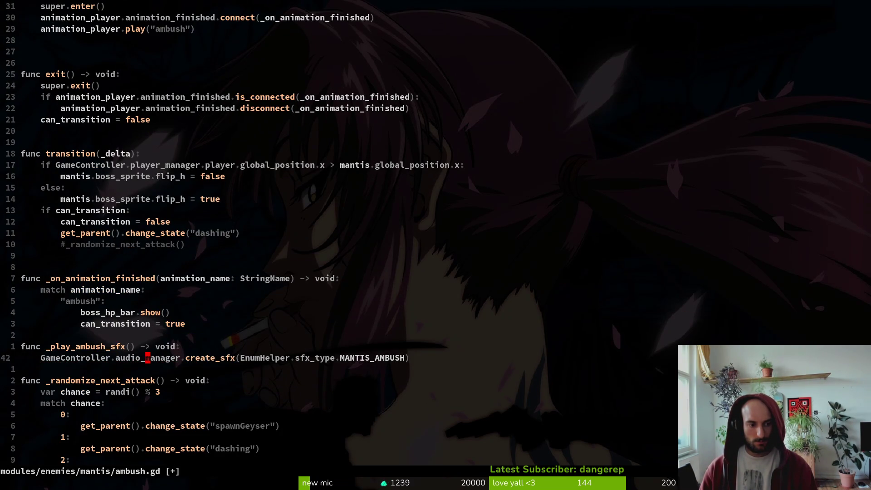
pyautogui.press('O')
pyautogui.press('Escape')
pyautogui.write(':w')
pyautogui.press('Return')
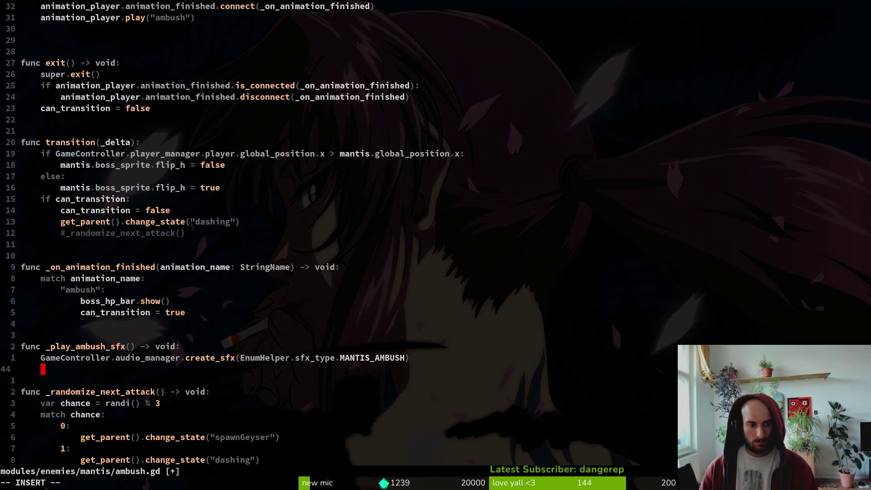
# Keep the function header above its body, save and quit with :wq, and return to Godot
pyautogui.press('o')
pyautogui.press('Escape')
pyautogui.write(':w')
pyautogui.press('Return')
pyautogui.press('V')
pyautogui.press('J')
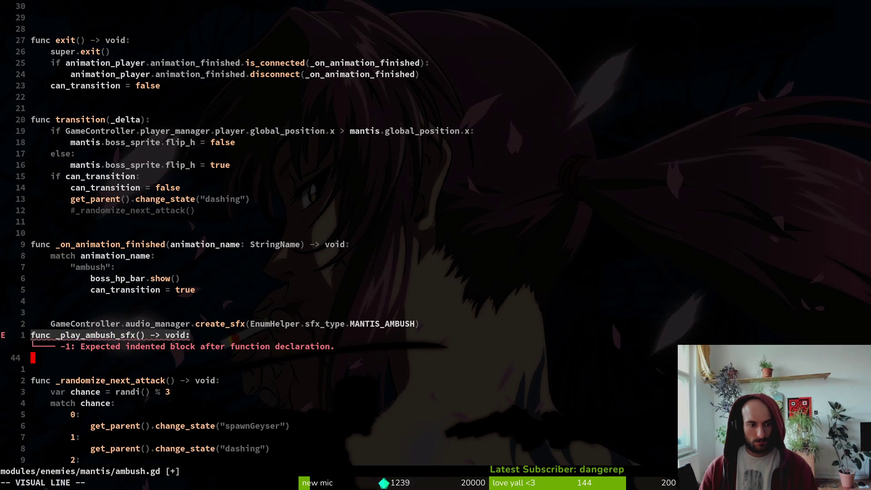
pyautogui.press('K')
pyautogui.press('Escape')
pyautogui.write(':wq')
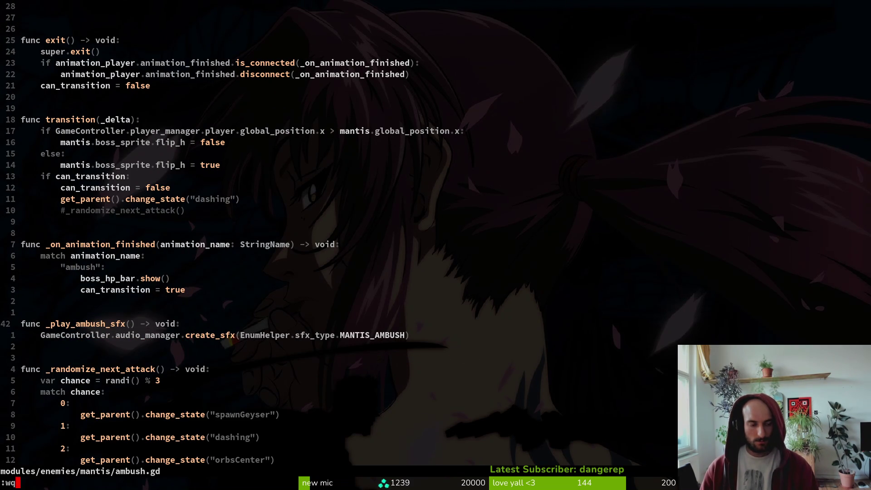
pyautogui.press('Return')
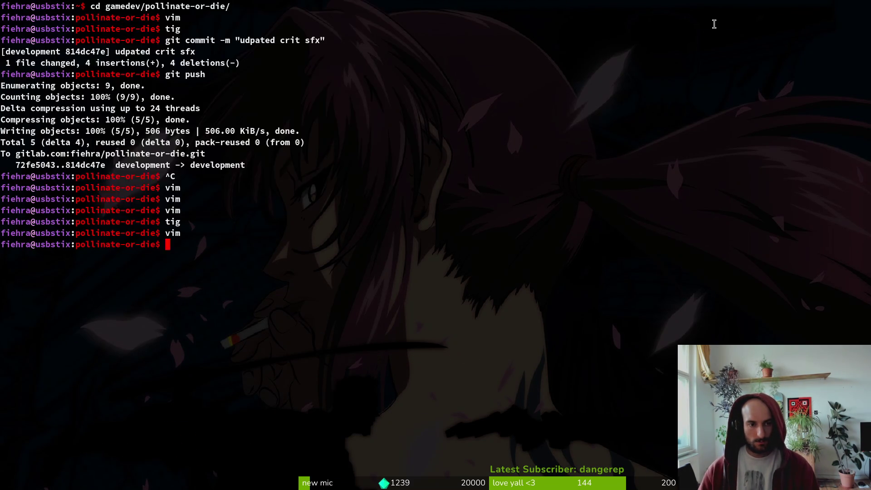
pyautogui.hotkey('alt', 'Tab')
pyautogui.hotkey('ctrl', 'shift', 'o')
# Open mantis.tscn, load the AnimationPlayer's 'ambush' animation, and set the playhead to 0.5 s
pyautogui.write('mantts')
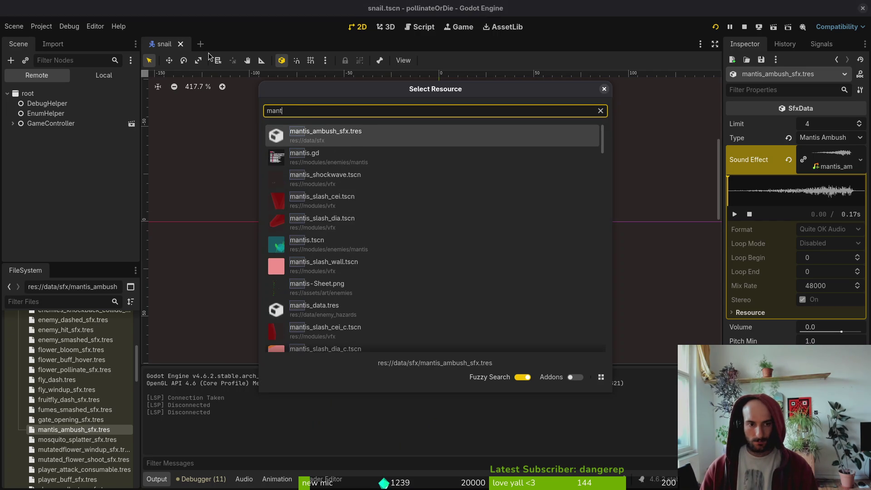
pyautogui.press('Down')
pyautogui.press('Down')
pyautogui.press('Down')
pyautogui.press('Return')
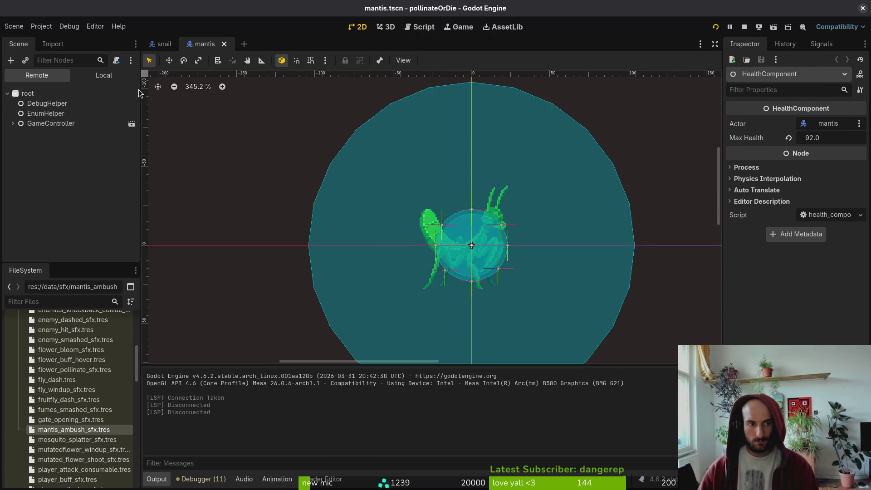
pyautogui.click(54, 113)
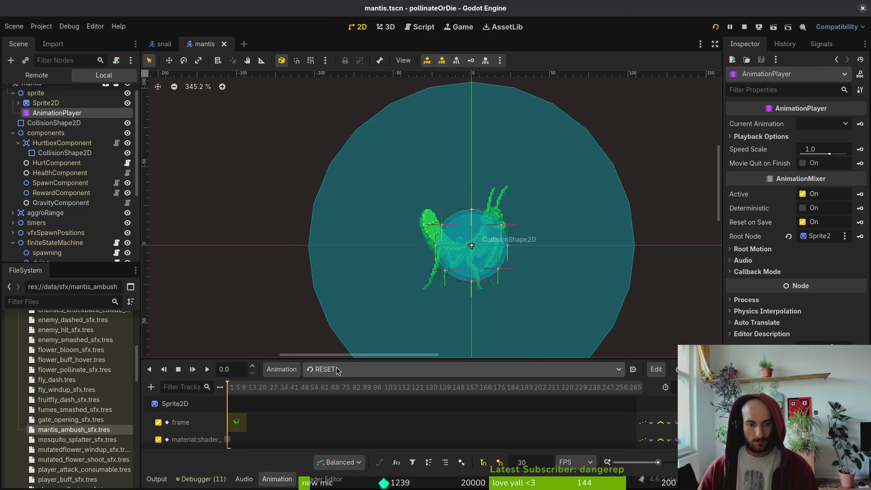
pyautogui.click(341, 369)
pyautogui.click(344, 20)
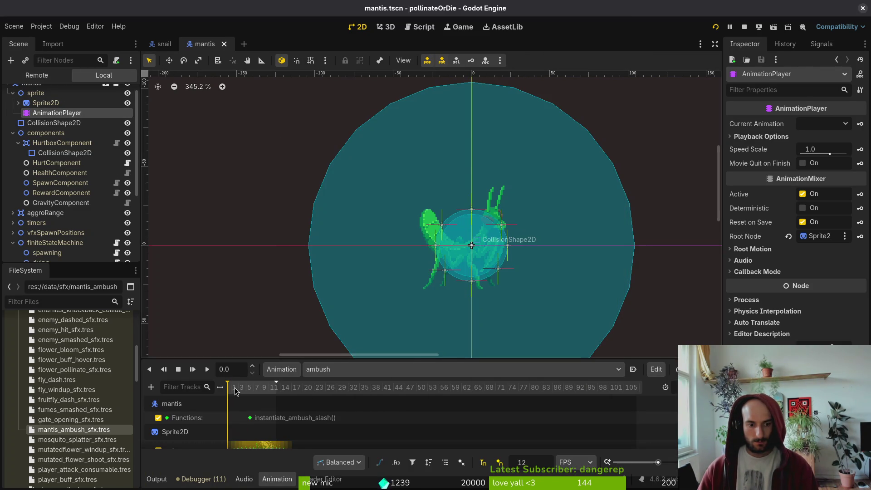
pyautogui.click(249, 391)
pyautogui.moveTo(250, 393); pyautogui.dragTo(248, 393)
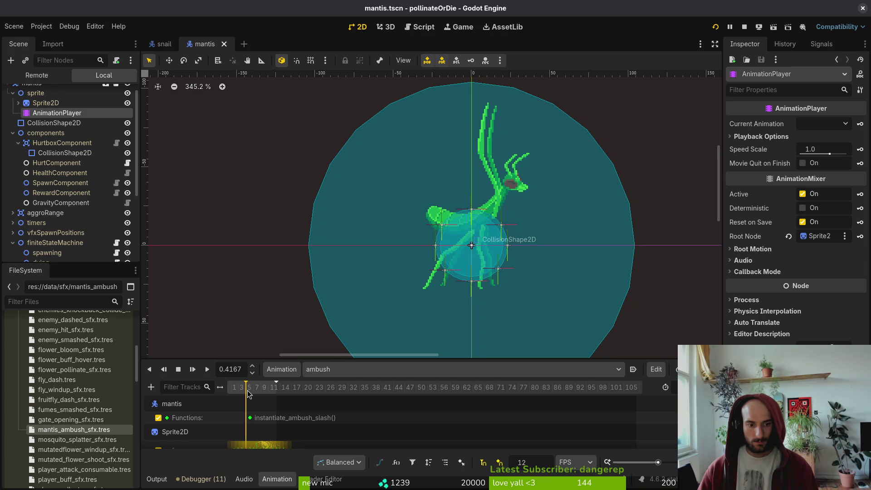
pyautogui.moveTo(340, 358); pyautogui.dragTo(341, 246)
pyautogui.keyDown('ctrl'); pyautogui.scroll(5, 341, 278); pyautogui.keyUp('ctrl')
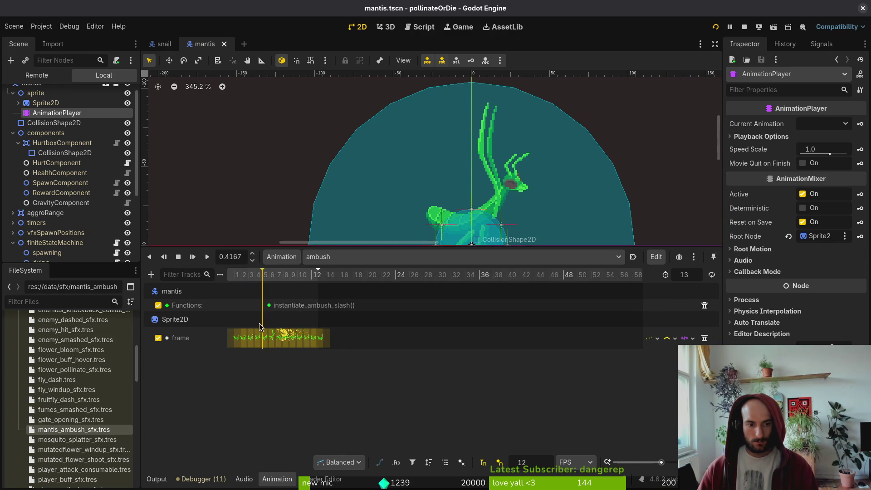
pyautogui.click(340, 278)
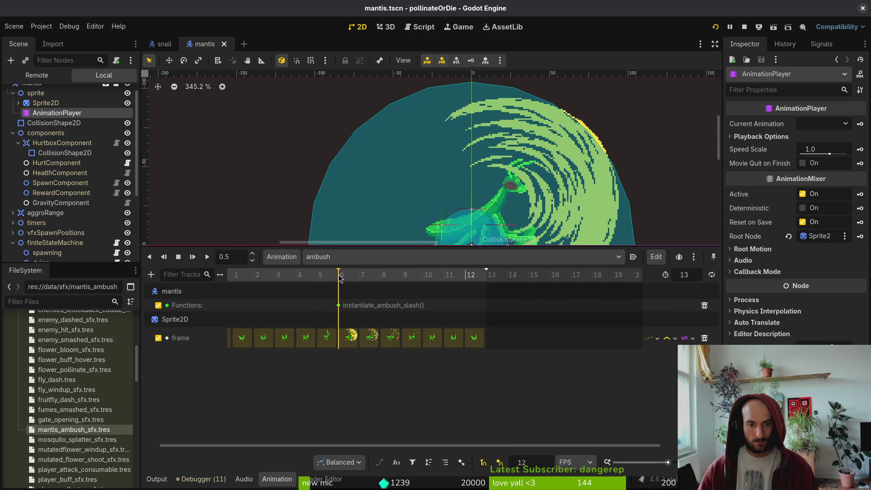
# Add a Call Method track targeting the ambush node and insert a key at 0.5 s
pyautogui.click(151, 275)
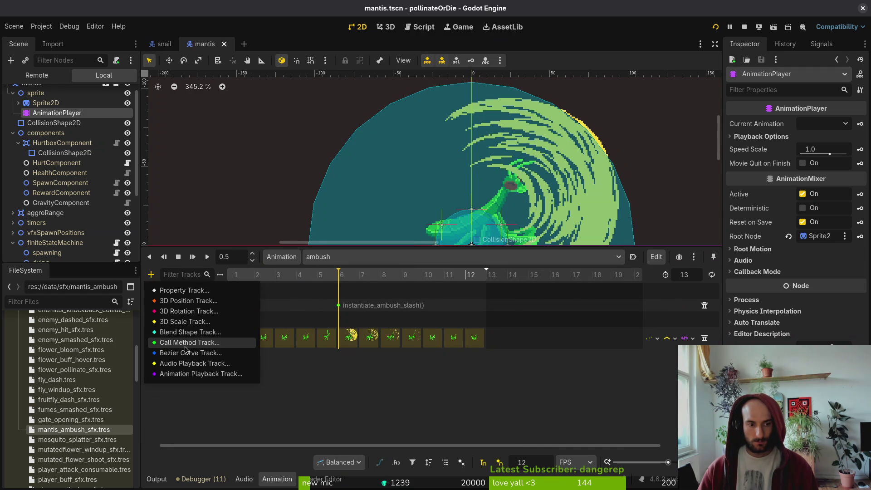
pyautogui.click(186, 347)
pyautogui.scroll(-5, 426, 272)
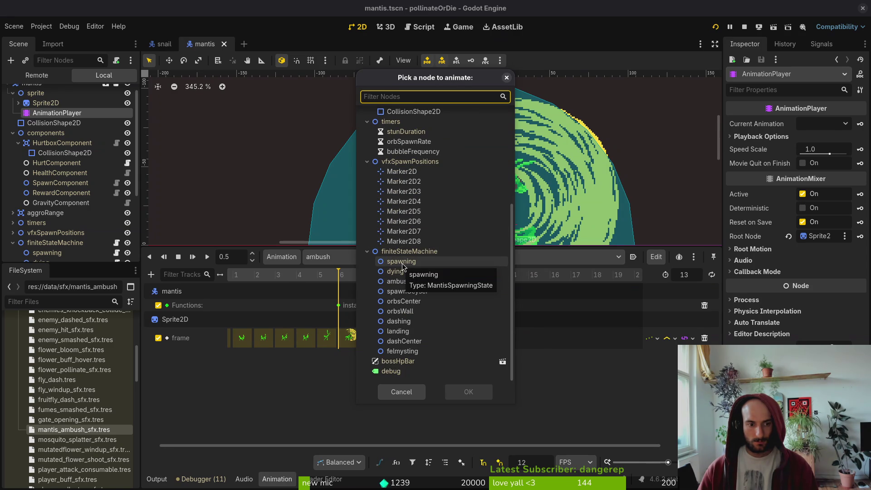
pyautogui.click(417, 281)
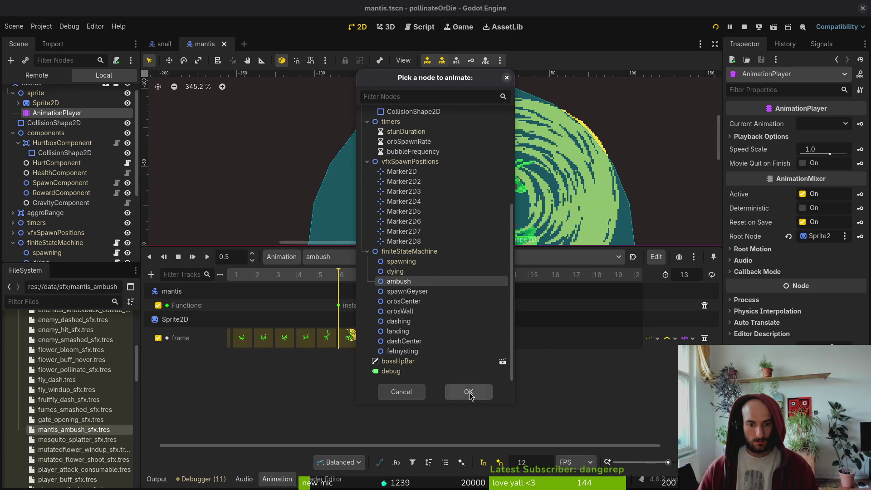
pyautogui.click(469, 392)
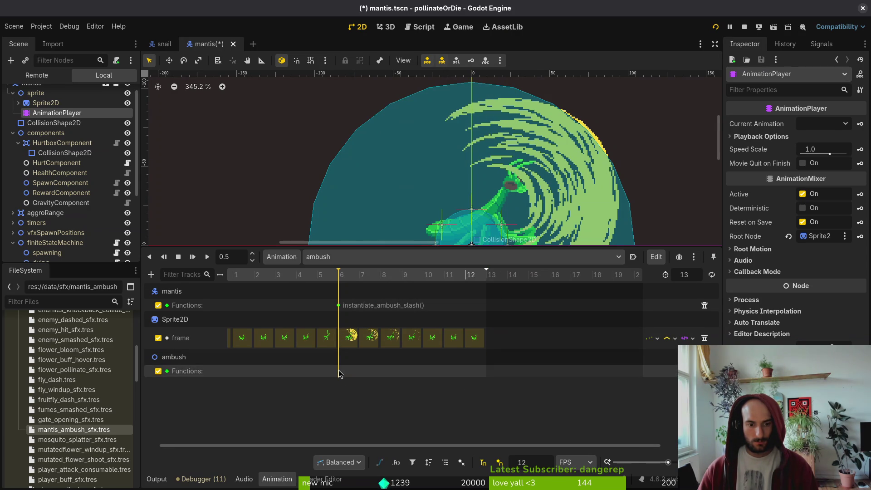
pyautogui.rightClick(339, 373)
pyautogui.click(362, 380)
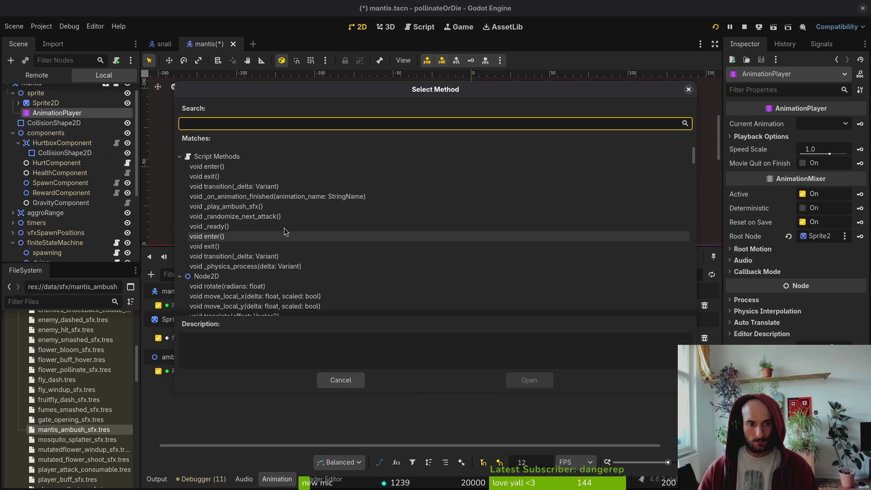
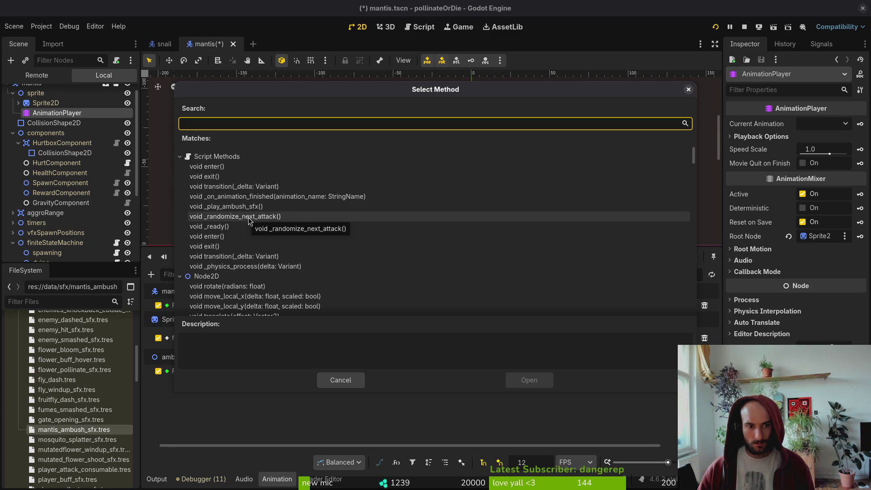
# Make the ambush track key call _play_ambush_sfx() and save mantis.tscn
pyautogui.click(226, 206)
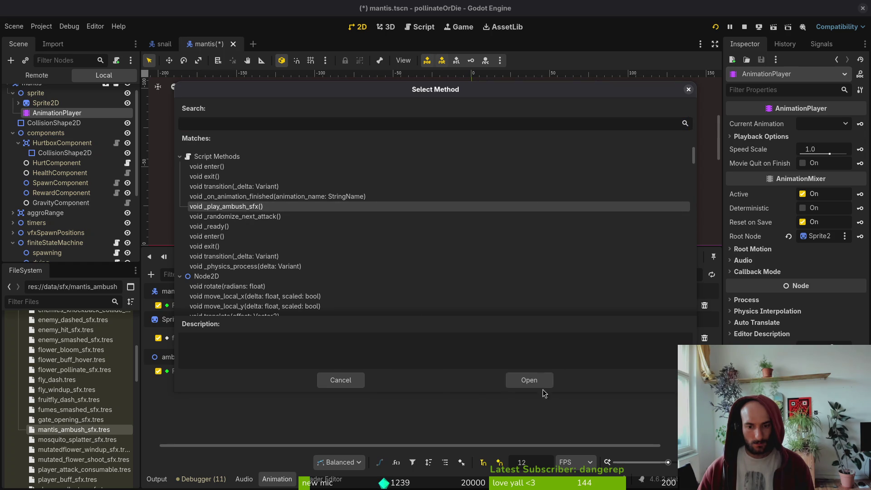
pyautogui.click(530, 381)
pyautogui.hotkey('ctrl', 's')
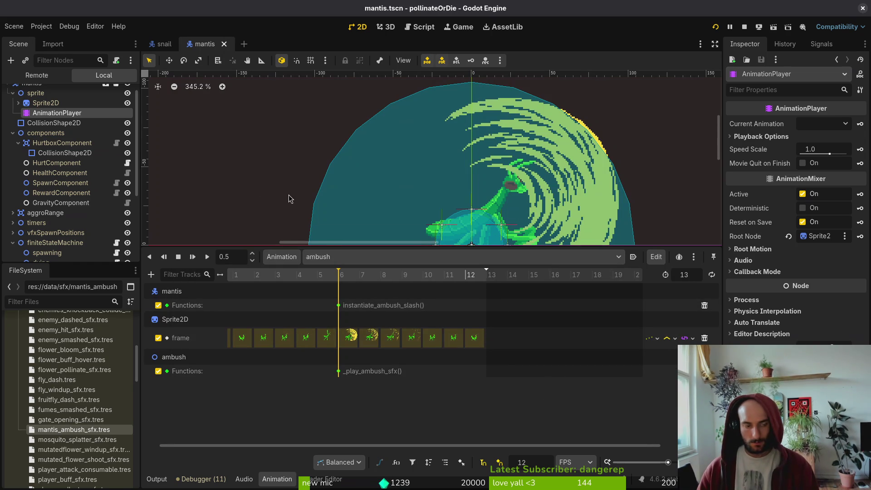
# Collapse the sprite, components and finiteStateMachine nodes, then run the project
pyautogui.scroll(1, 18, 129)
pyautogui.click(13, 103)
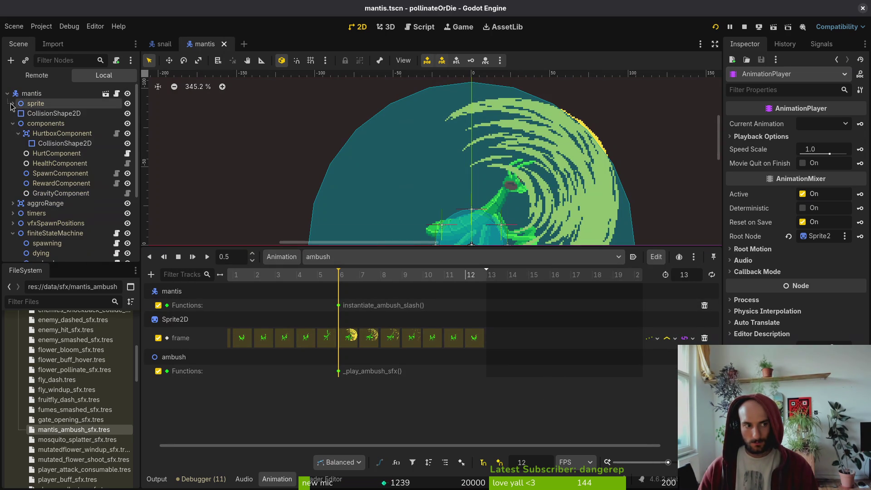
pyautogui.click(13, 124)
pyautogui.click(13, 124)
pyautogui.click(13, 123)
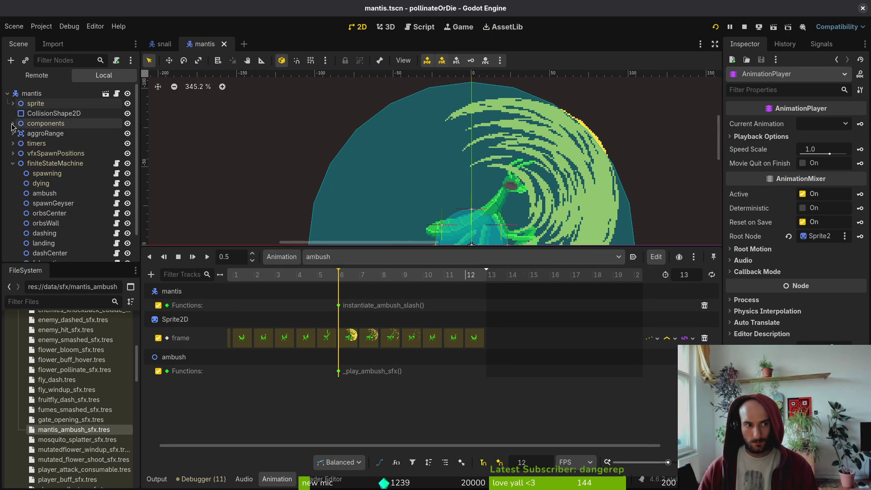
pyautogui.click(13, 163)
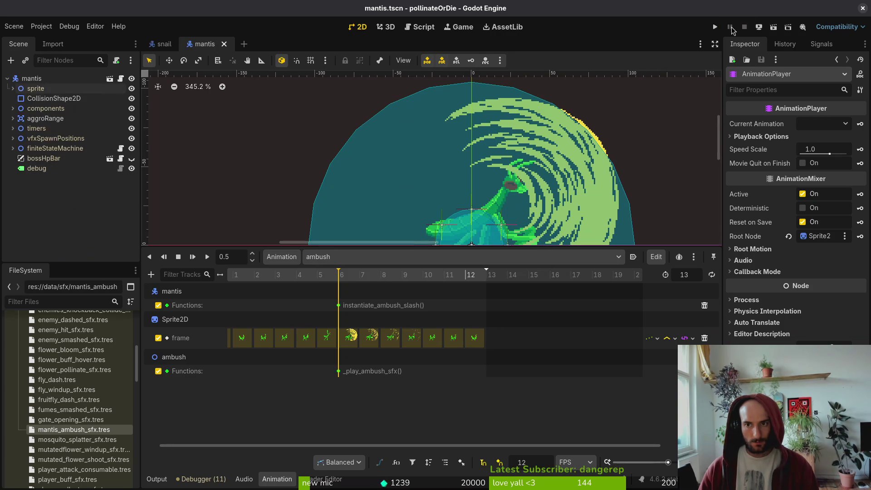
pyautogui.click(715, 27)
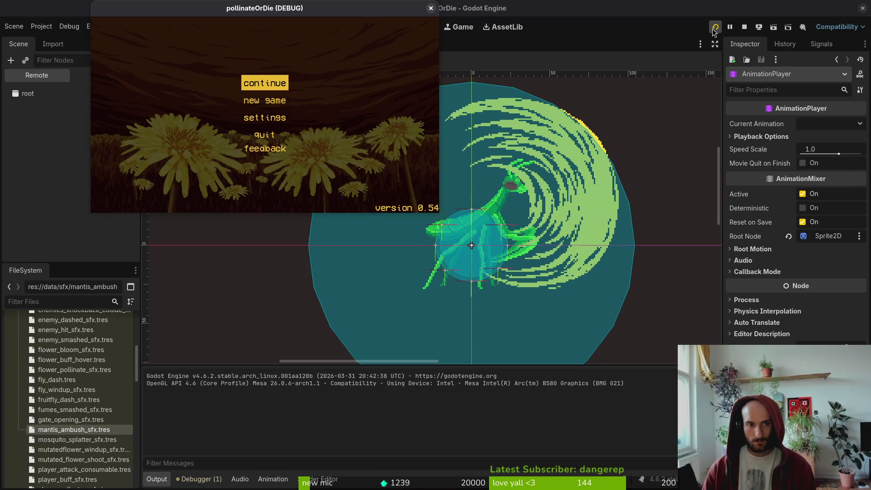
# Continue from the main menu, then load the battle level from the debug level select
pyautogui.press('Return')
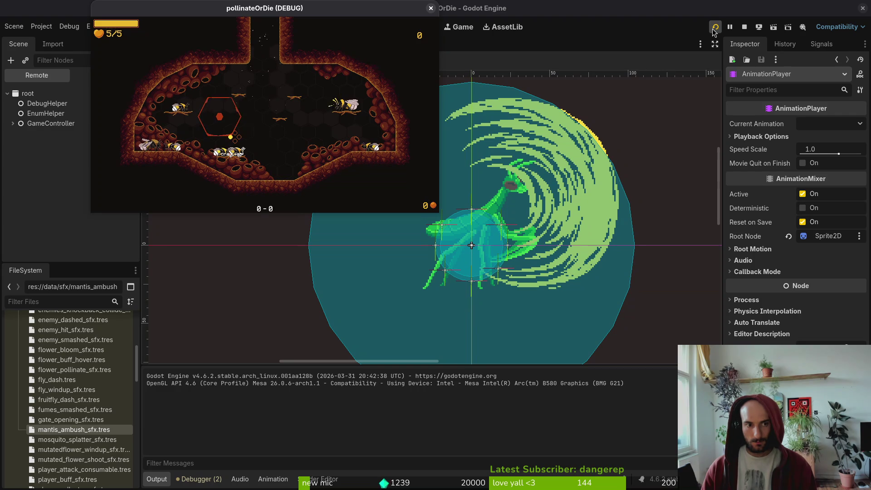
pyautogui.press('Escape')
pyautogui.press('Down')
pyautogui.press('Return')
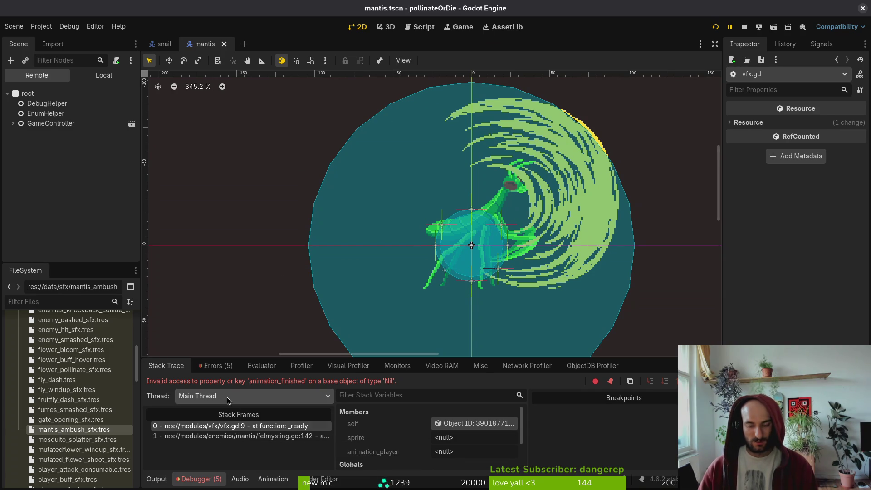
# Search project resources for 'felmsy', then dismiss the search without opening anything
pyautogui.hotkey('alt', 'shift', 'o')
pyautogui.write('felmsy')
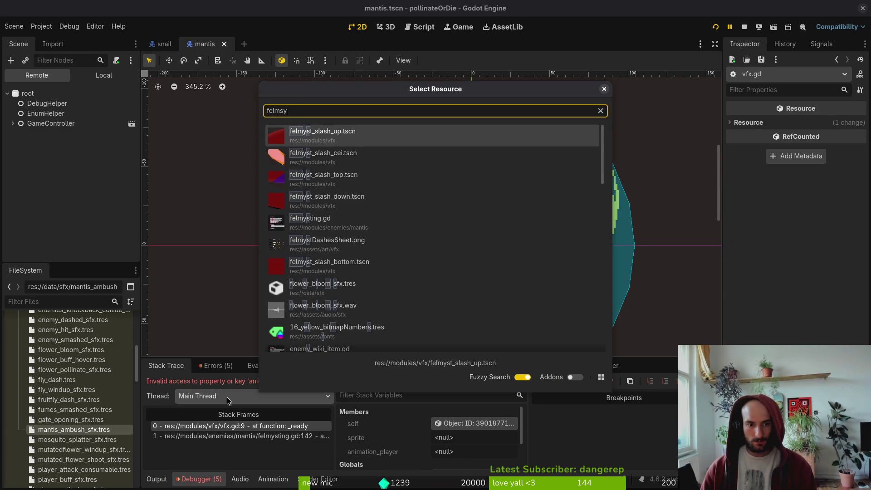
pyautogui.press('Escape')
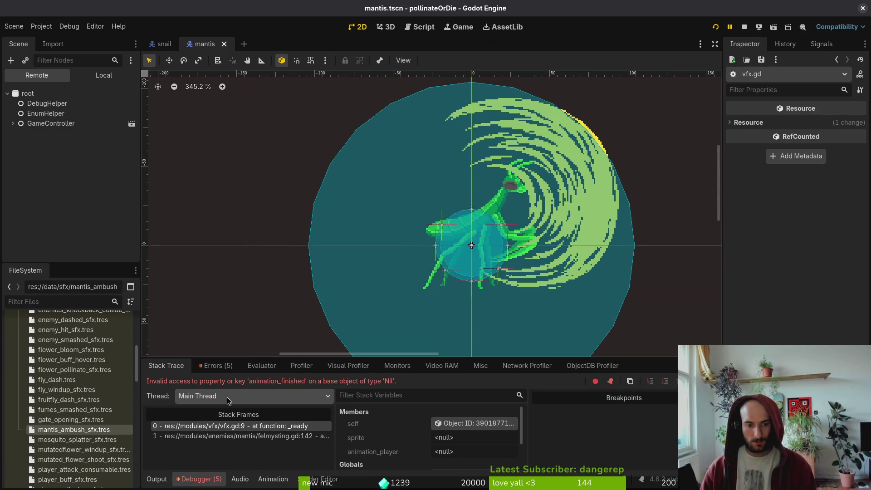
# Switch to the terminal and launch Vim in the project folder
pyautogui.hotkey('alt', 'Tab')
pyautogui.press('Return')
pyautogui.press('space')
# Find and open felmysting.gd in Vim's file finder
pyautogui.press('f')
pyautogui.press('f')
pyautogui.write('felmys')
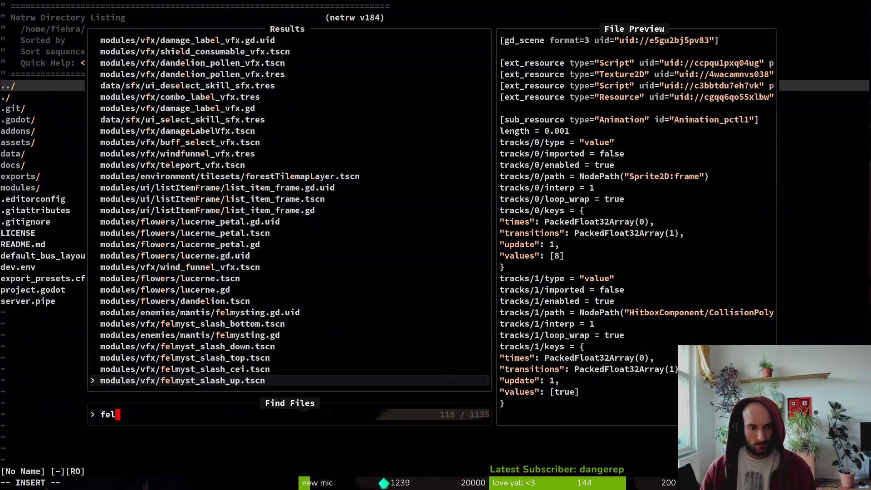
pyautogui.press('Up')
pyautogui.press('Up')
pyautogui.press('Up')
pyautogui.press('Return')
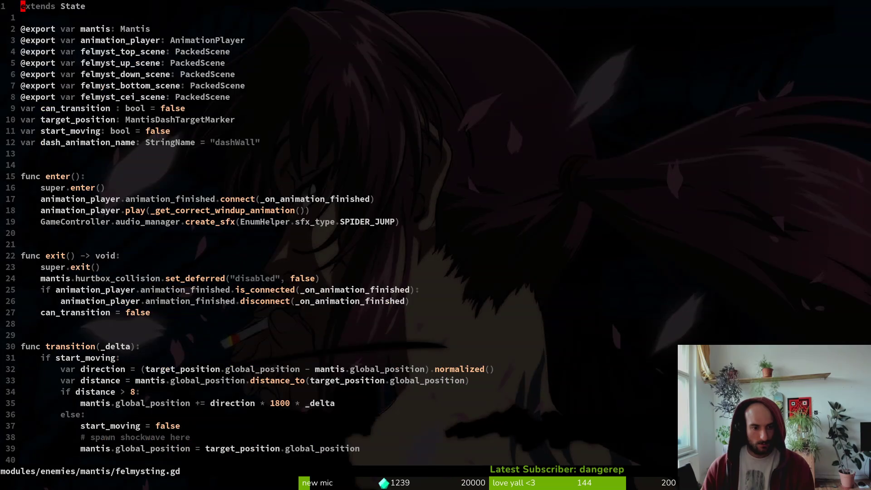
pyautogui.hotkey('alt', 'Tab')
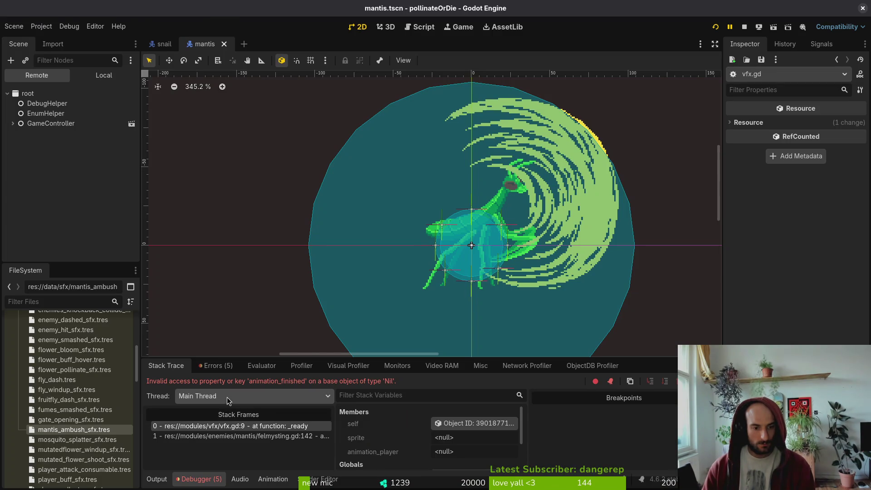
pyautogui.hotkey('alt', 'Tab')
# Jump to line 142, select it, and return to Godot
pyautogui.write(':142')
pyautogui.press('Return')
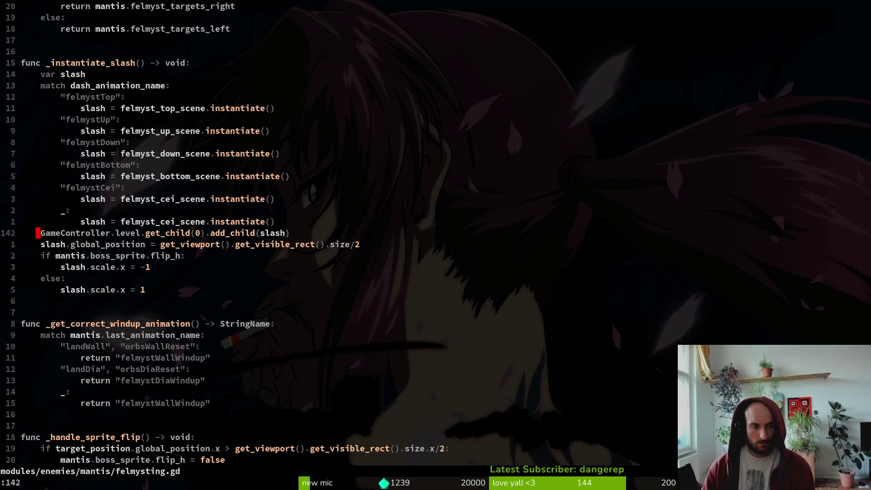
pyautogui.hotkey('shift', 'v')
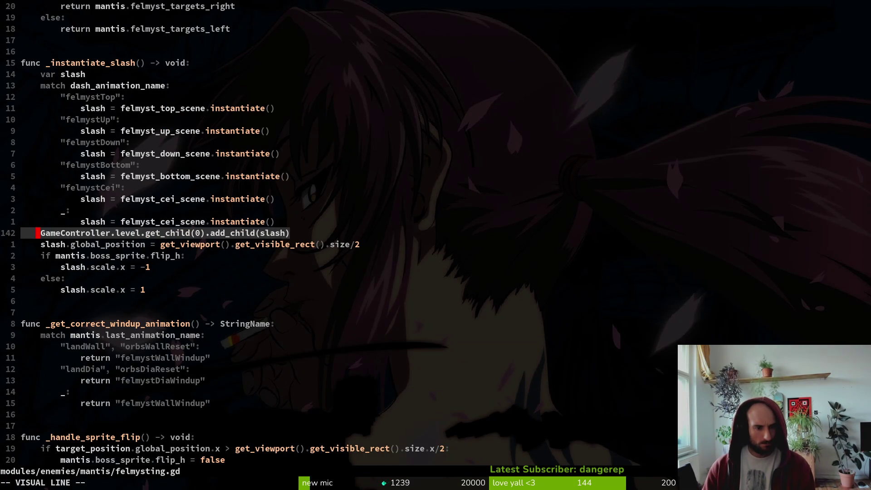
pyautogui.hotkey('alt', 'Tab')
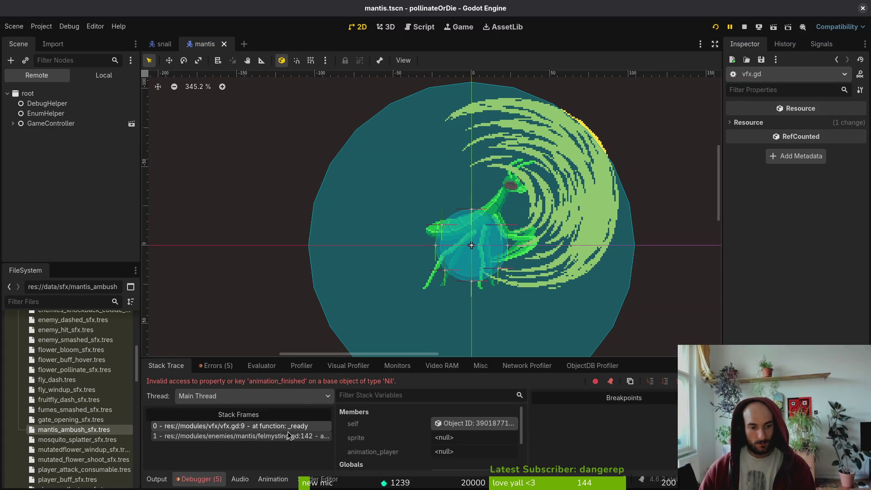
# Quick-open felmyst_slash_up.tscn and view its own node tree
pyautogui.hotkey('ctrl', 'shift', 'o')
pyautogui.write('felmyst')
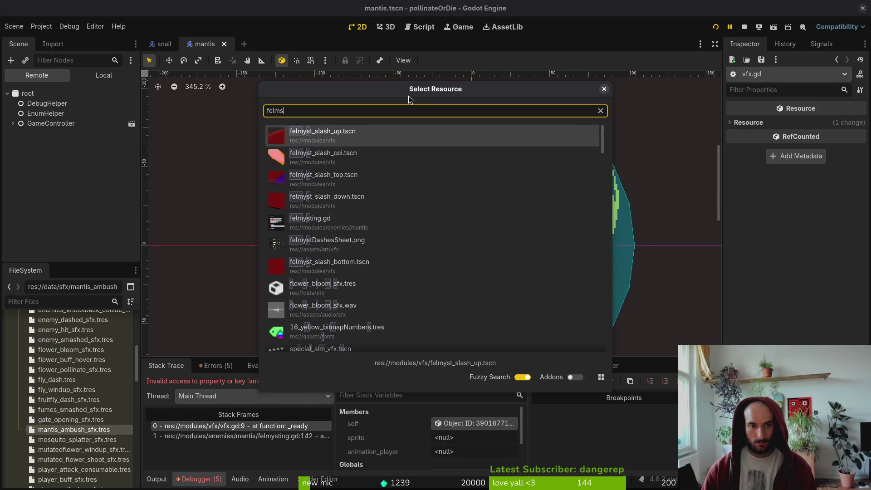
pyautogui.press('Return')
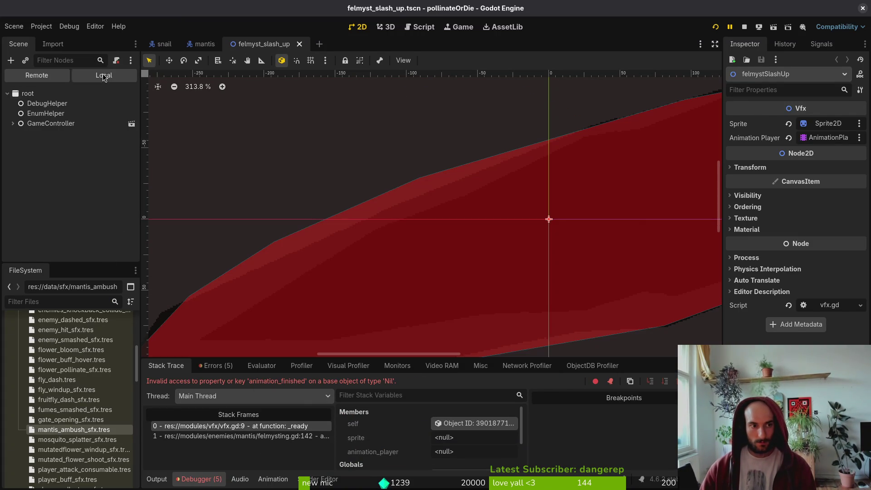
pyautogui.click(104, 75)
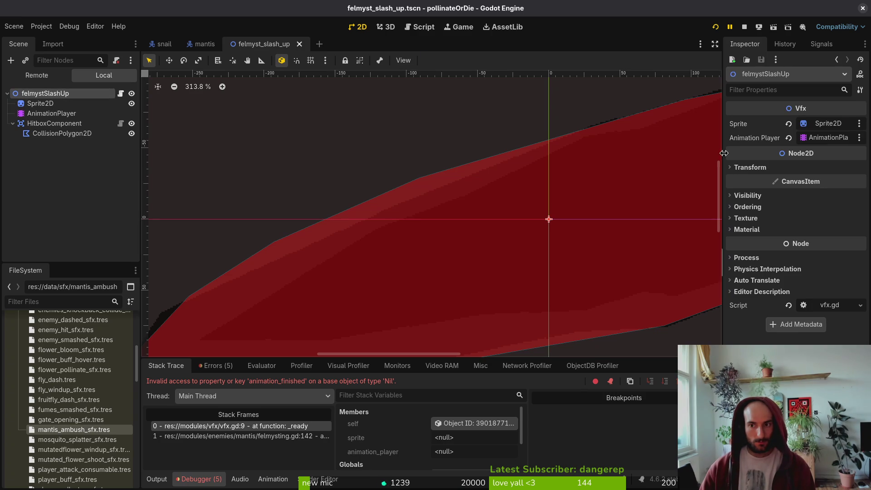
# Quick-open felmyst_slash_cei.tscn and select its felmystSlashCei root node
pyautogui.hotkey('ctrl', 'shift', 'o')
pyautogui.write('felmyst')
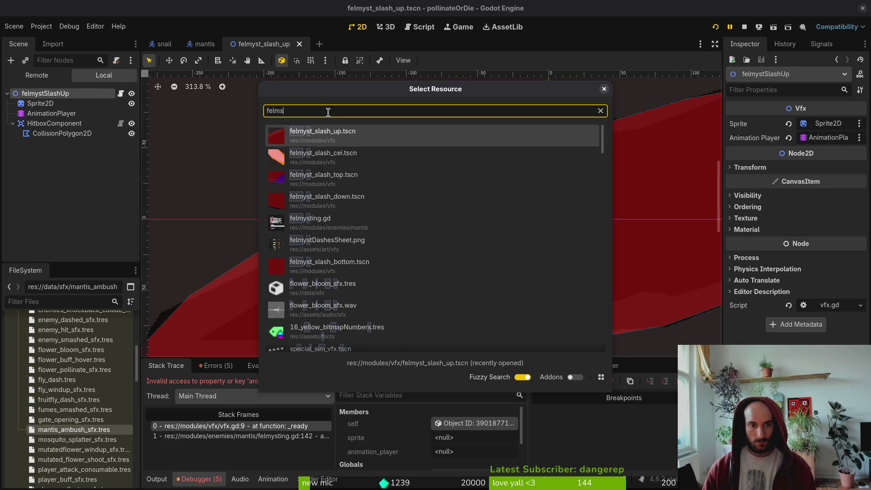
pyautogui.press('Down')
pyautogui.press('Return')
pyautogui.click(45, 93)
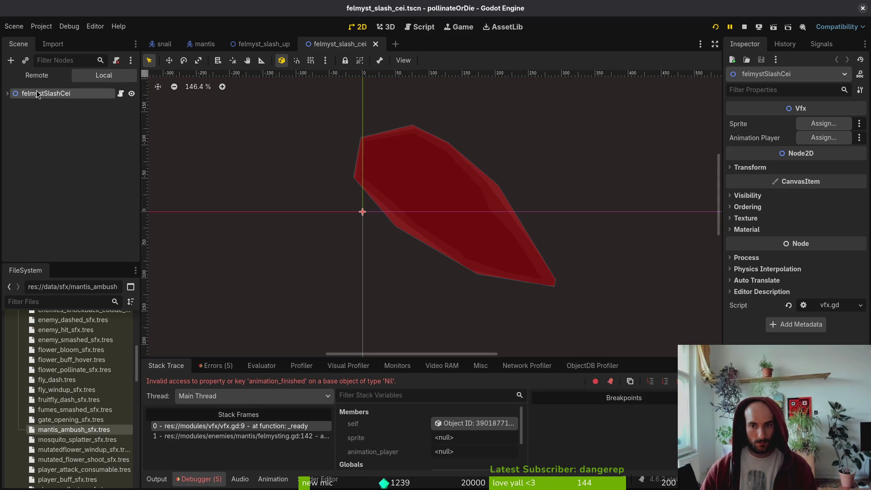
# Assign Sprite2D and AnimationPlayer to the Sprite and Animation Player properties, save, stop the game, and close the scene
pyautogui.click(823, 123)
pyautogui.click(454, 142)
pyautogui.click(482, 392)
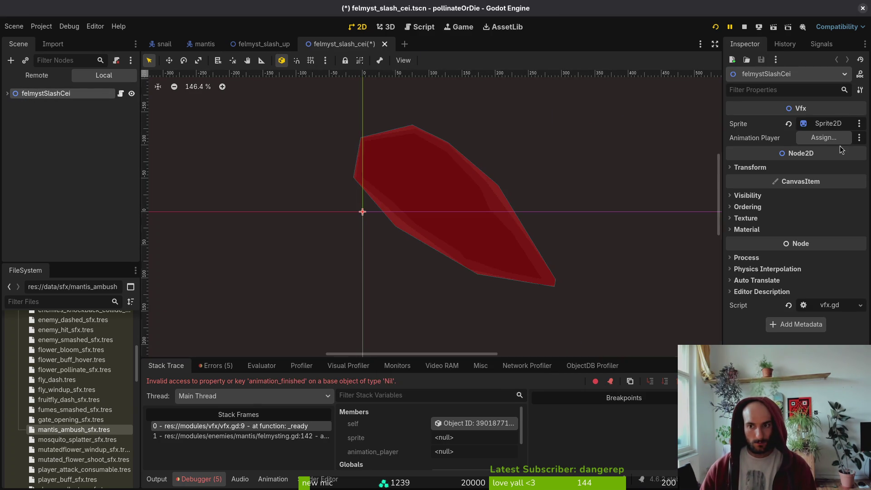
pyautogui.click(837, 138)
pyautogui.click(408, 142)
pyautogui.click(482, 393)
pyautogui.hotkey('ctrl', 's')
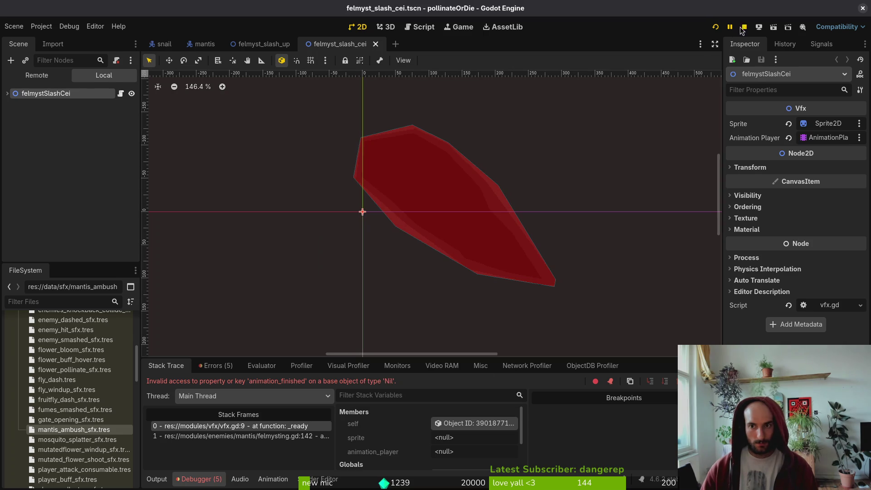
pyautogui.click(744, 28)
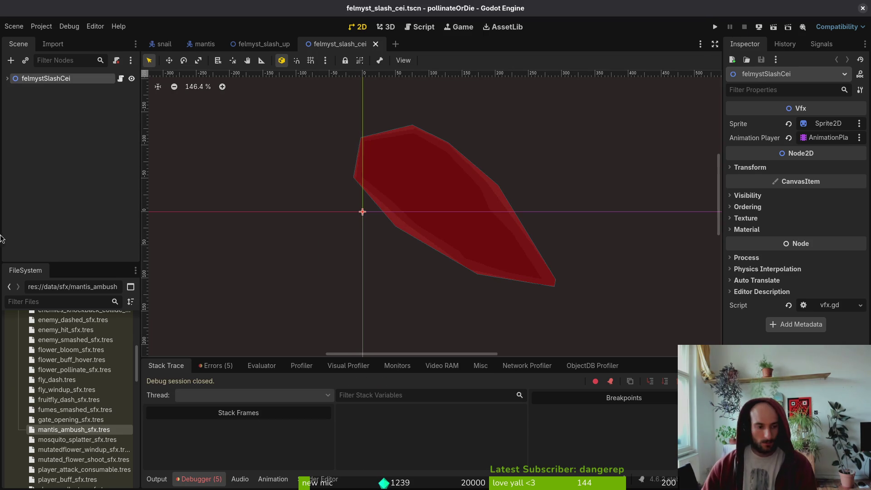
pyautogui.hotkey('ctrl', 'shift', 'w')
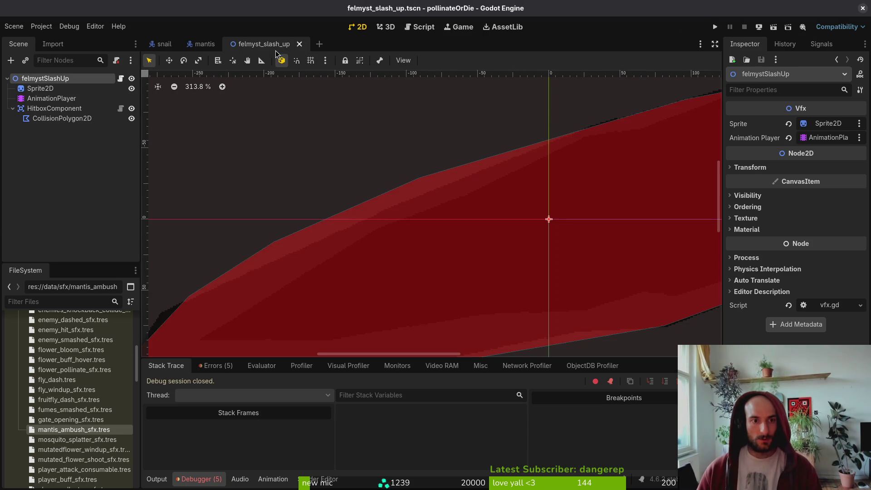
# Close the felmyst_slash_up scene, then save and quit Vim
pyautogui.hotkey('ctrl', 'shift', 'w')
pyautogui.press('super+2')
pyautogui.write(':w')
pyautogui.press('Return')
pyautogui.write(':q')
pyautogui.press('Return')
# Stage audio.manager.tscn, ambush.gd, mantis.tscn, mantis_ambush_sfx.tres and felmyst_slash_cei.tscn in tig, then start the commit
pyautogui.write('tig')
pyautogui.press('Return')
pyautogui.press('s')
pyautogui.press('Down')
pyautogui.press('Down')
pyautogui.press('Down')
pyautogui.press('Down')
pyautogui.press('Down')
pyautogui.press('Down')
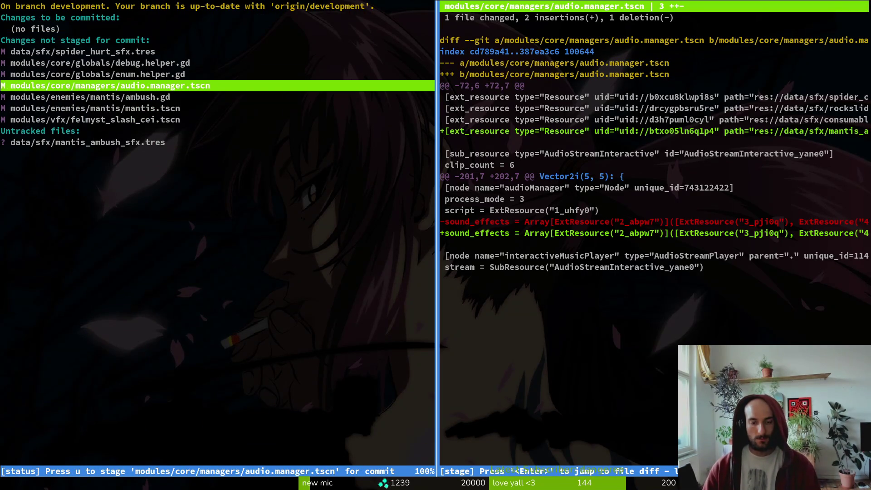
pyautogui.press('u')
pyautogui.press('u')
pyautogui.press('u')
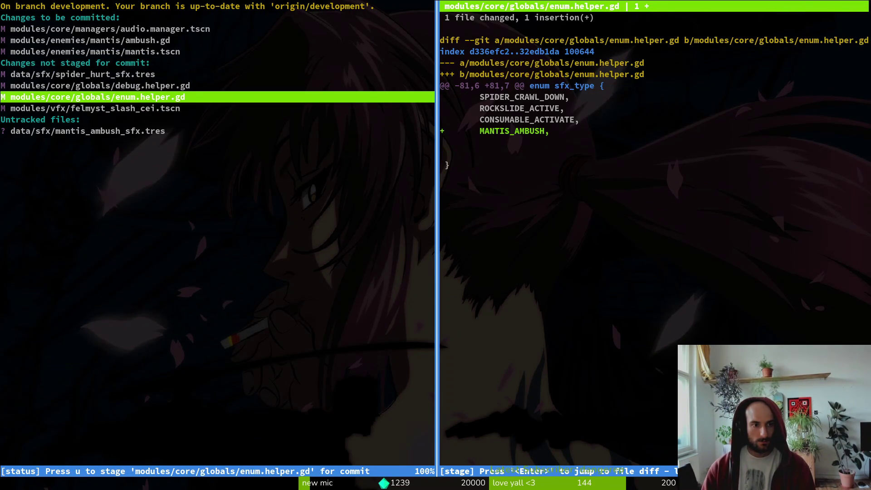
pyautogui.press('Down')
pyautogui.press('Down')
pyautogui.press('u')
pyautogui.press('u')
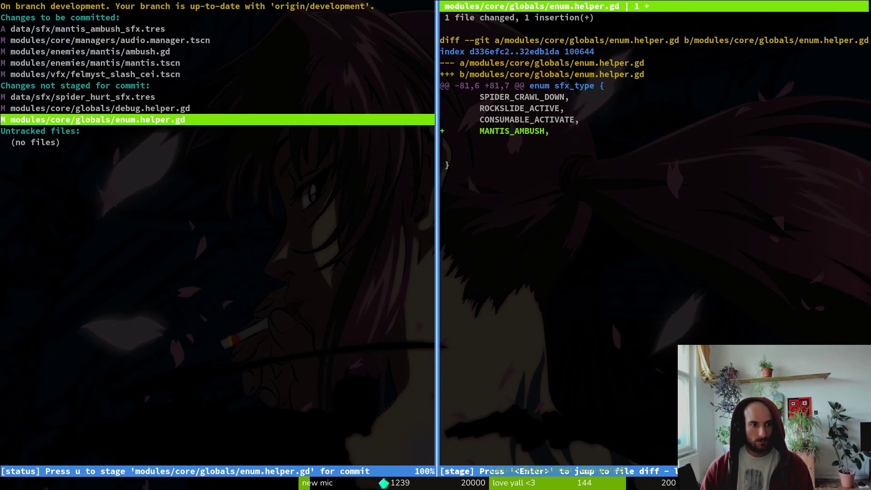
pyautogui.press('u')
pyautogui.press('Up')
pyautogui.write('qgit commit -m "adde')
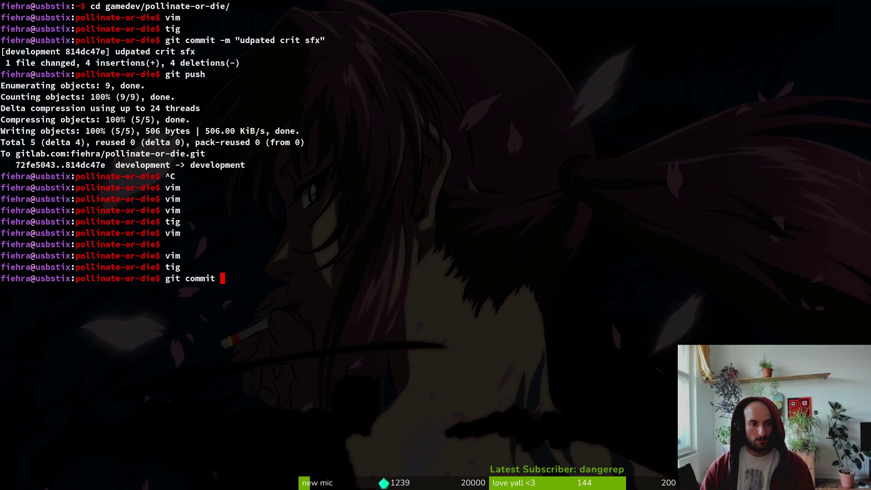
pyautogui.write('d mantis am')
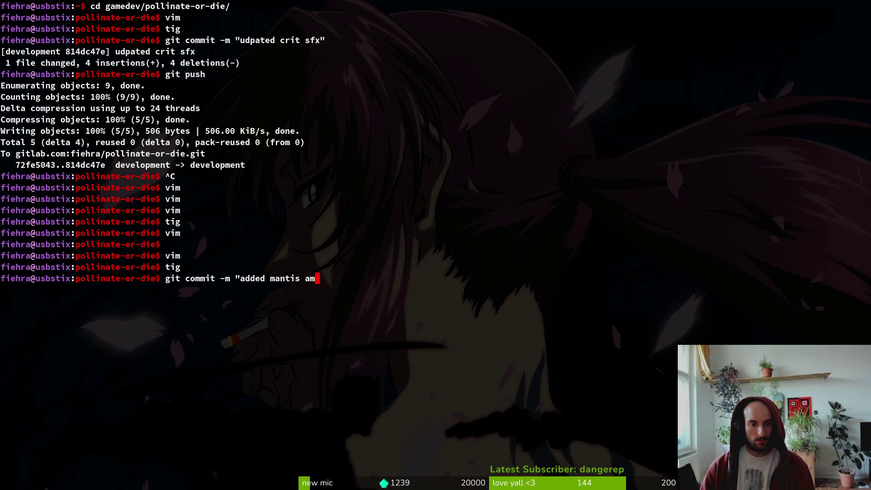
pyautogui.write('bush sfx"')
# Commit with message 'added mantis ambush sfx' and git push it
pyautogui.press('Return')
pyautogui.write('git push')
pyautogui.press('Return')
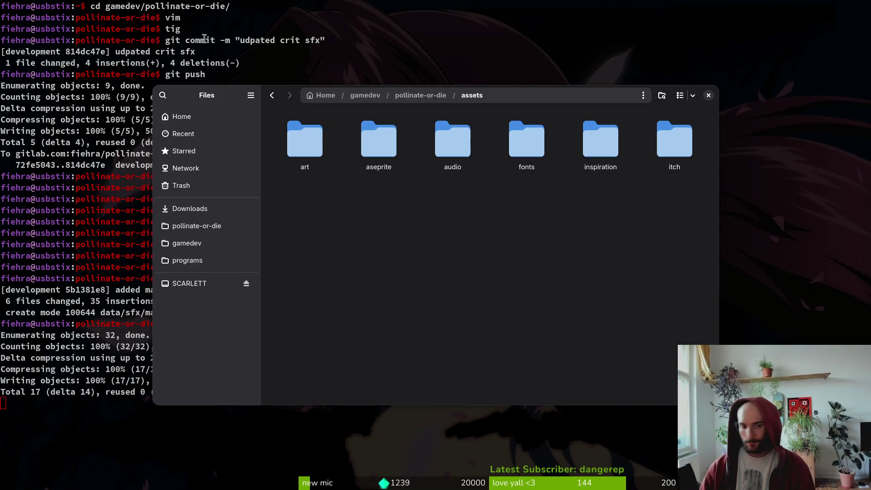
# Start Vim in the project folder and bring up its file finder
pyautogui.write('vim')
pyautogui.press('Return')
pyautogui.hotkey('ctrl', 'p')
# Open enum.helper.gd, duplicate MANTIS_AMBUSH as a new MANTIS_ entry, then open assets/audio in Files
pyautogui.write('enhel')
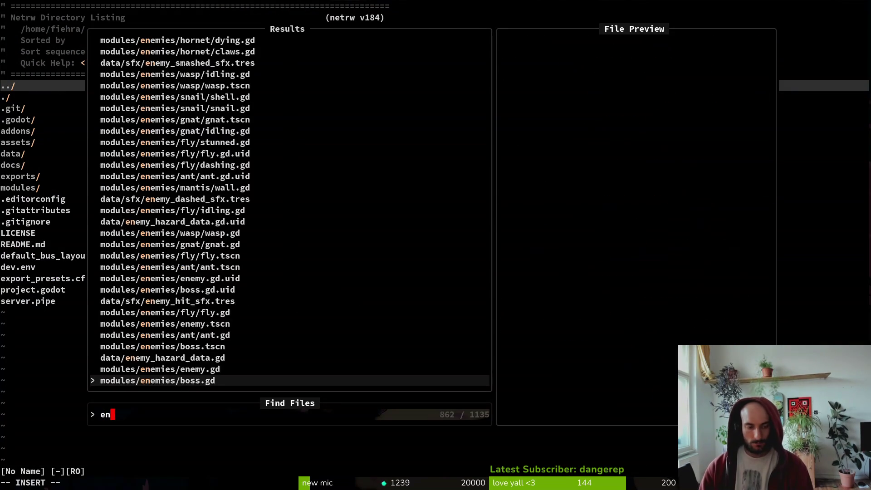
pyautogui.press('Return')
pyautogui.press('j')
pyautogui.press('j')
pyautogui.press('j')
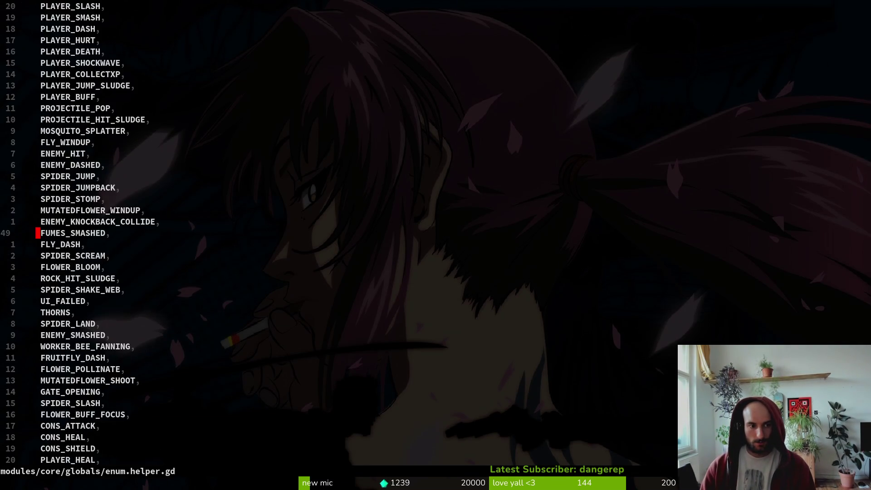
pyautogui.press('k')
pyautogui.press('k')
pyautogui.press('k')
pyautogui.press('k')
pyautogui.press('k')
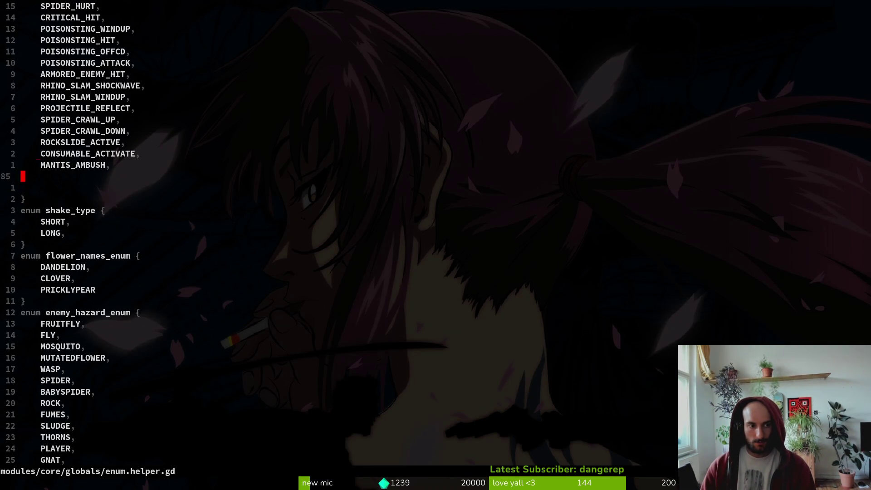
pyautogui.press('k')
pyautogui.press('y')
pyautogui.press('y')
pyautogui.write('p')
pyautogui.write('cwMANTIS_,')
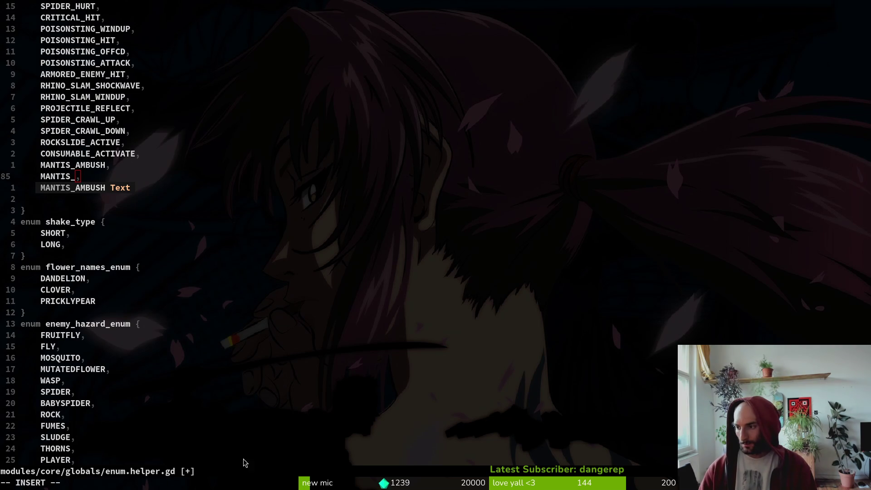
pyautogui.press('super+e')
pyautogui.doubleClick(475, 143)
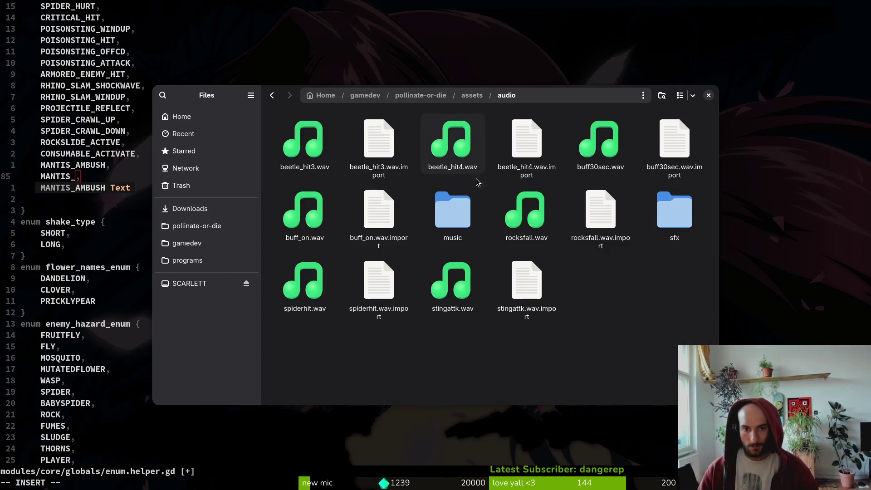
# Rename spiderhit.wav to spider_hurt_sfx.wav
pyautogui.click(325, 150)
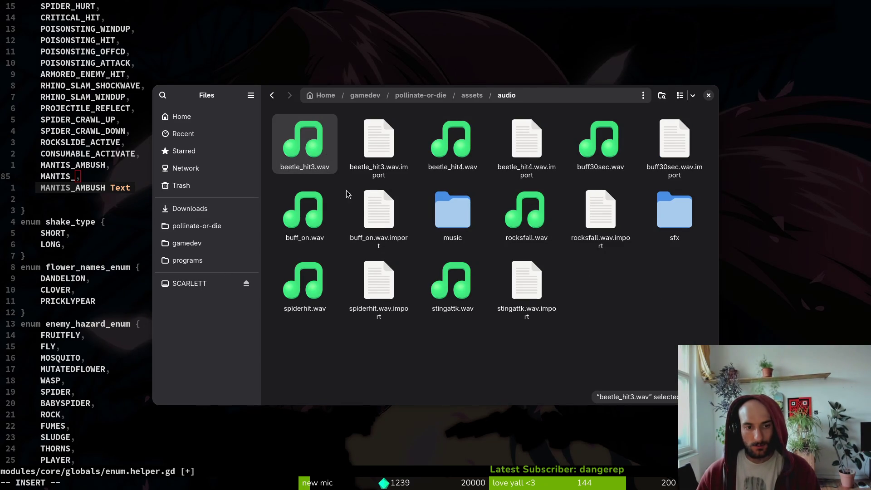
pyautogui.keyDown('ctrl'); pyautogui.click(451, 144); pyautogui.keyUp('ctrl')
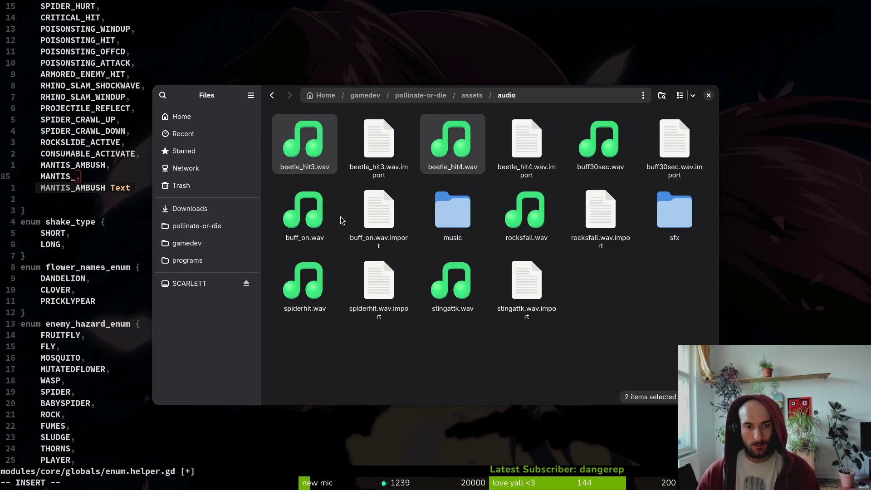
pyautogui.click(307, 290)
pyautogui.click(307, 290)
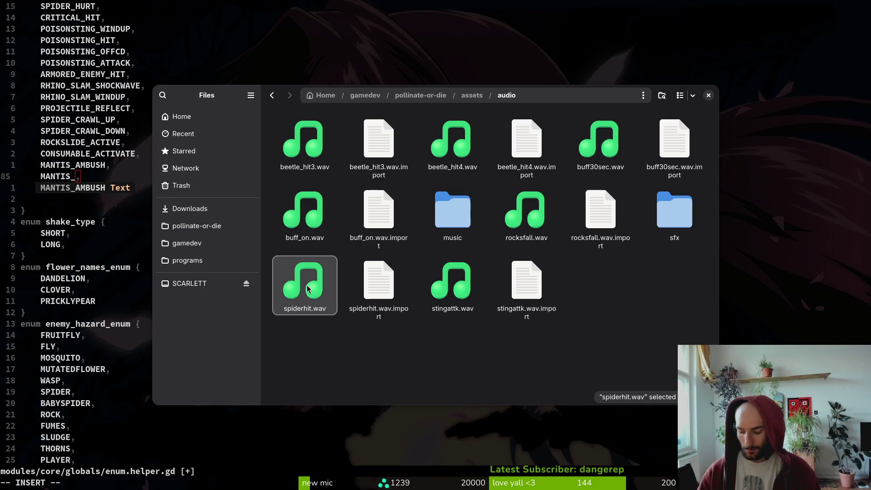
pyautogui.press('F2')
pyautogui.write('spider_h')
pyautogui.write('urt_sfx.wav')
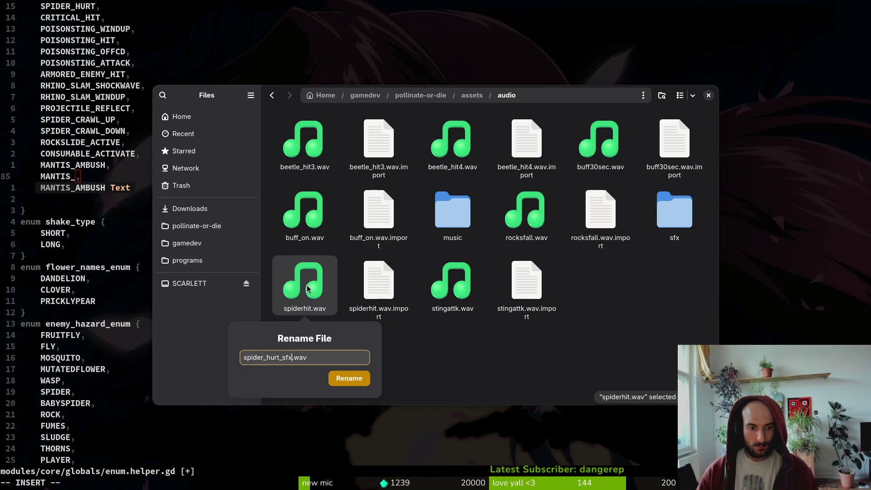
pyautogui.press('Return')
# Play stingattk.wav to hear it, then leave its name unchanged
pyautogui.doubleClick(453, 283)
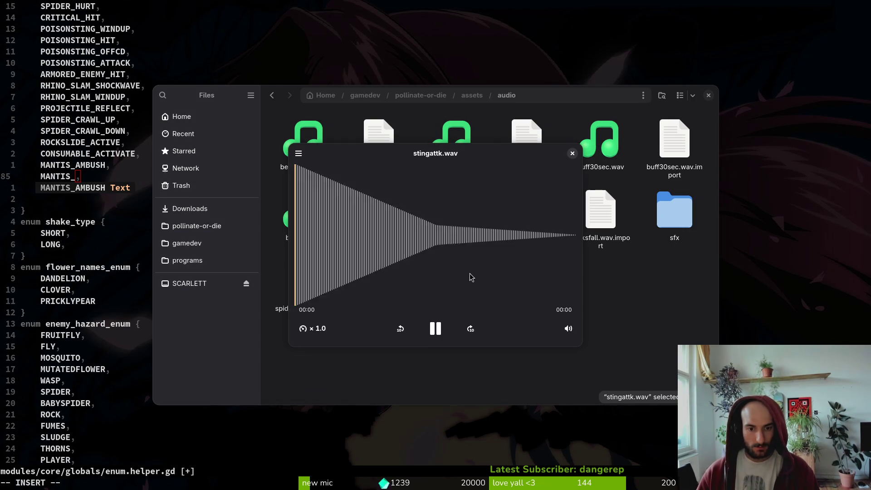
pyautogui.click(571, 153)
pyautogui.press('F2')
pyautogui.press('Escape')
# Back in Godot, browse the data/sfx resources such as mantis_ambush_sfx.tres and spider_hurt_sfx.tres
pyautogui.press('super+2')
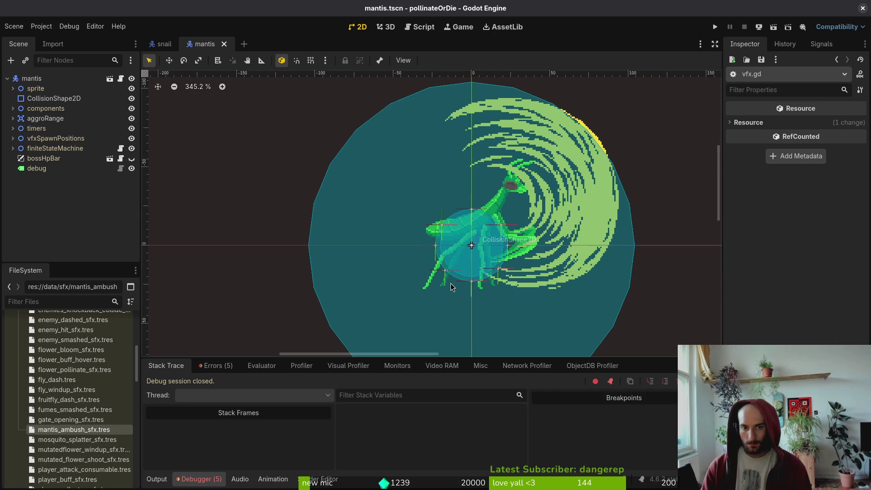
pyautogui.scroll(5, 51, 379)
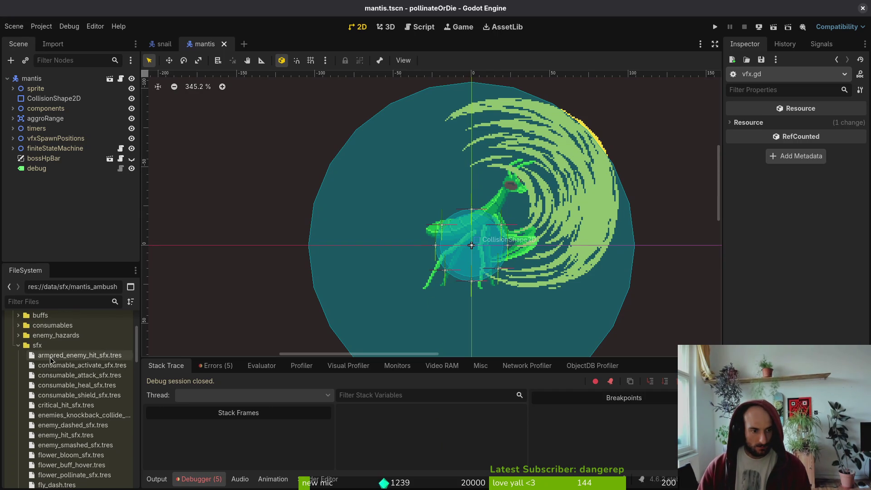
pyautogui.scroll(-15, 51, 379)
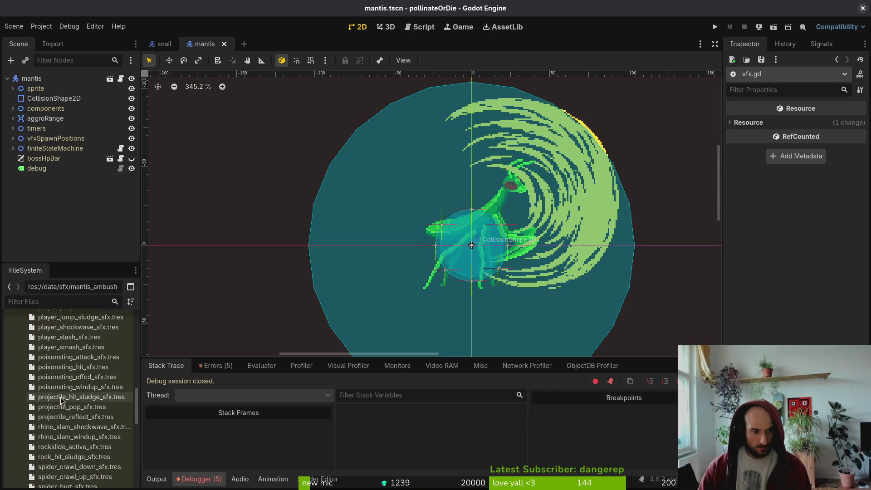
pyautogui.scroll(-3, 68, 395)
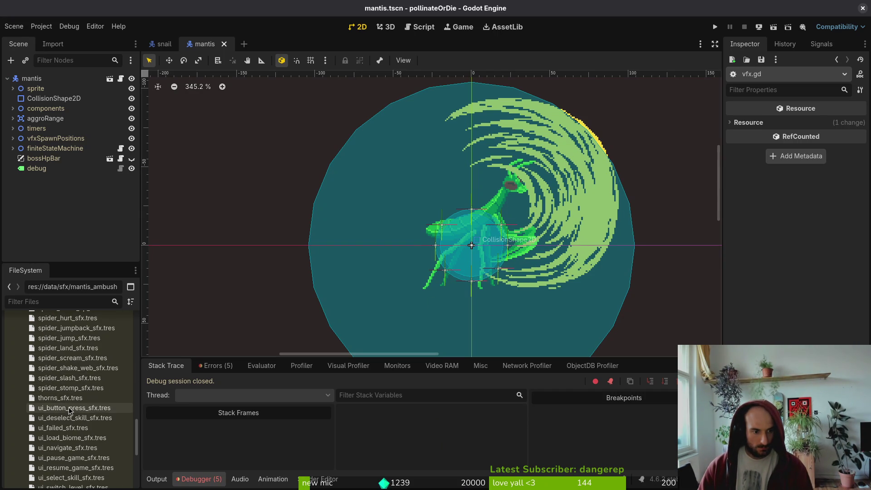
pyautogui.scroll(-2, 81, 413)
pyautogui.scroll(4, 81, 409)
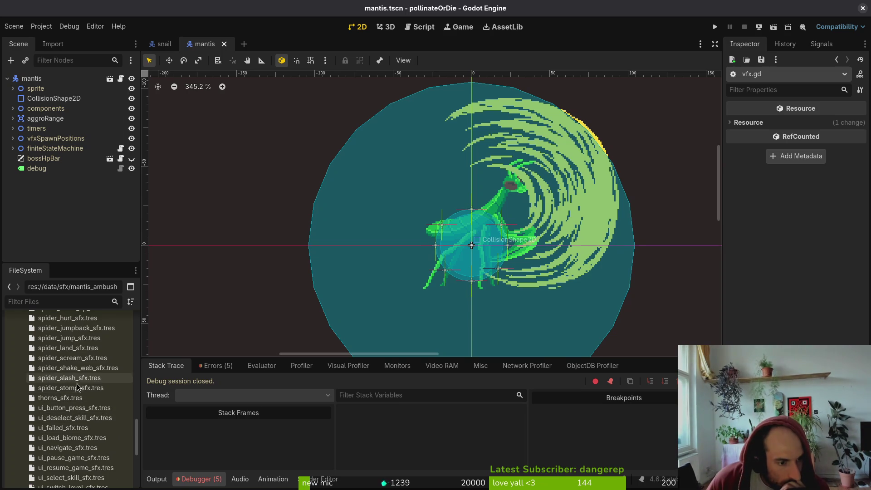
pyautogui.scroll(2, 72, 362)
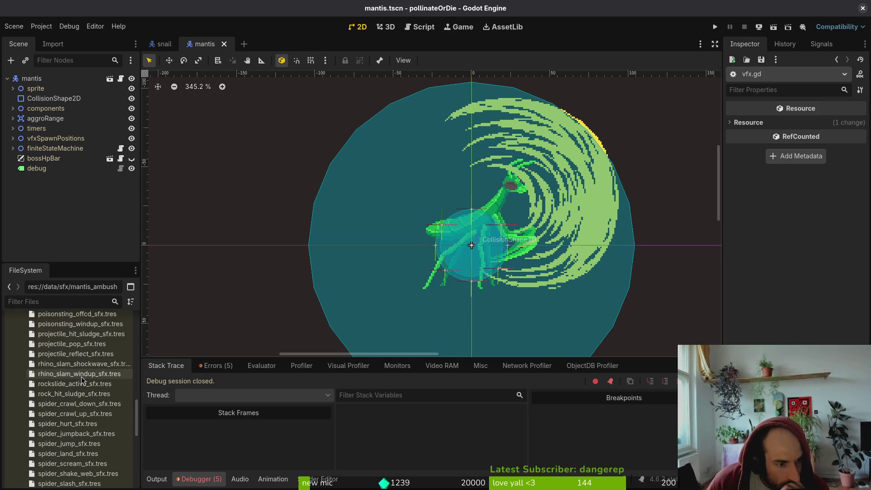
# Open poisonsting_hit_sfx.tres, confirm it uses stingattk.wav, and begin renaming stingattk.wav
pyautogui.scroll(2, 68, 346)
pyautogui.scroll(1, 68, 346)
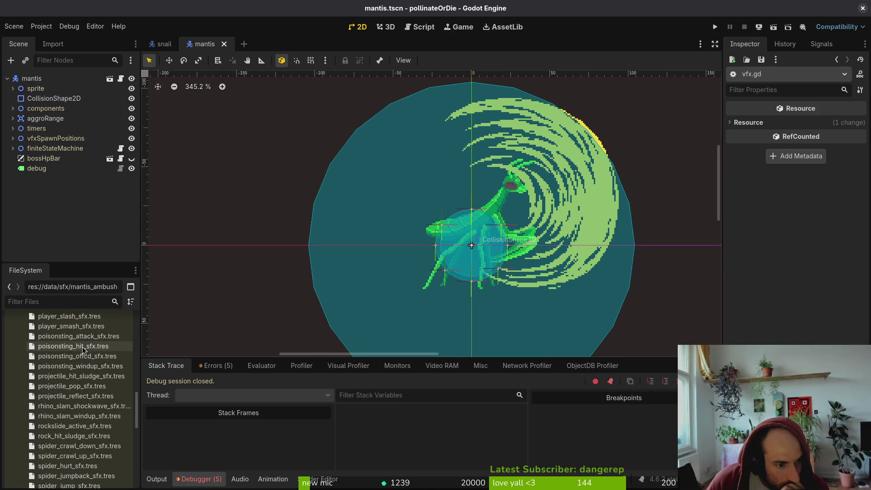
pyautogui.doubleClick(83, 347)
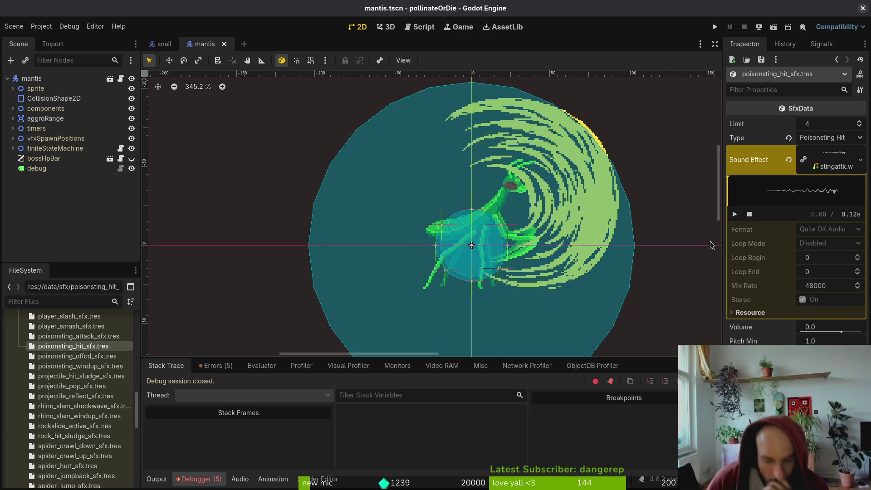
pyautogui.press('F2')
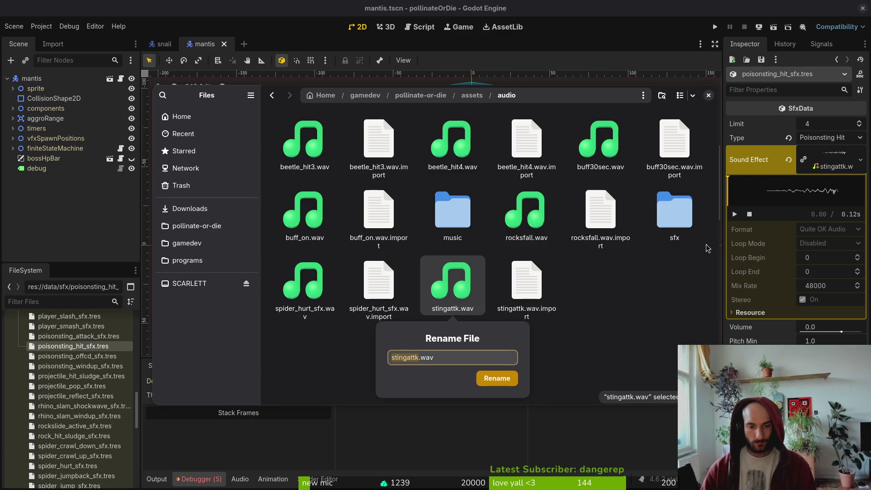
# Rename stingattk.wav to player_poison_sting_sfx.wav, then preview and rename rocksfall.wav to spider_rocks_sfx.wav
pyautogui.press('BackSpace')
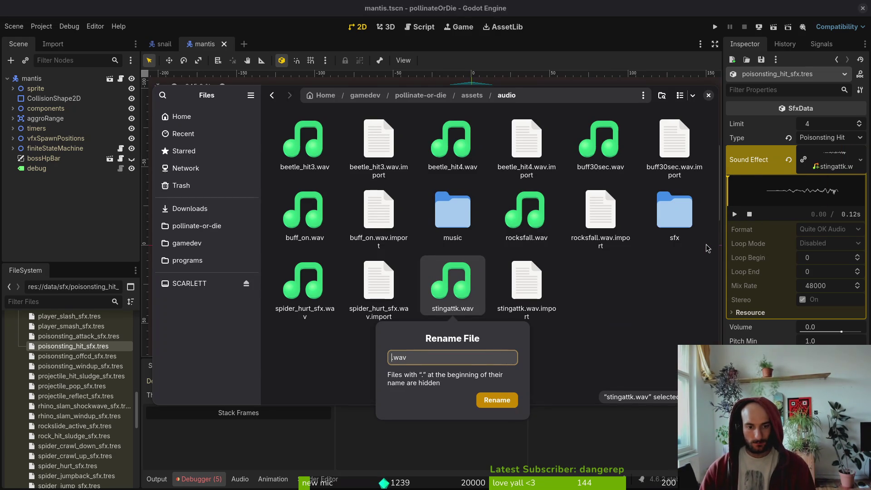
pyautogui.write('player_poison_sting_sf')
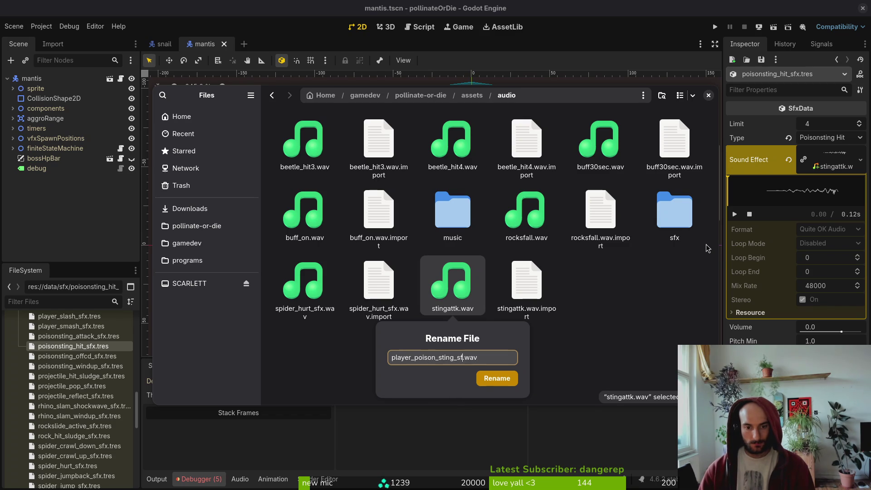
pyautogui.write('x')
pyautogui.press('Return')
pyautogui.click(616, 223)
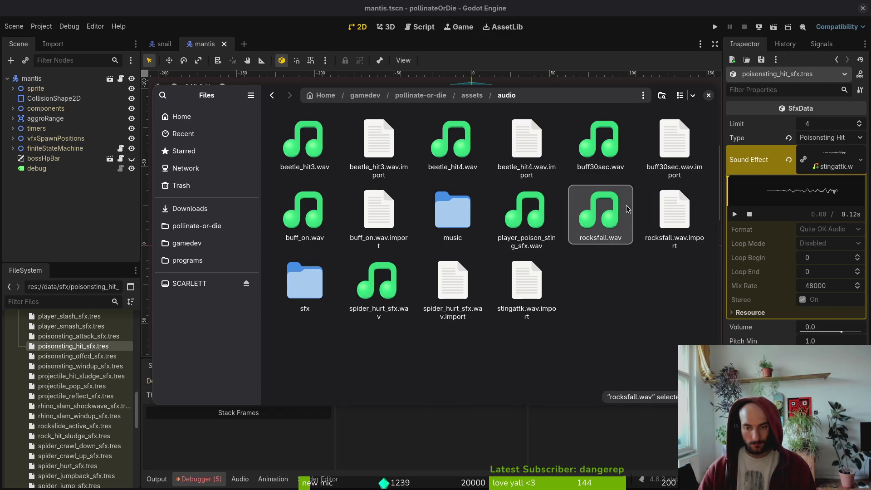
pyautogui.press('space')
pyautogui.press('space')
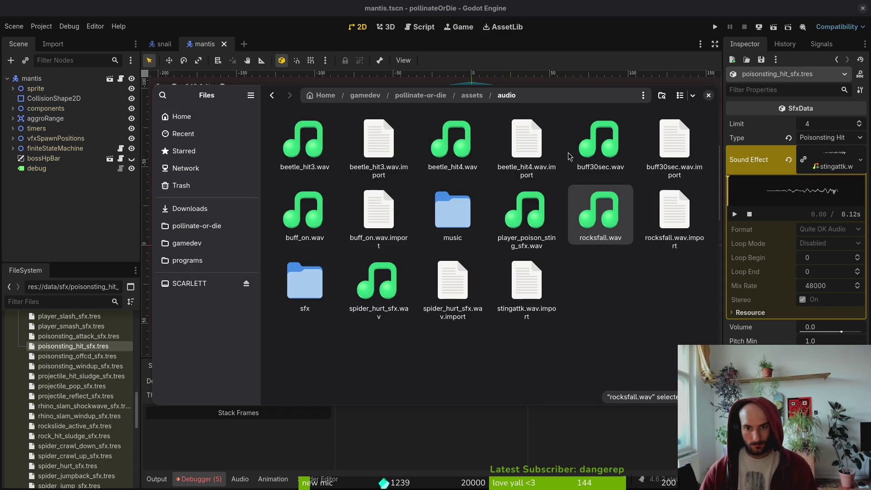
pyautogui.press('F2')
pyautogui.write('s_')
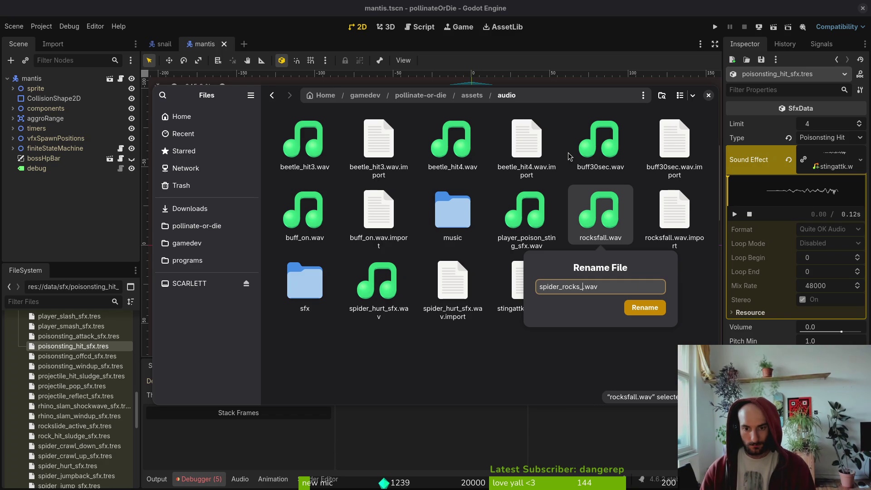
pyautogui.write('sfx')
pyautogui.press('Return')
# Preview buff30sec.wav and rename it to consumable_attack_sfx.wav
pyautogui.click(572, 156)
pyautogui.press('space')
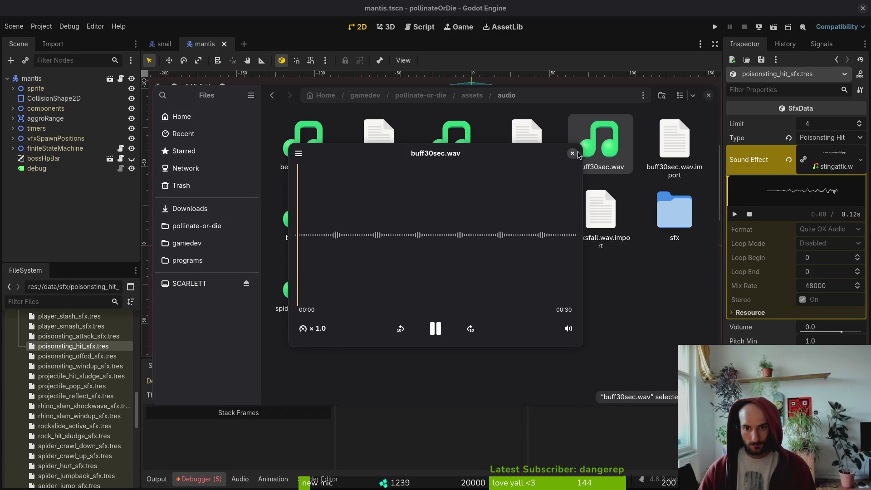
pyautogui.click(573, 154)
pyautogui.press('F2')
pyautogui.write('attack')
pyautogui.press('BackSpace')
pyautogui.press('BackSpace')
pyautogui.write('buff_s')
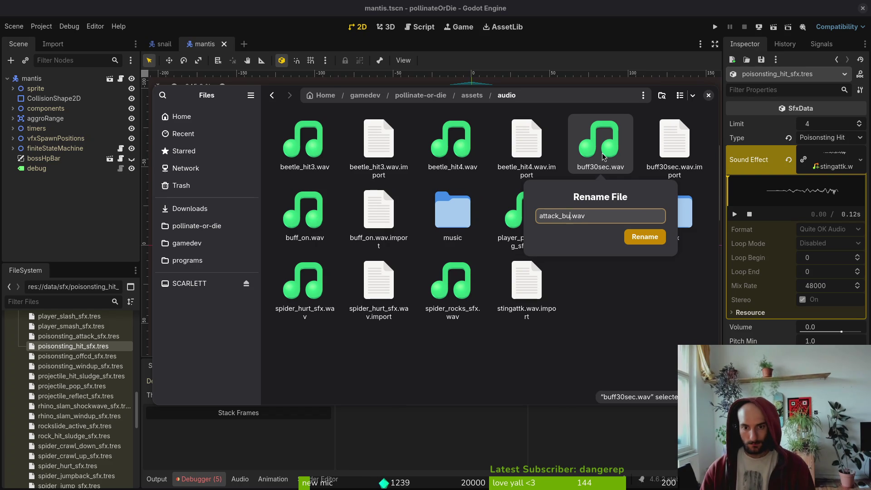
pyautogui.write('fx')
pyautogui.press('BackSpace')
pyautogui.write('consu')
pyautogui.hotkey('ctrl', 'BackSpace')
pyautogui.write('consumable_')
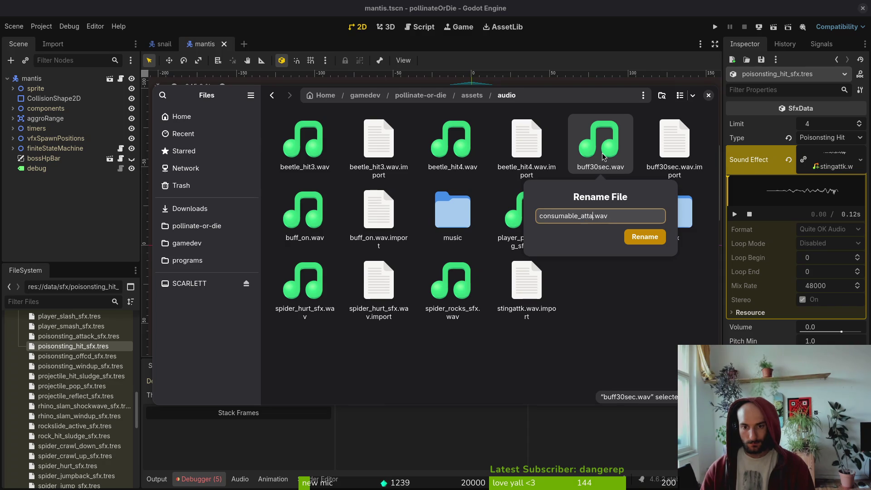
pyautogui.write('ck_sfx')
pyautogui.press('Return')
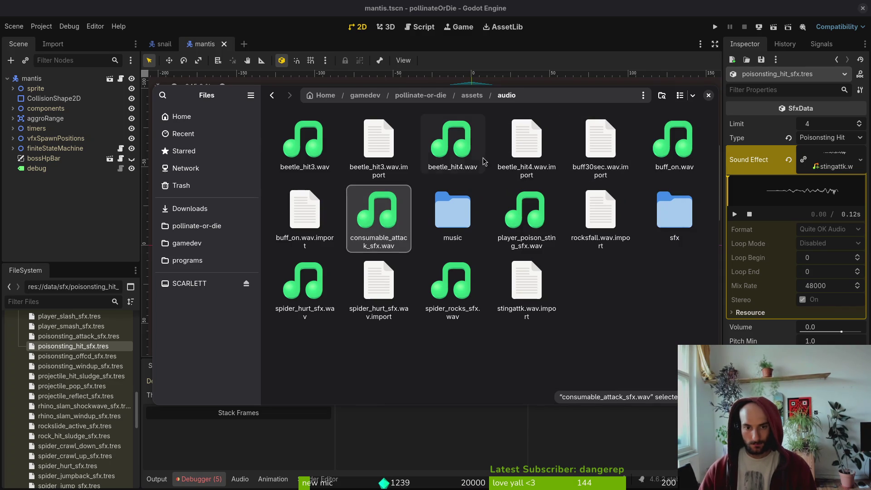
# Preview beetle_hit4.wav and give it a new armored enemy name
pyautogui.click(452, 141)
pyautogui.press('space')
pyautogui.press('space')
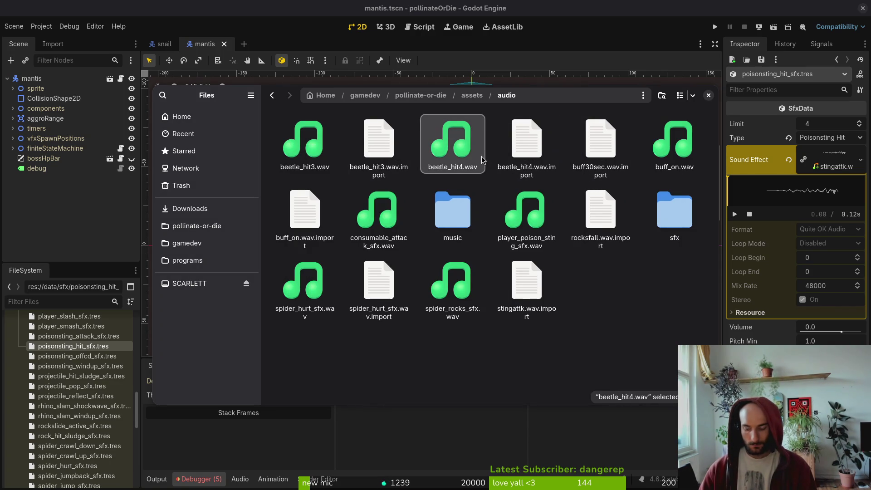
pyautogui.press('F2')
pyautogui.write('armored_.wav')
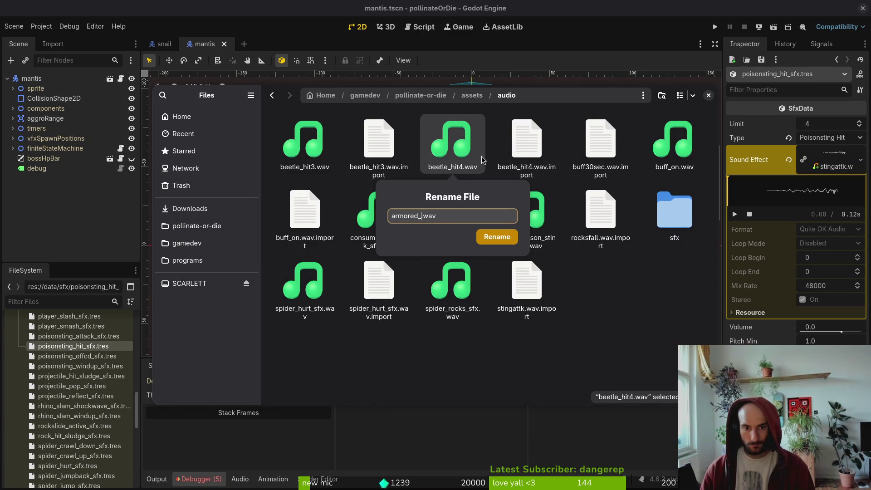
pyautogui.press('BackSpace')
pyautogui.press('BackSpace')
pyautogui.press('BackSpace')
pyautogui.write('ed')
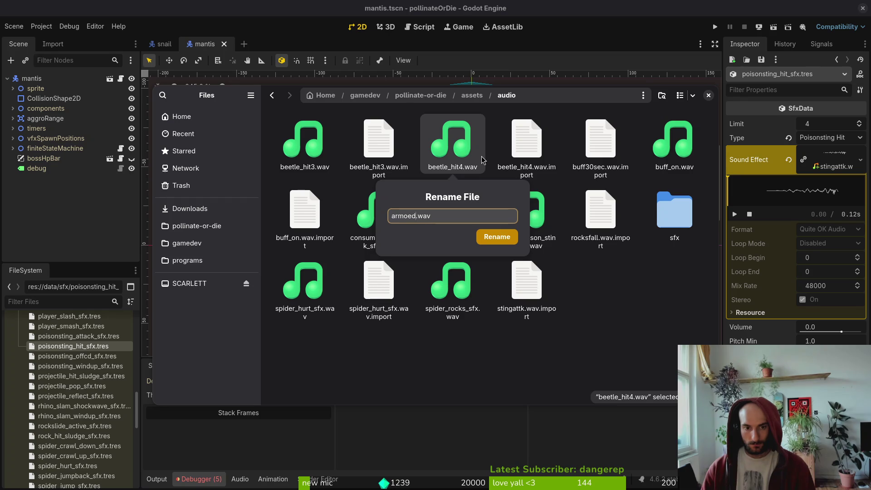
pyautogui.write('red_')
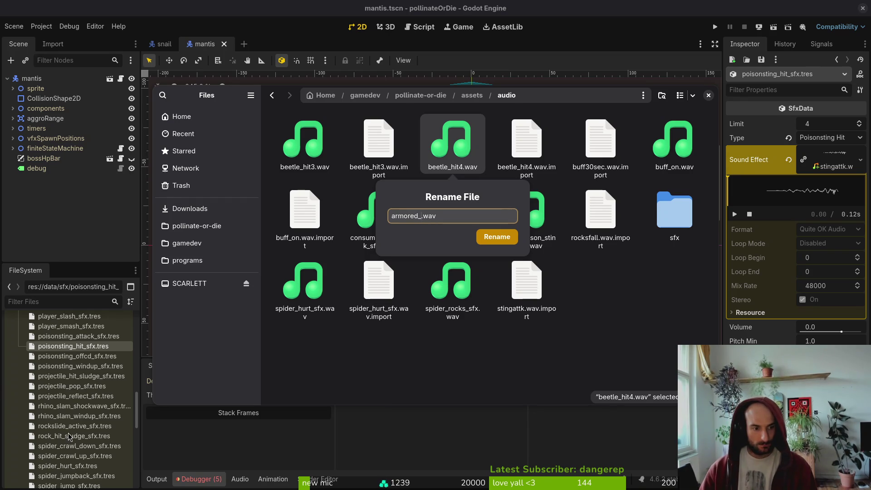
pyautogui.press('Return')
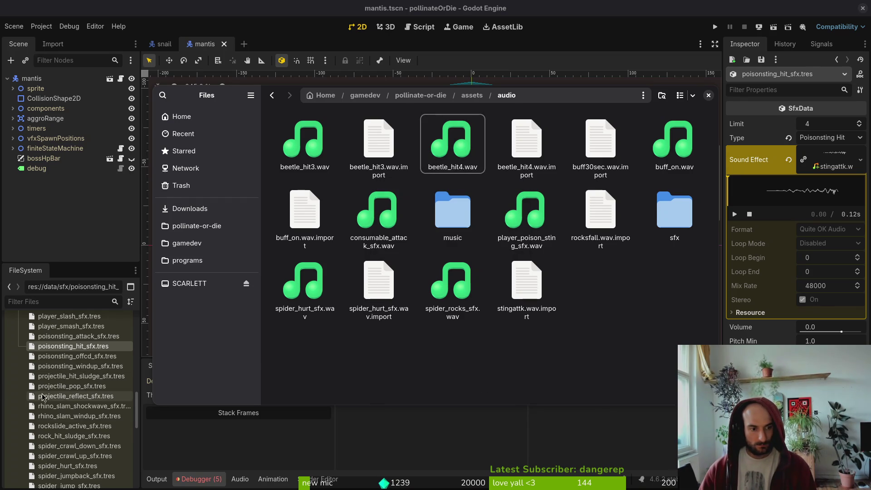
# Inspect armored_enemy_hit_sfx.tres's sound effect details in Godot, then bring the file manager back
pyautogui.hotkey('ctrl', 'w')
pyautogui.scroll(10, 72, 428)
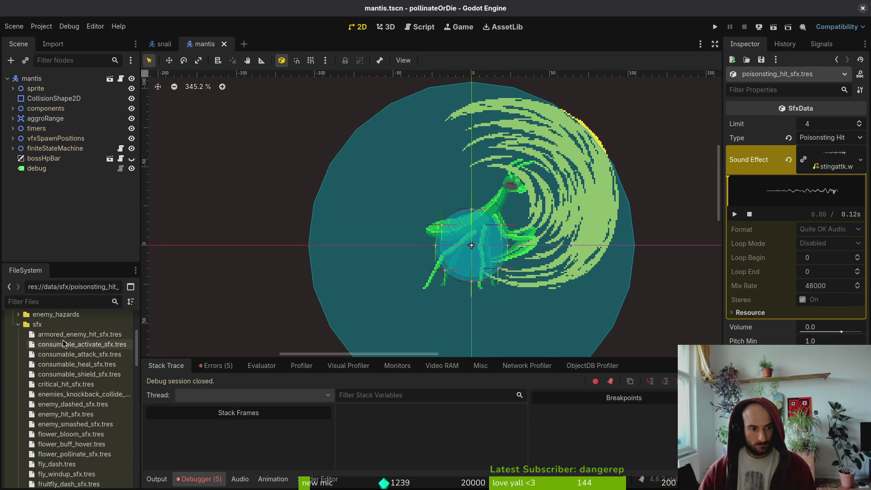
pyautogui.click(80, 334)
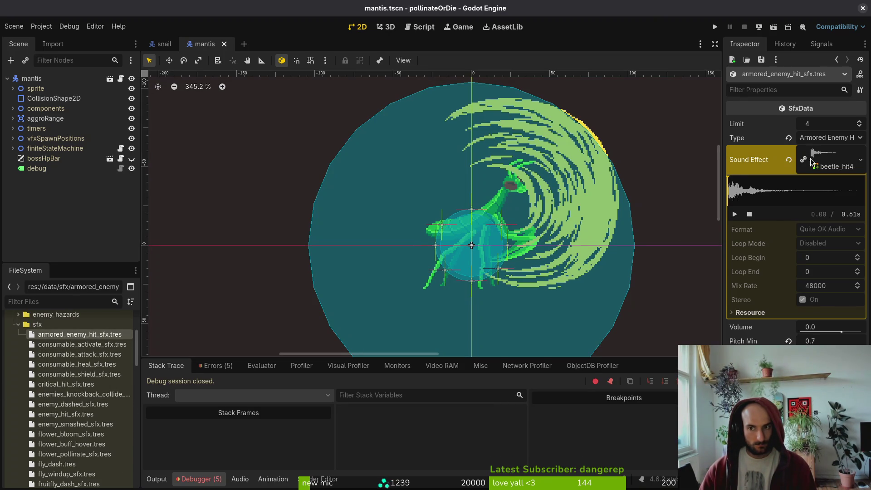
pyautogui.click(841, 161)
pyautogui.click(840, 166)
pyautogui.press('super+e')
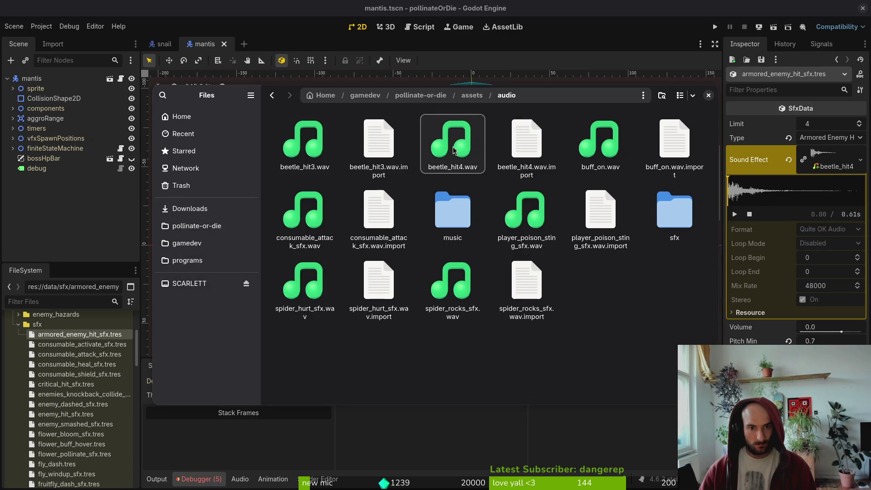
# Clear the search and rename beetle_hit4.wav to armored_enemy_hit_sfx.wav
pyautogui.write('armo')
pyautogui.press('Escape')
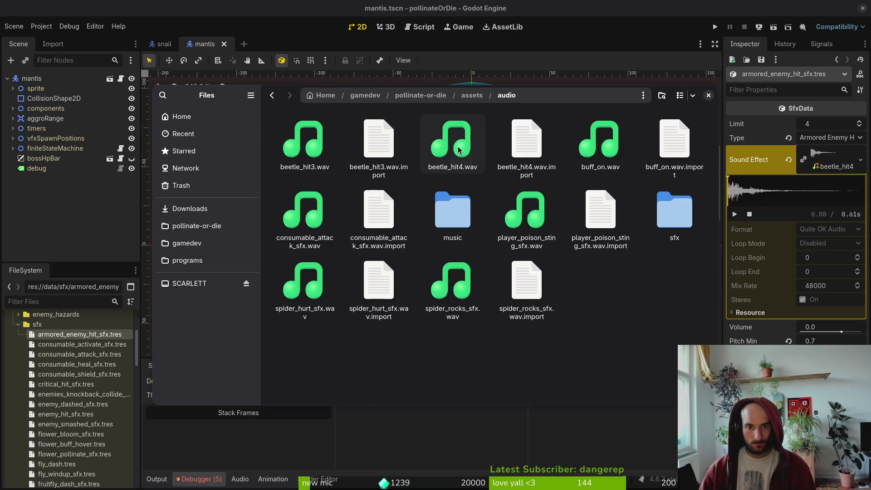
pyautogui.click(459, 150)
pyautogui.press('F2')
pyautogui.write('armored_')
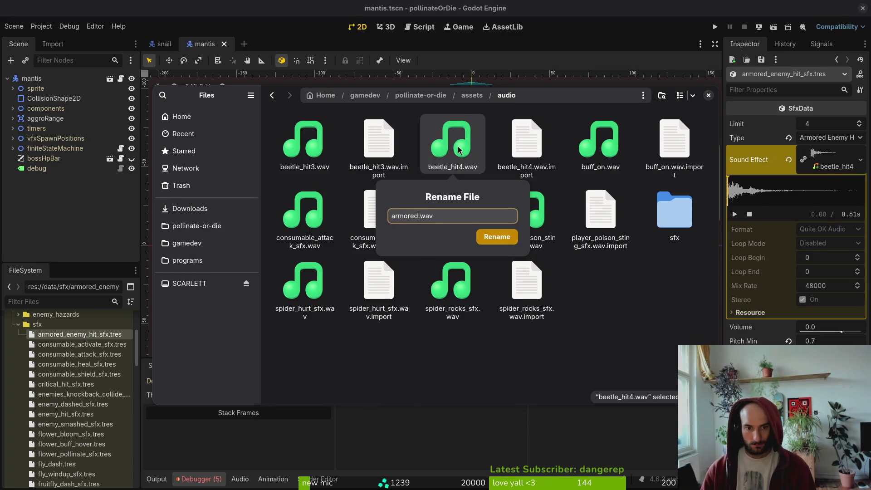
pyautogui.write('enemy_hit')
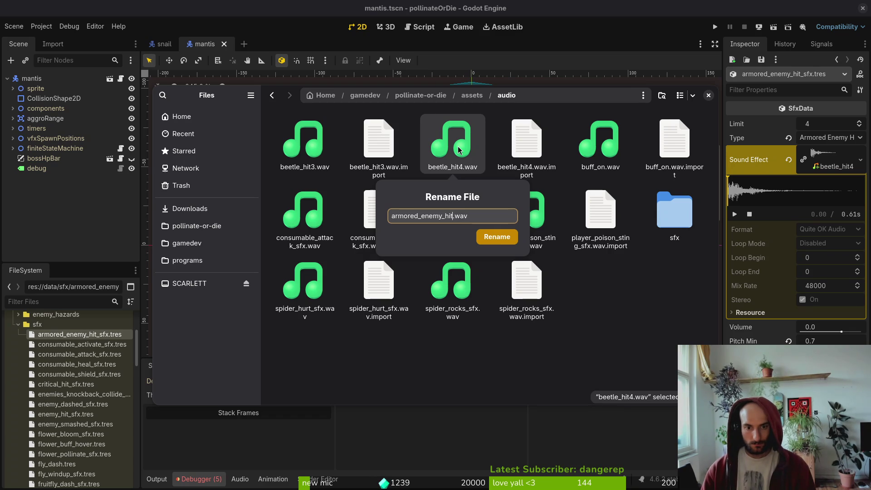
pyautogui.write('_sfx')
pyautogui.press('Return')
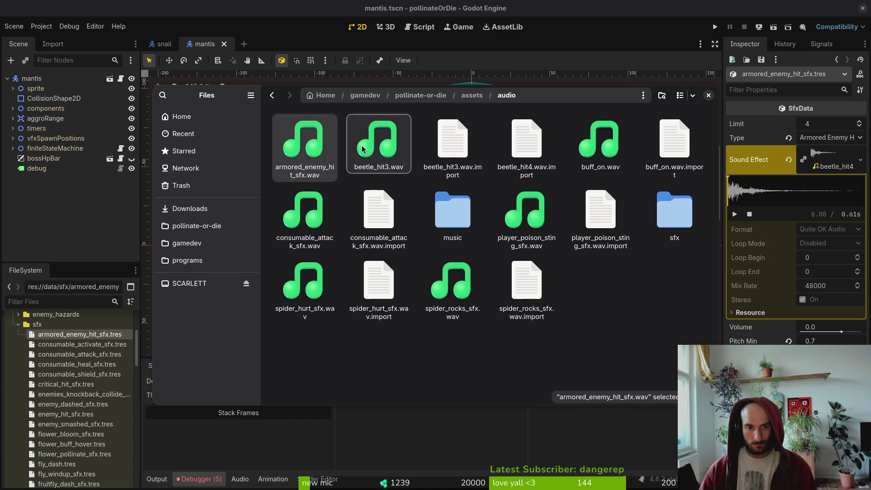
# Listen to beetle_hit3.wav twice, then return to the enum file
pyautogui.click(366, 147)
pyautogui.press('space')
pyautogui.click(572, 153)
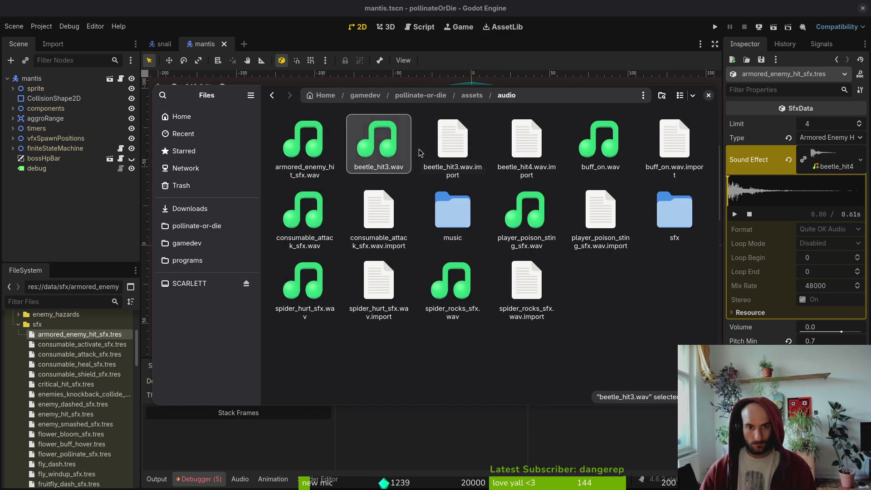
pyautogui.keyDown('ctrl'); pyautogui.click(448, 154); pyautogui.keyUp('ctrl')
pyautogui.click(378, 143)
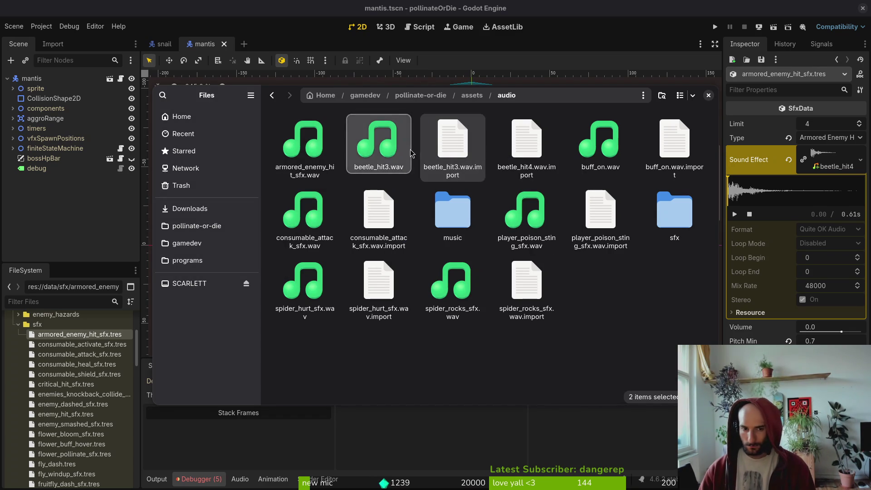
pyautogui.press('space')
pyautogui.click(572, 153)
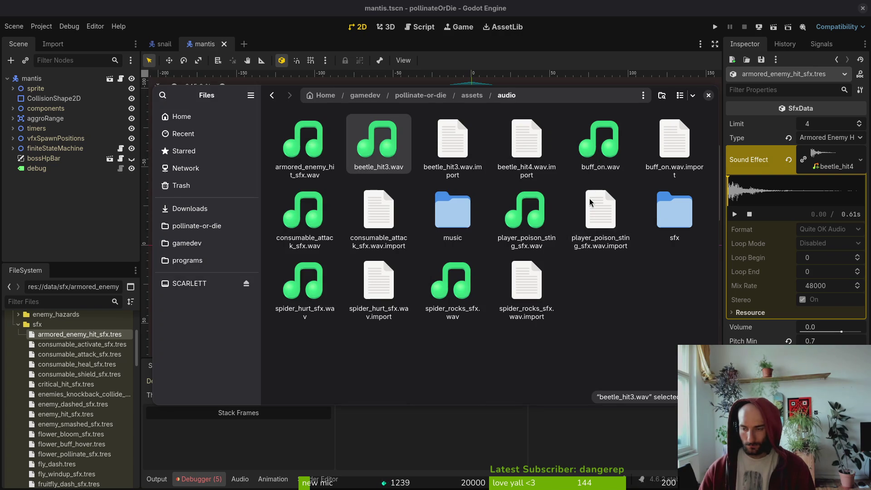
pyautogui.hotkey('alt', 'Tab')
# Undo the stray edit, change the last sound entry to MANTIS_ORB_WINDUP, and save enum.helper.gd
pyautogui.write('ls')
pyautogui.press('Escape')
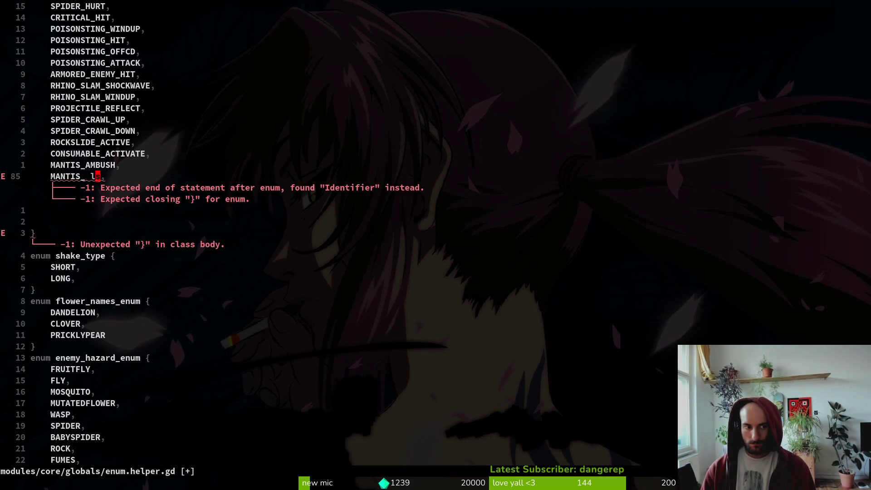
pyautogui.write('ucwMANTIS')
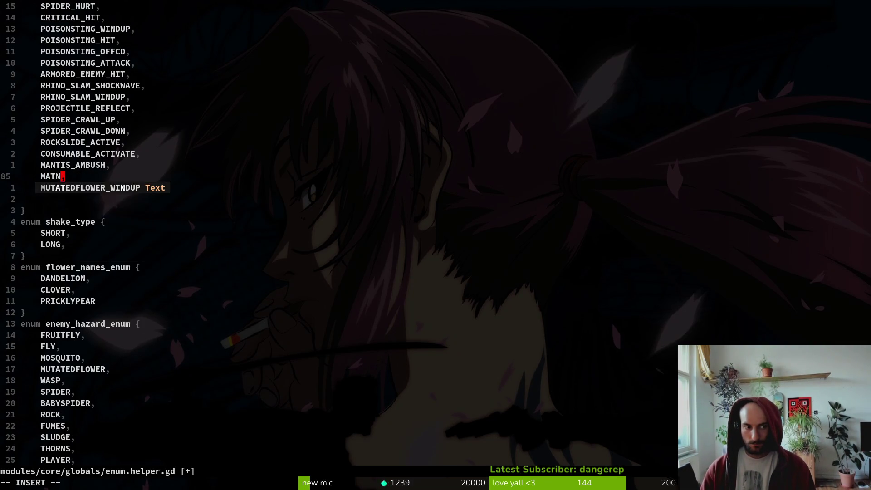
pyautogui.write('_ORB_WINDUP')
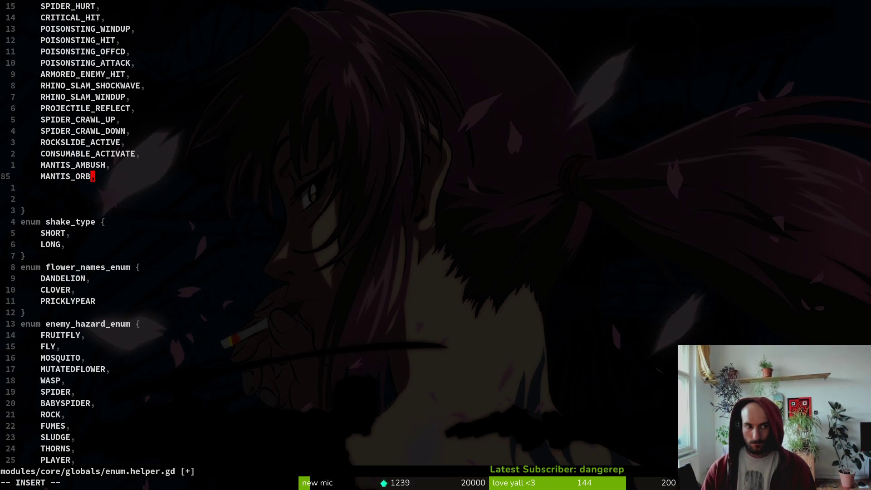
pyautogui.press('Escape')
pyautogui.write(':w')
pyautogui.press('Return')
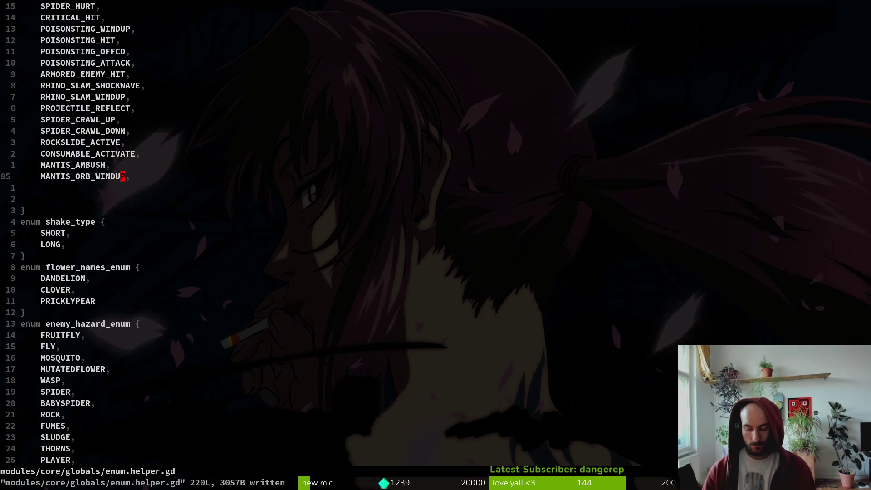
# Start a project-wide search for 'beetle3'
pyautogui.press('space')
pyautogui.write('ps')
pyautogui.write('beetle3')
pyautogui.press('Return')
pyautogui.press('Return')
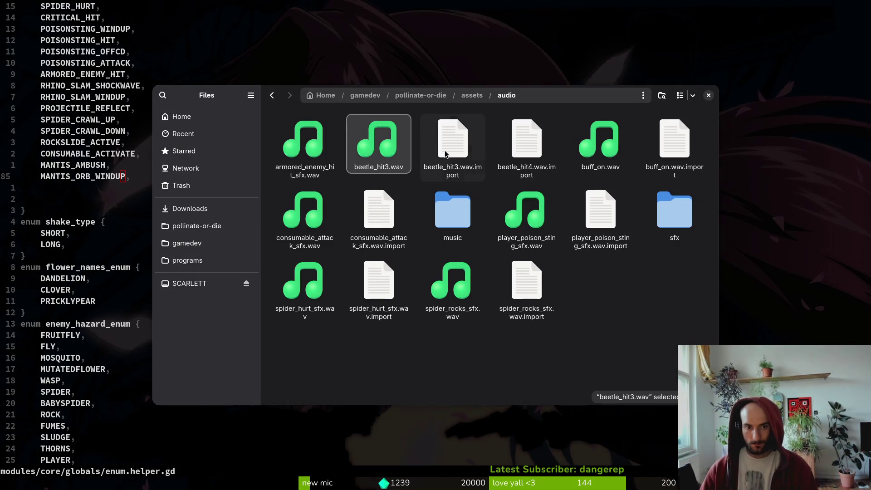
# Grep the project for beetle_hit, open the consumable_shield_sfx.tres match, and begin renaming beetle_hit3.wav
pyautogui.hotkey('ctrl', 'w')
pyautogui.press('space')
pyautogui.write('gbeetle_hit')
pyautogui.press('Return')
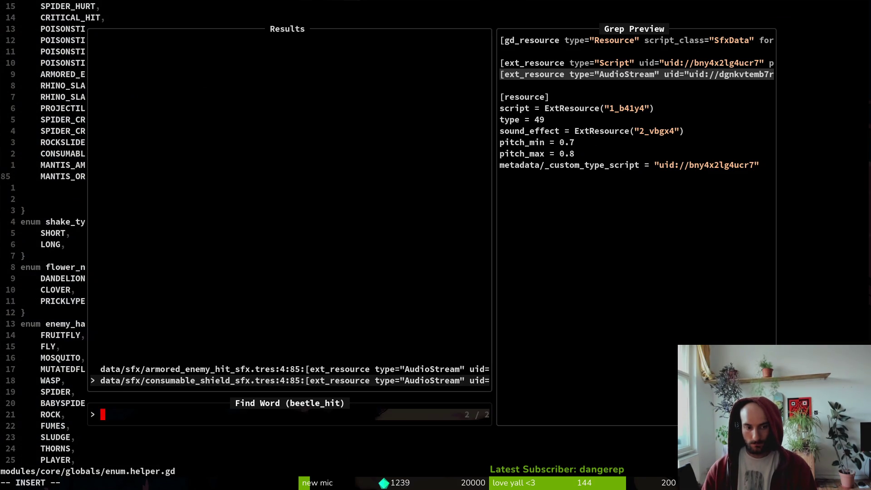
pyautogui.press('Return')
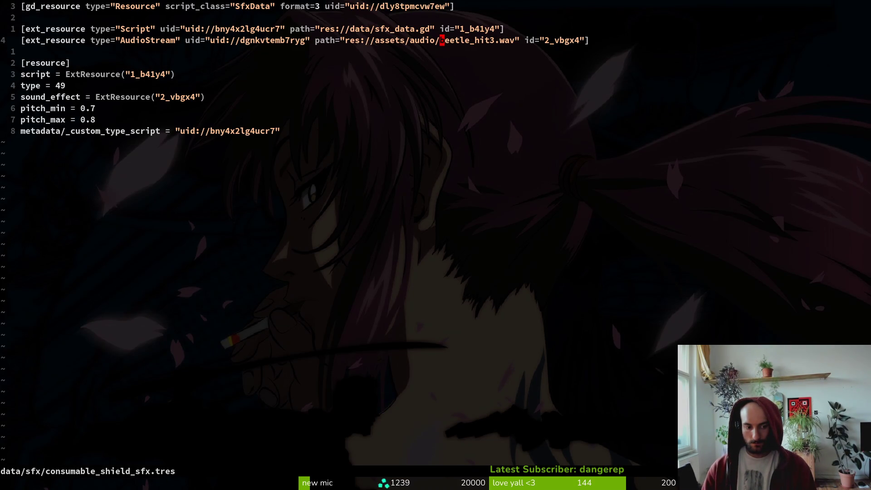
pyautogui.press('F2')
# Rename beetle_hit3.wav to consumabe_shield_sfx.wav and play it back
pyautogui.write('consumable_shie.wav')
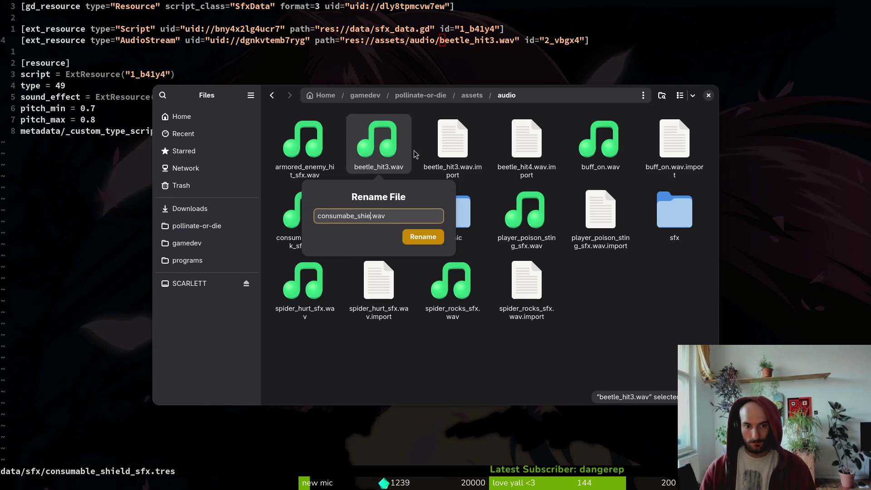
pyautogui.write('shield_sfx')
pyautogui.press('Return')
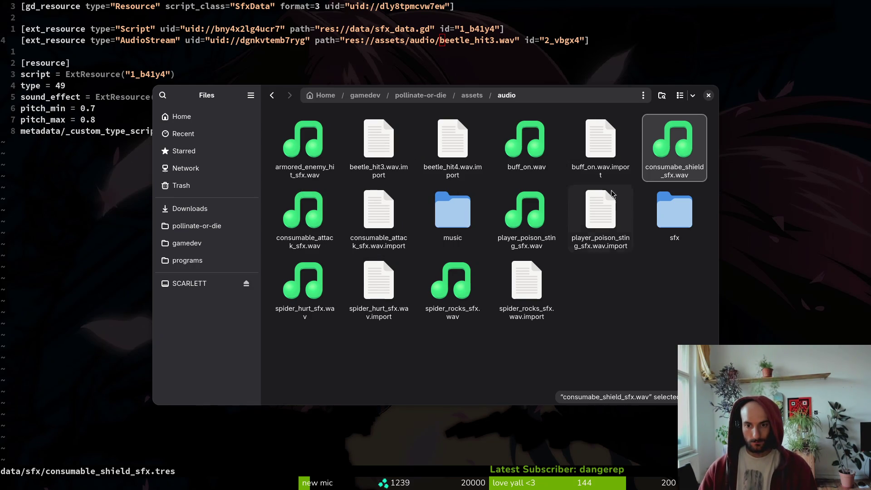
pyautogui.press('Return')
pyautogui.click(572, 153)
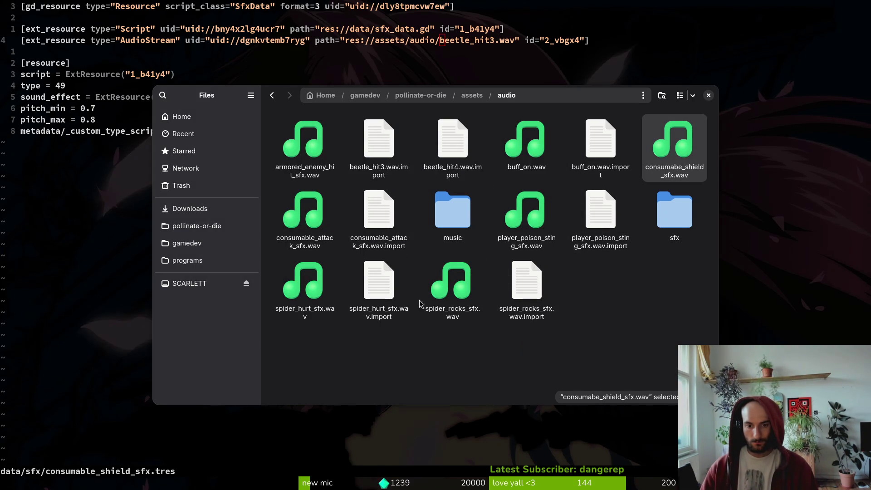
# Select several sound files, then play buff_on.wav twice
pyautogui.click(299, 288)
pyautogui.keyDown('ctrl'); pyautogui.click(451, 290); pyautogui.keyUp('ctrl')
pyautogui.keyDown('ctrl'); pyautogui.click(526, 213); pyautogui.keyUp('ctrl')
pyautogui.keyDown('ctrl'); pyautogui.click(303, 214); pyautogui.keyUp('ctrl')
pyautogui.keyDown('ctrl'); pyautogui.click(304, 141); pyautogui.keyUp('ctrl')
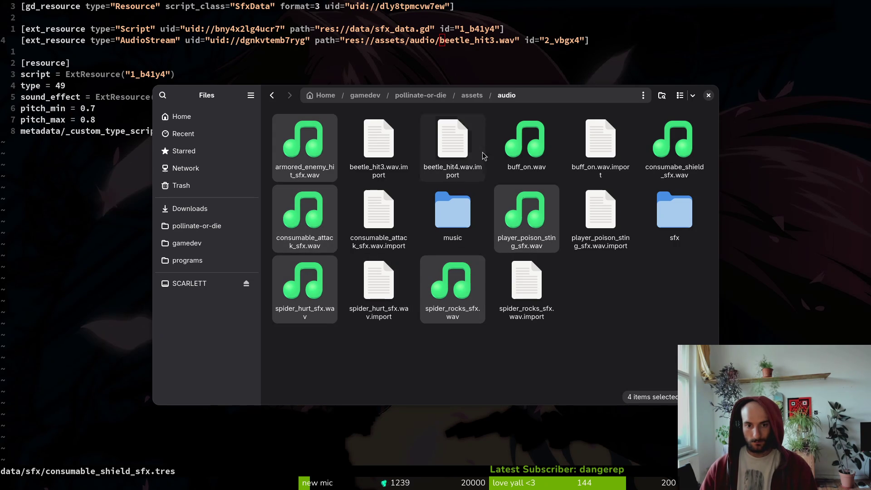
pyautogui.keyDown('ctrl'); pyautogui.click(528, 143); pyautogui.keyUp('ctrl')
pyautogui.doubleClick(539, 154)
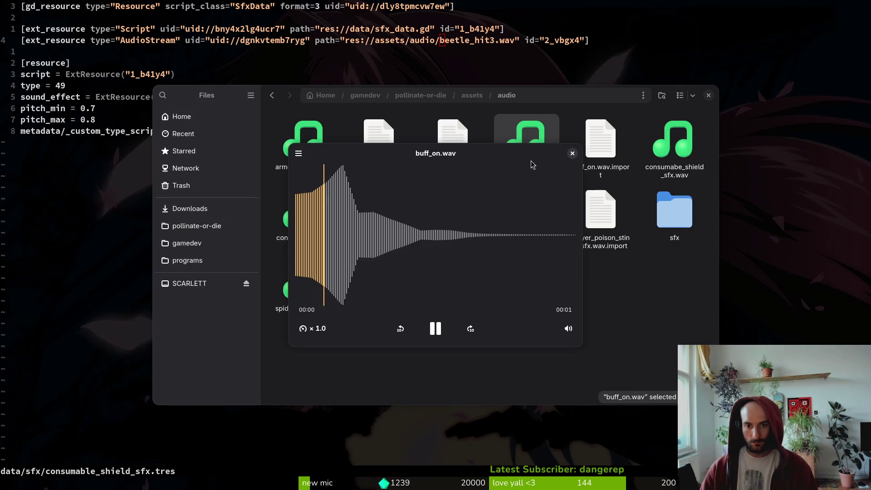
pyautogui.click(572, 153)
pyautogui.press('Return')
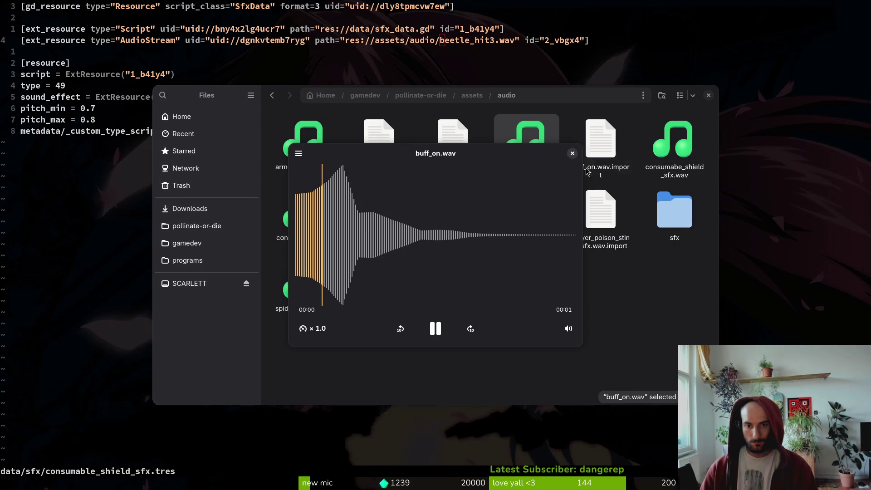
pyautogui.click(573, 154)
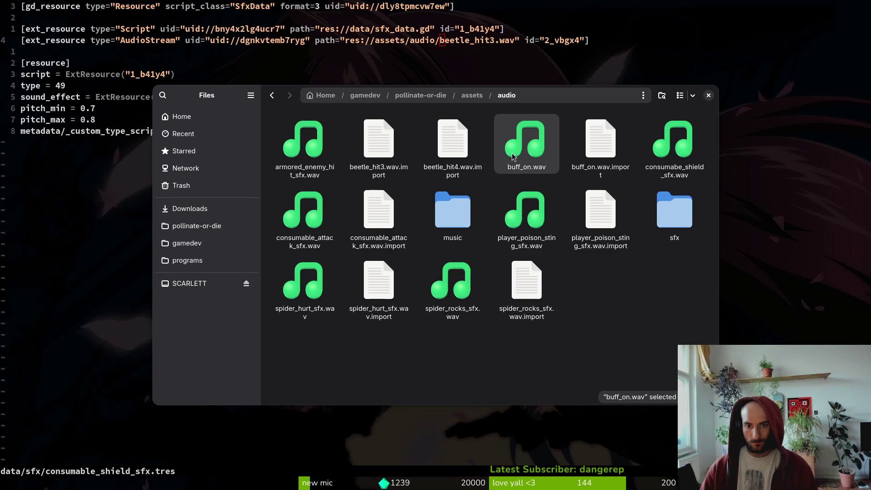
# Close the file manager and search the project for buff_on in Neovim
pyautogui.hotkey('ctrl', 'w')
pyautogui.press('space')
pyautogui.write('psbuff_on')
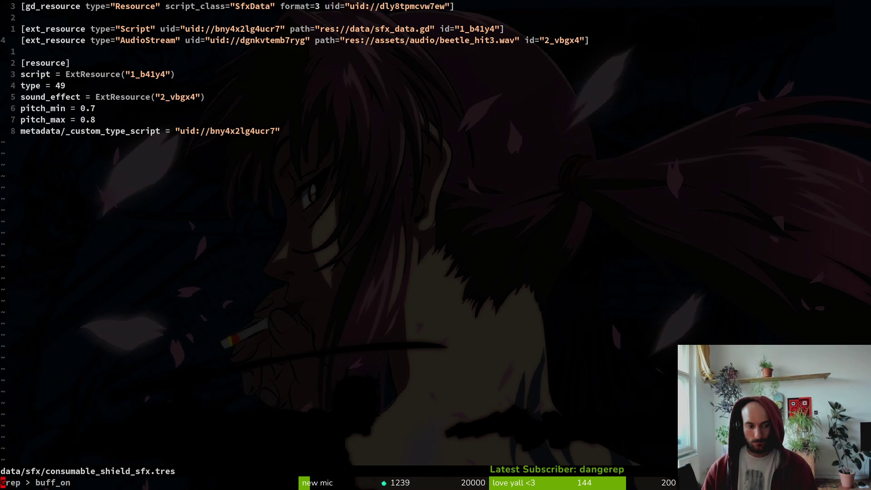
pyautogui.press('Return')
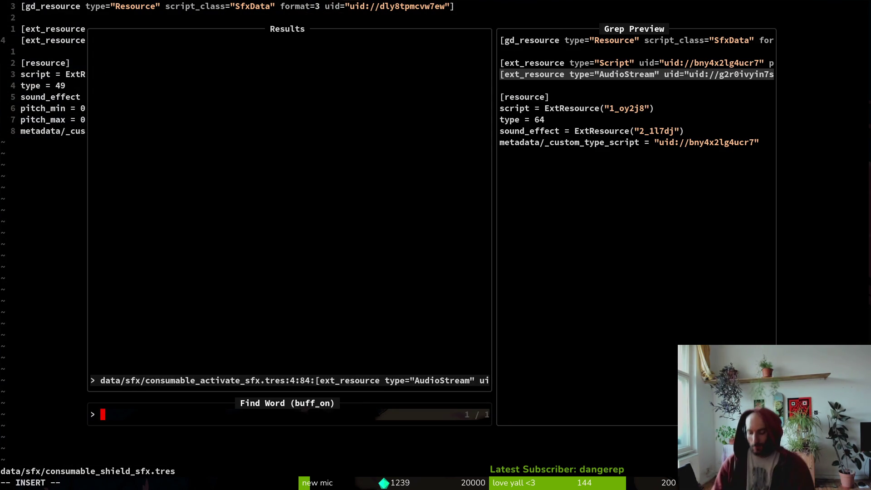
pyautogui.press('Escape')
pyautogui.press('Escape')
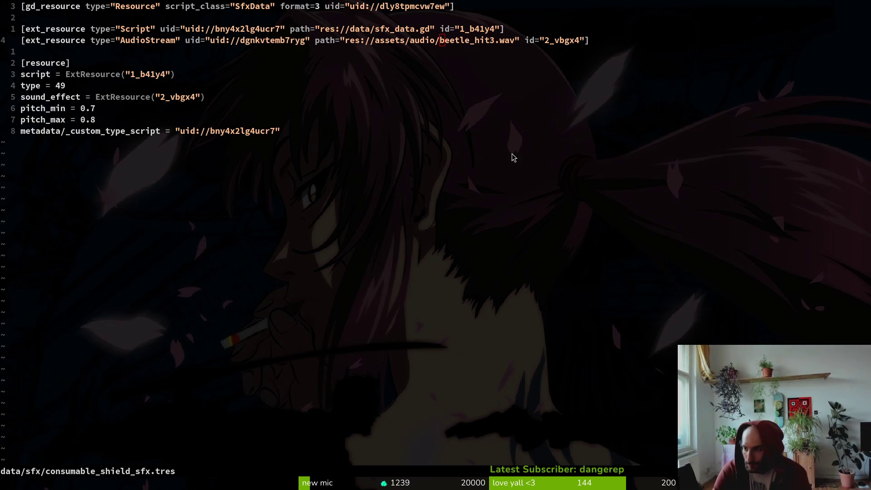
pyautogui.hotkey('alt', 'Tab')
pyautogui.hotkey('alt', 'Tab')
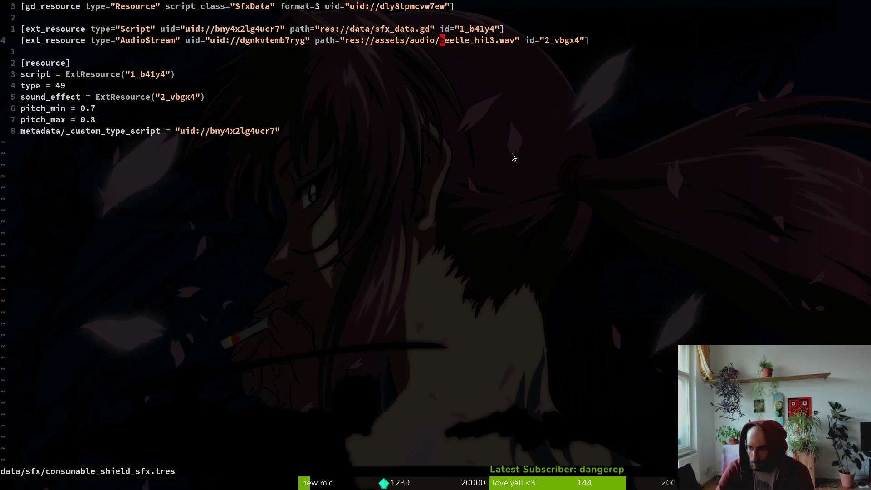
pyautogui.hotkey('ctrl', 'o')
pyautogui.press('k')
pyautogui.press('k')
pyautogui.press('k')
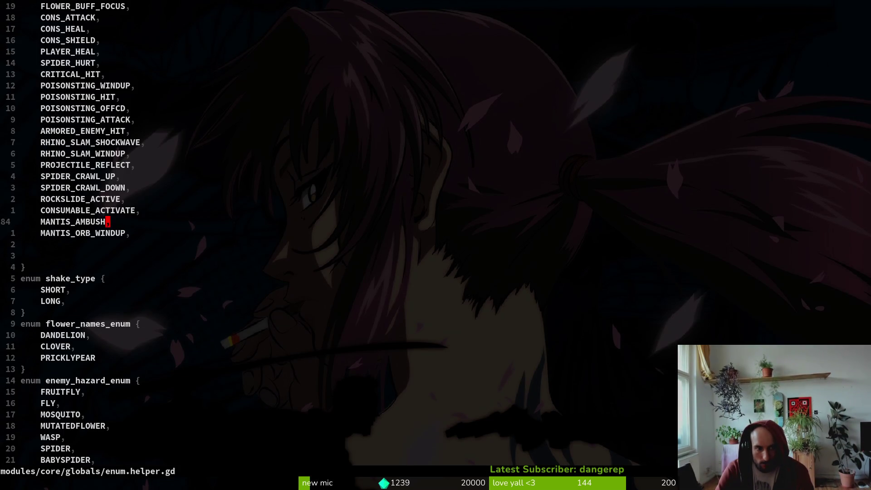
pyautogui.press('k')
pyautogui.press('k')
pyautogui.press('k')
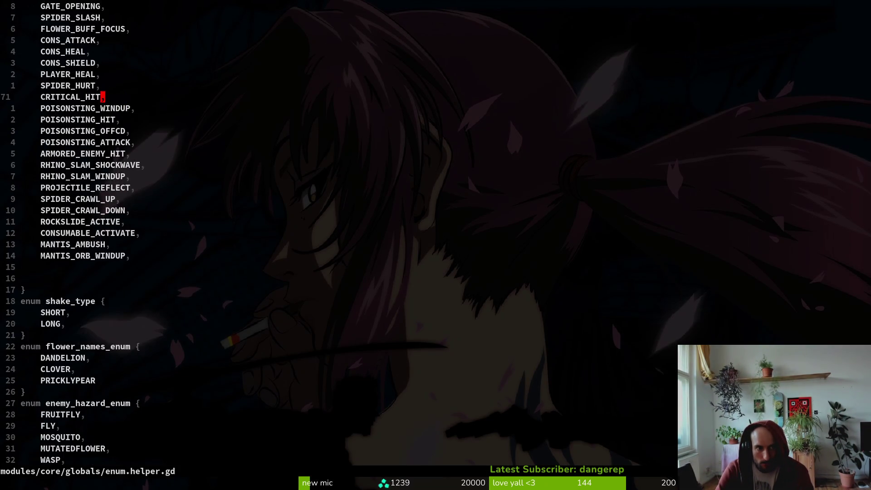
pyautogui.press('j')
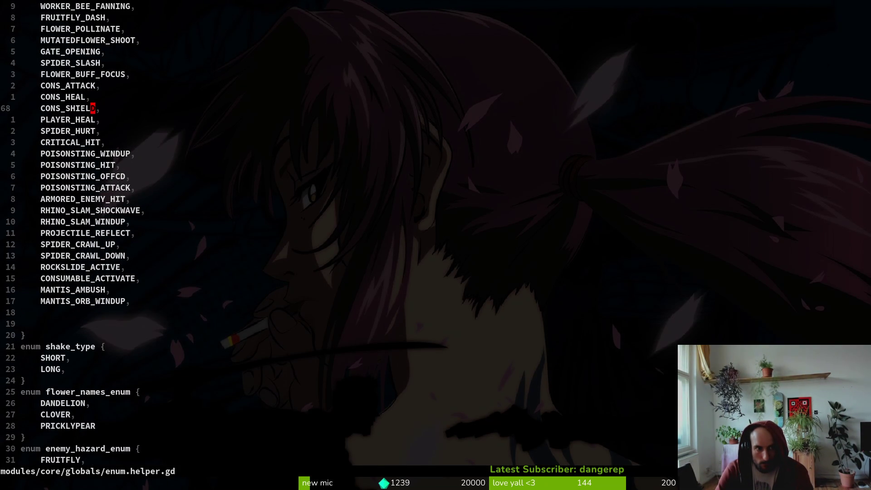
pyautogui.press('k')
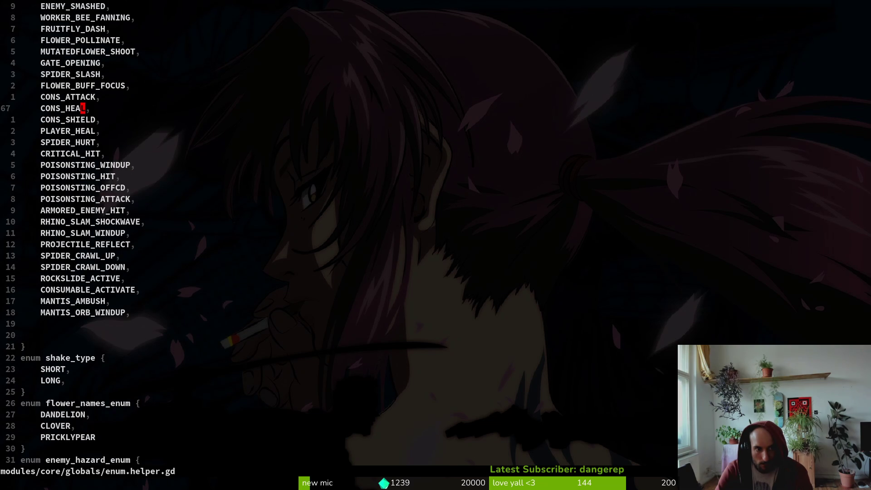
pyautogui.hotkey('alt', 'Tab')
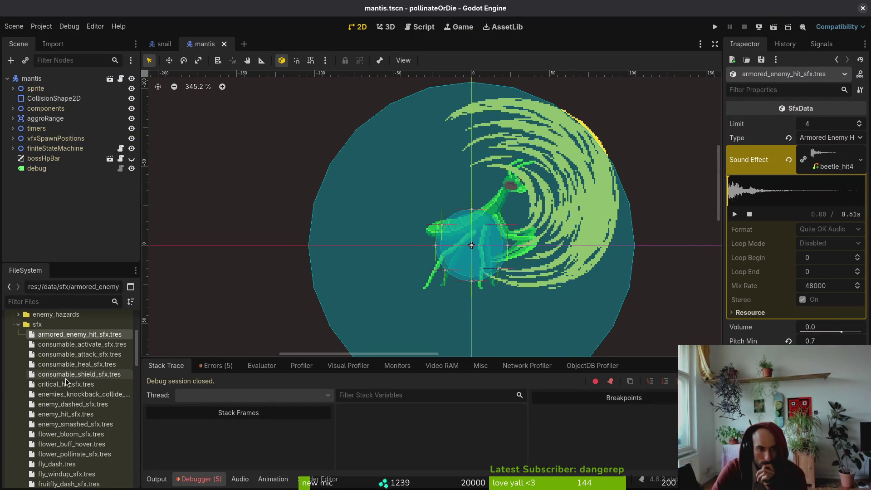
pyautogui.click(73, 344)
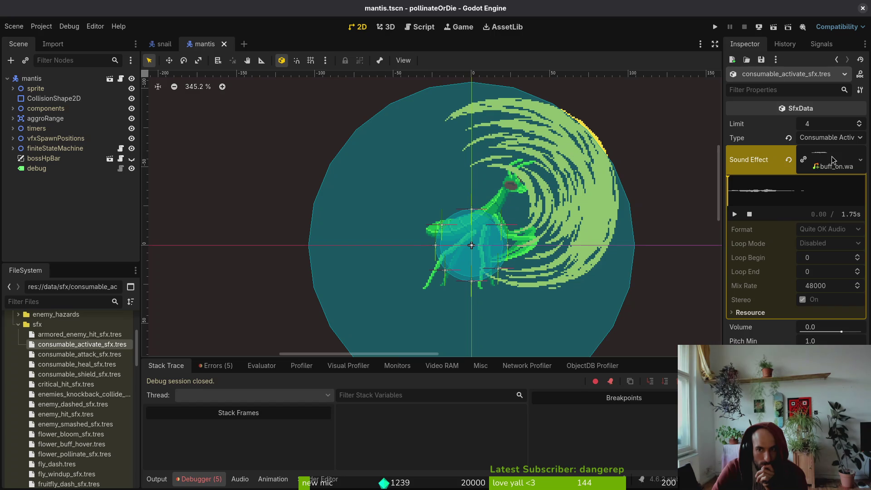
pyautogui.click(837, 141)
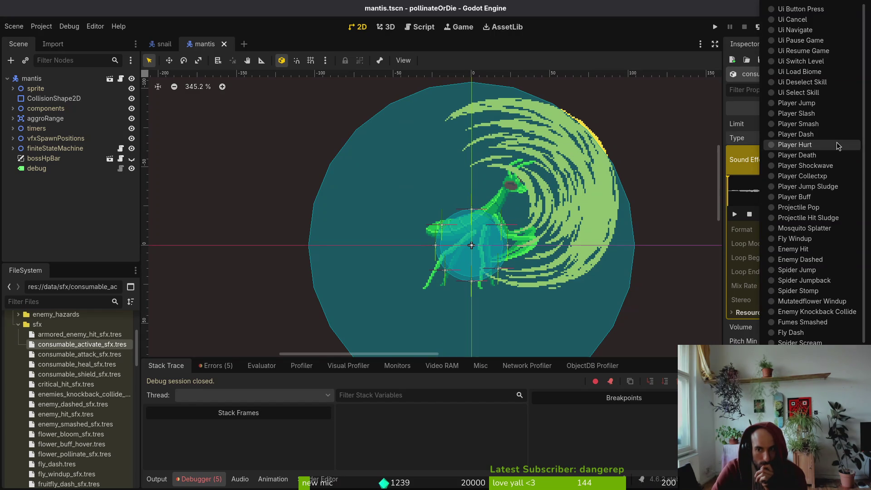
pyautogui.click(575, 288)
pyautogui.hotkey('alt', 'Tab')
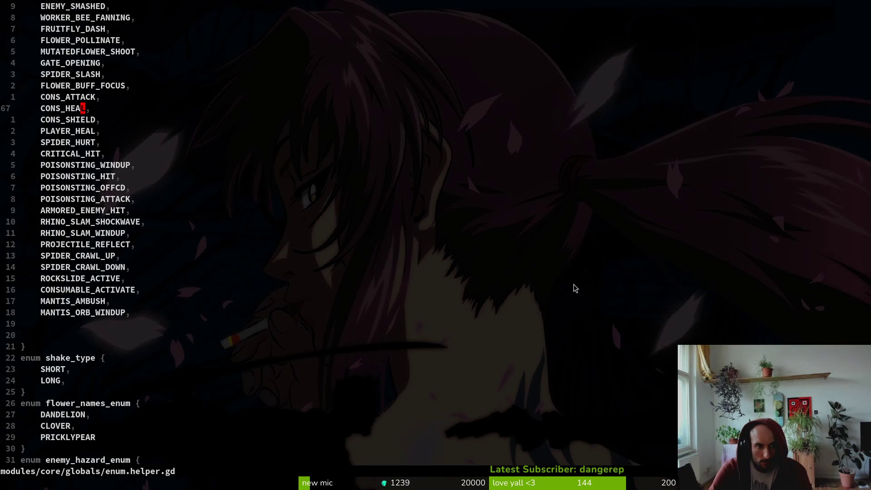
# Find usages of CONSUMABLE_ACTIVATE and open the match in consumable.gd
pyautogui.press('k')
pyautogui.press('k')
pyautogui.press('k')
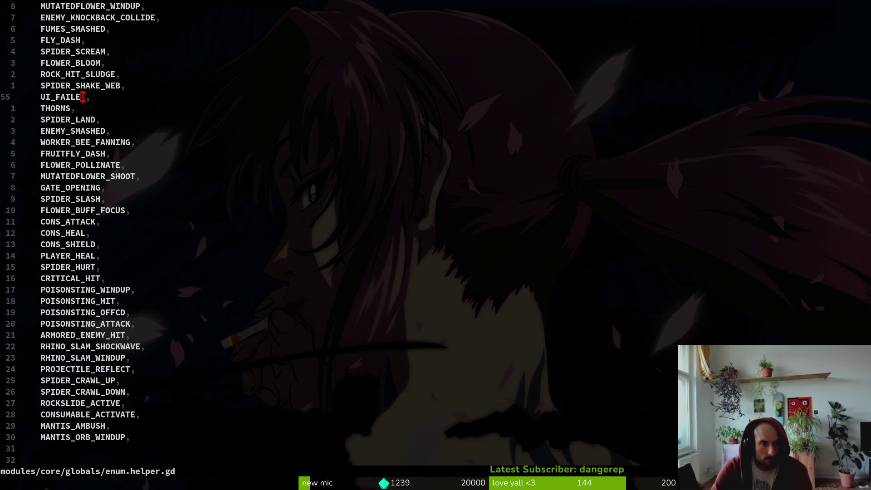
pyautogui.press('k')
pyautogui.press('k')
pyautogui.press('k')
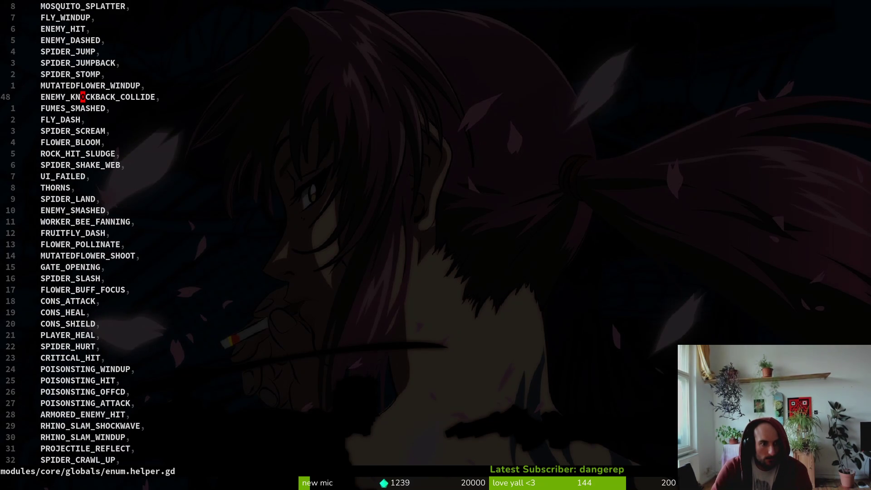
pyautogui.hotkey('ctrl', 'd')
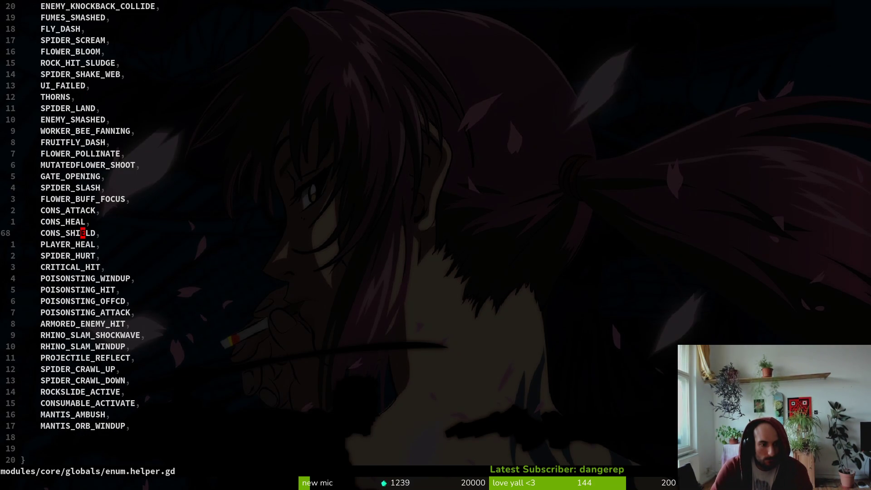
pyautogui.press('1')
pyautogui.press('5')
pyautogui.press('j')
pyautogui.press('space')
pyautogui.press('f')
pyautogui.press('w')
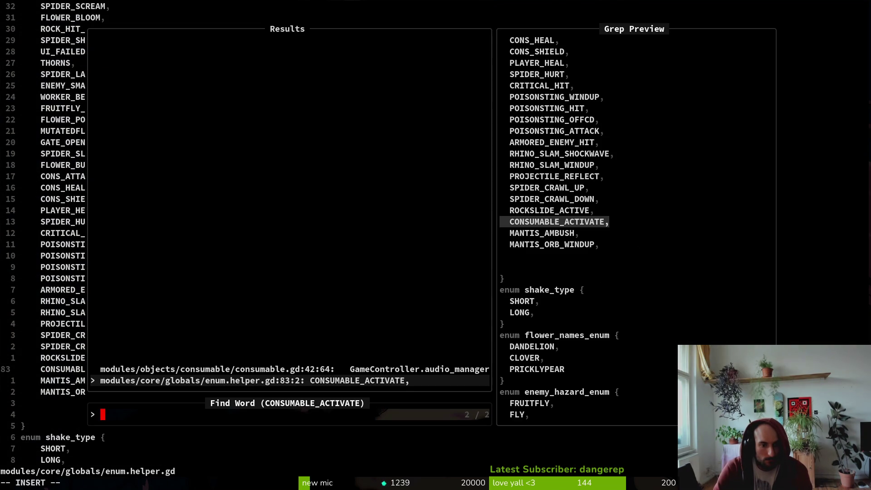
pyautogui.hotkey('ctrl', 'p')
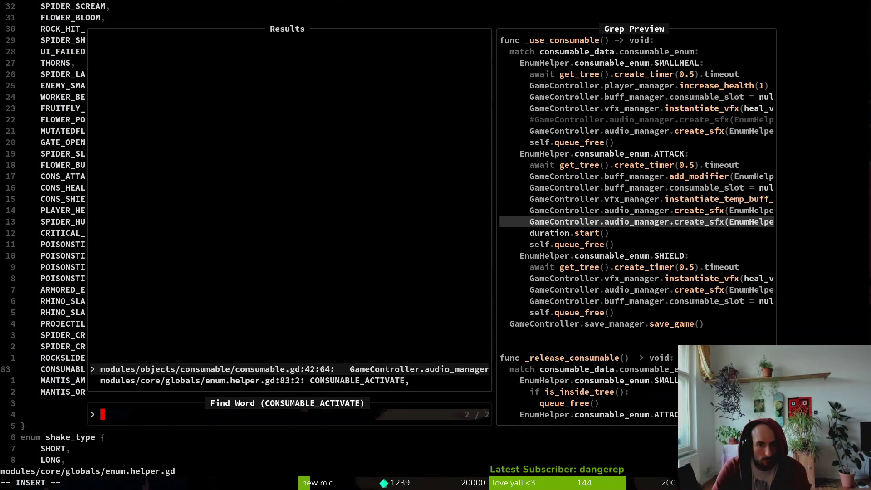
pyautogui.press('Return')
# Select line 42 of consumable.gd, then switch to Godot and run the game with F5
pyautogui.hotkey('shift', 'v')
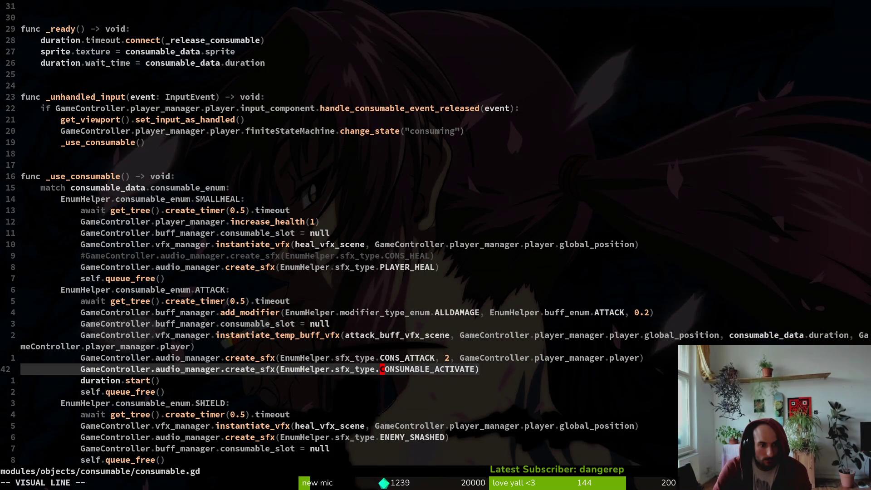
pyautogui.press('Escape')
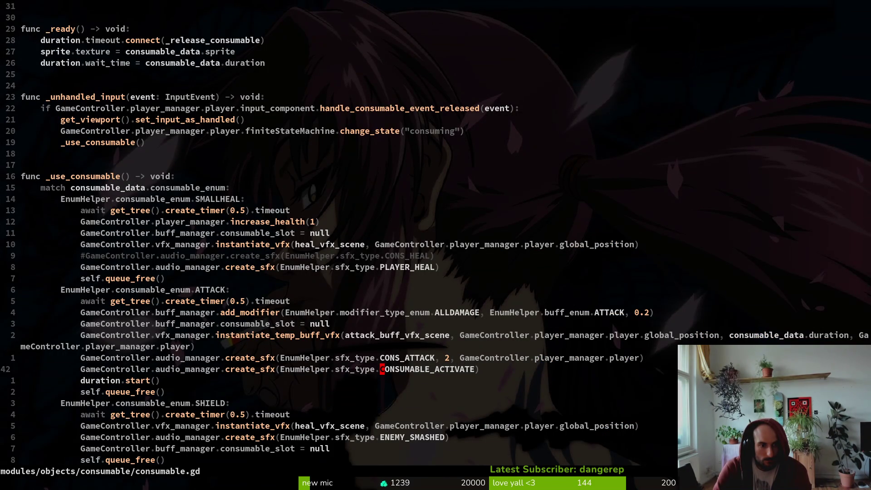
pyautogui.hotkey('alt', 'Tab')
pyautogui.press('F5')
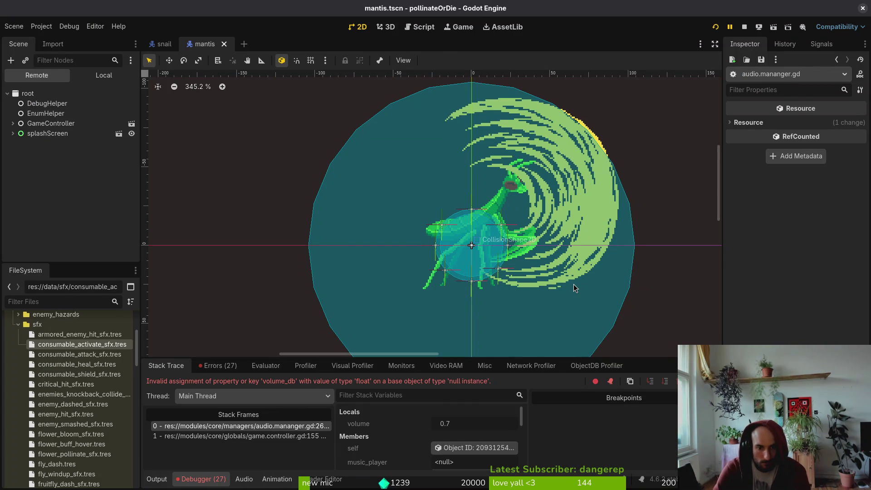
# Show the scene's Local tree and the run's Errors list, then open armored_enemy_hit_sfx.tres
pyautogui.click(97, 74)
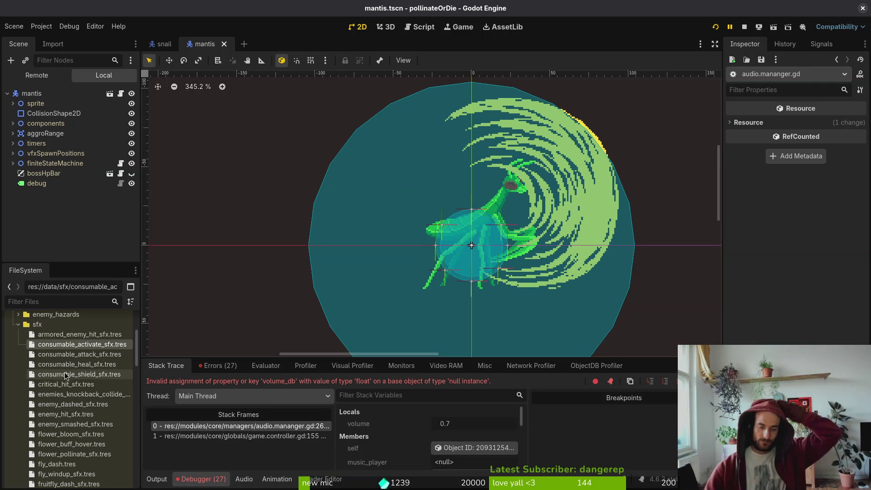
pyautogui.click(229, 365)
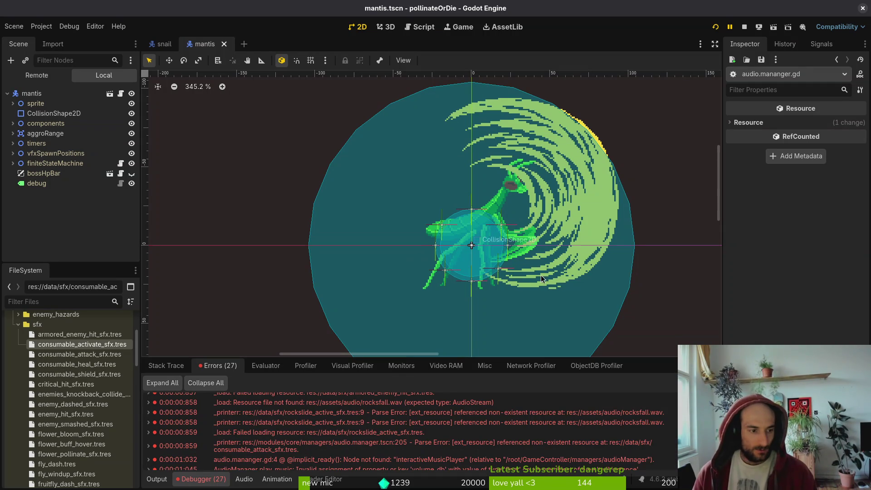
pyautogui.click(88, 336)
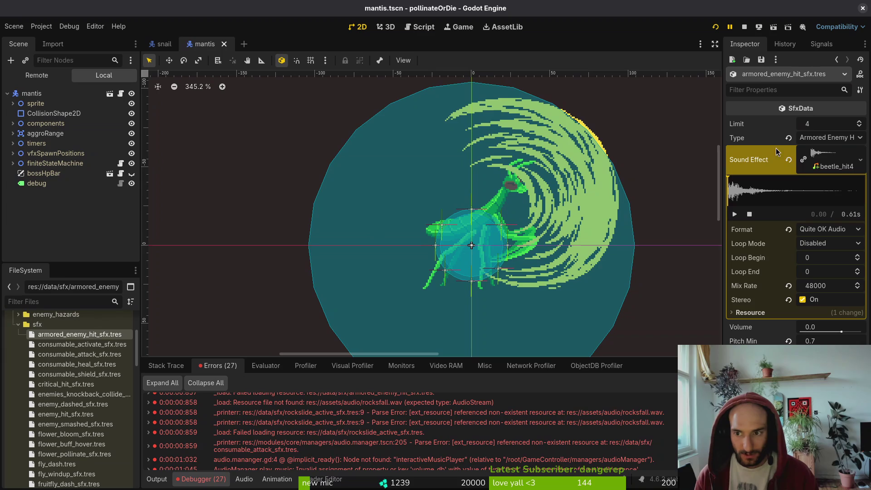
# Relink armored_enemy_hit_sfx.tres to armored_enemy_hit_sfx.wav via Quick Load
pyautogui.click(787, 159)
pyautogui.click(818, 154)
pyautogui.click(780, 287)
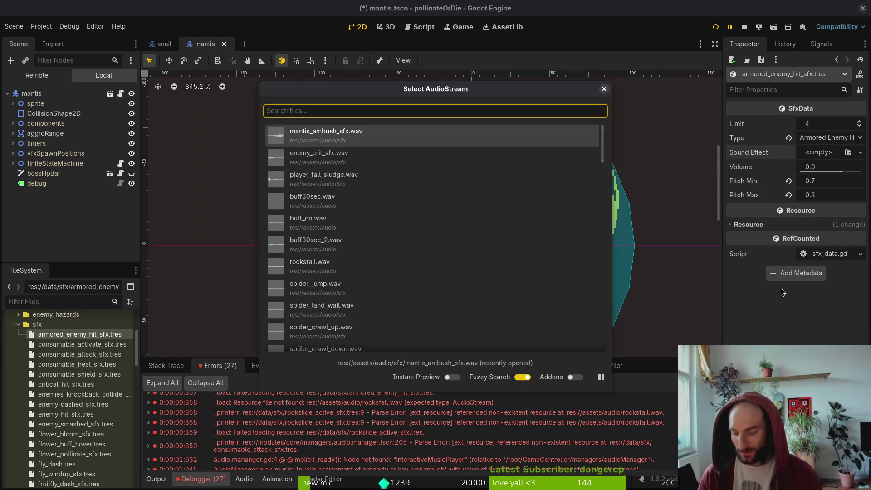
pyautogui.write('armore')
pyautogui.press('Return')
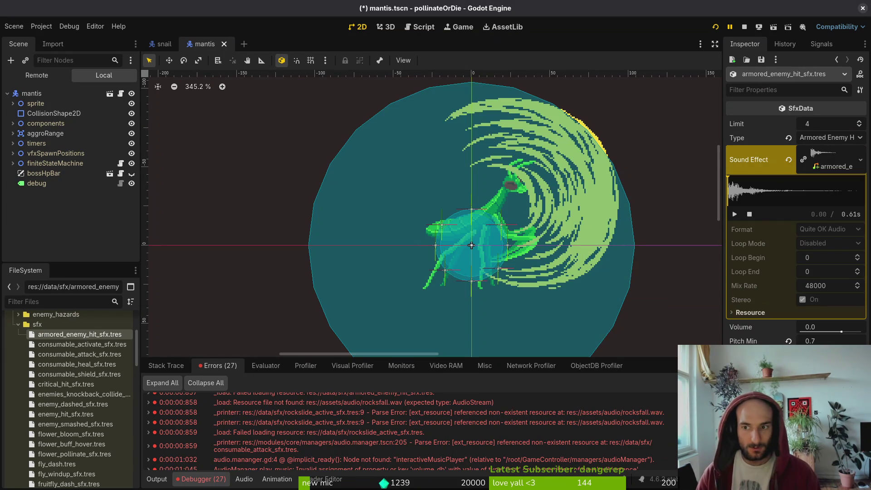
# Clear the consumable activate sound, then undo it to restore buff_on.wav
pyautogui.click(102, 345)
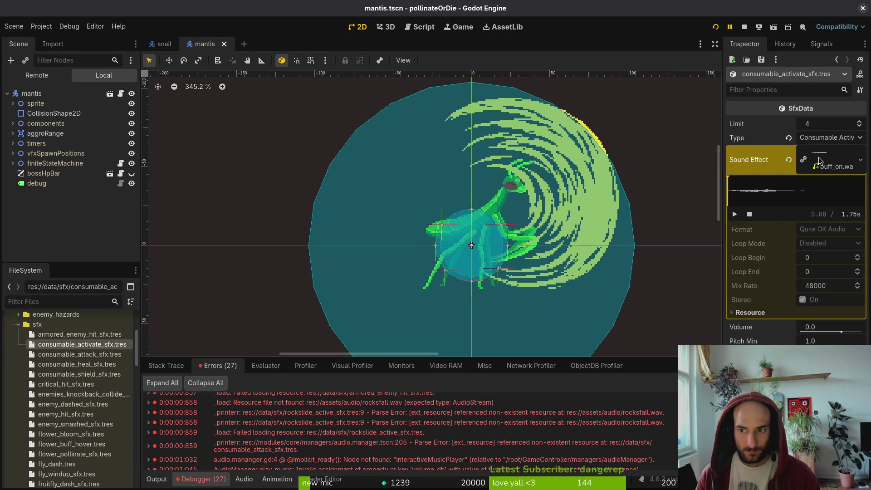
pyautogui.click(788, 159)
pyautogui.click(815, 155)
pyautogui.press('Escape')
pyautogui.hotkey('ctrl', 'z')
# Relink the consumable attack resource to consumable_attack_sfx.wav and save
pyautogui.click(79, 354)
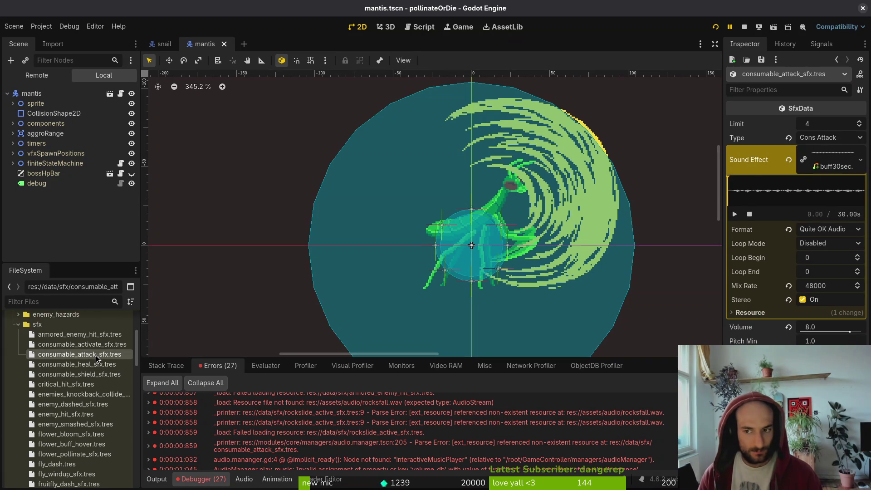
pyautogui.click(788, 160)
pyautogui.click(816, 153)
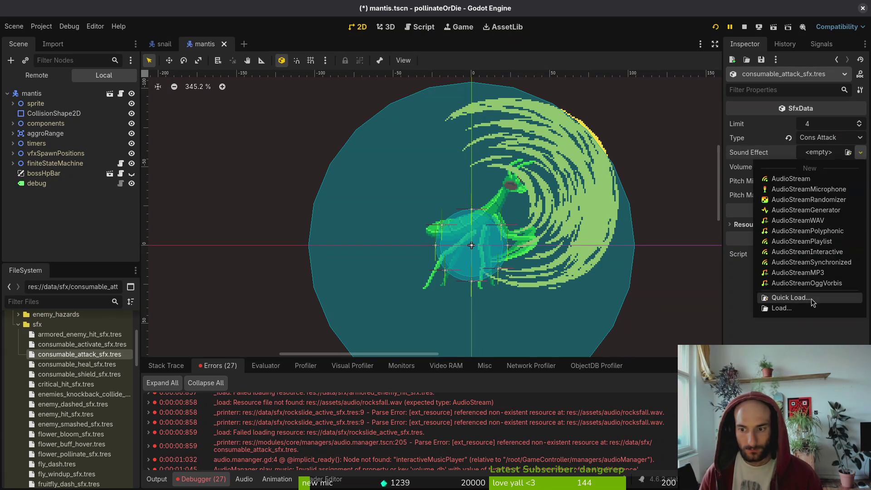
pyautogui.click(781, 295)
pyautogui.write('attack')
pyautogui.press('Return')
pyautogui.hotkey('ctrl', 's')
# Relink consumable_shield_sfx.tres to the consumable shield WAV, save, and open the knockback collide resource
pyautogui.click(77, 364)
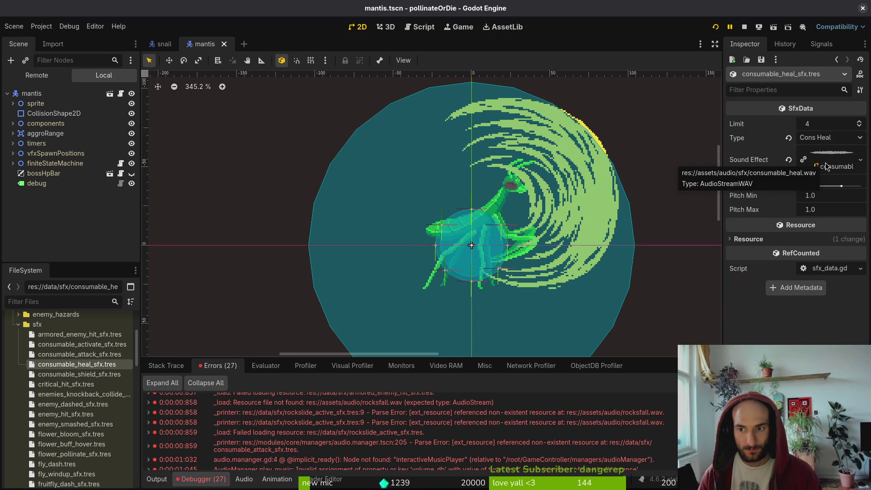
pyautogui.click(50, 374)
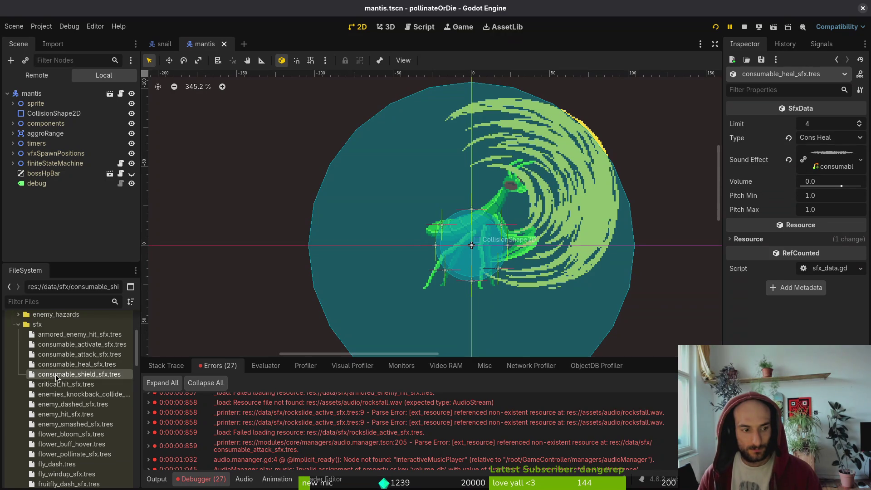
pyautogui.click(788, 160)
pyautogui.click(829, 153)
pyautogui.click(797, 299)
pyautogui.write('shield')
pyautogui.press('Return')
pyautogui.hotkey('ctrl', 's')
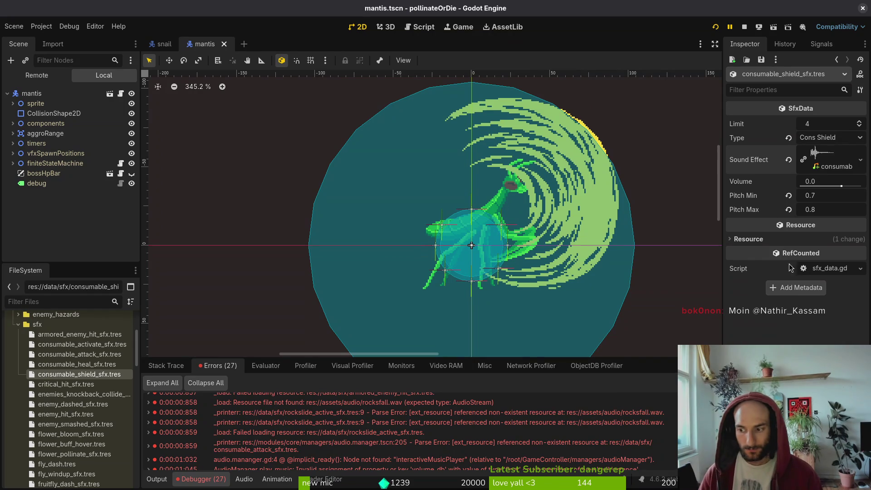
pyautogui.press('Down')
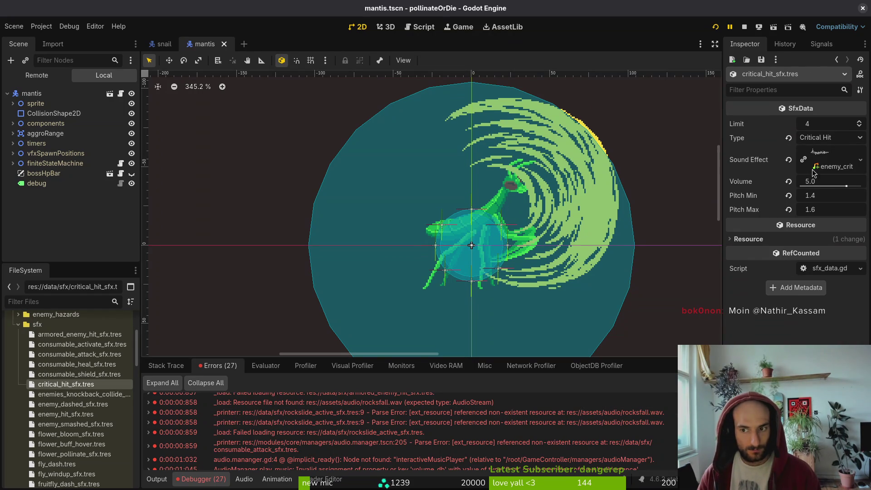
pyautogui.click(73, 396)
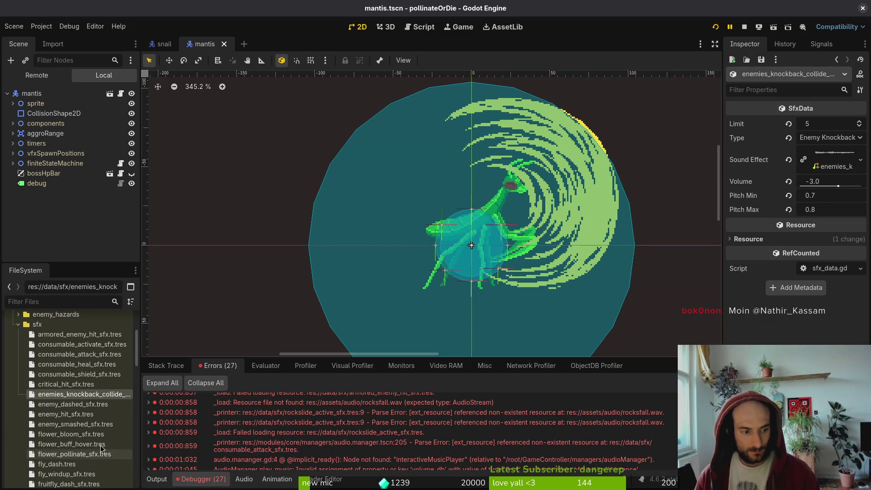
# Open player_attack_consumable.tres and review its sound type list, keeping Cons Attack
pyautogui.scroll(-3, 107, 465)
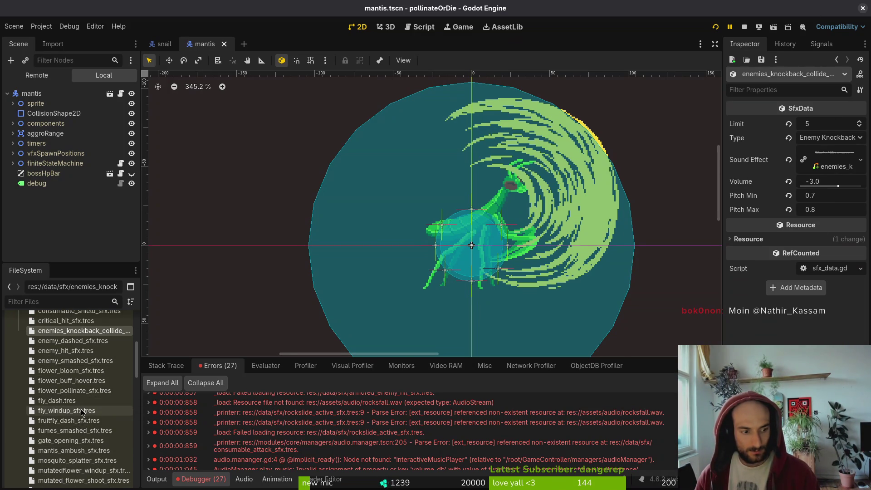
pyautogui.scroll(-1, 79, 413)
pyautogui.scroll(-3, 73, 443)
pyautogui.scroll(-1, 73, 442)
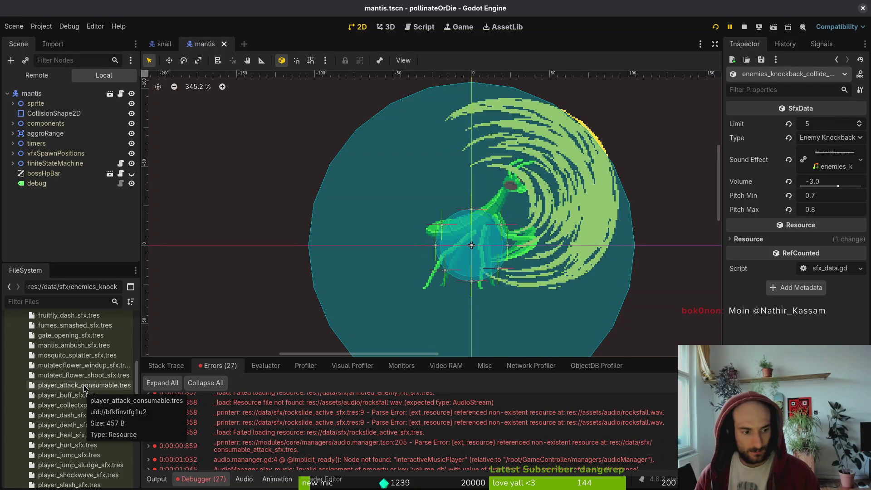
pyautogui.click(84, 389)
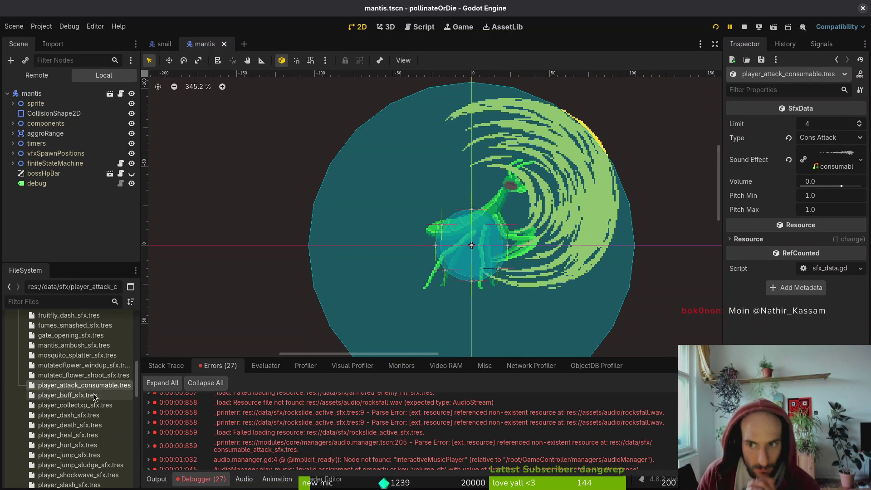
pyautogui.click(811, 139)
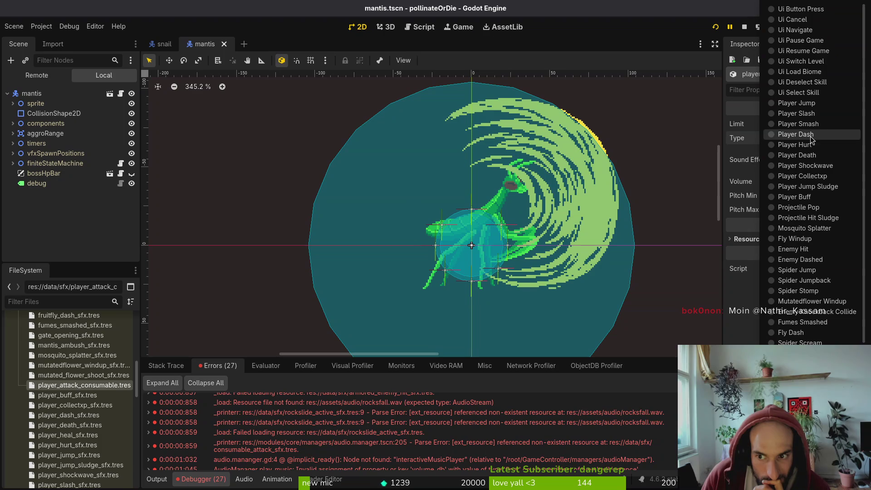
pyautogui.scroll(-5, 820, 265)
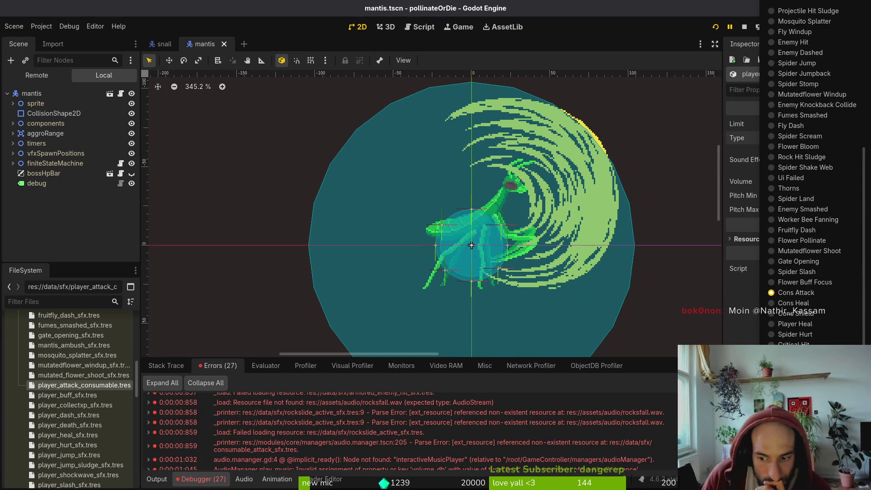
pyautogui.click(79, 388)
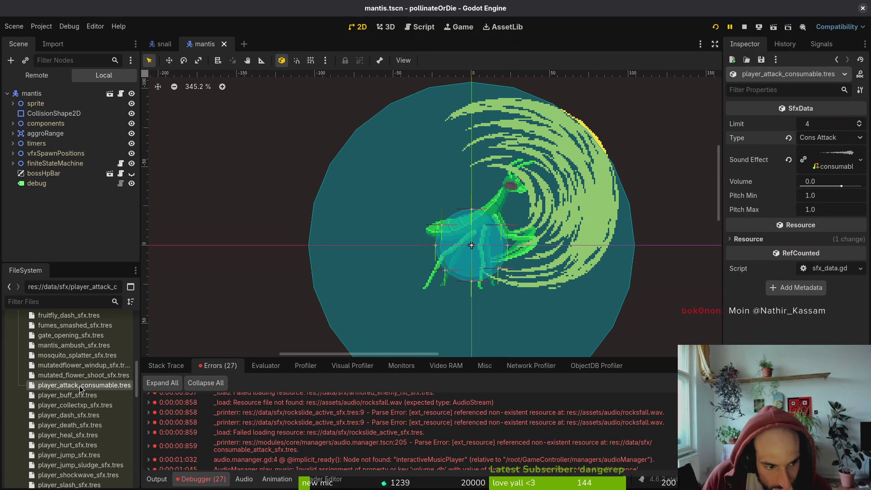
# View consumable_attack_sfx.tres, then select the stray player_attack_consumable.tres and press Delete
pyautogui.scroll(5, 82, 385)
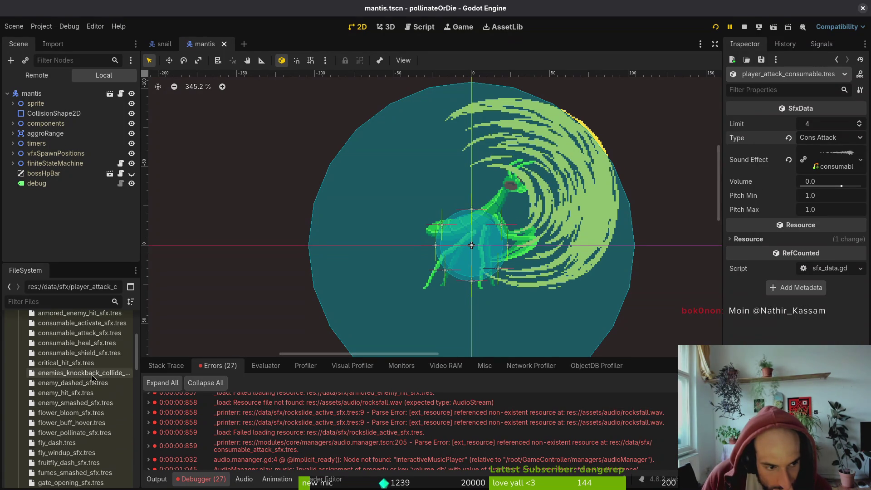
pyautogui.click(87, 334)
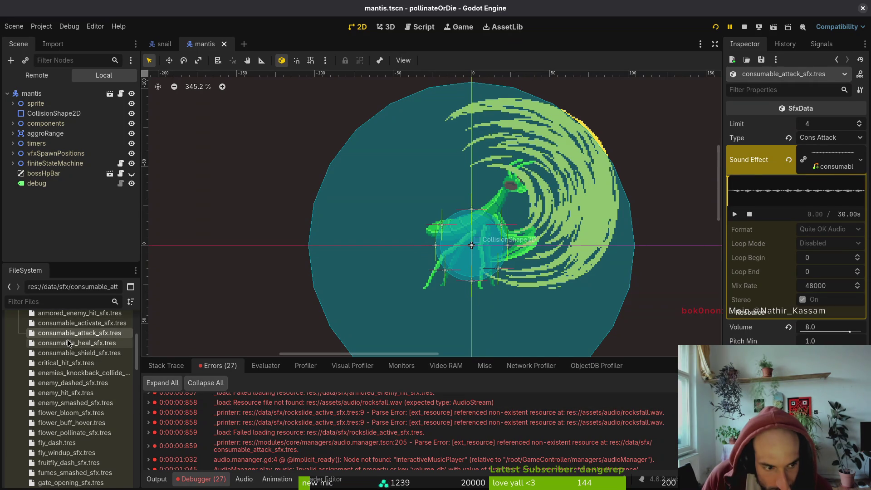
pyautogui.scroll(-4, 54, 407)
pyautogui.click(72, 427)
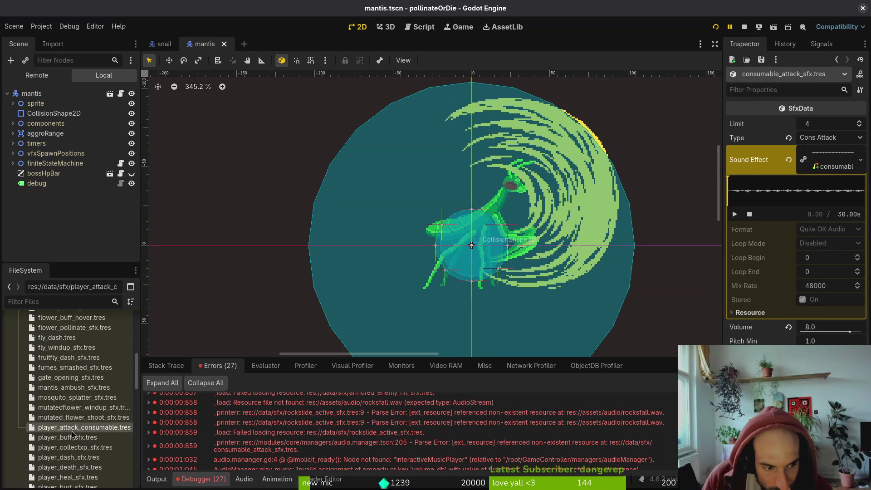
pyautogui.scroll(4, 78, 426)
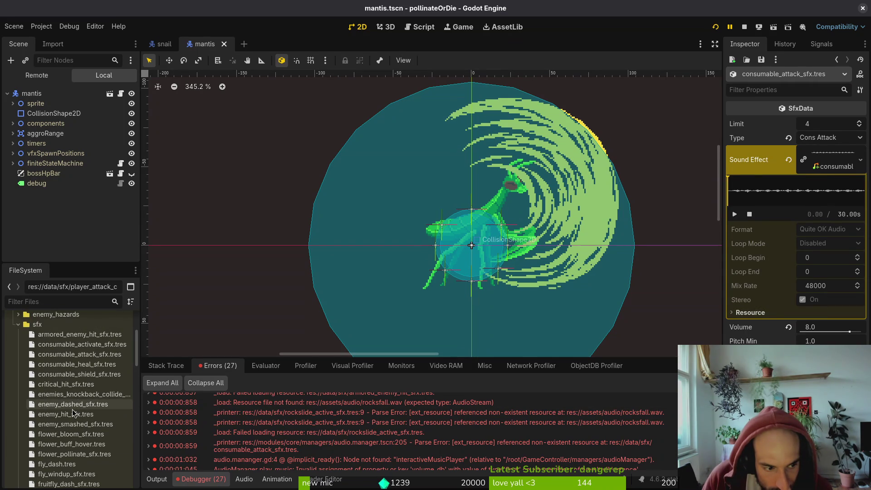
pyautogui.scroll(-4, 77, 404)
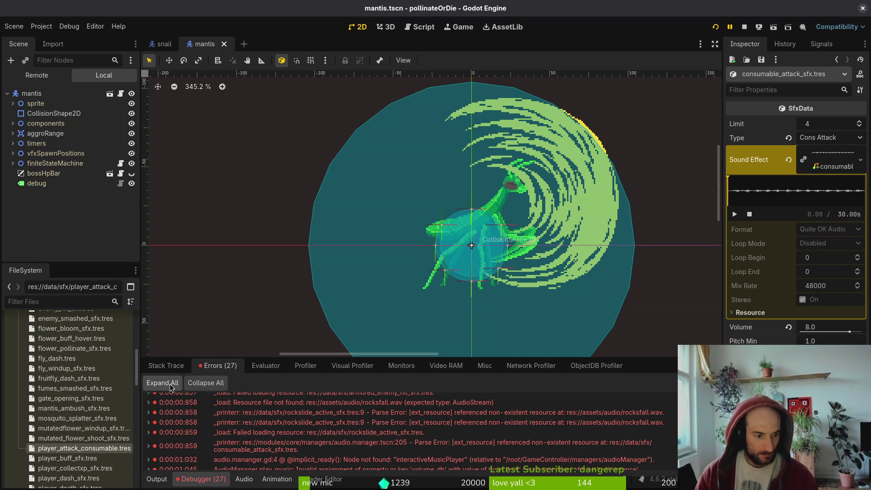
pyautogui.press('Delete')
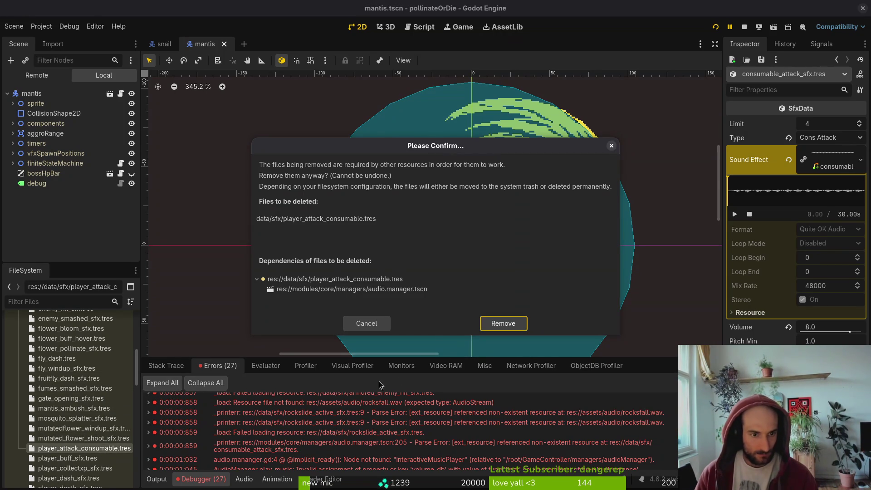
# Confirm removal of player_attack_consumable.tres
pyautogui.click(488, 323)
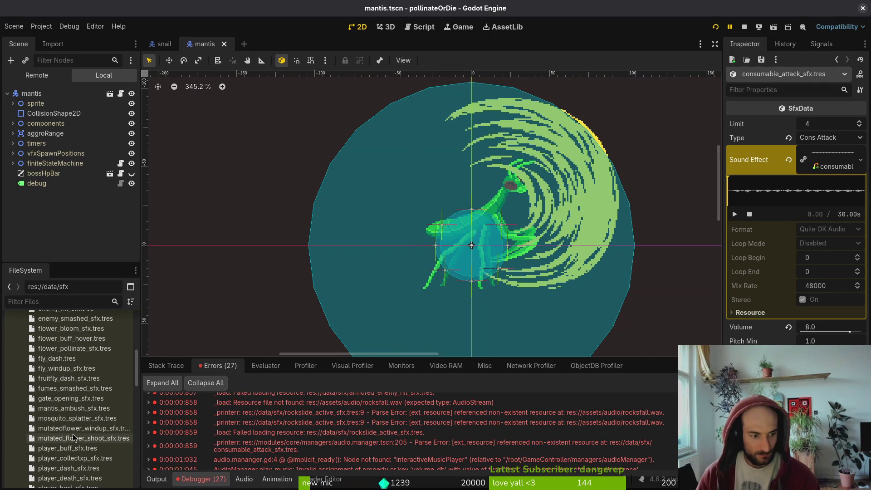
pyautogui.scroll(-2, 81, 421)
pyautogui.scroll(-1, 82, 422)
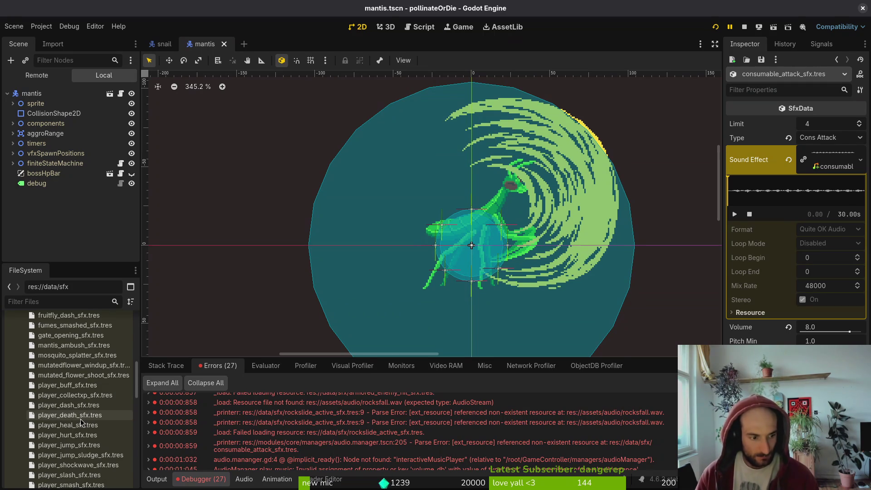
pyautogui.scroll(-2, 84, 422)
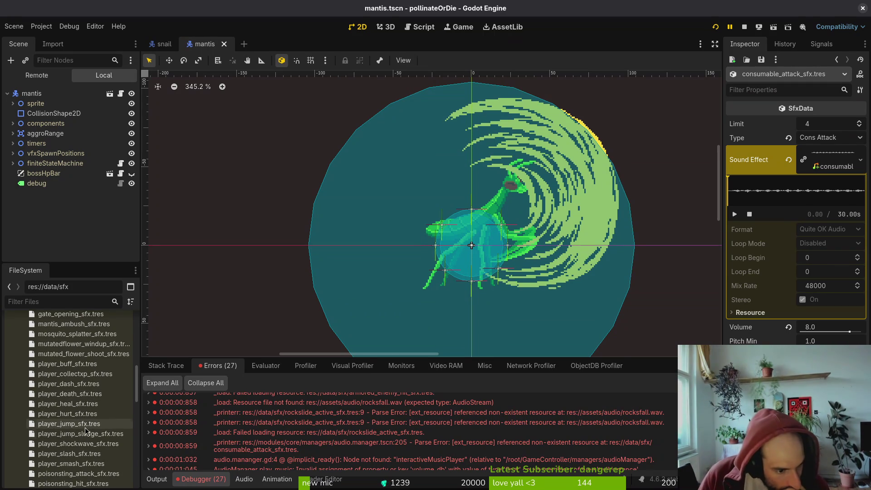
pyautogui.scroll(-2, 89, 435)
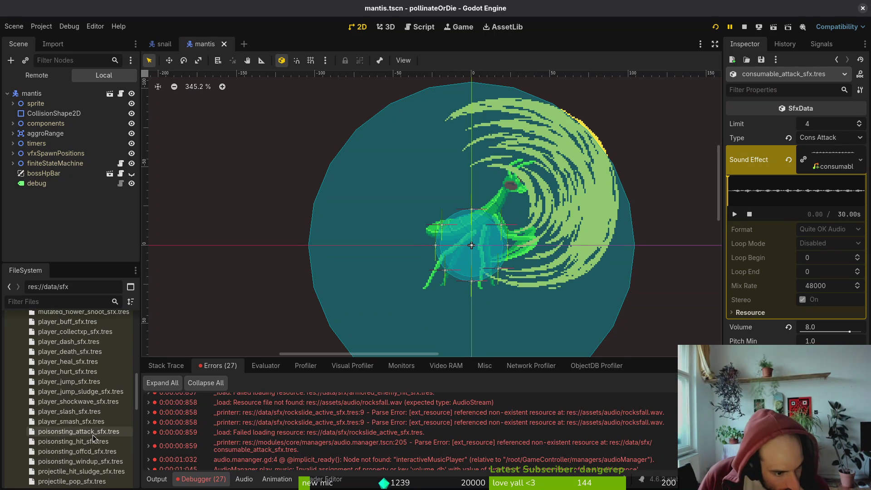
# Set poisonsting_hit_sfx.tres Sound Effect to player_poison_sting_sfx.wav via Quick Load and save
pyautogui.click(93, 435)
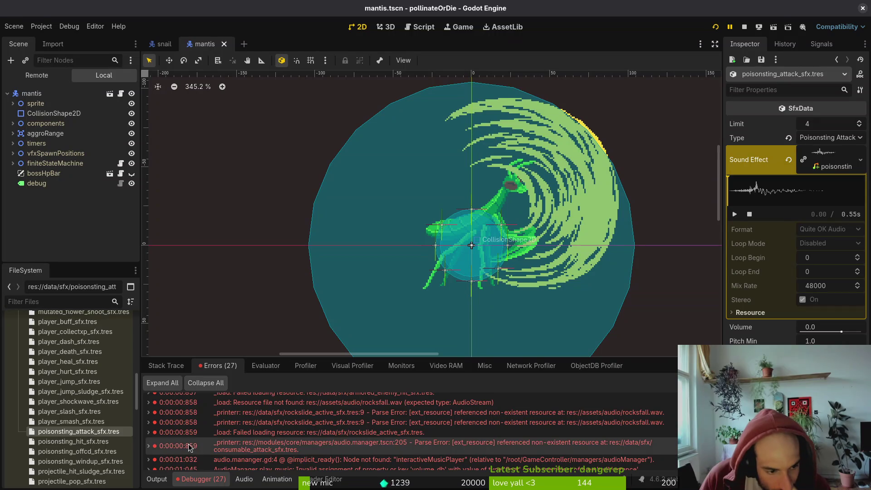
pyautogui.click(74, 442)
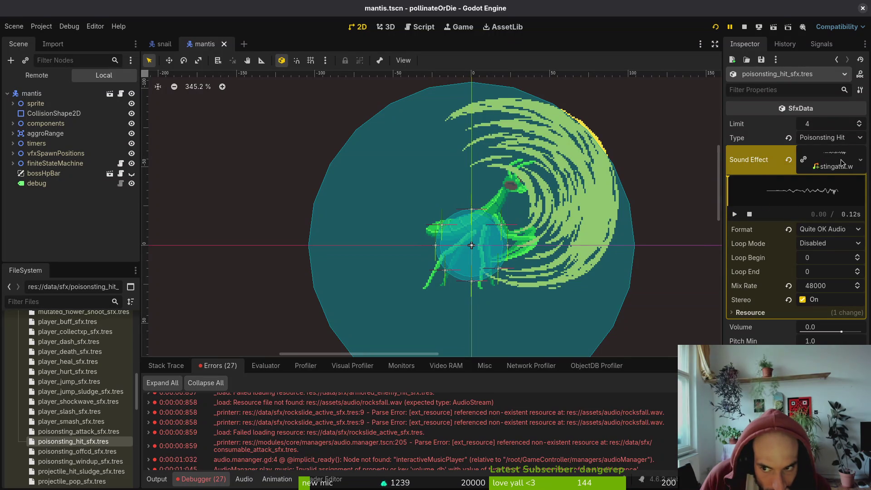
pyautogui.click(788, 159)
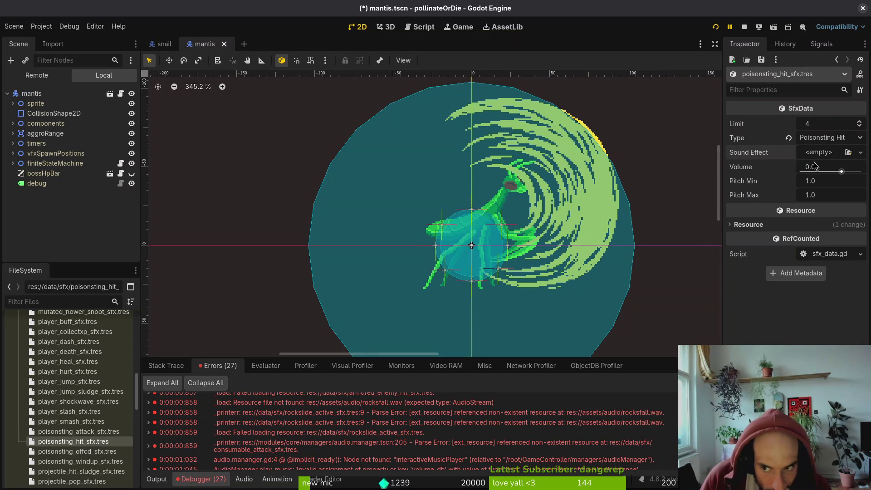
pyautogui.click(814, 152)
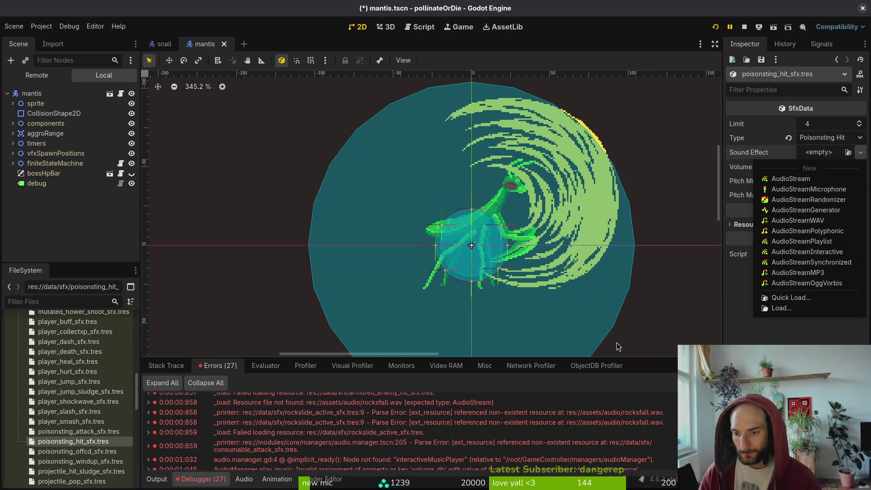
pyautogui.click(796, 300)
pyautogui.write('pois')
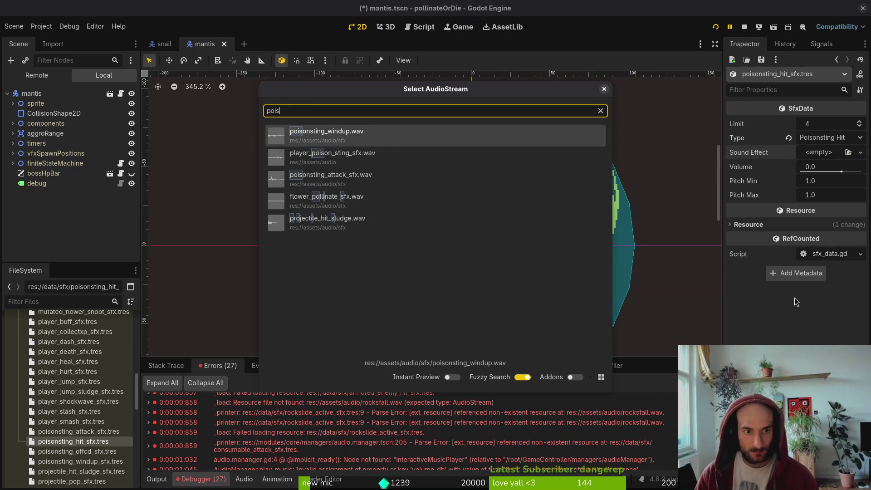
pyautogui.press('Down')
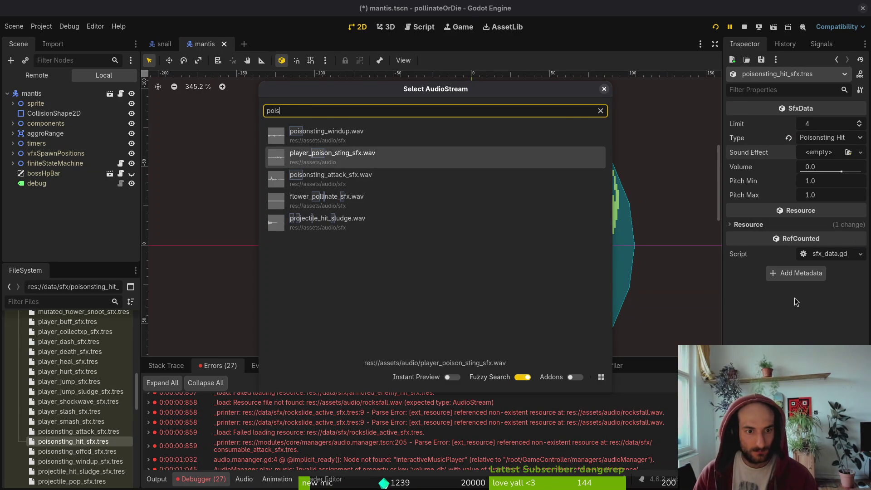
pyautogui.press('Return')
pyautogui.hotkey('ctrl', 's')
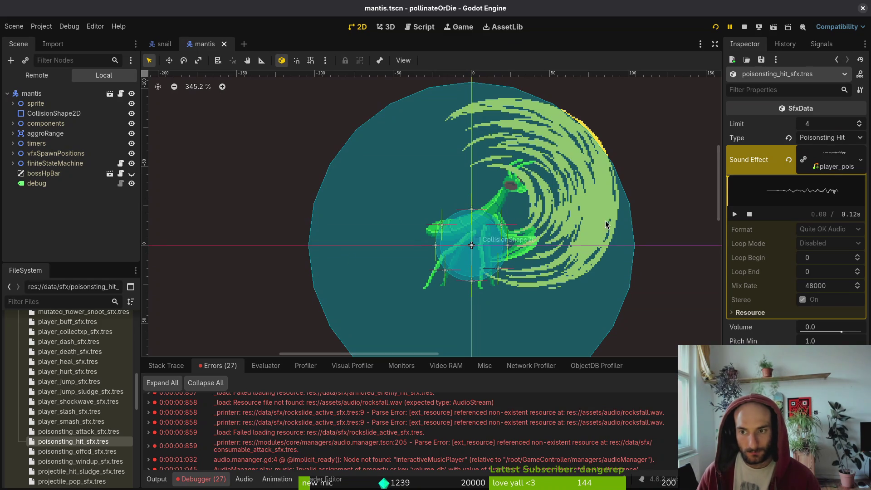
# Compare with poisonsting_attack_sfx.tres and check poisonsting_hit_sfx.tres's assigned sound stream
pyautogui.click(68, 432)
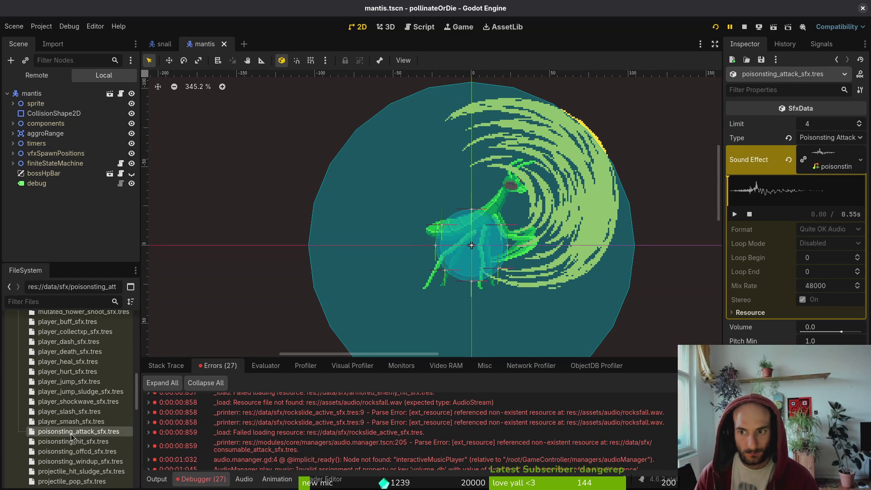
pyautogui.click(75, 442)
pyautogui.click(826, 164)
pyautogui.click(826, 164)
pyautogui.click(826, 164)
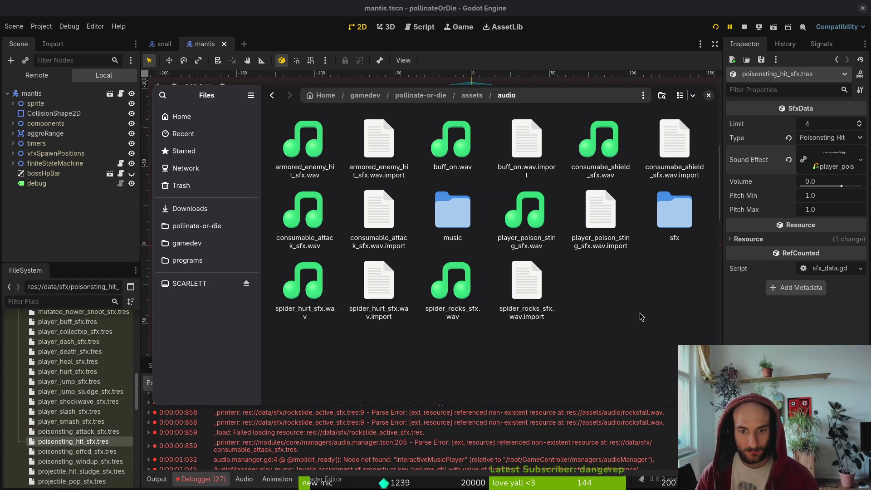
# Rename the audio file player_poison_sting_sfx.wav to poison_sting_hit_sfx.wav, then close Files
pyautogui.click(538, 223)
pyautogui.press('F2')
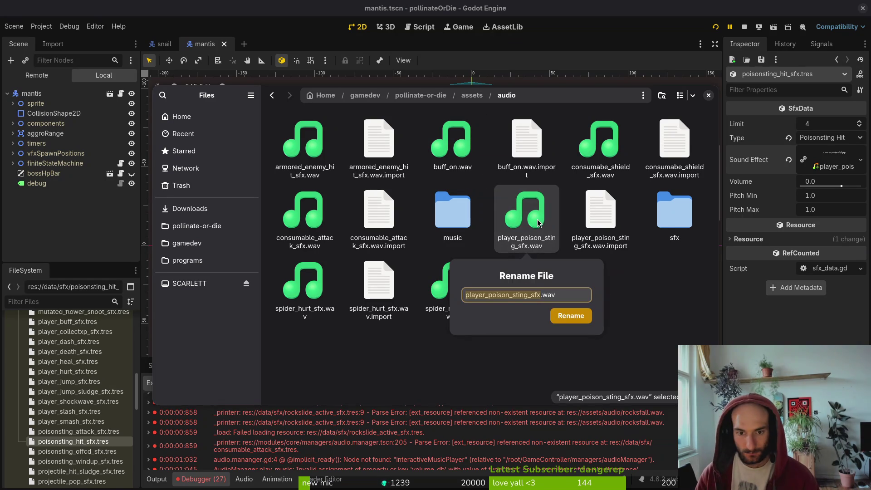
pyautogui.press('Escape')
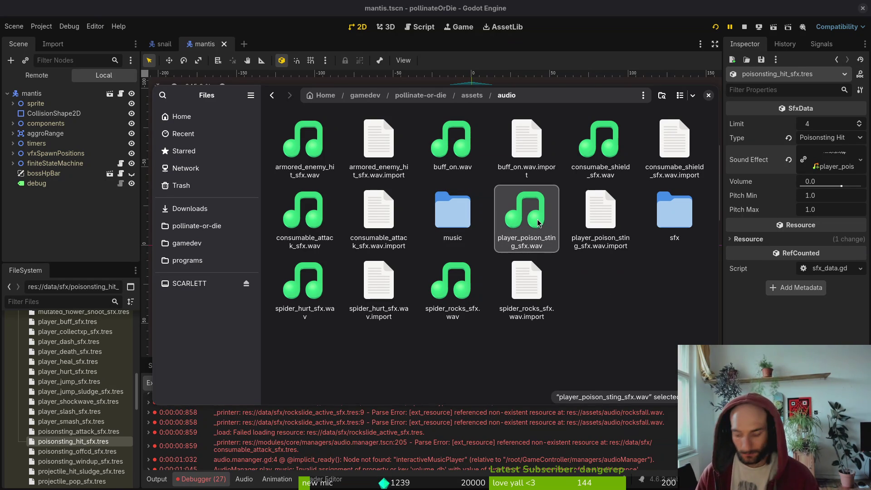
pyautogui.press('F2')
pyautogui.write('laye')
pyautogui.press('BackSpace')
pyautogui.press('BackSpace')
pyautogui.press('BackSpace')
pyautogui.write('player')
pyautogui.press('BackSpace')
pyautogui.press('BackSpace')
pyautogui.press('BackSpace')
pyautogui.write('p')
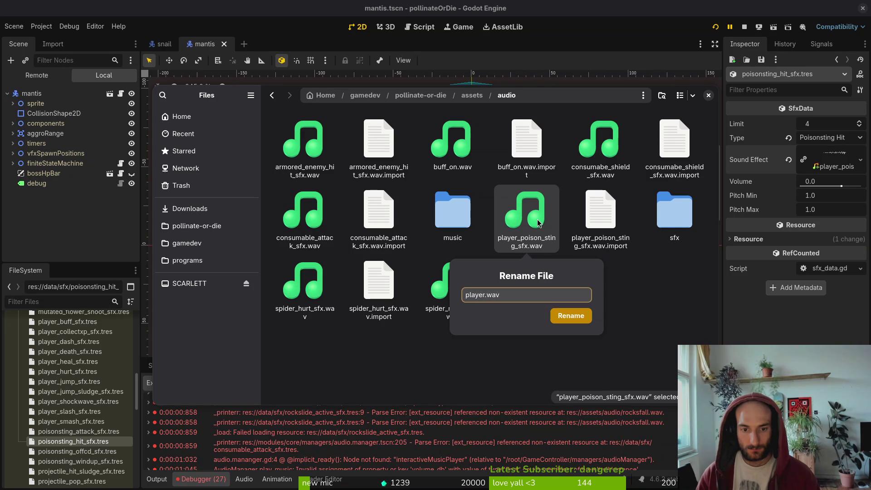
pyautogui.press('BackSpace')
pyautogui.press('BackSpace')
pyautogui.press('BackSpace')
pyautogui.write('poison_sting_hit_')
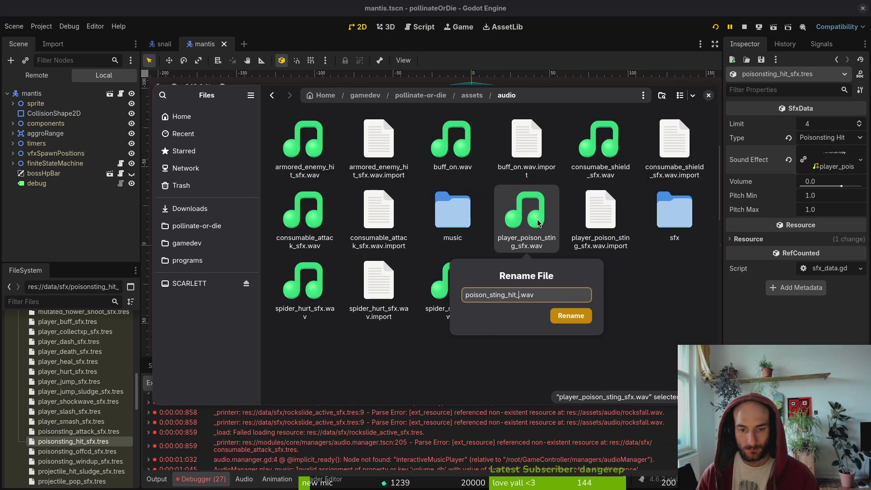
pyautogui.write('sfx')
pyautogui.press('Return')
pyautogui.click(708, 94)
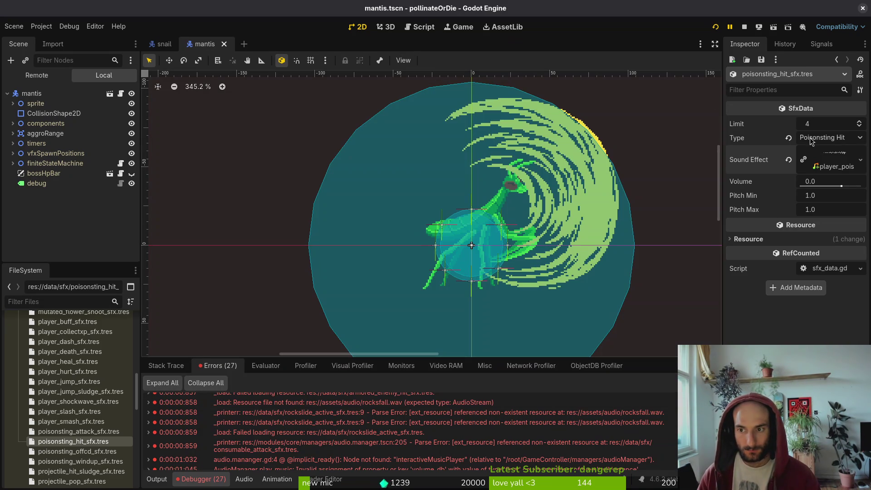
# Relink Poisonsting Hit's Sound Effect to the renamed poison_sting_hit_sfx.wav
pyautogui.click(787, 161)
pyautogui.click(818, 152)
pyautogui.click(791, 298)
pyautogui.write('stinhi')
pyautogui.press('Return')
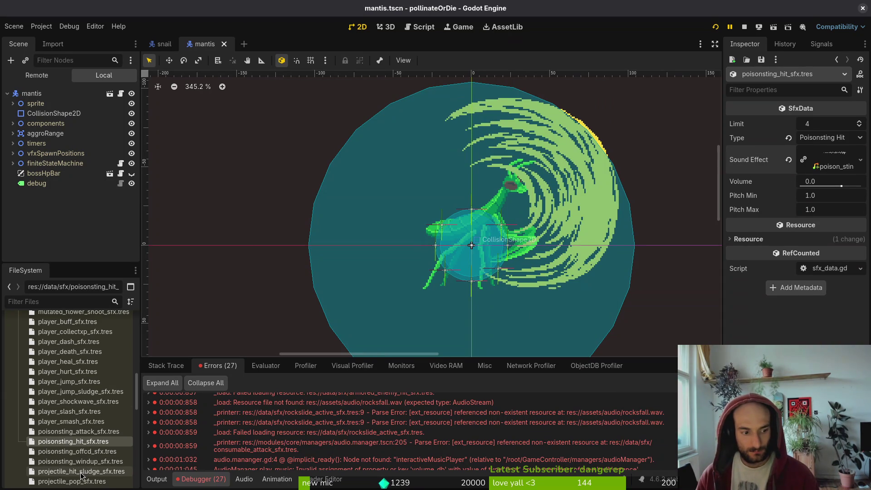
# Replace rockslide_active_sfx.tres's broken rocksfall.wav link with spider_rocks_sfx.wav and save
pyautogui.scroll(-4, 82, 473)
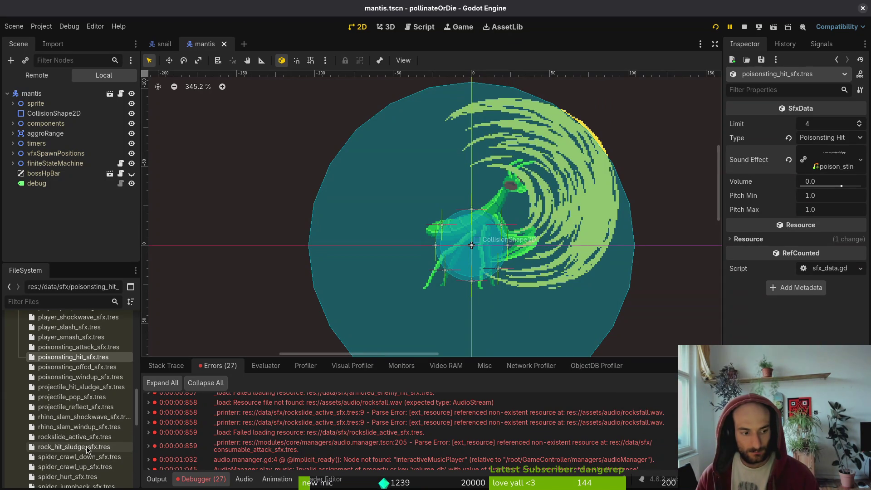
pyautogui.click(75, 436)
pyautogui.click(788, 160)
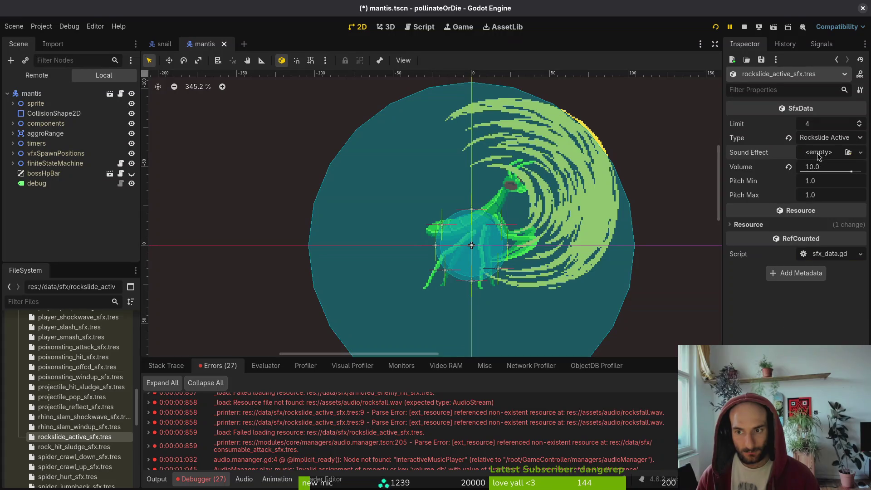
pyautogui.click(860, 152)
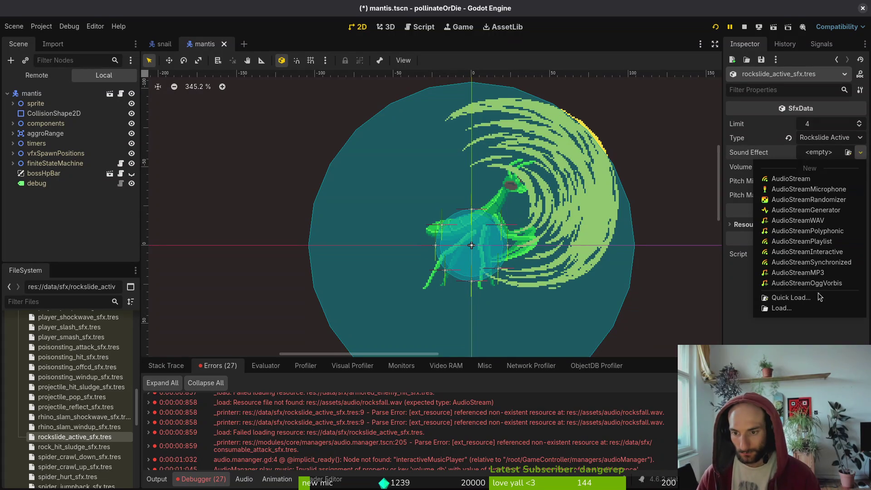
pyautogui.click(798, 297)
pyautogui.write('rock')
pyautogui.press('Return')
pyautogui.hotkey('ctrl', 's')
# Restart the running game to test the sounds
pyautogui.scroll(-2, 55, 412)
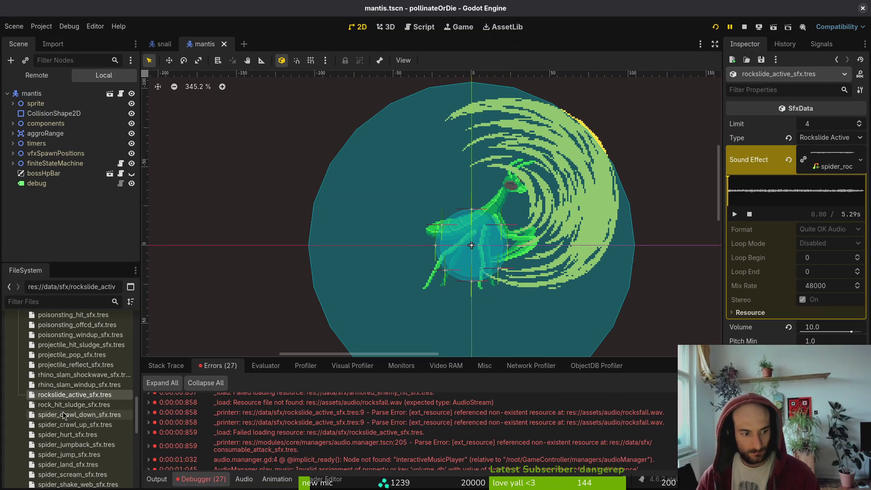
pyautogui.scroll(-3, 84, 424)
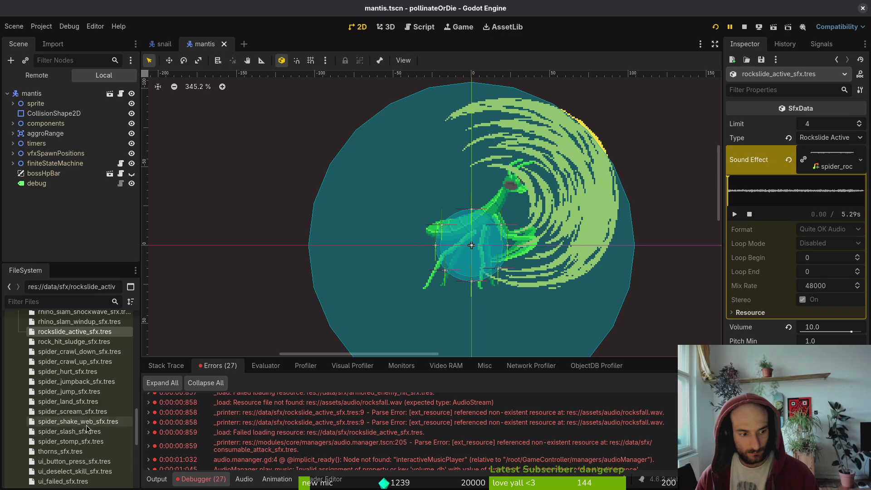
pyautogui.scroll(-5, 87, 423)
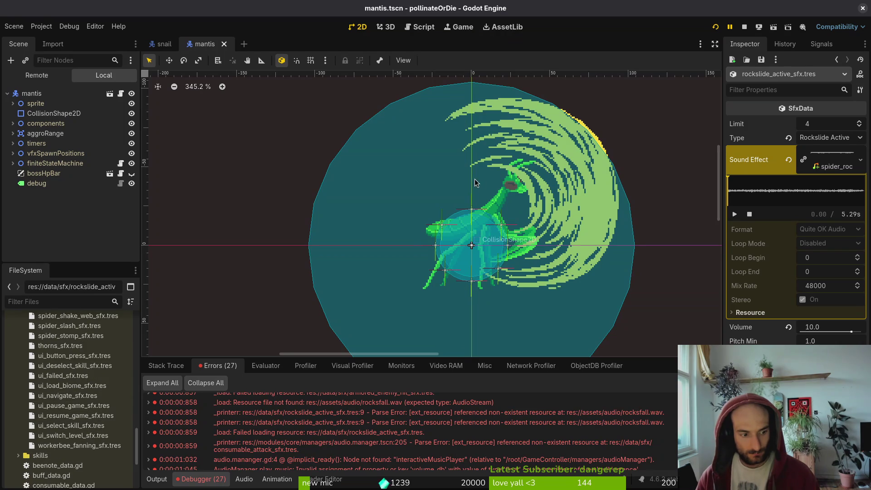
pyautogui.click(719, 28)
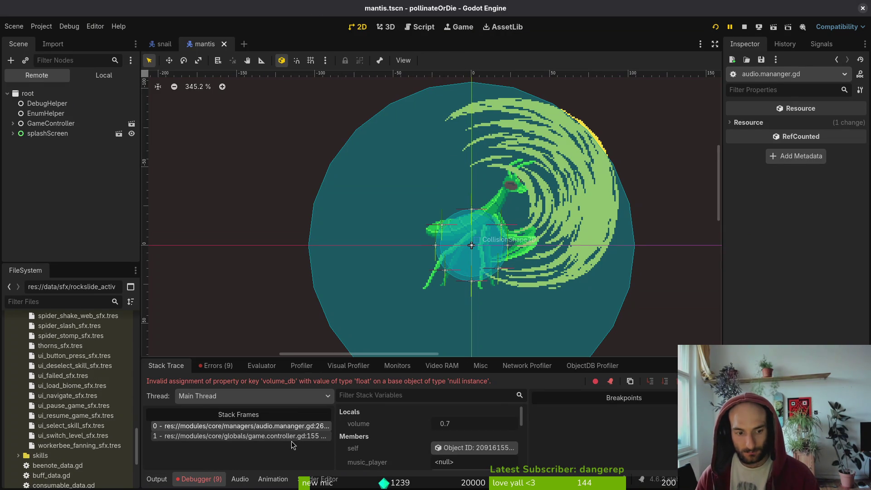
# Browse the windup and mutated_flower_shoot sound resources and view the debugger errors
pyautogui.scroll(9, 68, 399)
pyautogui.click(52, 405)
pyautogui.click(51, 396)
pyautogui.click(63, 356)
pyautogui.scroll(7, 62, 363)
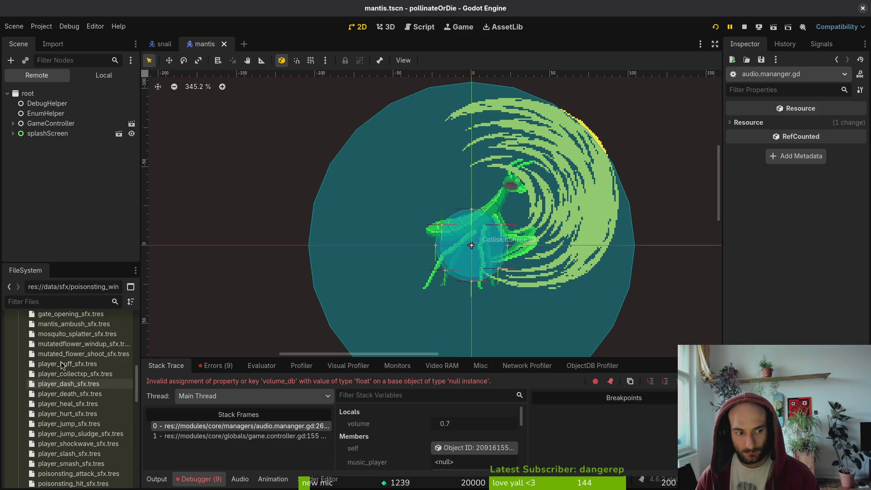
pyautogui.click(62, 353)
pyautogui.scroll(7, 64, 370)
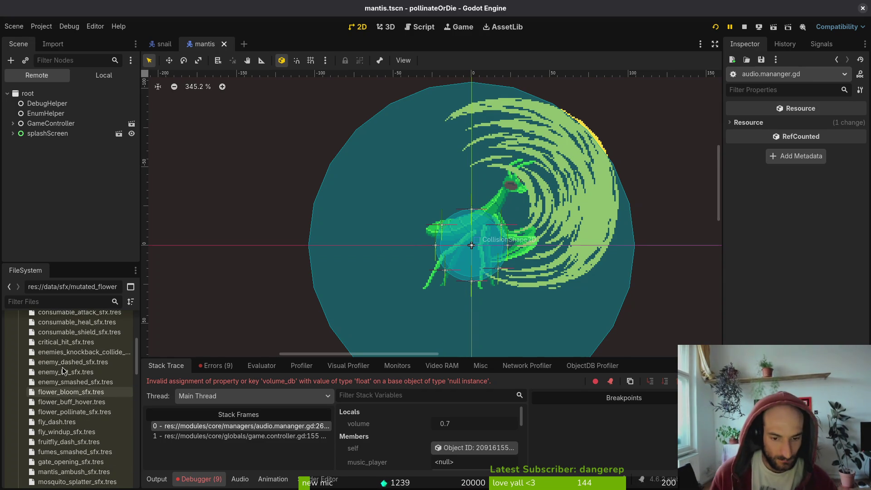
pyautogui.scroll(3, 68, 374)
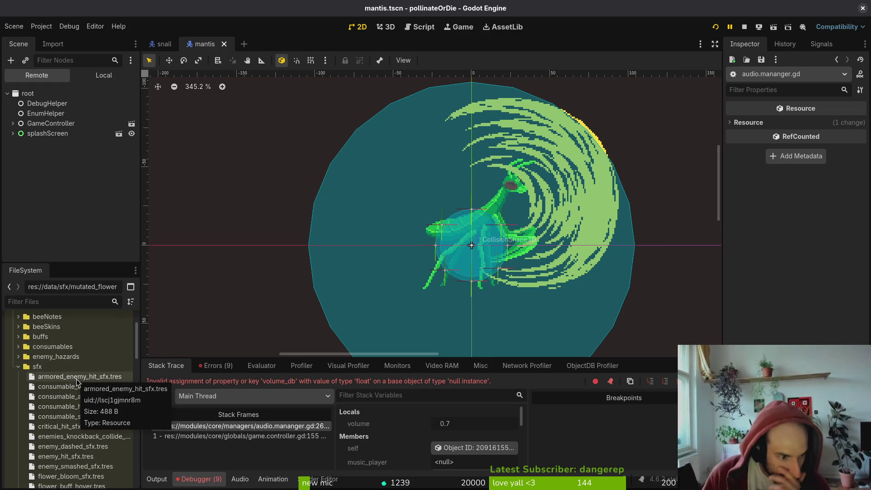
pyautogui.click(218, 365)
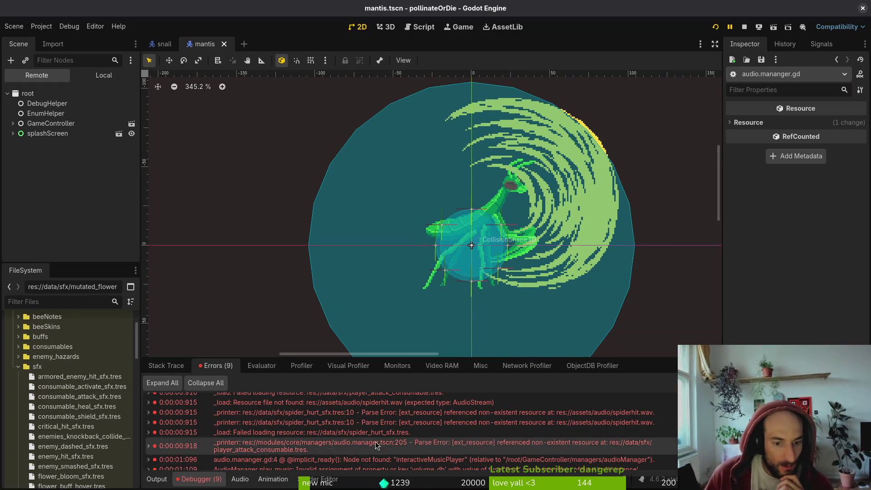
# Set spider_hurt_sfx.tres's Sound Effect to the spider_hurt audio and save
pyautogui.scroll(-1, 367, 453)
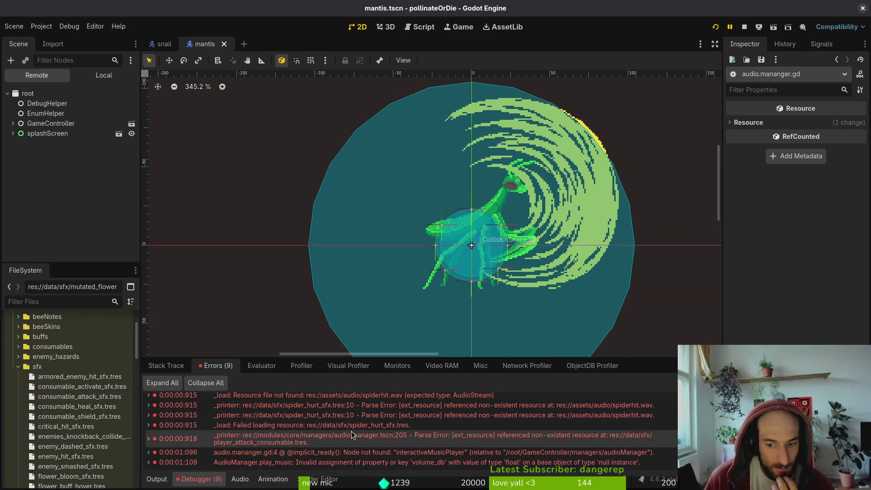
pyautogui.scroll(-10, 80, 408)
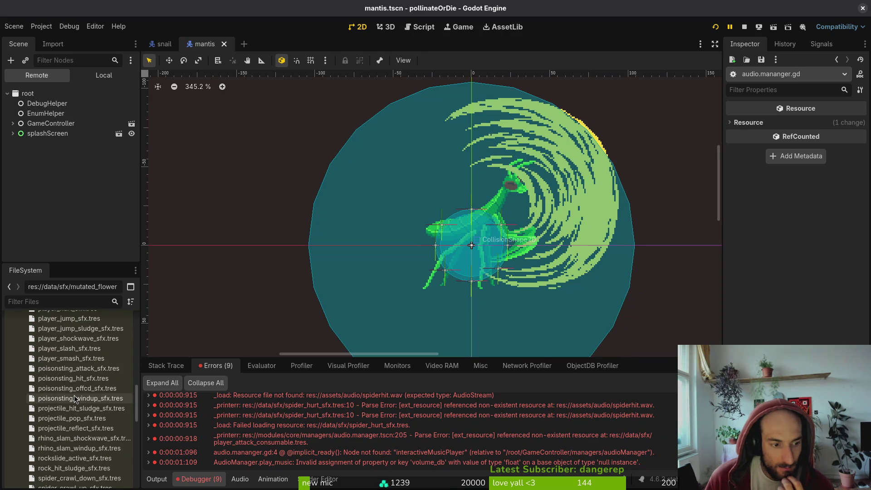
pyautogui.click(67, 434)
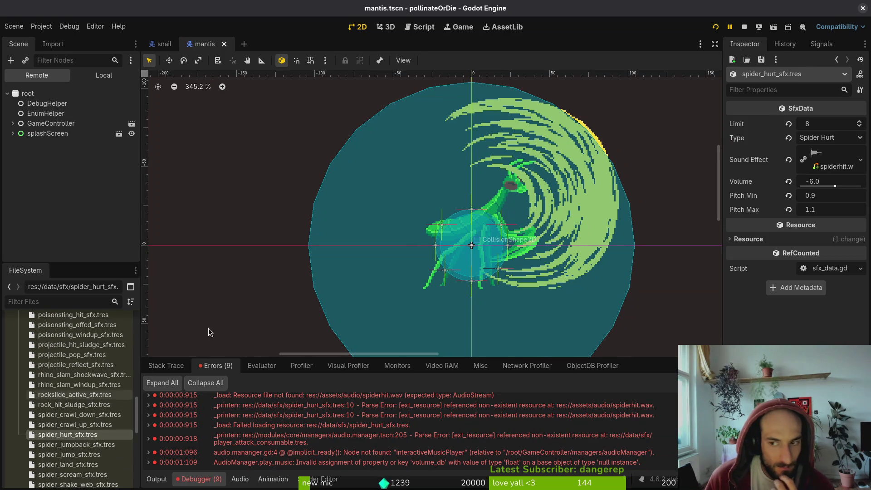
pyautogui.click(788, 159)
pyautogui.click(860, 151)
pyautogui.click(819, 301)
pyautogui.write('hurt')
pyautogui.press('Return')
pyautogui.hotkey('ctrl', 's')
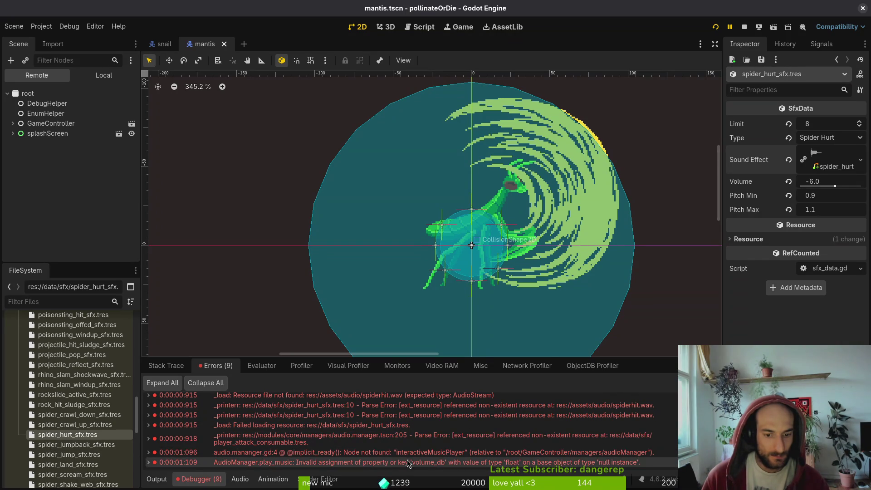
# Restart the game and check the error list, now down to five errors
pyautogui.moveTo(423, 457)
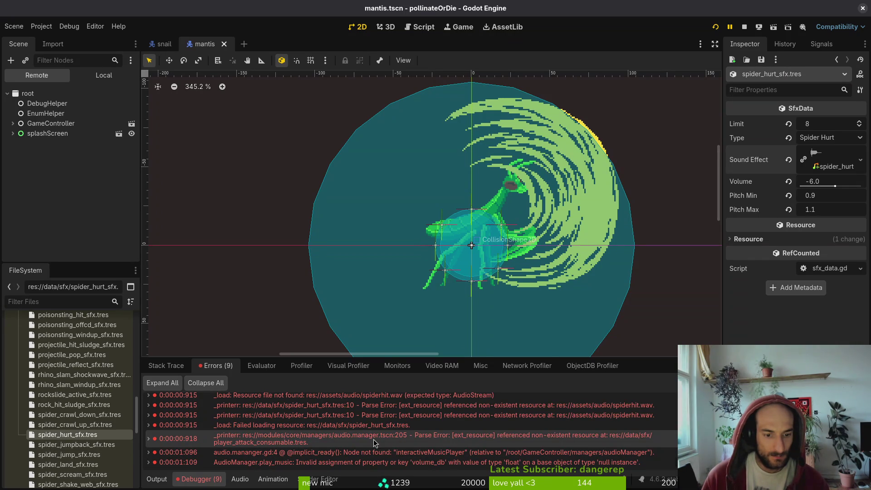
pyautogui.click(744, 28)
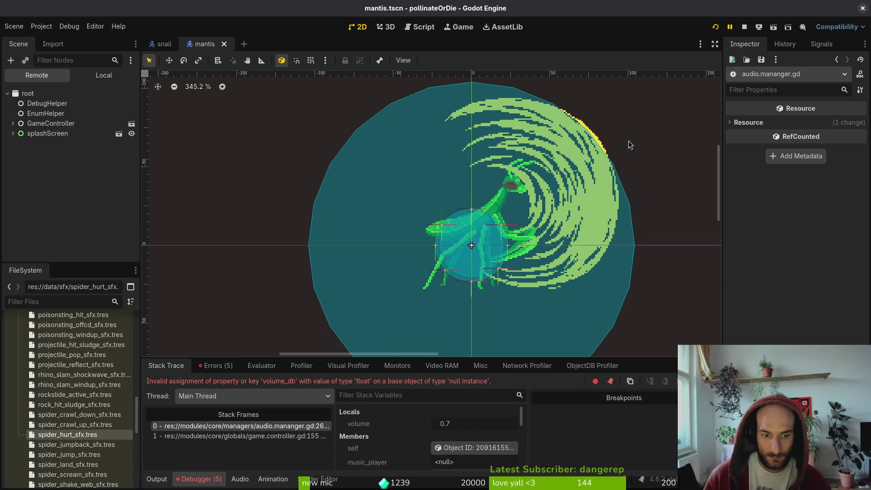
pyautogui.click(215, 365)
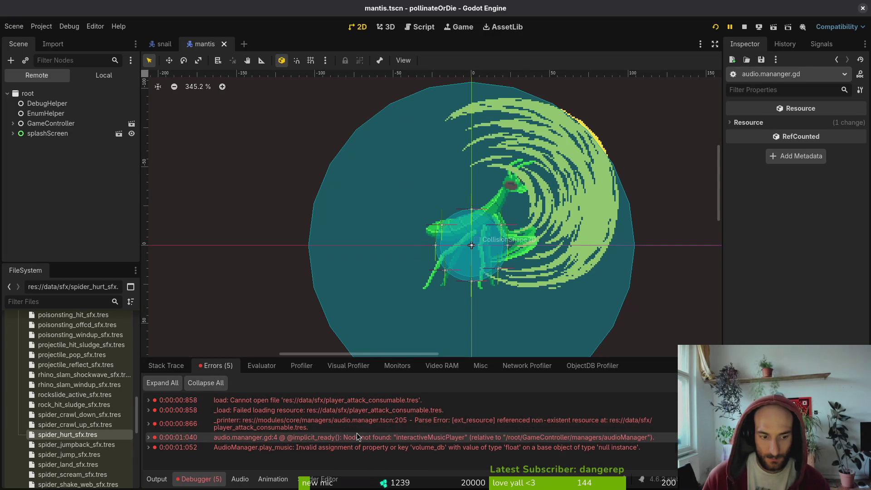
pyautogui.moveTo(285, 431)
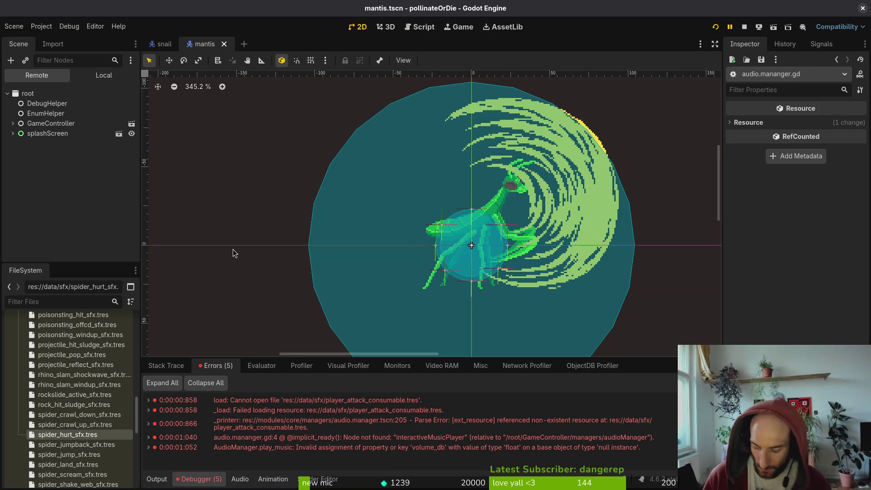
# Open audio.manager.tscn despite missing dependencies and show its local node tree
pyautogui.hotkey('ctrl', 'shift', 'o')
pyautogui.write('audio.manager')
pyautogui.press('Return')
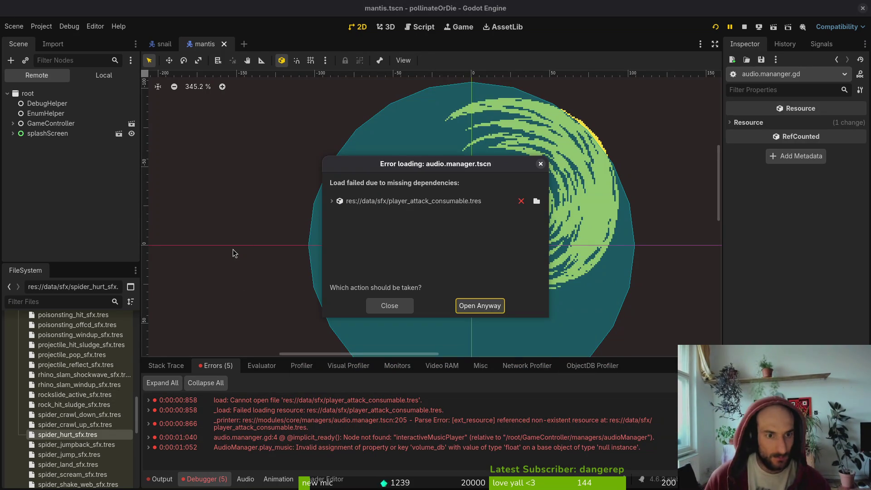
pyautogui.click(481, 306)
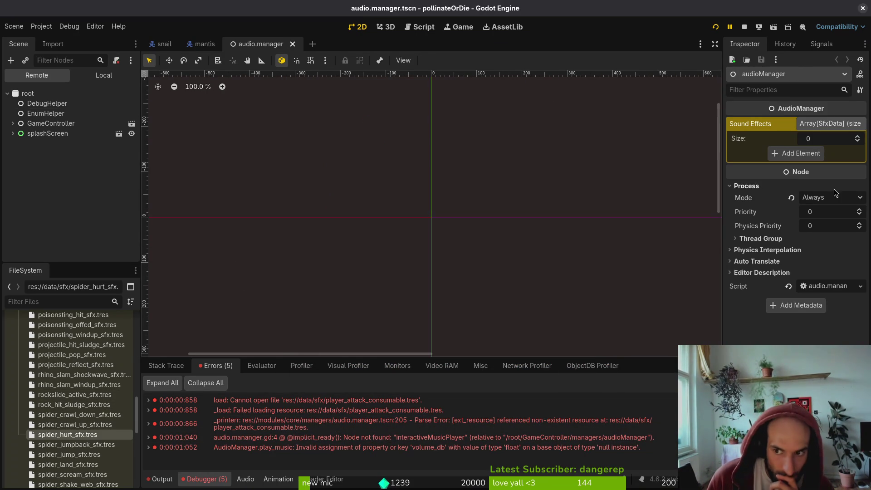
pyautogui.click(104, 75)
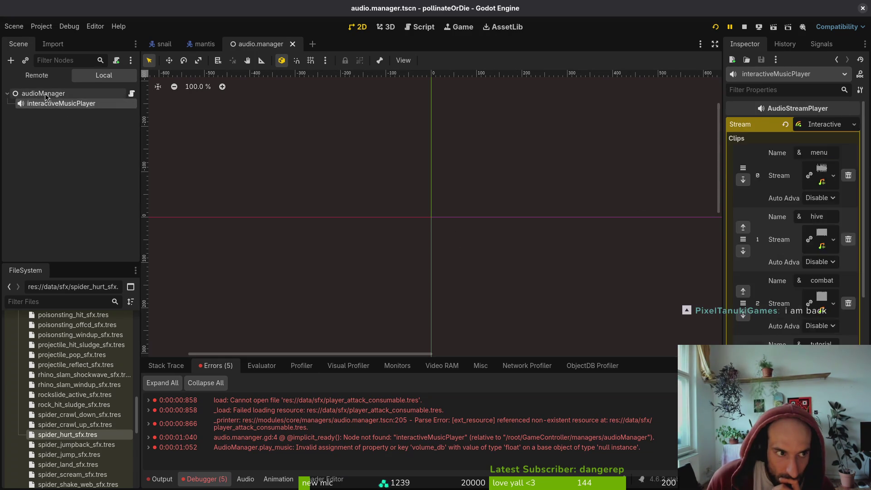
pyautogui.moveTo(375, 439)
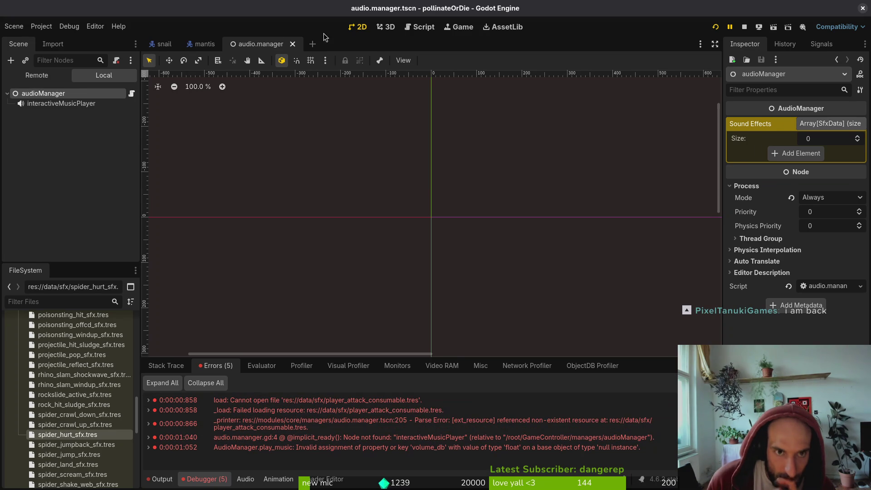
pyautogui.moveTo(205, 48)
# Open game.controller.tscn, fixing its missing dependency with consumable_attack_sfx.tres
pyautogui.hotkey('shift', 'alt', 'o')
pyautogui.write('mgacontr')
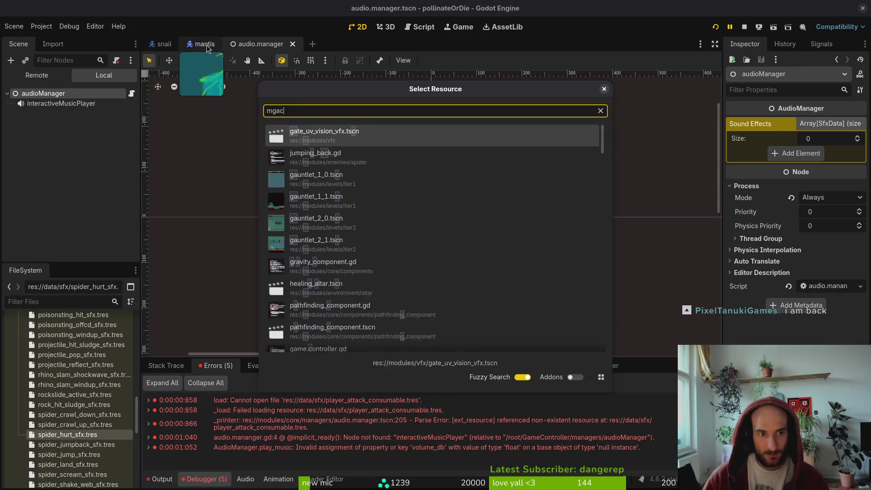
pyautogui.press('Return')
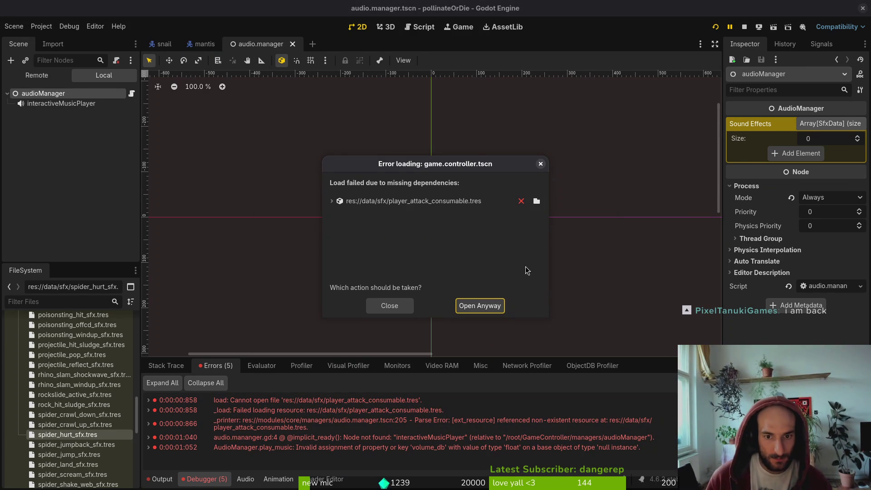
pyautogui.click(535, 201)
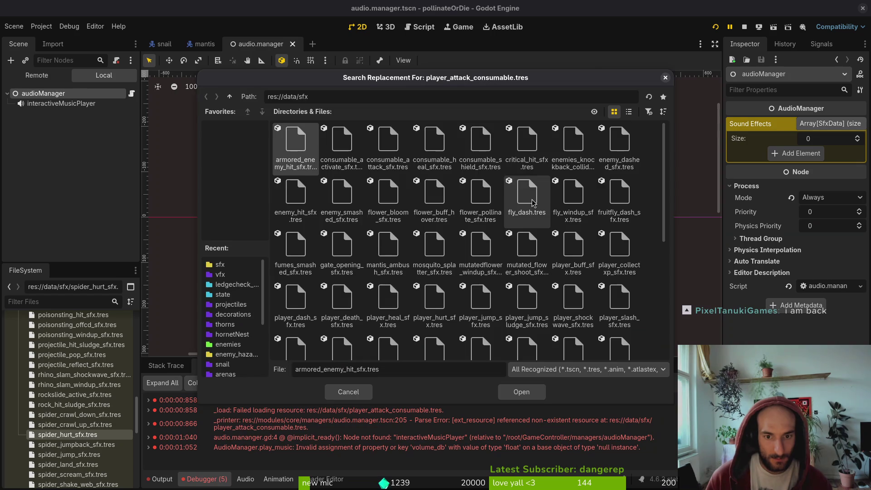
pyautogui.click(349, 153)
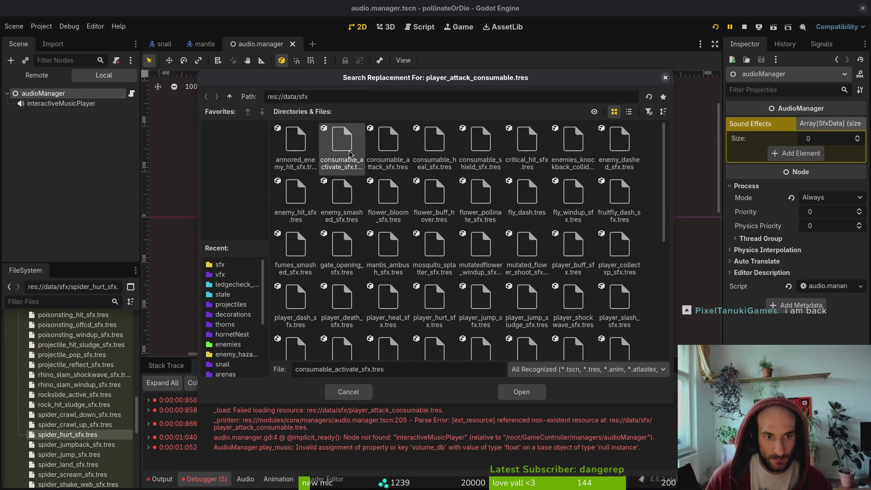
pyautogui.click(388, 152)
pyautogui.click(538, 390)
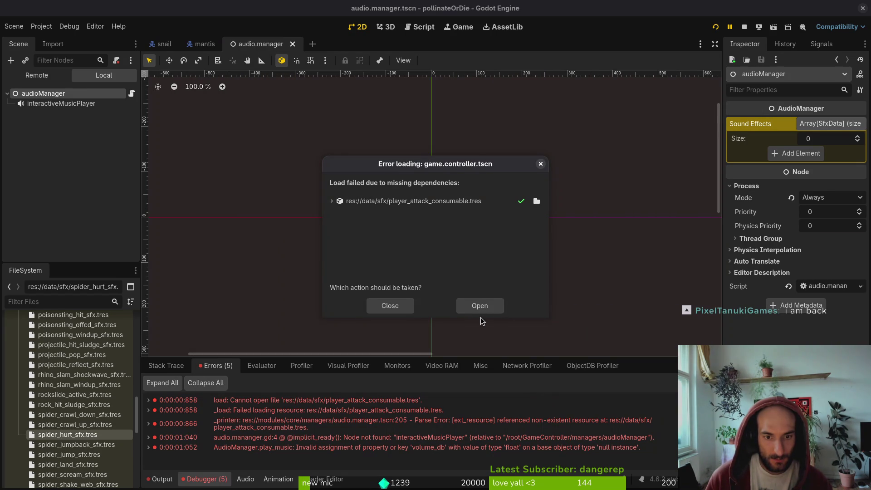
pyautogui.click(479, 306)
# Close and reopen audio.manager.tscn and inspect its Sound Effects array
pyautogui.click(261, 44)
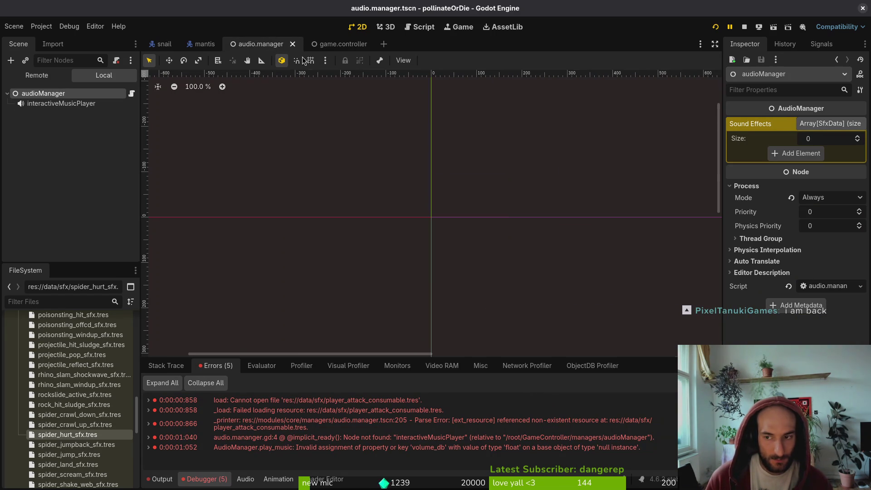
pyautogui.click(55, 103)
pyautogui.click(293, 44)
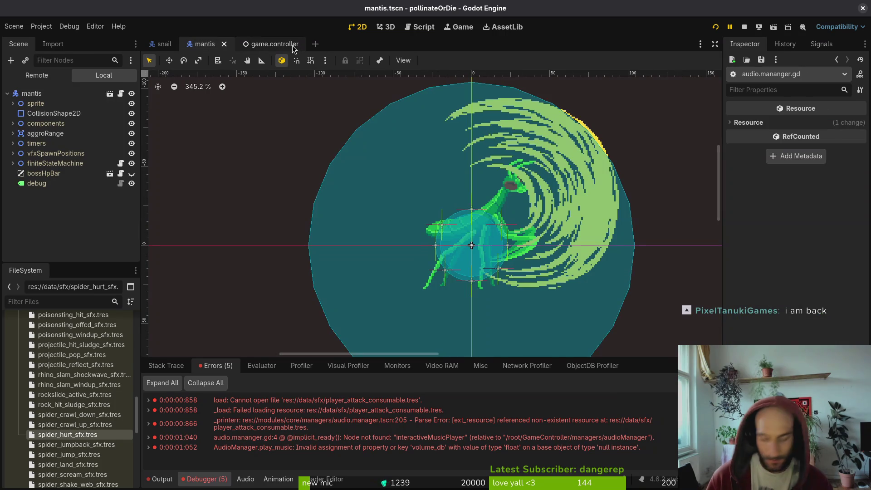
pyautogui.hotkey('shift', 'alt', 'o')
pyautogui.write('audiman')
pyautogui.press('Down')
pyautogui.press('Return')
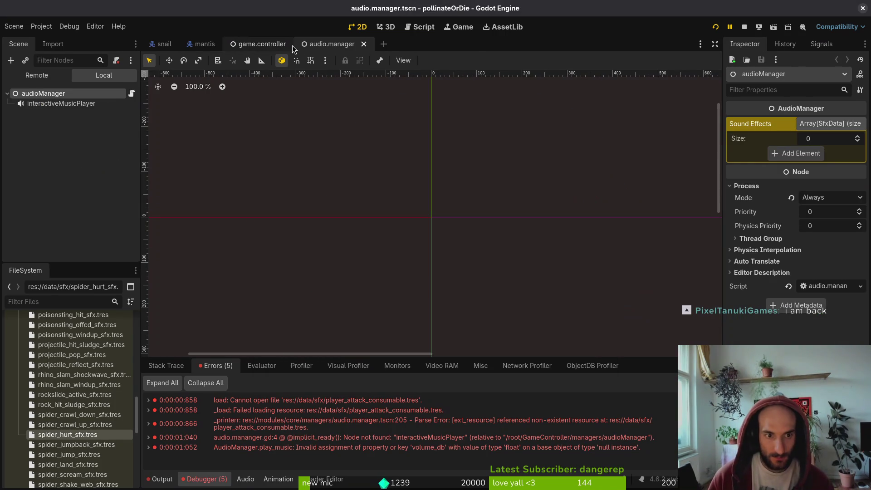
pyautogui.click(822, 127)
pyautogui.click(826, 123)
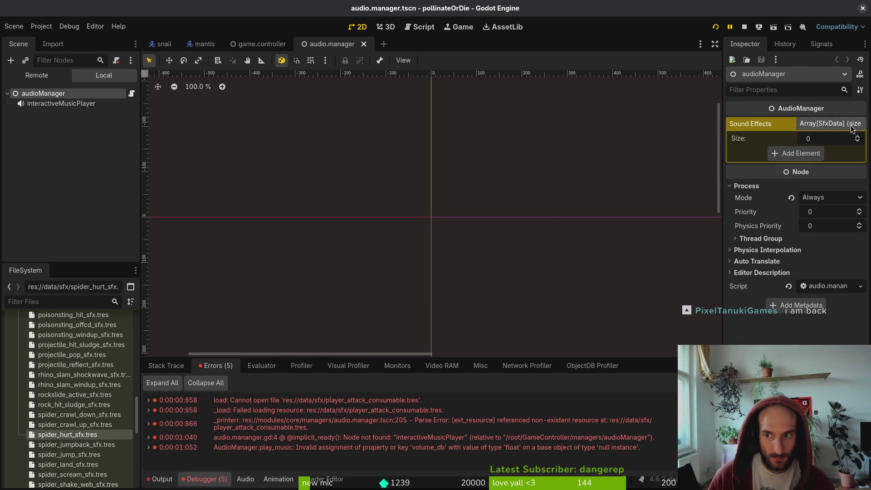
# Check the audioManager node in game.controller, then relaunch the game
pyautogui.hotkey('ctrl', 'shift', 'Tab')
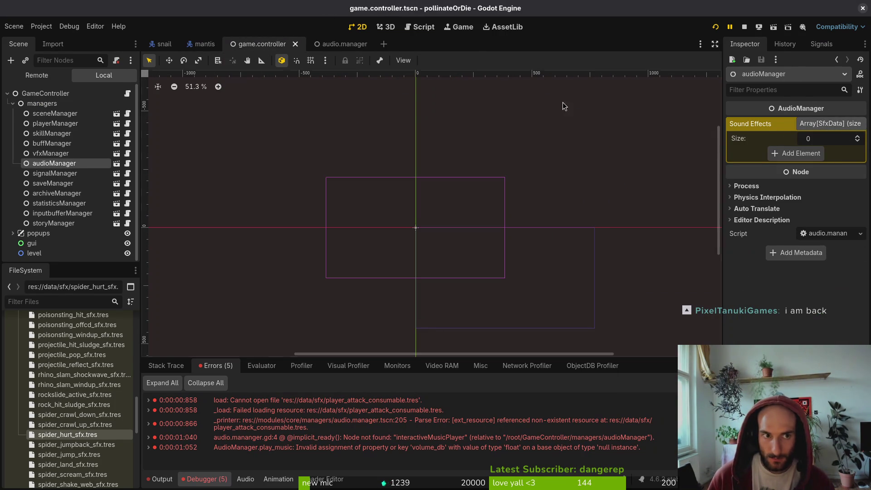
pyautogui.click(50, 153)
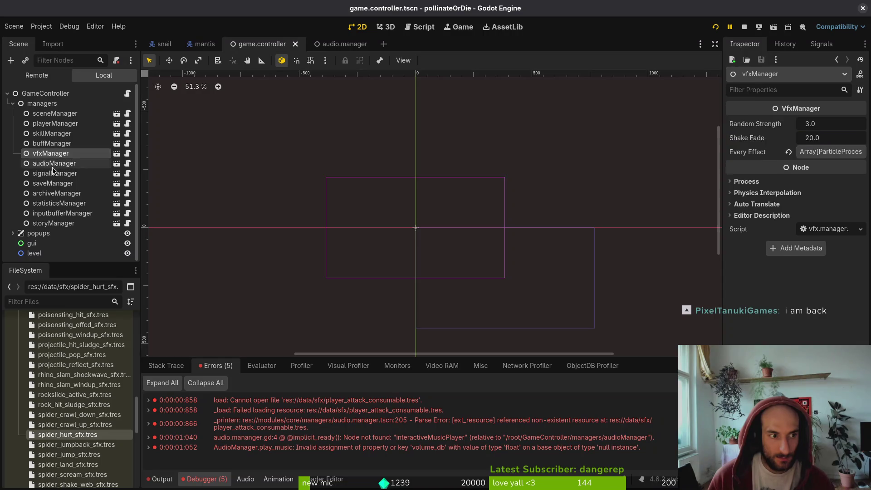
pyautogui.click(54, 163)
pyautogui.click(322, 46)
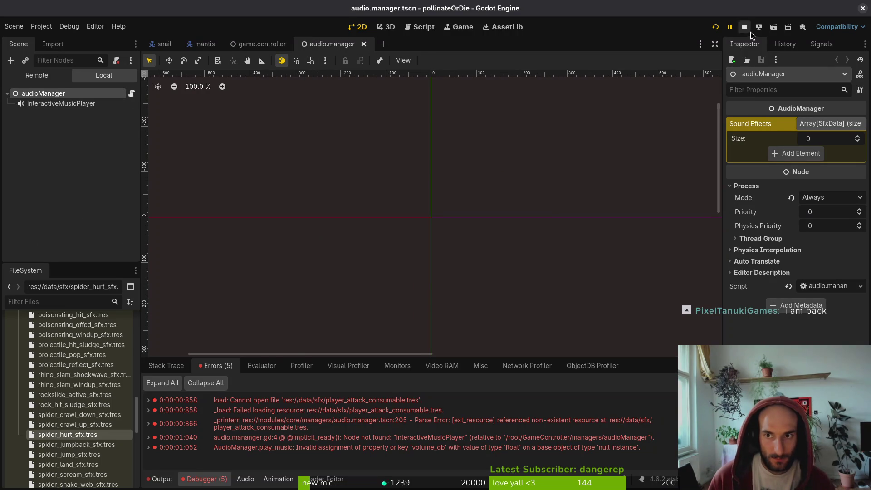
pyautogui.click(716, 27)
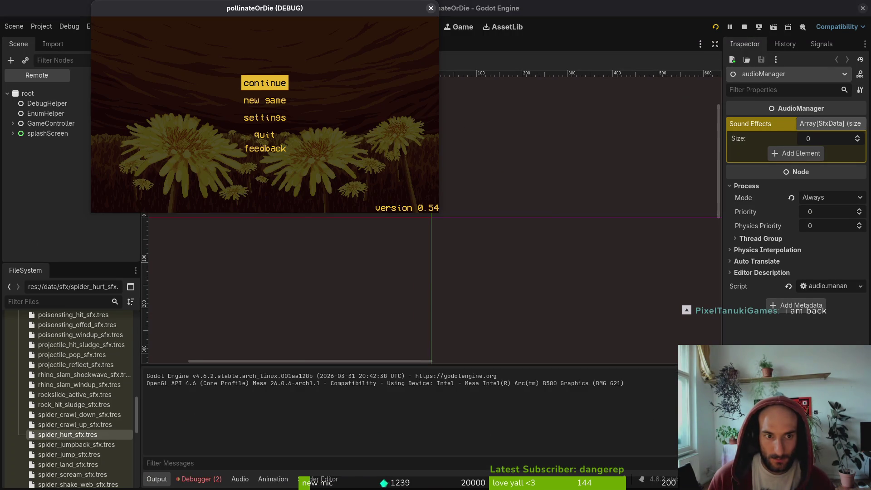
# Review the remaining create_sfx missing-setting error in the debugger and stop the game
pyautogui.click(212, 478)
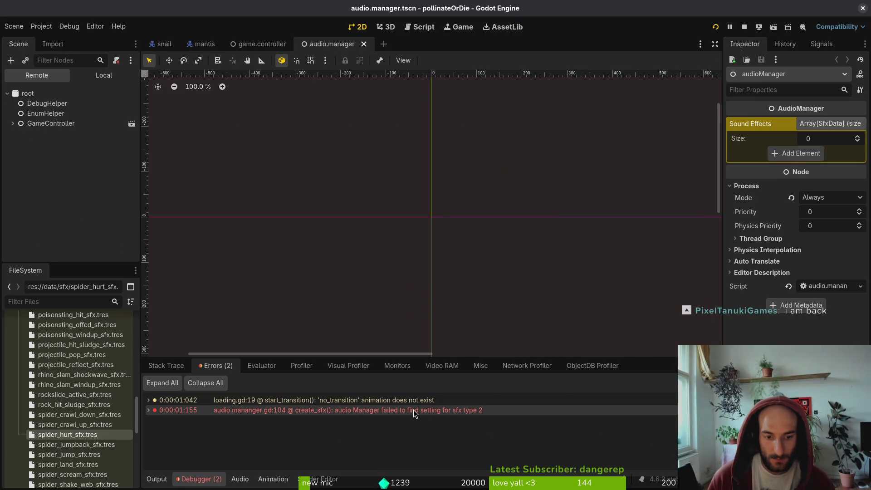
pyautogui.moveTo(418, 412)
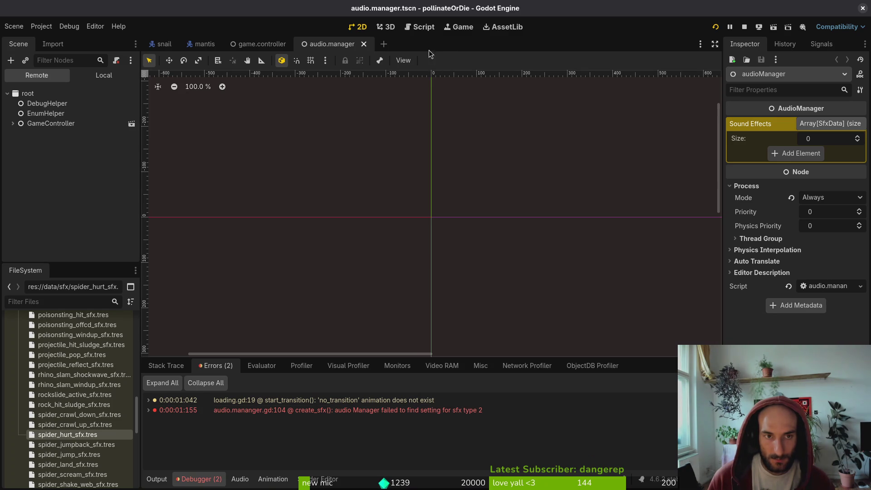
pyautogui.click(746, 24)
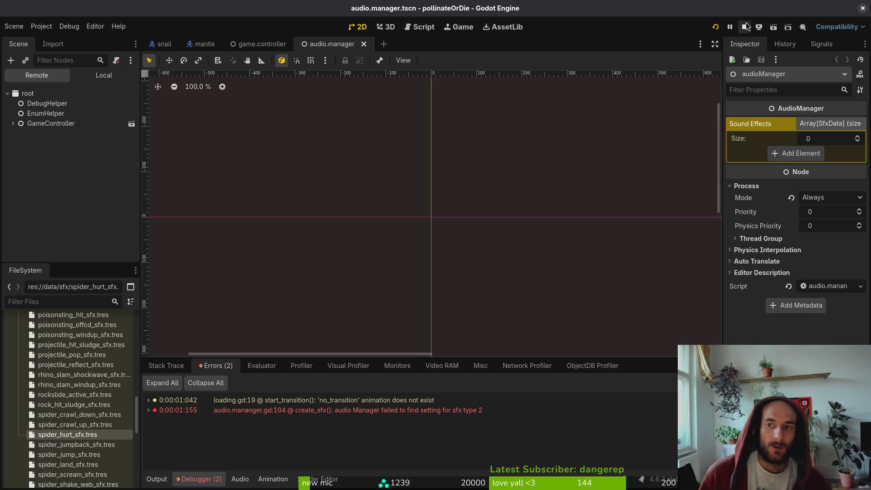
# Quit Vim in the terminal and run tig status
pyautogui.hotkey('alt', 'Tab')
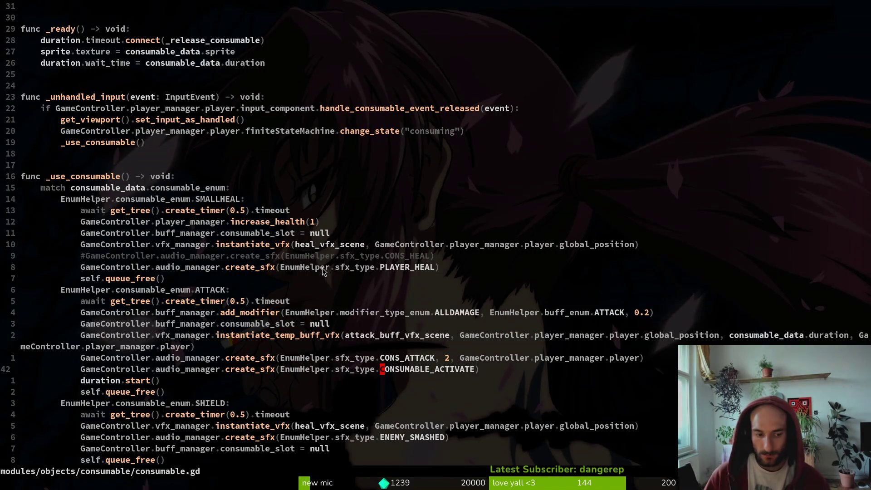
pyautogui.press('BackSpace')
pyautogui.press('BackSpace')
pyautogui.press('BackSpace')
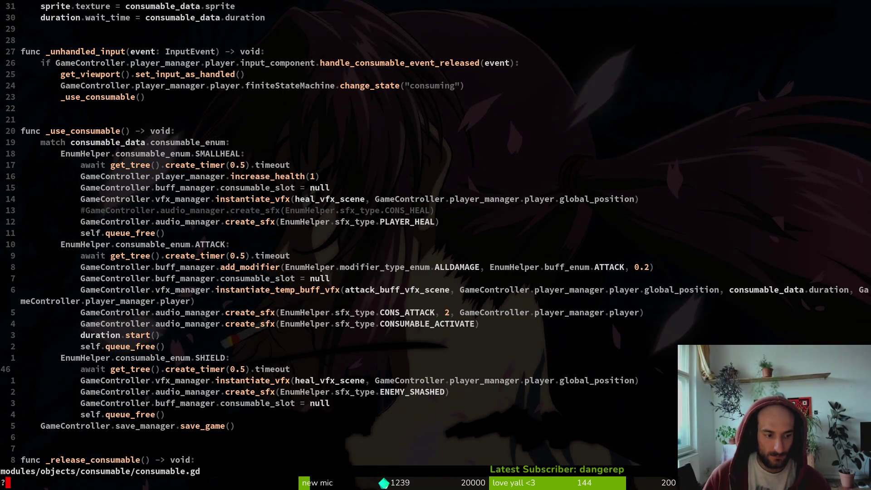
pyautogui.press('j')
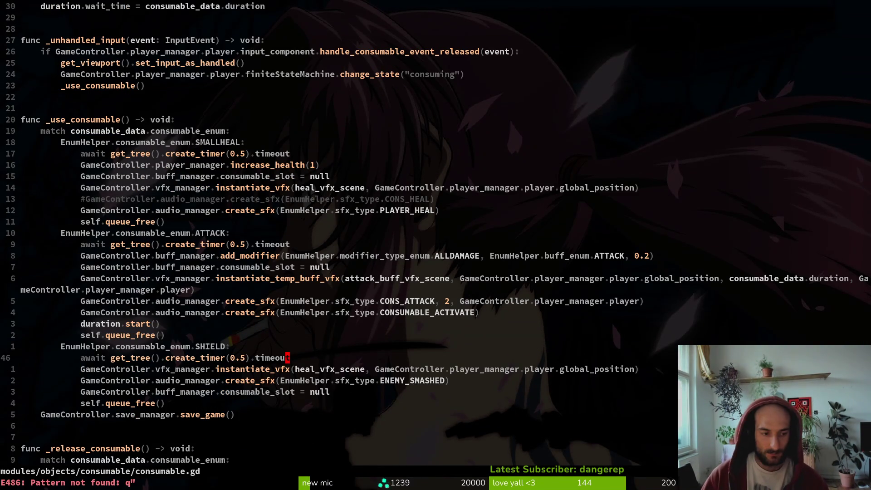
pyautogui.write(':q')
pyautogui.press('Return')
pyautogui.write('tig status')
pyautogui.press('Return')
# Revert the deleted player_attack_consumable.tres in tig, quit, and return to Godot
pyautogui.press('j')
pyautogui.press('j')
pyautogui.press('j')
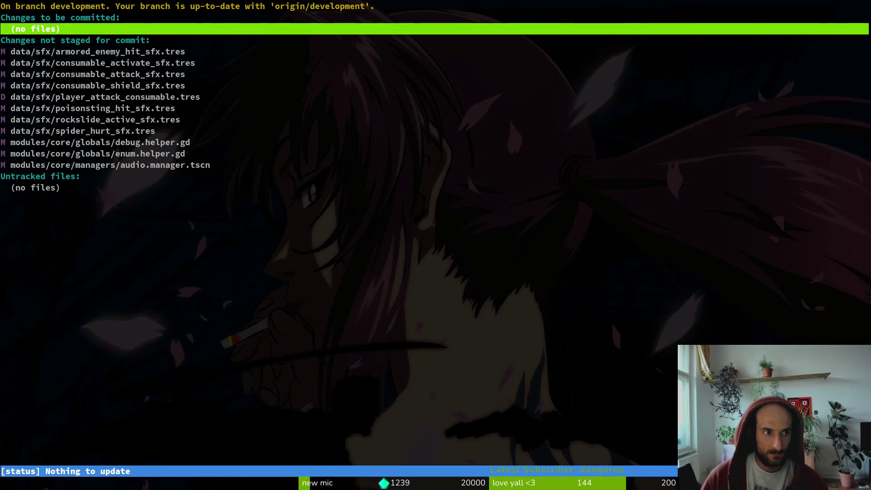
pyautogui.press('k')
pyautogui.press('k')
pyautogui.press('k')
pyautogui.press('k')
pyautogui.press('k')
pyautogui.press('k')
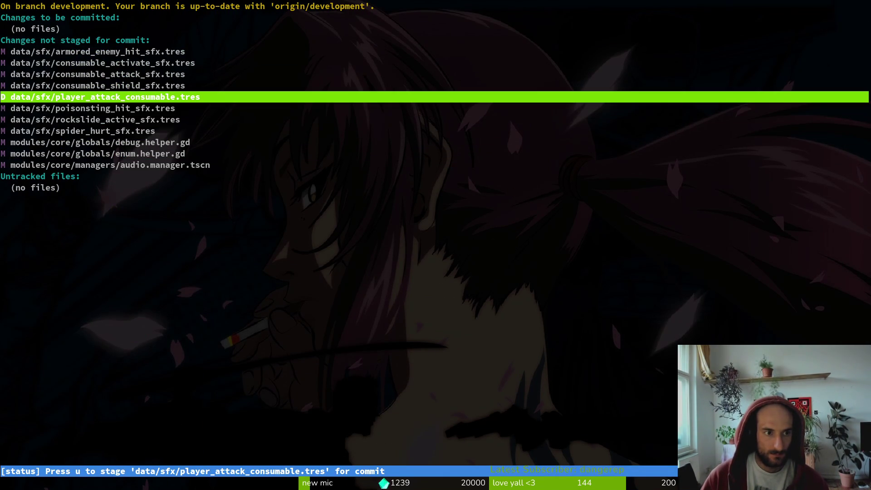
pyautogui.press('!')
pyautogui.press('y')
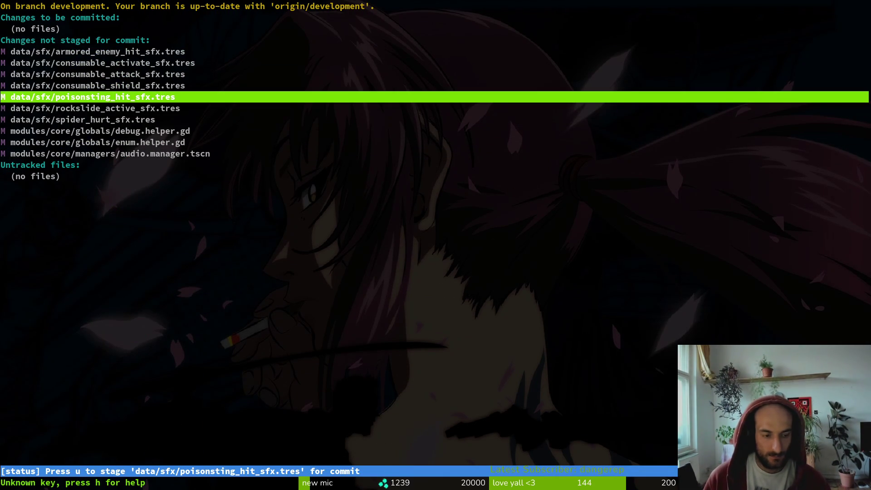
pyautogui.press('q')
pyautogui.hotkey('alt', 'Tab')
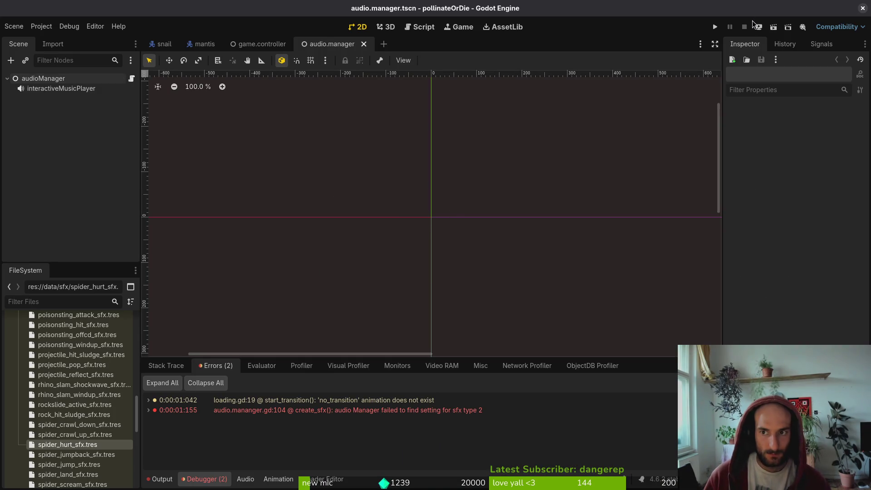
# Run the game, check its reported errors, and inspect the audioManager's Sound Effects array
pyautogui.press('F5')
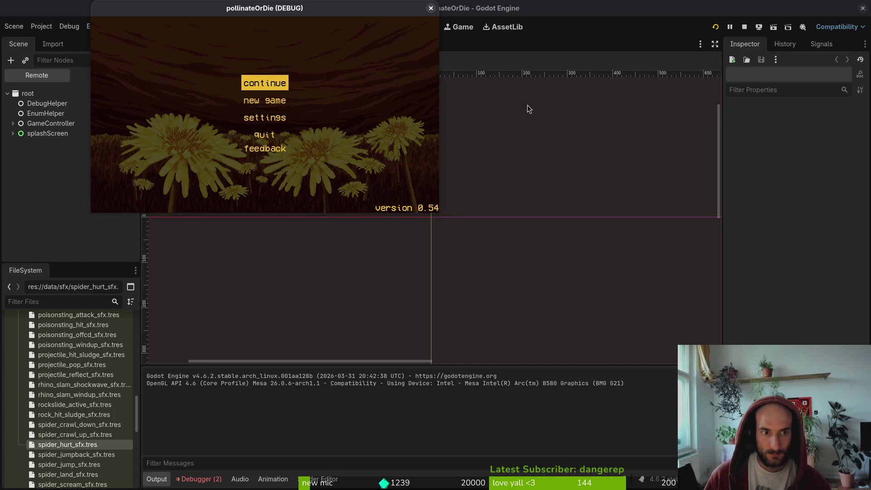
pyautogui.click(216, 484)
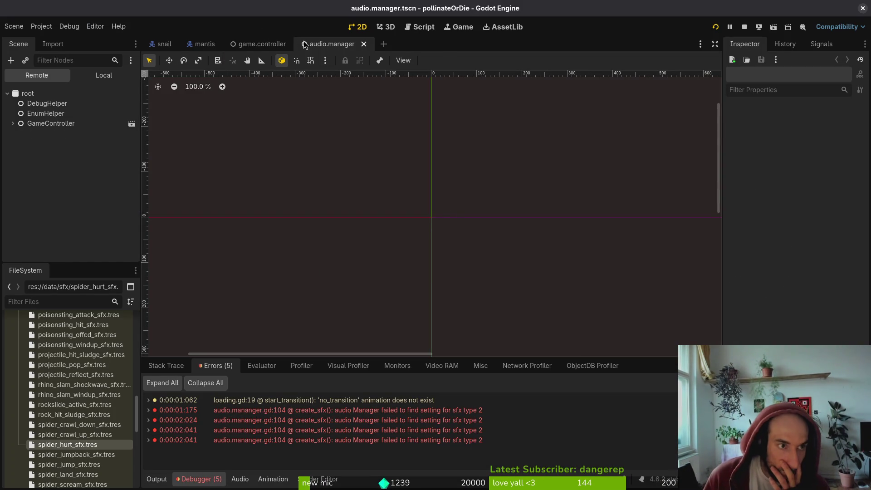
pyautogui.click(104, 75)
pyautogui.click(50, 94)
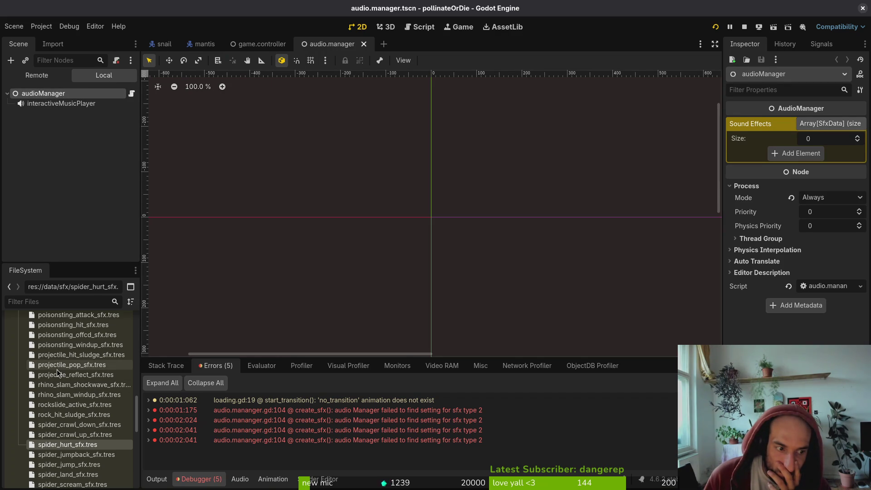
pyautogui.click(809, 125)
pyautogui.click(811, 125)
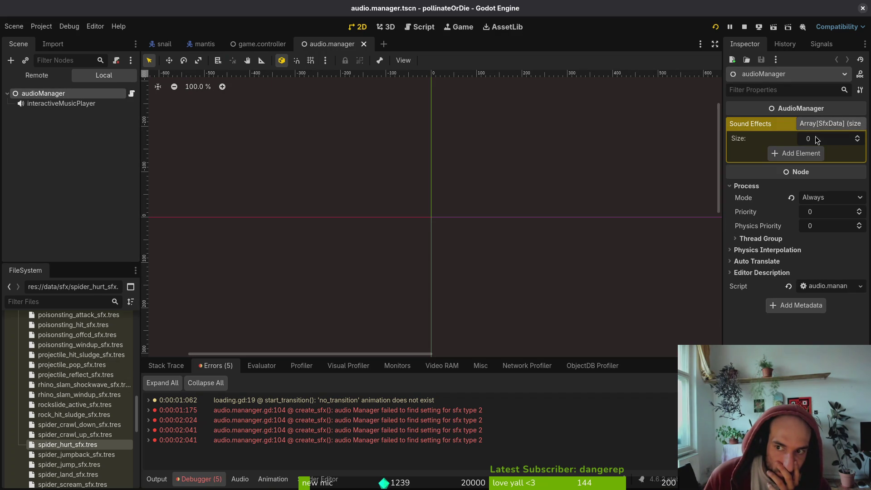
pyautogui.hotkey('ctrl', 'shift', 'Tab')
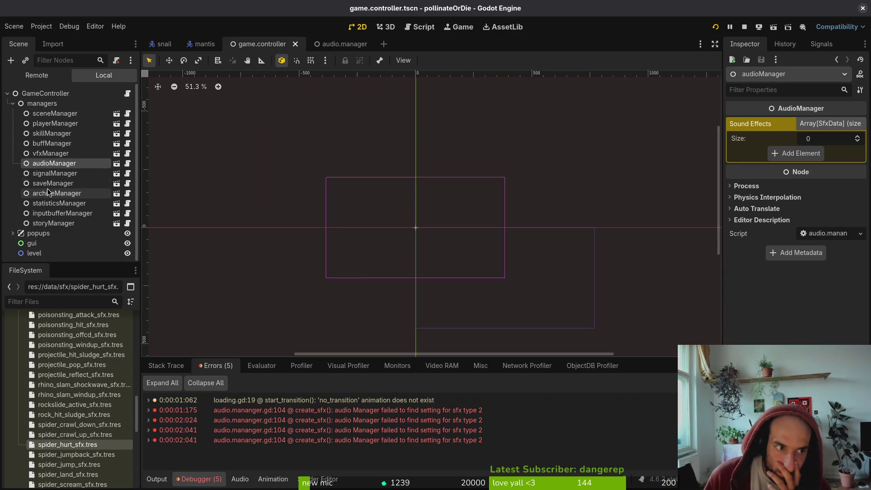
pyautogui.click(344, 44)
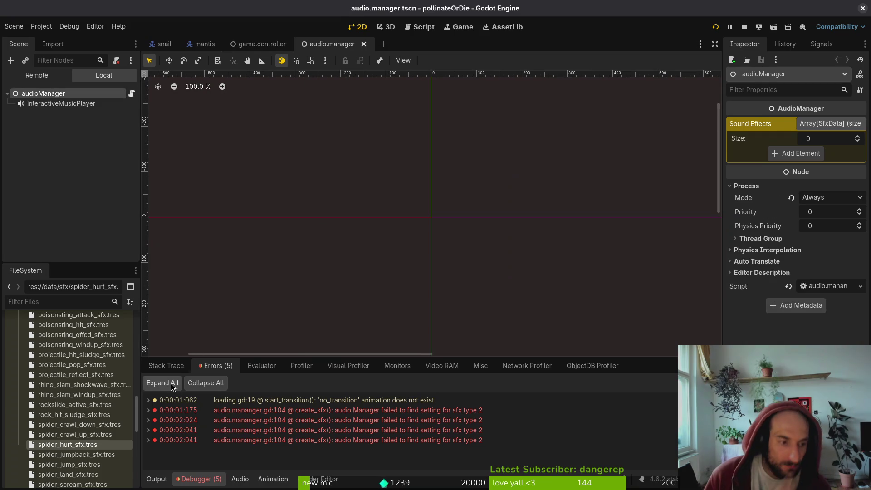
# Delete player_attack_consumable.tres from the sfx data folder
pyautogui.scroll(5, 70, 378)
pyautogui.scroll(10, 70, 378)
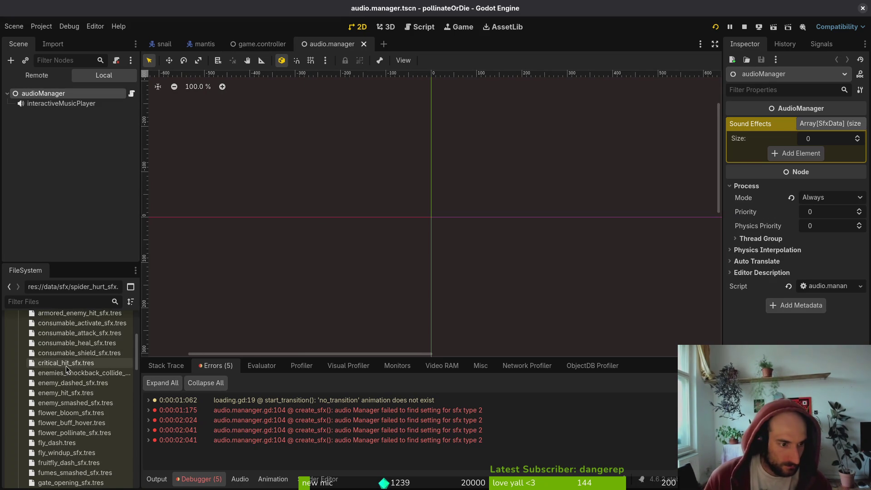
pyautogui.scroll(-8, 75, 336)
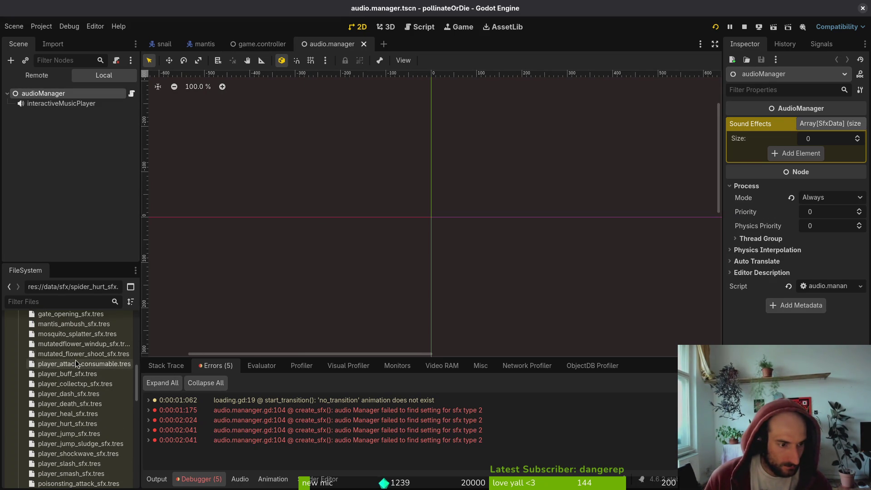
pyautogui.click(76, 357)
pyautogui.click(77, 366)
pyautogui.press('Delete')
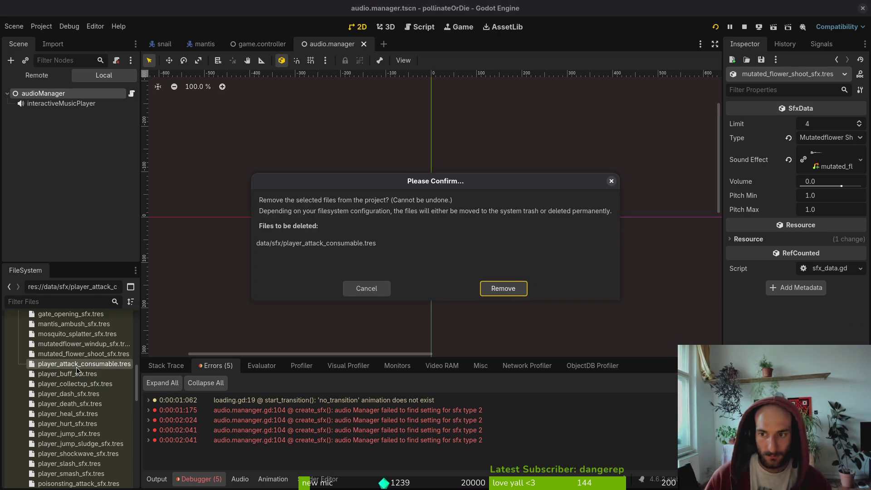
pyautogui.press('Escape')
pyautogui.rightClick(76, 366)
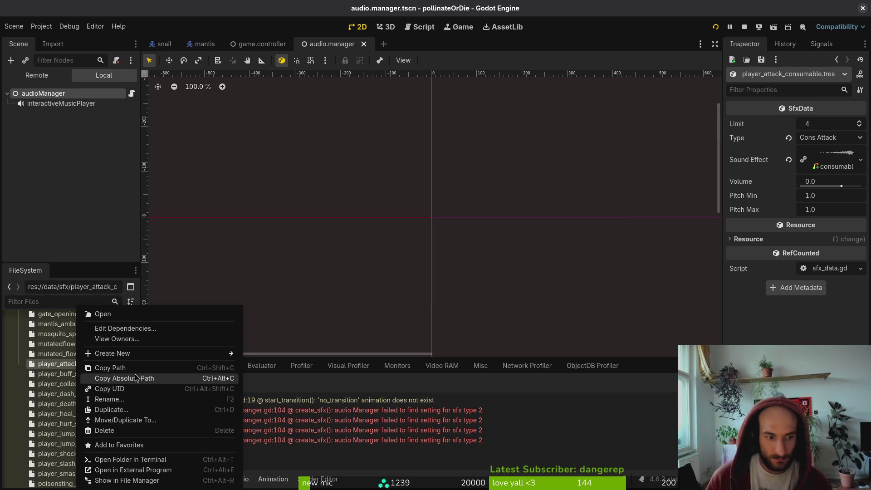
pyautogui.click(154, 429)
pyautogui.click(502, 285)
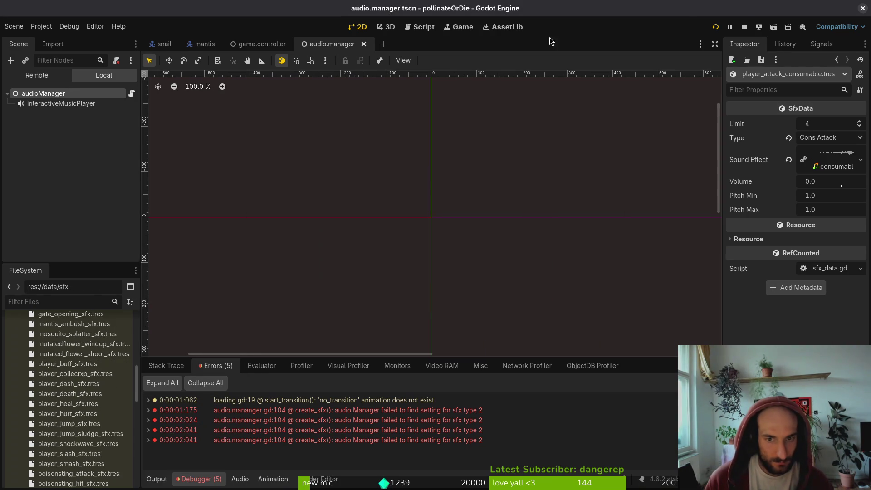
# Restart the game and confirm it still reports the sfx type 2 error
pyautogui.click(744, 27)
pyautogui.press('F5')
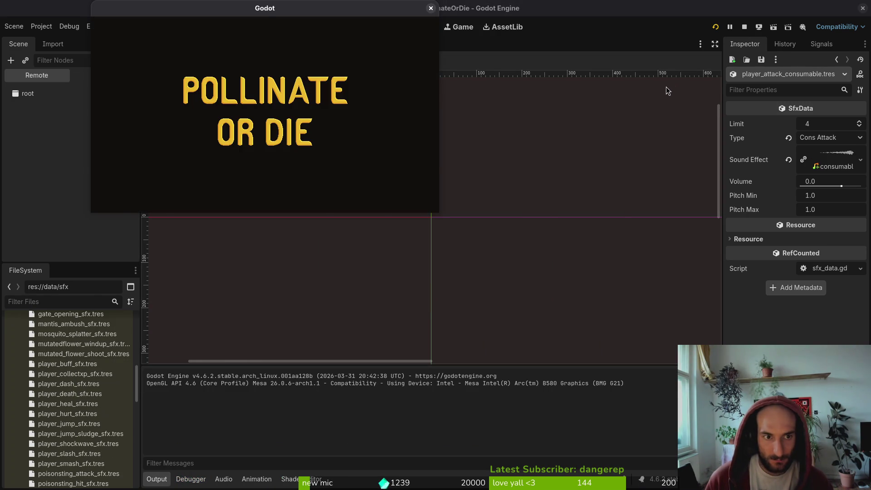
pyautogui.click(431, 8)
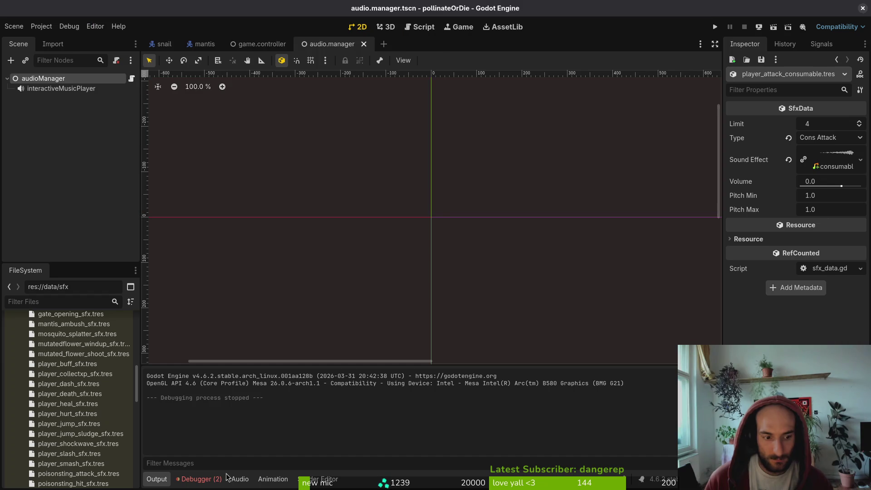
pyautogui.click(198, 484)
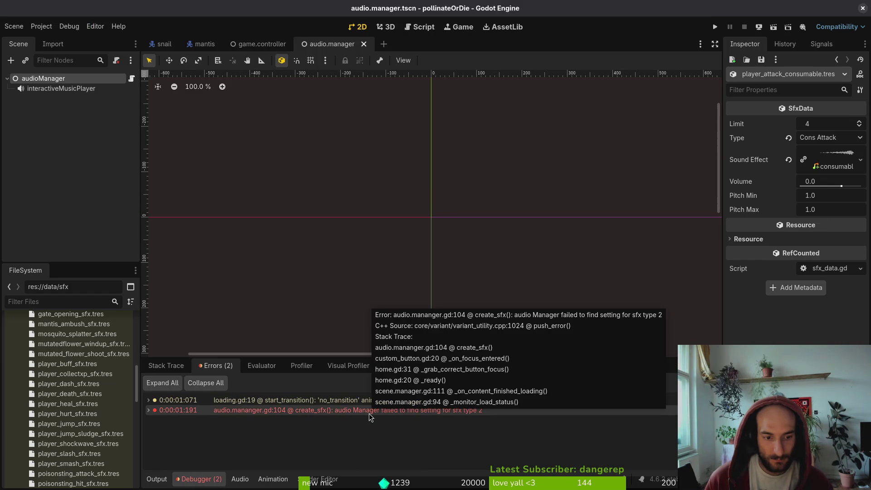
# Open the project folder in Neovim with nvim . from the terminal
pyautogui.press('super+2')
pyautogui.write('nvim .')
pyautogui.press('Return')
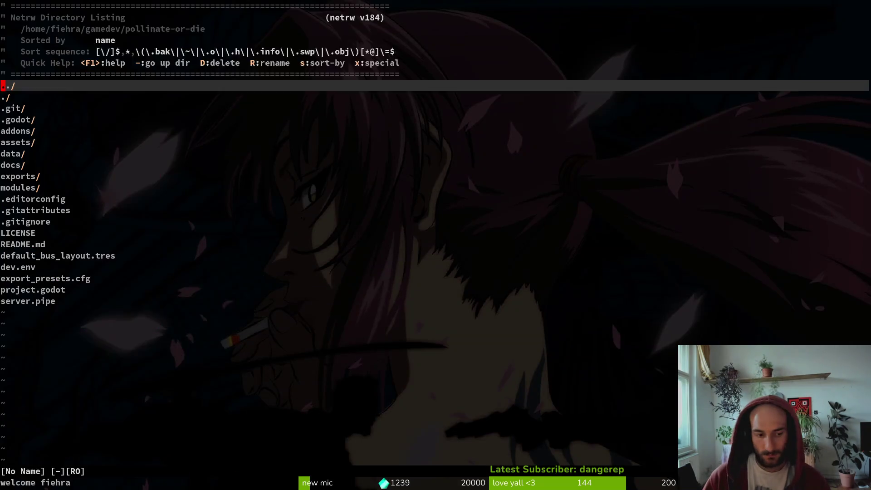
# Find audio.mananger.gd and highlight line 104, where the missing sfx setting error is raised
pyautogui.press('space')
pyautogui.press('f')
pyautogui.press('f')
pyautogui.write('auidman')
pyautogui.press('BackSpace')
pyautogui.press('BackSpace')
pyautogui.press('BackSpace')
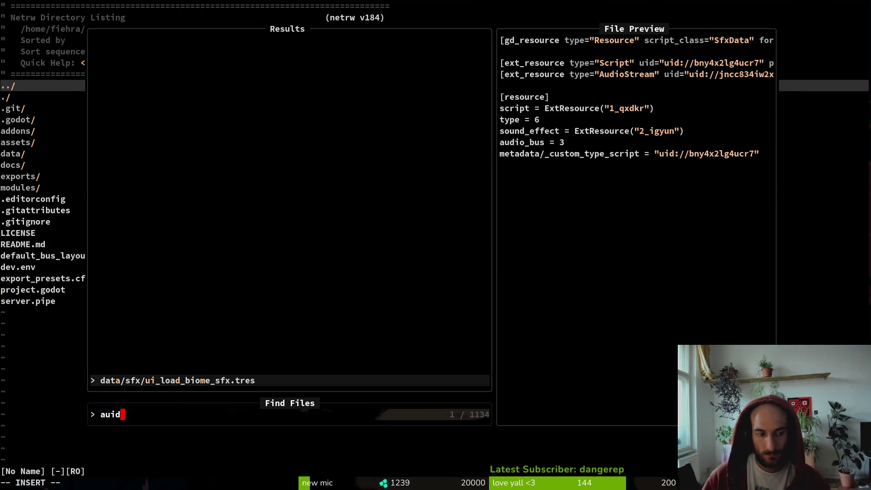
pyautogui.write('dimana')
pyautogui.press('Return')
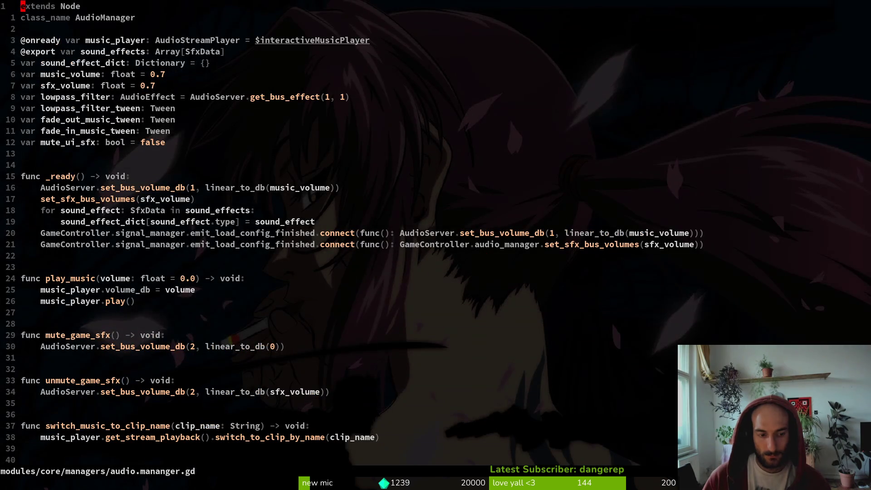
pyautogui.write(':104')
pyautogui.press('Return')
pyautogui.hotkey('shift', 'v')
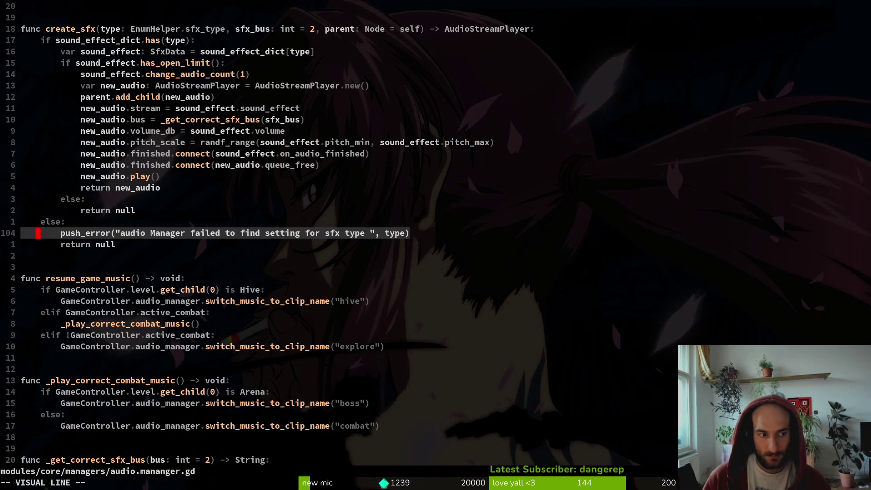
pyautogui.press('Escape')
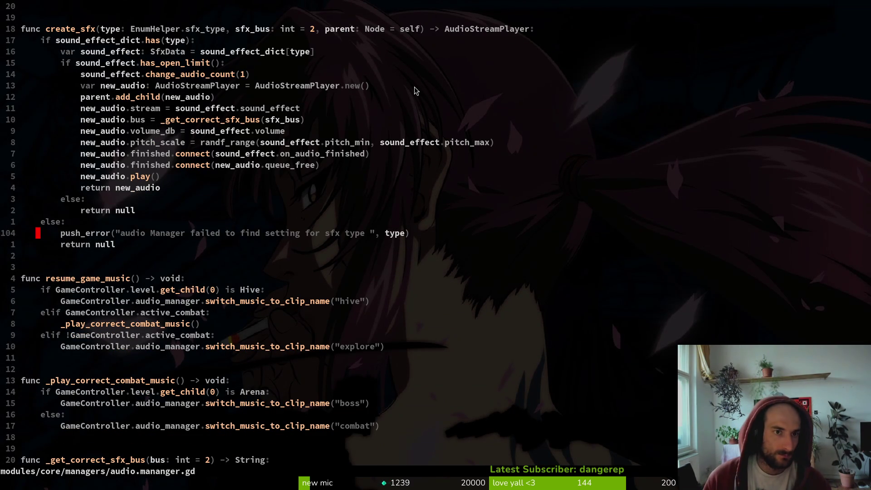
# Back in Godot, select armored_enemy_hit_sfx.tres in the FileSystem dock
pyautogui.hotkey('alt', 'Tab')
pyautogui.scroll(10, 67, 336)
pyautogui.scroll(-3, 67, 336)
pyautogui.click(87, 382)
# Drag the chosen sfx resources onto the audioManager's Sound Effects array
pyautogui.scroll(-15, 89, 384)
pyautogui.scroll(-10, 89, 384)
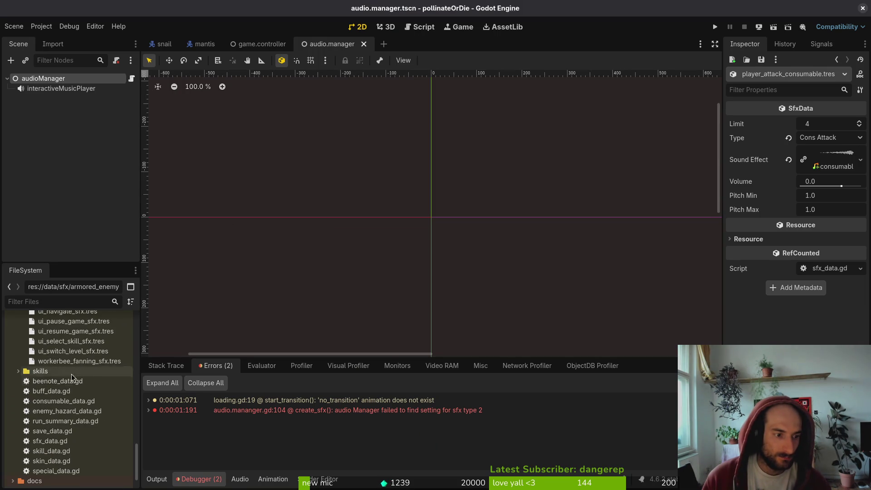
pyautogui.moveTo(67, 354)
pyautogui.mouseDown()
pyautogui.moveTo(671, 275)
pyautogui.moveTo(21, 383)
pyautogui.moveTo(37, 346)
pyautogui.moveTo(53, 101)
pyautogui.moveTo(45, 82)
pyautogui.mouseUp()
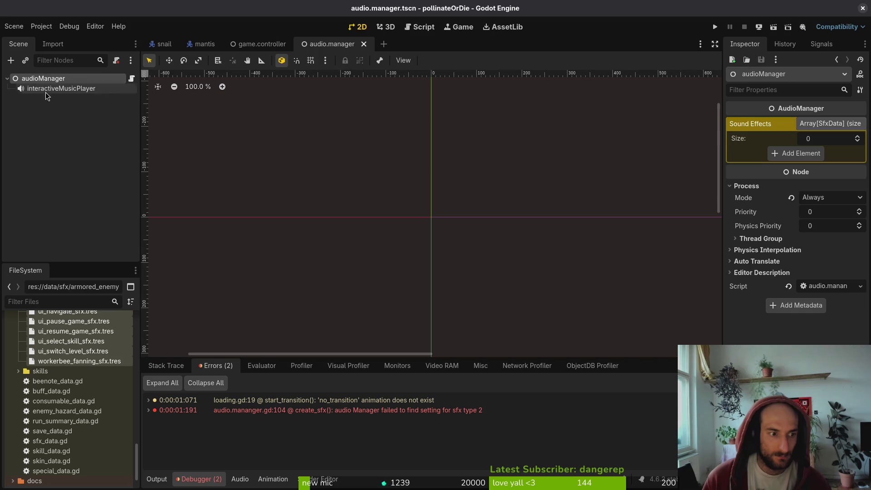
pyautogui.moveTo(64, 351)
pyautogui.mouseDown()
pyautogui.moveTo(727, 185)
pyautogui.moveTo(787, 149)
pyautogui.moveTo(800, 158)
pyautogui.mouseUp()
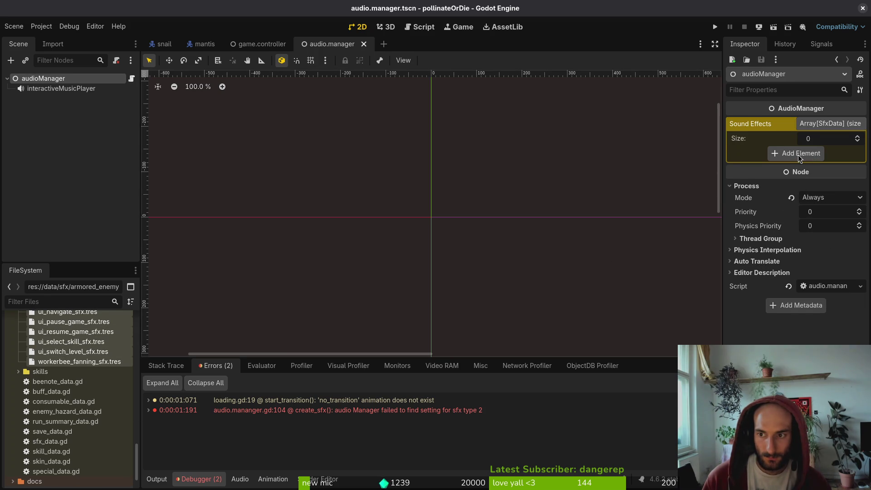
# Inspect workerbee_fanning, ui_switch_level, ui_select_skill, ui_resume_game, ui_navigate and ui_deselect_skill sfx resources
pyautogui.click(67, 361)
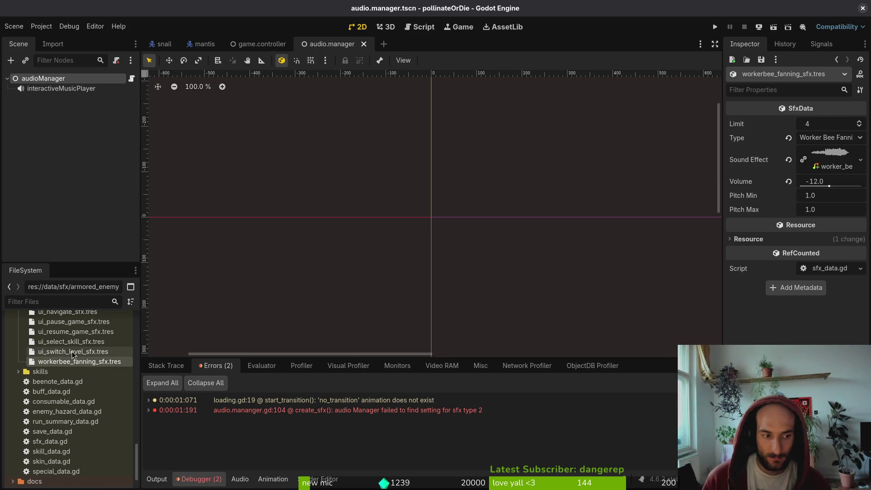
pyautogui.click(72, 352)
pyautogui.click(81, 343)
pyautogui.scroll(3, 80, 344)
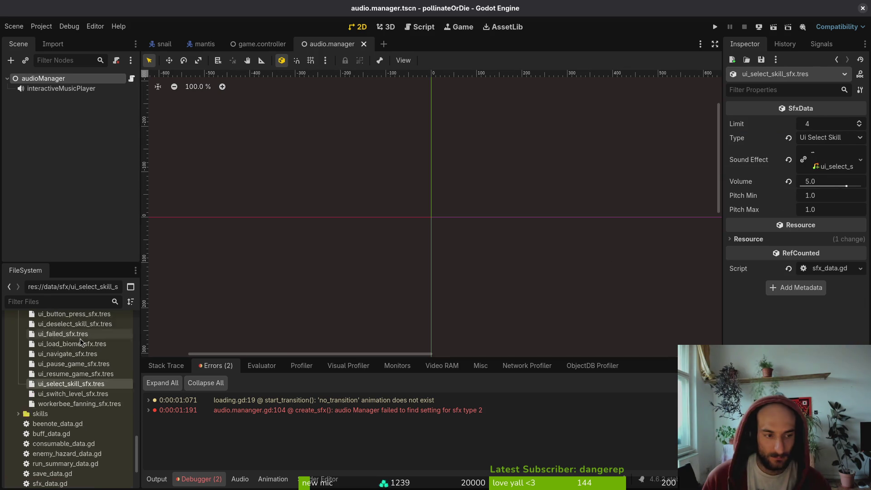
pyautogui.click(80, 395)
pyautogui.click(81, 376)
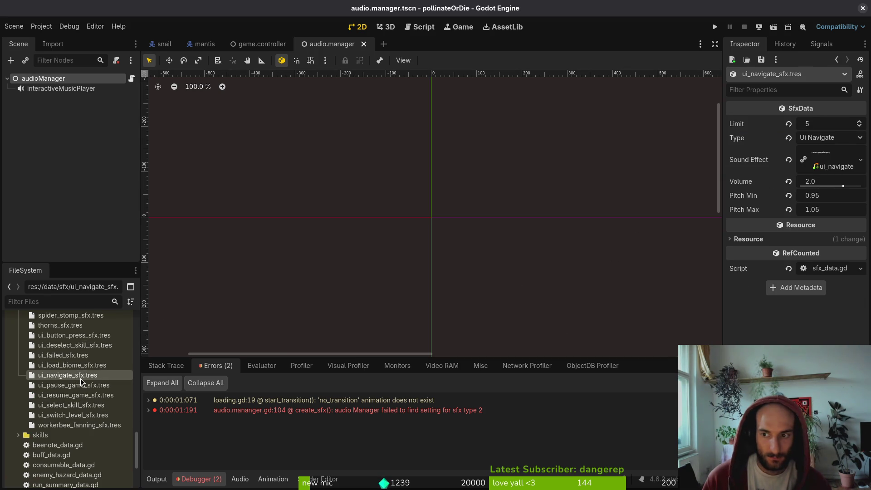
pyautogui.scroll(3, 81, 381)
pyautogui.click(75, 380)
pyautogui.click(67, 429)
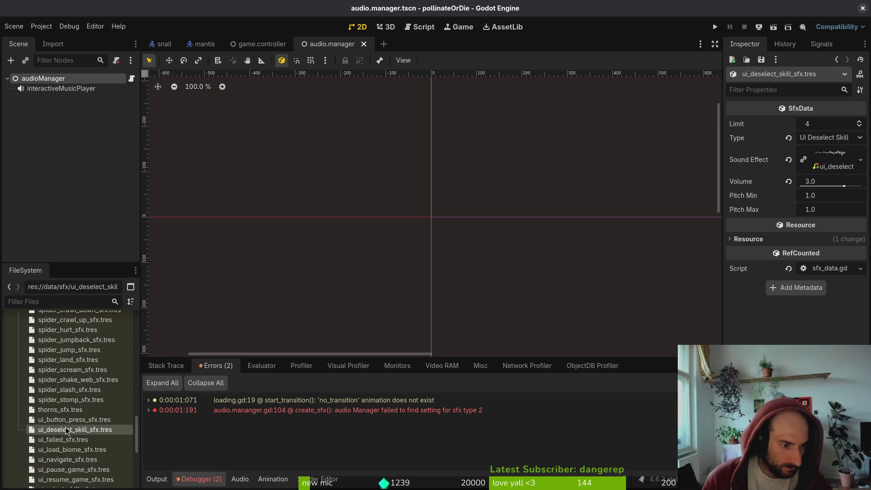
# In the code editor, select the lowpass lines above create_sfx
pyautogui.click(856, 13)
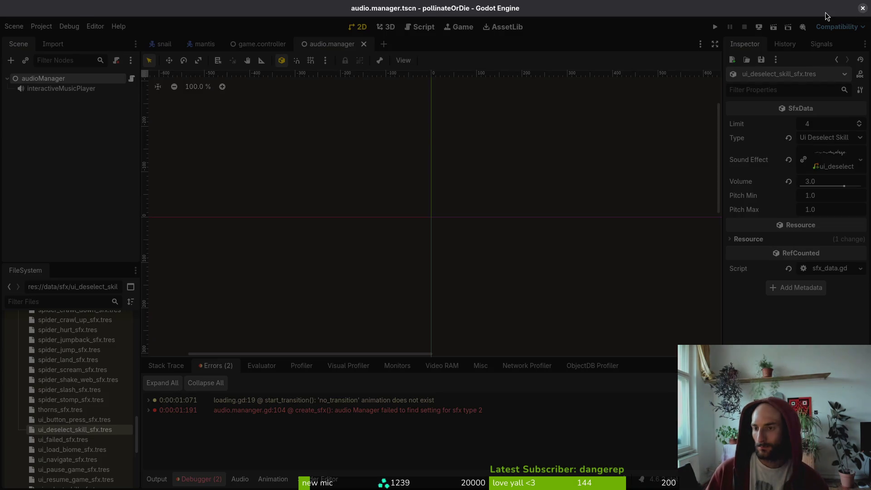
pyautogui.press('{')
pyautogui.press('v')
pyautogui.press('k')
pyautogui.press('k')
pyautogui.press('k')
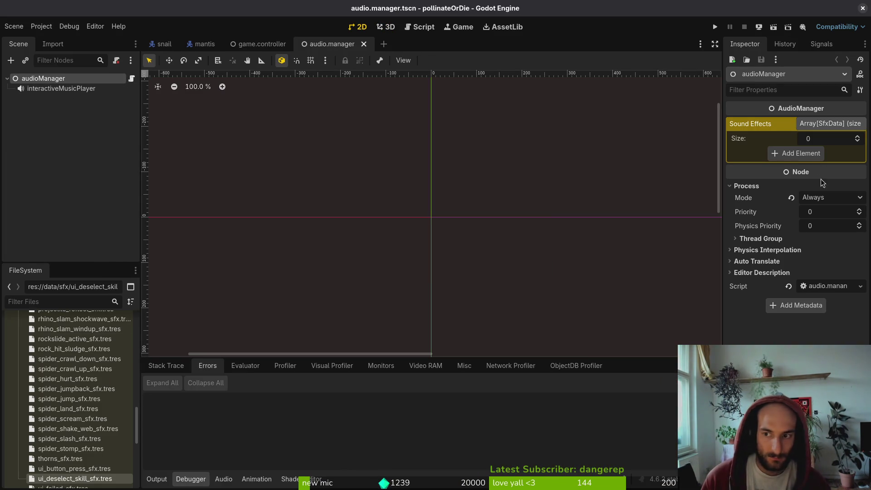
# Select armored_enemy_hit_sfx.tres through mosquito_splatter_sfx.tres and drag them onto Sound Effects
pyautogui.scroll(15, 68, 399)
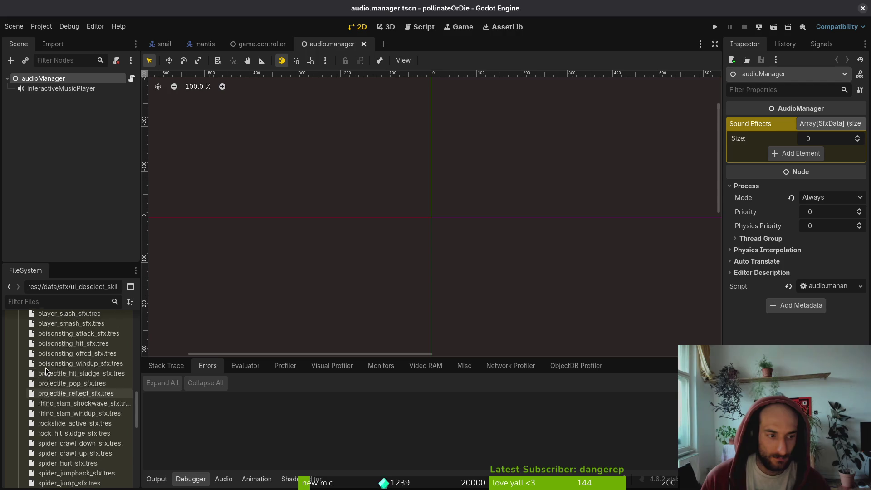
pyautogui.click(56, 371)
pyautogui.click(57, 365)
pyautogui.scroll(-3, 68, 399)
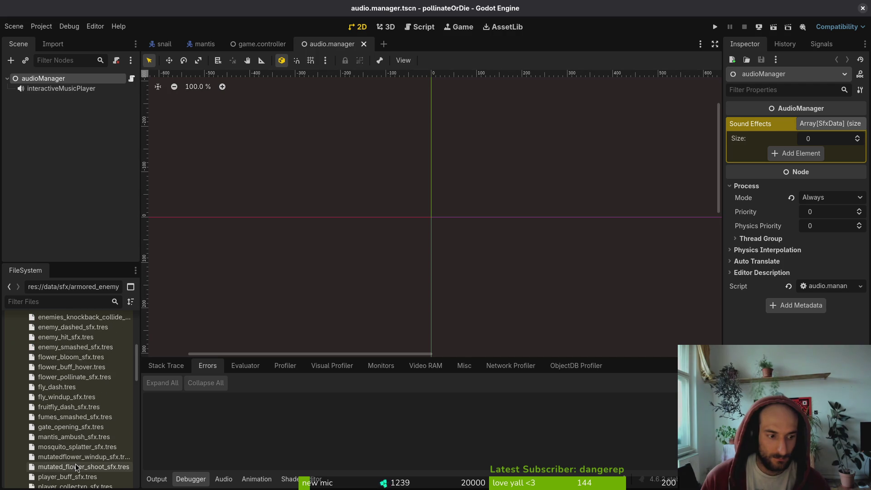
pyautogui.keyDown('shift'); pyautogui.click(77, 447); pyautogui.keyUp('shift')
pyautogui.moveTo(77, 447)
pyautogui.mouseDown()
pyautogui.moveTo(682, 249)
pyautogui.moveTo(801, 156)
pyautogui.mouseUp()
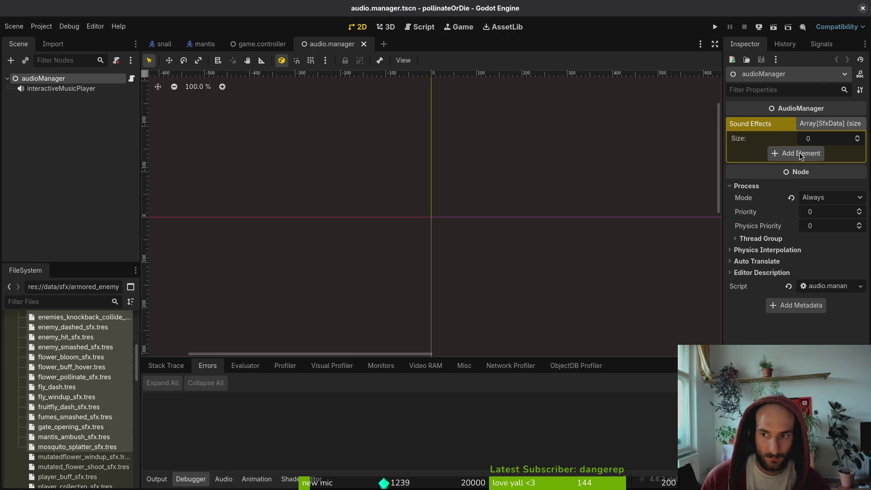
# Reselect audioManager and add armored_enemy_hit_sfx.tres as the first sound effect
pyautogui.click(652, 143)
pyautogui.click(43, 78)
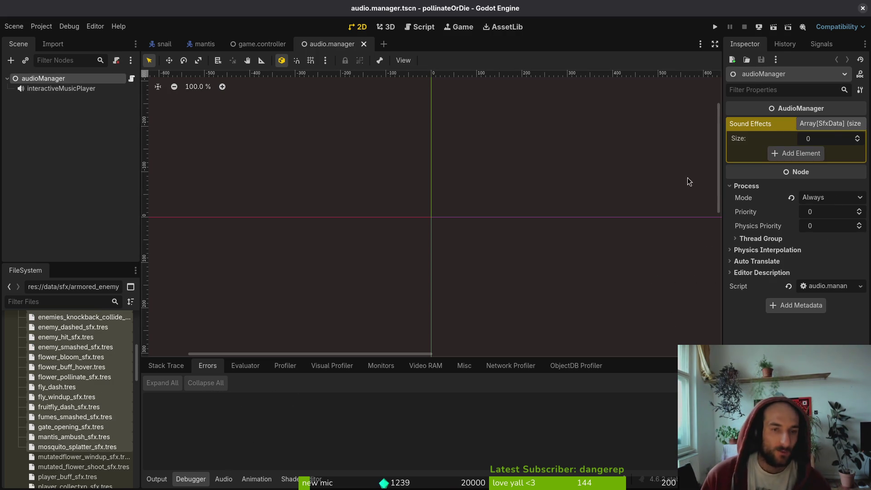
pyautogui.click(827, 124)
pyautogui.click(817, 127)
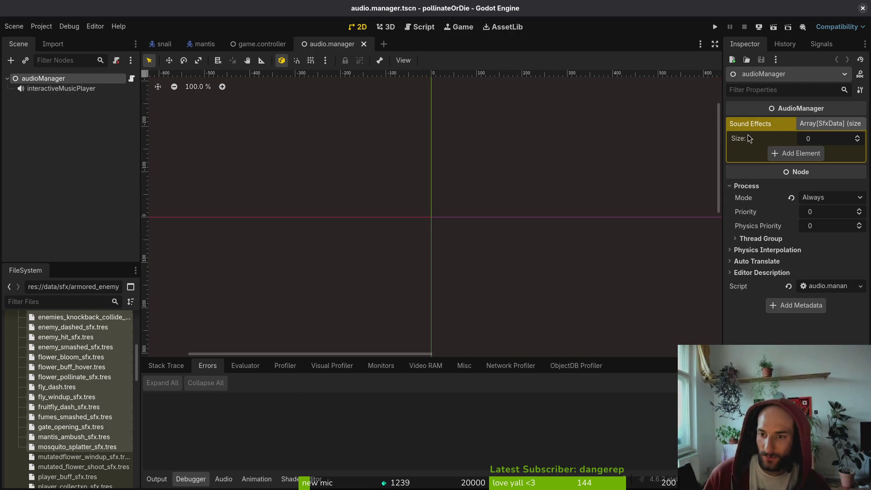
pyautogui.scroll(5, 64, 368)
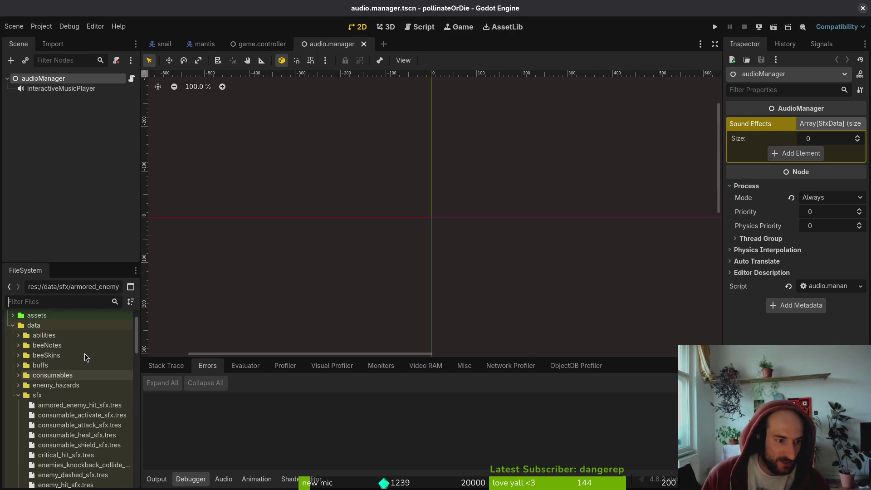
pyautogui.moveTo(59, 409); pyautogui.dragTo(786, 157)
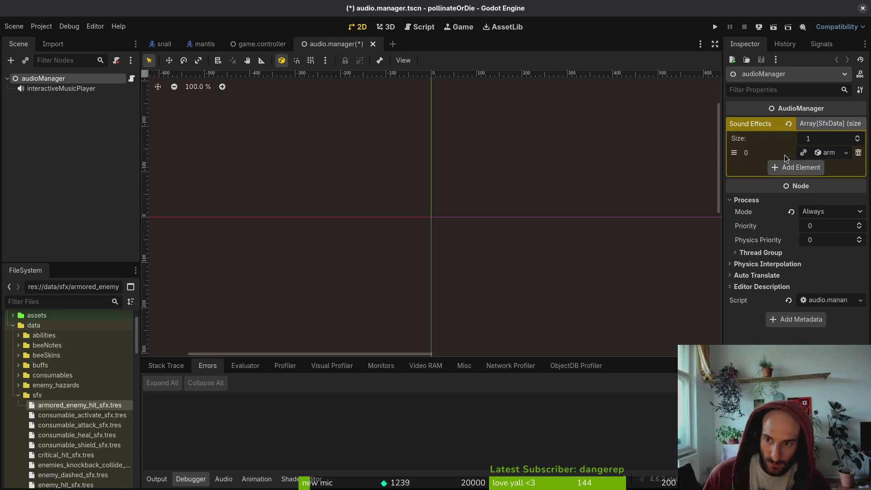
# Clear the buff_on.wav Sound Effect from consumable_activate_sfx.tres
pyautogui.click(78, 417)
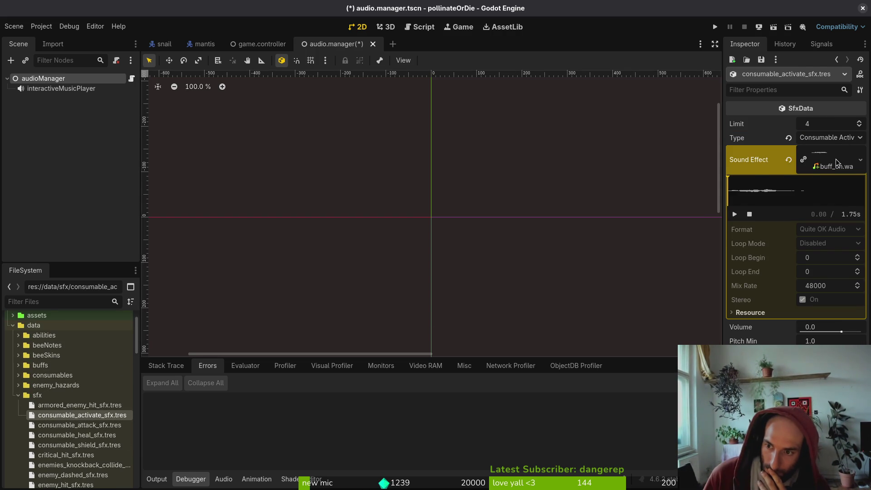
pyautogui.click(788, 160)
pyautogui.click(860, 152)
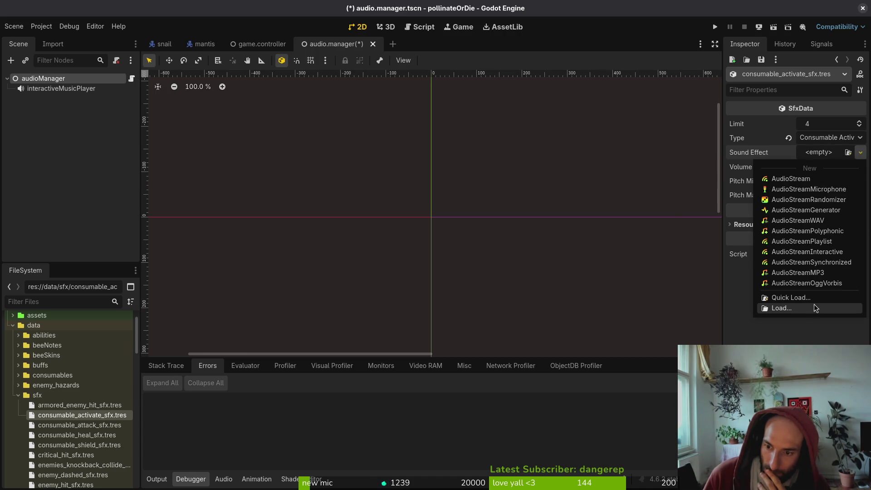
pyautogui.click(780, 307)
pyautogui.press('Escape')
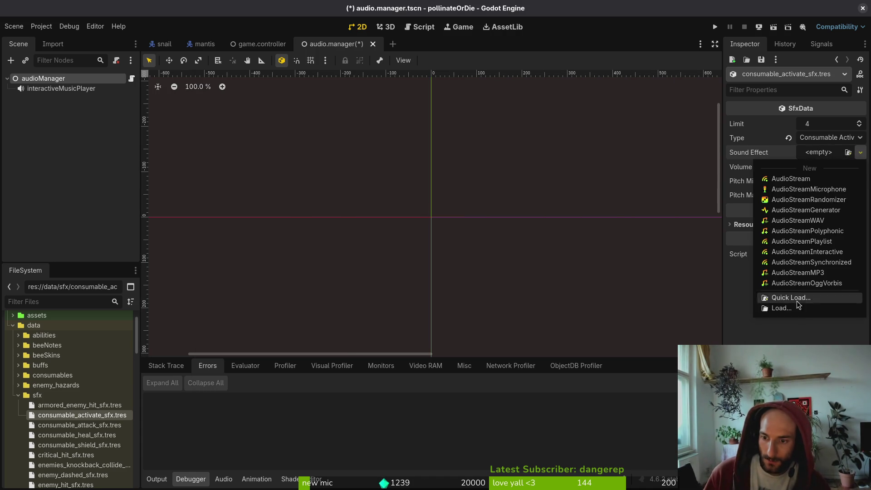
pyautogui.click(773, 299)
pyautogui.write('act')
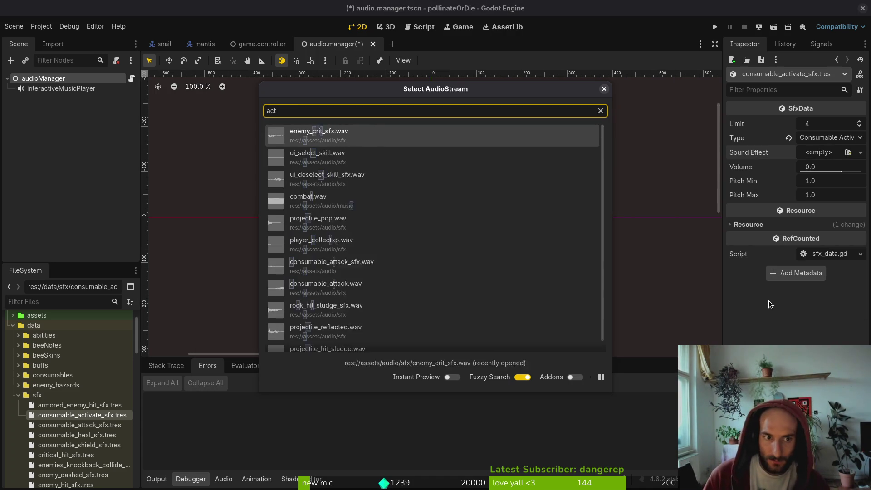
pyautogui.write('ivate')
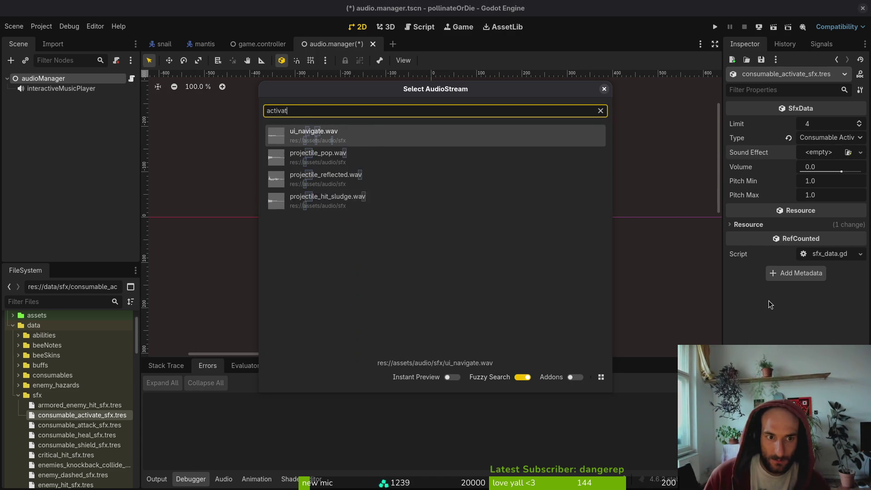
pyautogui.press('BackSpace')
pyautogui.press('BackSpace')
pyautogui.press('BackSpace')
pyautogui.press('BackSpace')
pyautogui.press('BackSpace')
pyautogui.write('consu')
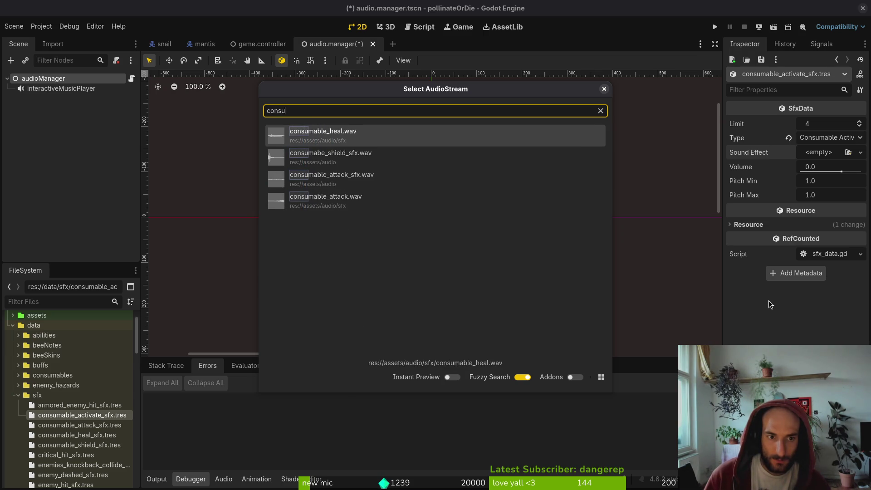
pyautogui.press('Escape')
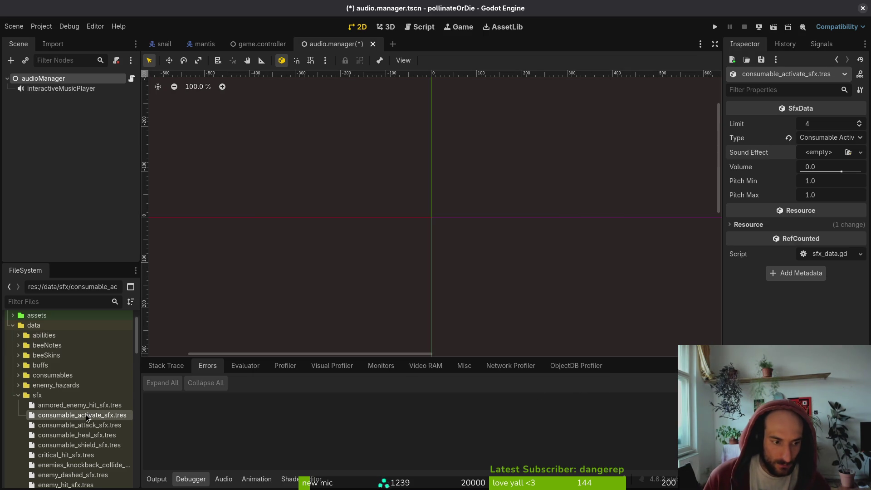
pyautogui.hotkey('alt', 'Tab')
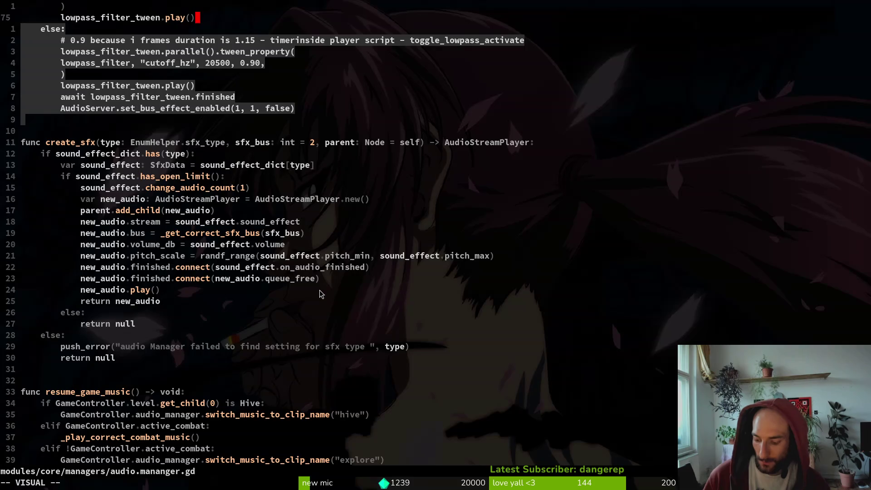
# Open the pollinate-or-die project's assets/audio folder in the file manager
pyautogui.press('super+f')
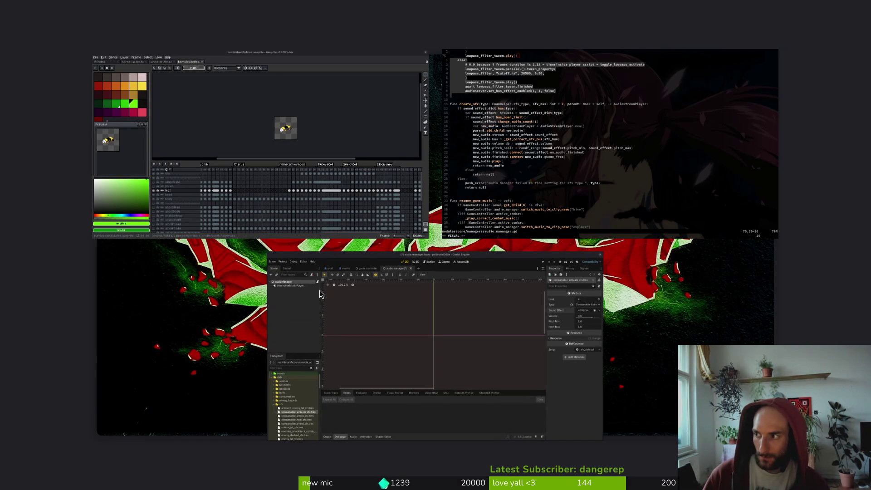
pyautogui.press('super+f')
pyautogui.press('super+e')
pyautogui.press('Right')
pyautogui.press('Right')
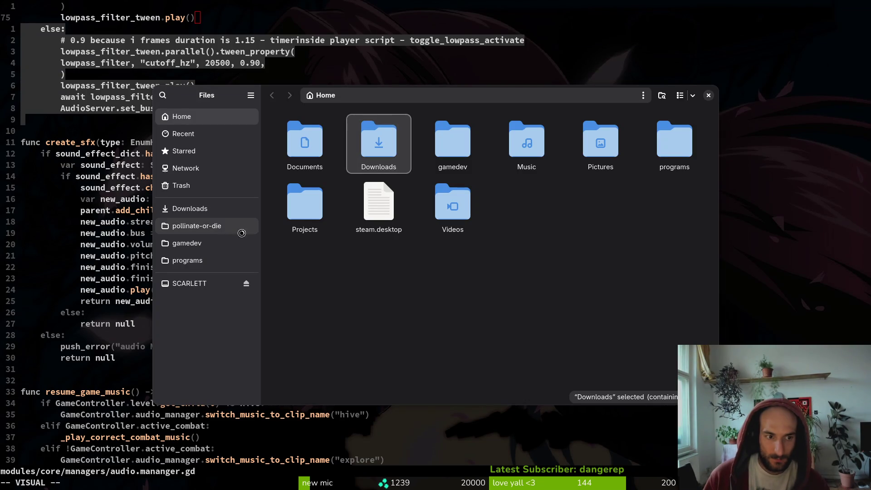
pyautogui.click(245, 226)
pyautogui.doubleClick(378, 141)
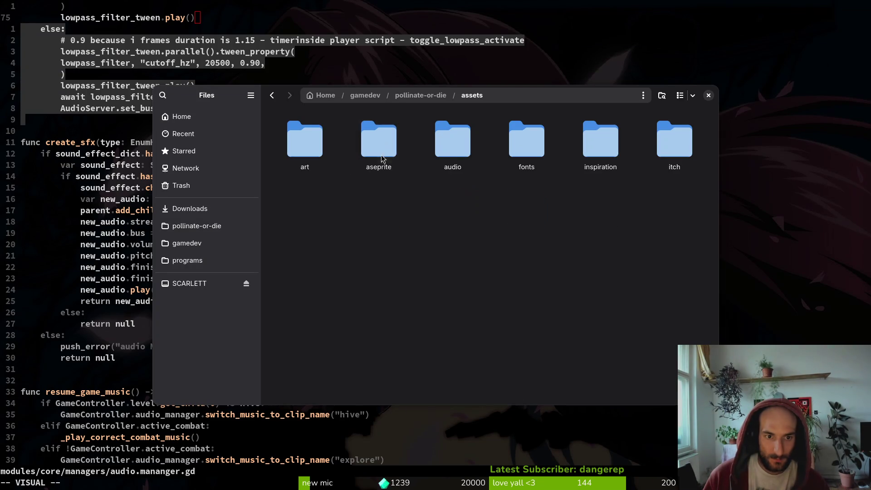
pyautogui.doubleClick(445, 143)
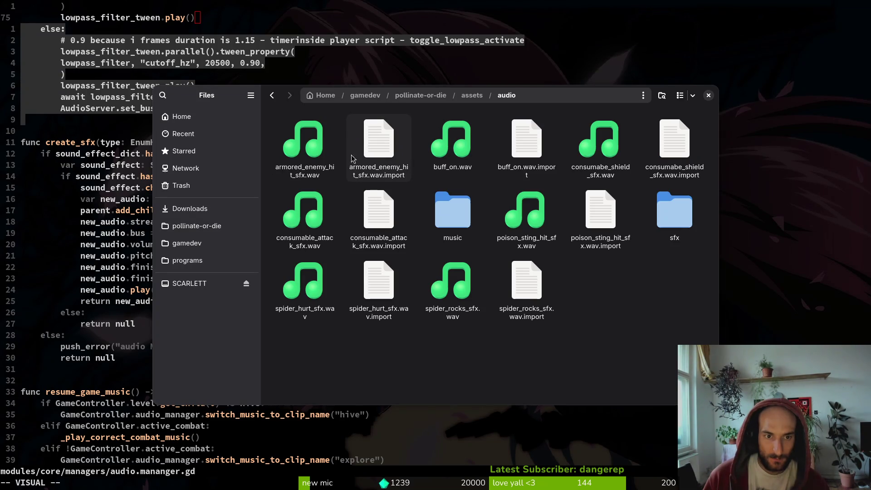
# Rename buff_on.wav to consumable_activate_sfx.wav
pyautogui.click(599, 162)
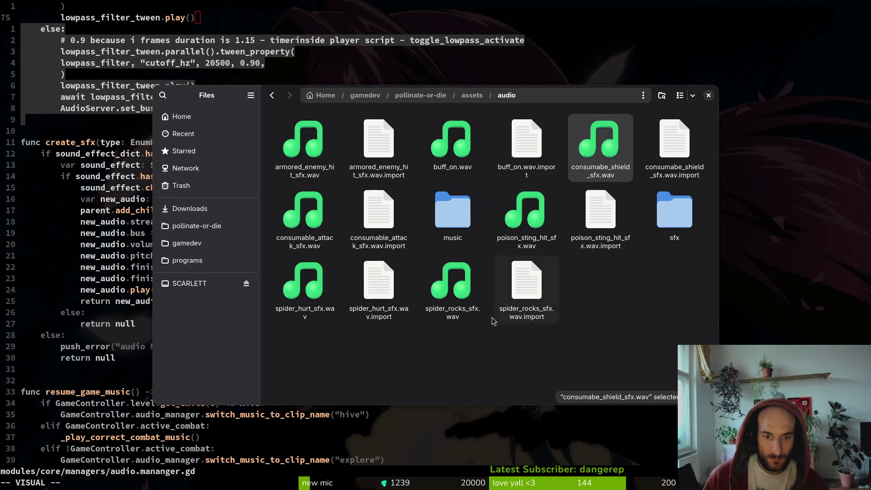
pyautogui.click(447, 153)
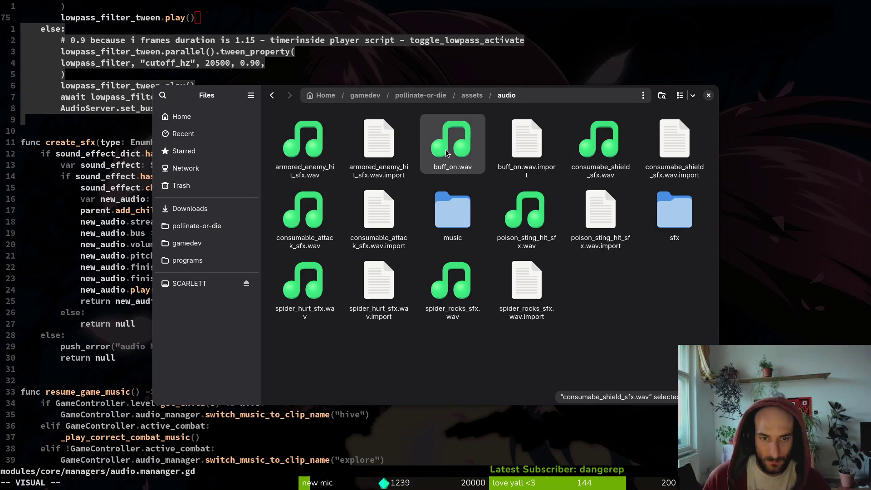
pyautogui.press('F2')
pyautogui.write('consumable_activate_sfx.wav')
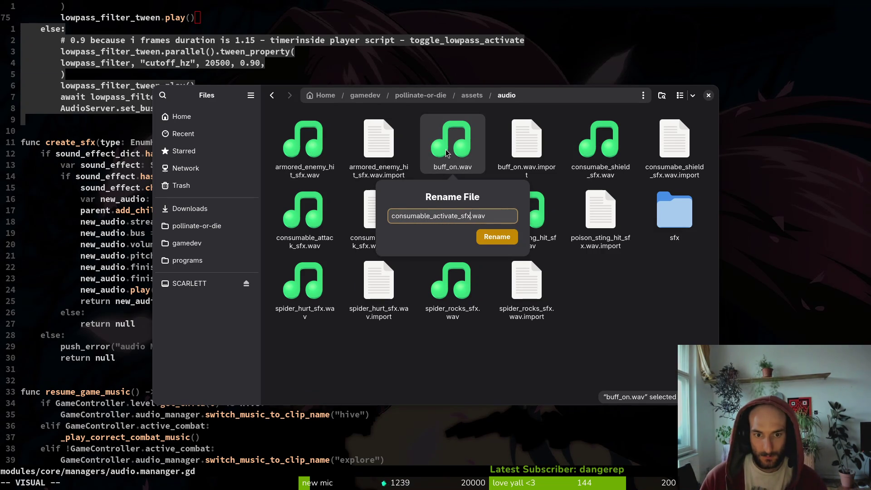
pyautogui.press('Return')
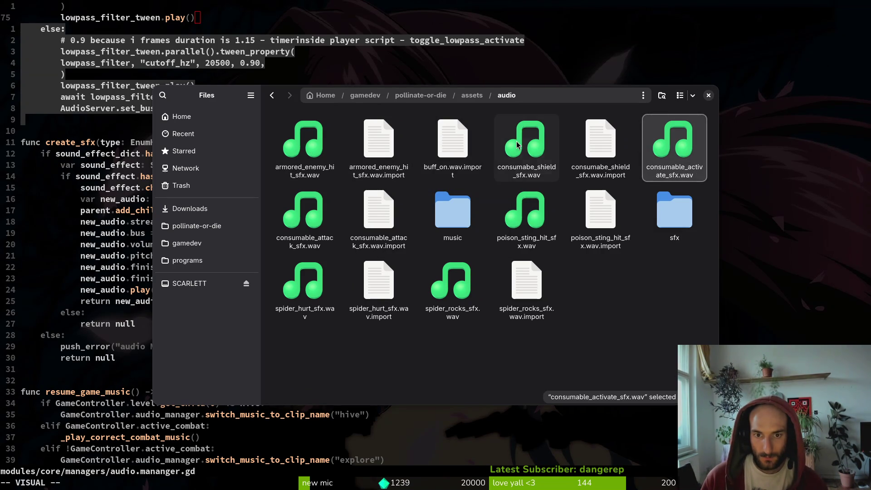
# Move the seven loose WAV files into the sfx subfolder and close the file manager
pyautogui.keyDown('ctrl'); pyautogui.click(526, 147); pyautogui.keyUp('ctrl')
pyautogui.keyDown('ctrl'); pyautogui.click(511, 217); pyautogui.keyUp('ctrl')
pyautogui.keyDown('ctrl'); pyautogui.click(304, 210); pyautogui.keyUp('ctrl')
pyautogui.keyDown('ctrl'); pyautogui.click(305, 143); pyautogui.keyUp('ctrl')
pyautogui.keyDown('ctrl'); pyautogui.click(304, 284); pyautogui.keyUp('ctrl')
pyautogui.keyDown('ctrl'); pyautogui.click(453, 283); pyautogui.keyUp('ctrl')
pyautogui.moveTo(452, 284); pyautogui.dragTo(687, 200)
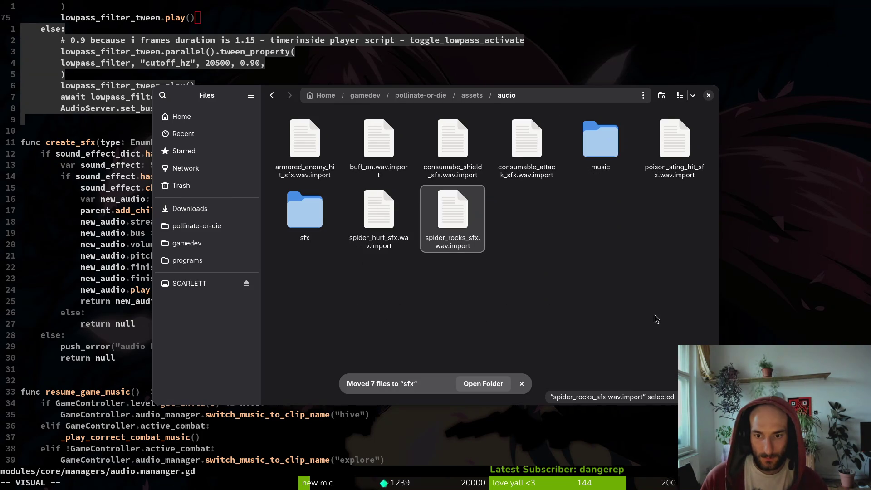
pyautogui.click(708, 95)
pyautogui.press('Escape')
# Assign consumable_activate_sfx.wav as consumable_activate_sfx.tres's Sound Effect and save
pyautogui.press('j')
pyautogui.press('j')
pyautogui.press('j')
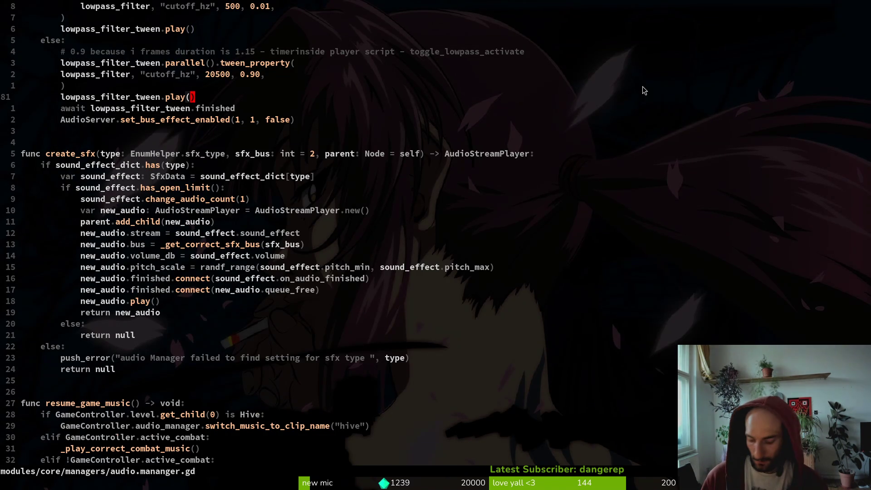
pyautogui.hotkey('alt', 'Tab')
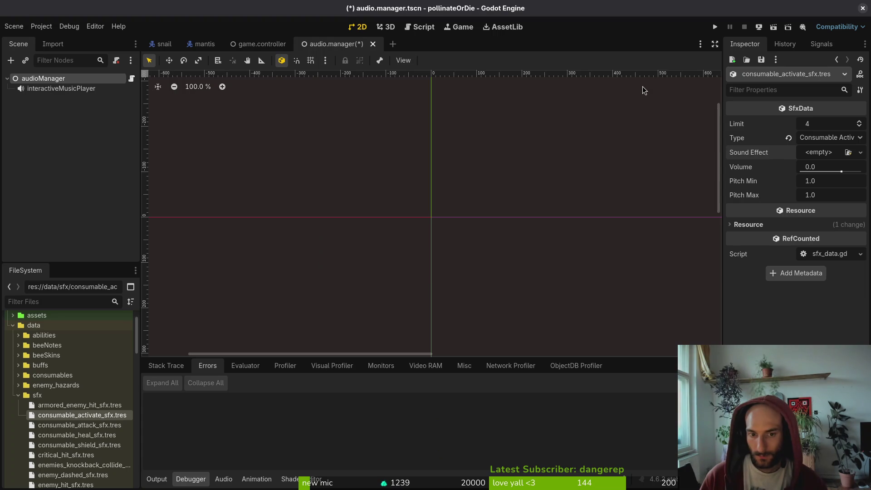
pyautogui.click(89, 405)
pyautogui.click(89, 417)
pyautogui.click(812, 152)
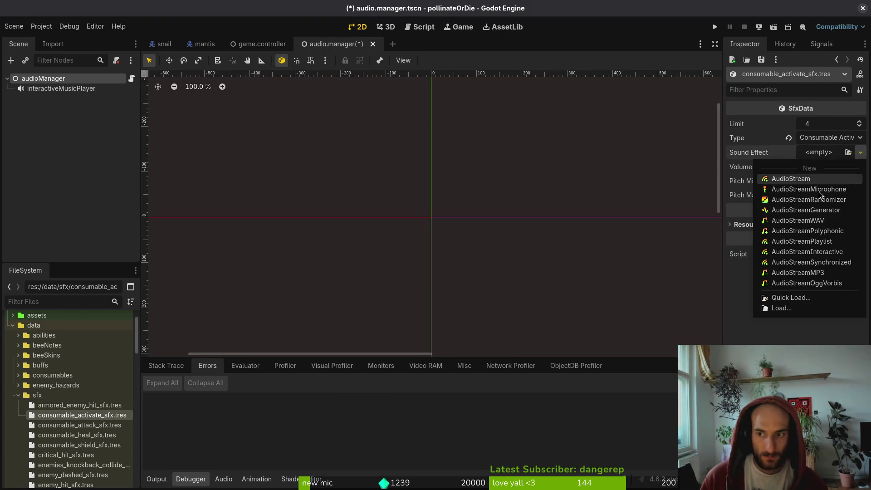
pyautogui.click(785, 297)
pyautogui.write('activ')
pyautogui.press('Return')
pyautogui.hotkey('ctrl', 's')
# Link armored_enemy_hit_sfx.tres to armored_enemy_hit_sfx.wav, save, and run the game
pyautogui.click(109, 404)
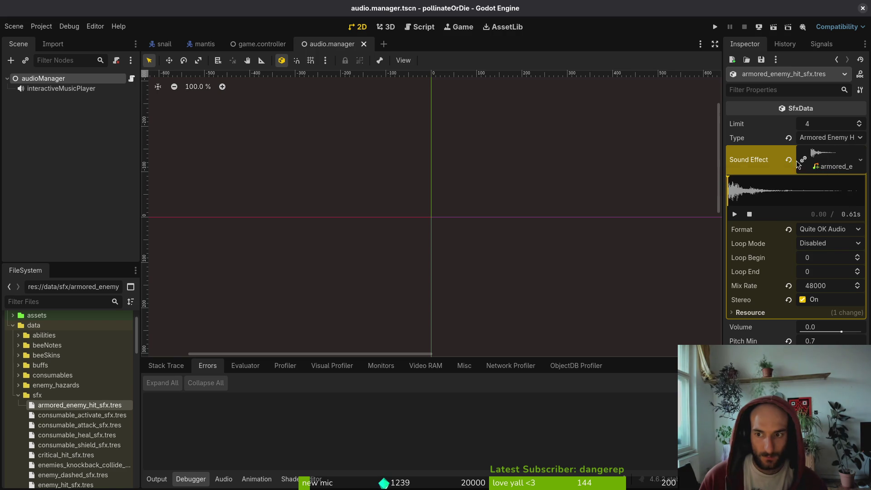
pyautogui.click(861, 159)
pyautogui.click(798, 272)
pyautogui.click(860, 153)
pyautogui.click(792, 299)
pyautogui.write('armored')
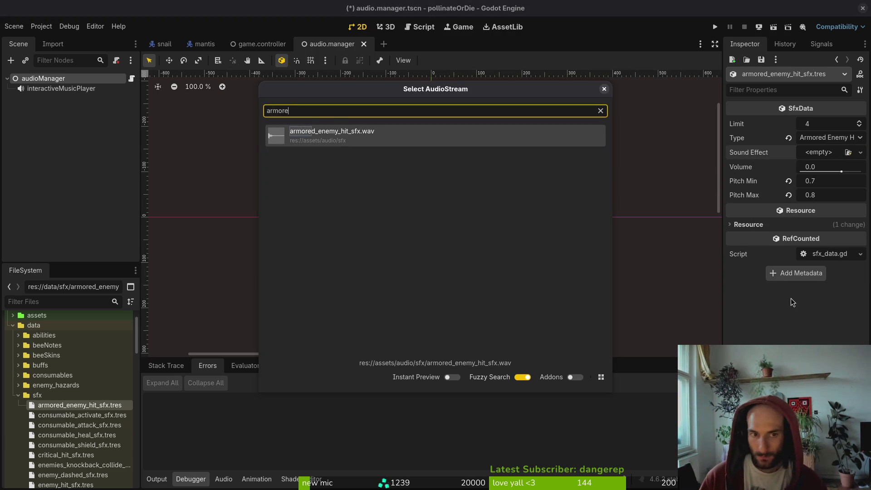
pyautogui.press('Return')
pyautogui.hotkey('ctrl', 's')
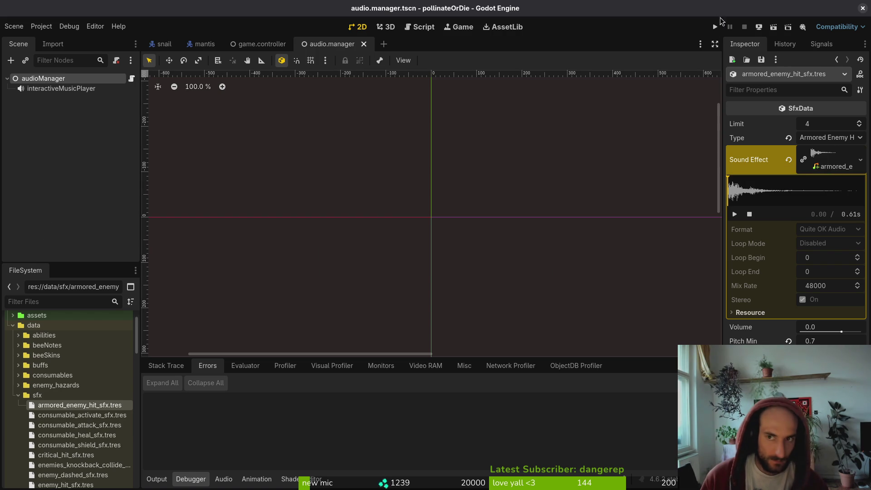
pyautogui.click(718, 27)
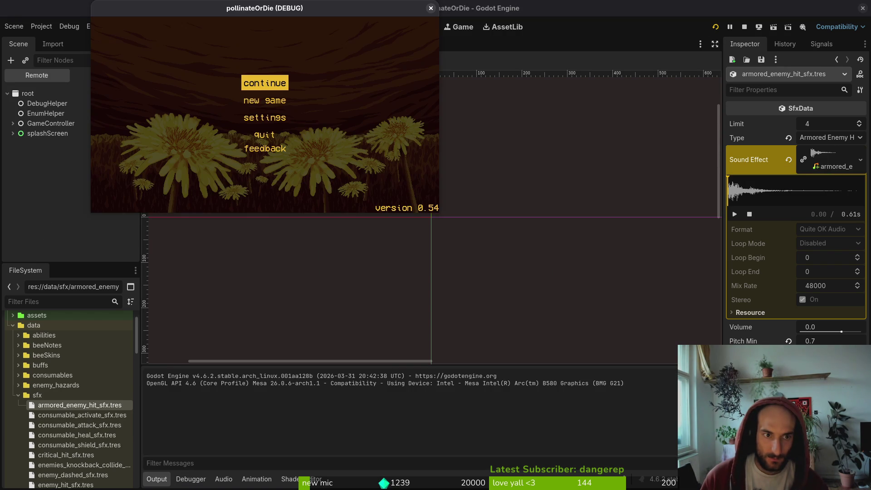
# Review the debugger's 2 errors including sfx type 2, then switch to the Neovim terminal
pyautogui.click(198, 479)
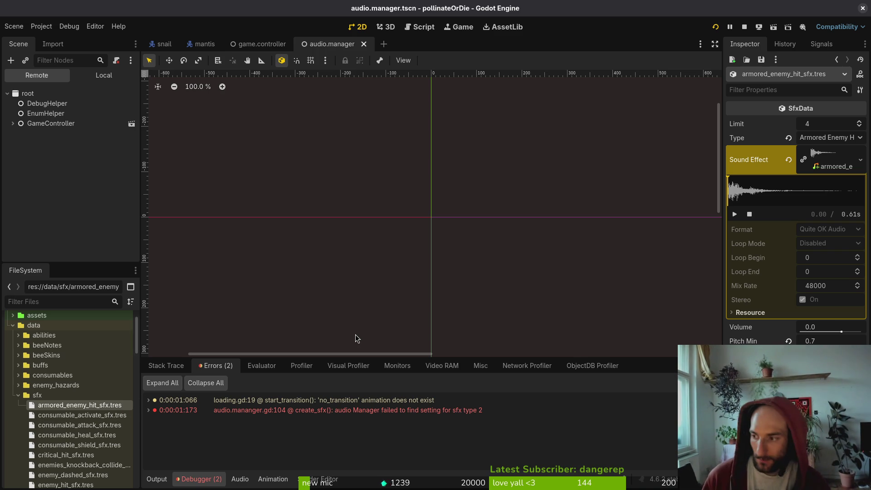
pyautogui.hotkey('alt', 'Tab')
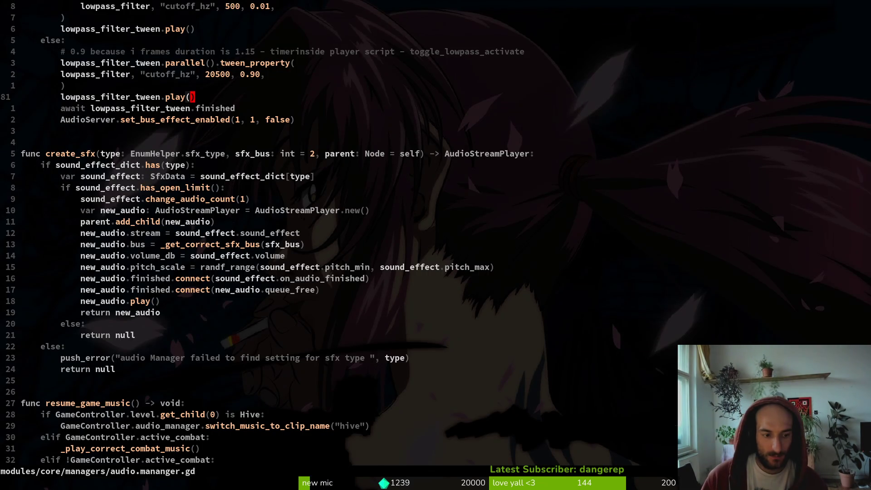
# Open enum.helper.gd and highlight the UI_NAVIGATE entry, confirming it is sfx type 2
pyautogui.press('space')
pyautogui.press('f')
pyautogui.press('f')
pyautogui.write('enhel')
pyautogui.press('Return')
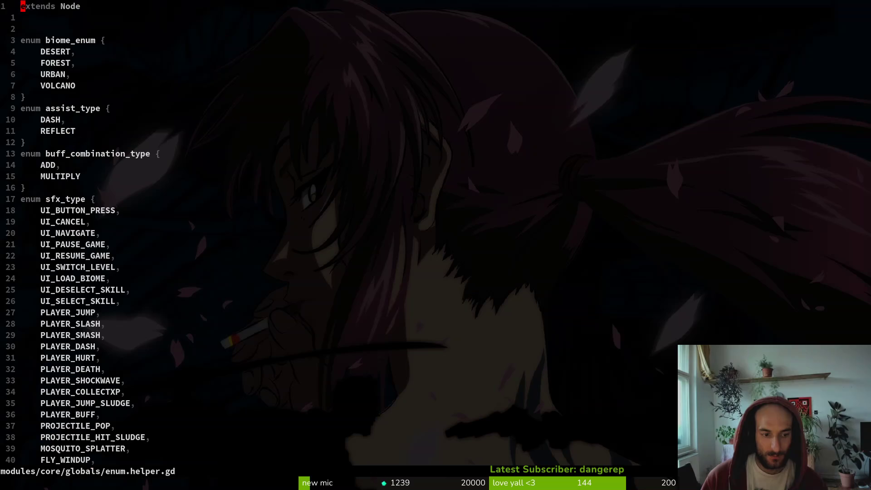
pyautogui.press('j')
pyautogui.press('j')
pyautogui.press('j')
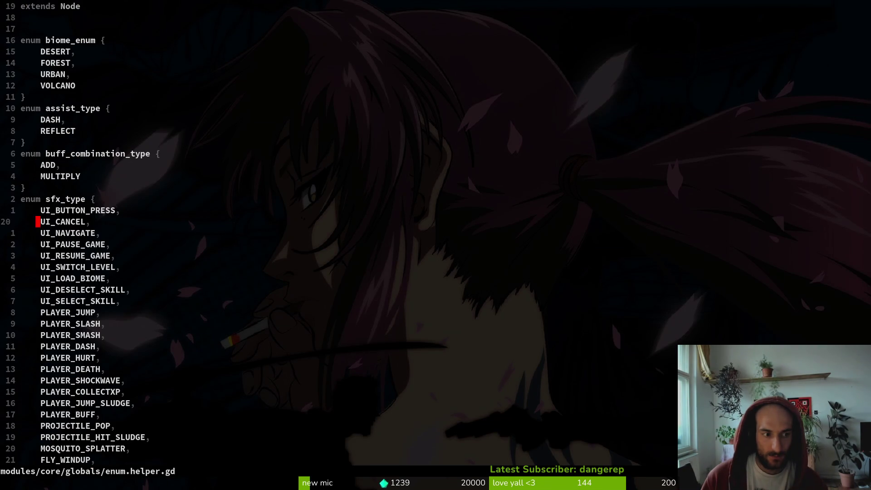
pyautogui.hotkey('shift', 'v')
pyautogui.press('y')
# Back in Godot, select ui_navigate_sfx.tres in the FileSystem dock
pyautogui.hotkey('alt', 'Tab')
pyautogui.scroll(-5, 87, 426)
pyautogui.scroll(-5, 91, 417)
pyautogui.click(72, 403)
# Inspect the ui_navigate, workerbee_fanning and ui_switch_level sfx resources
pyautogui.doubleClick(71, 403)
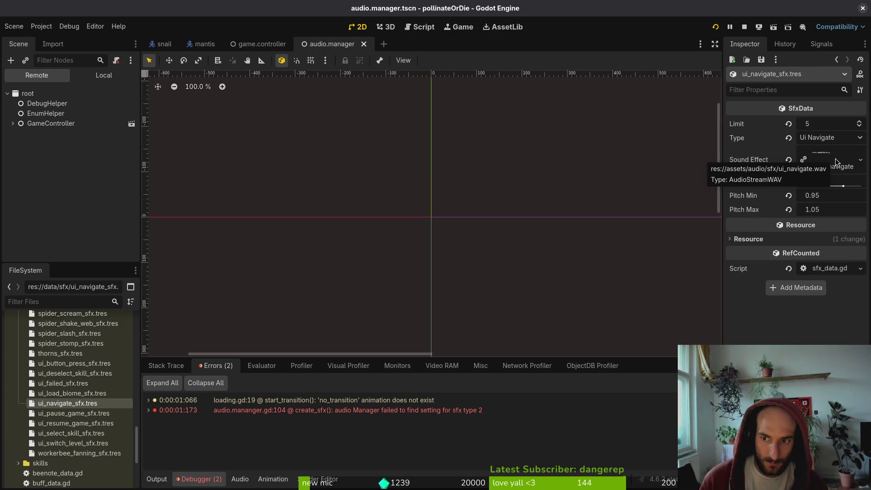
pyautogui.click(101, 452)
pyautogui.click(92, 448)
pyautogui.scroll(2, 68, 408)
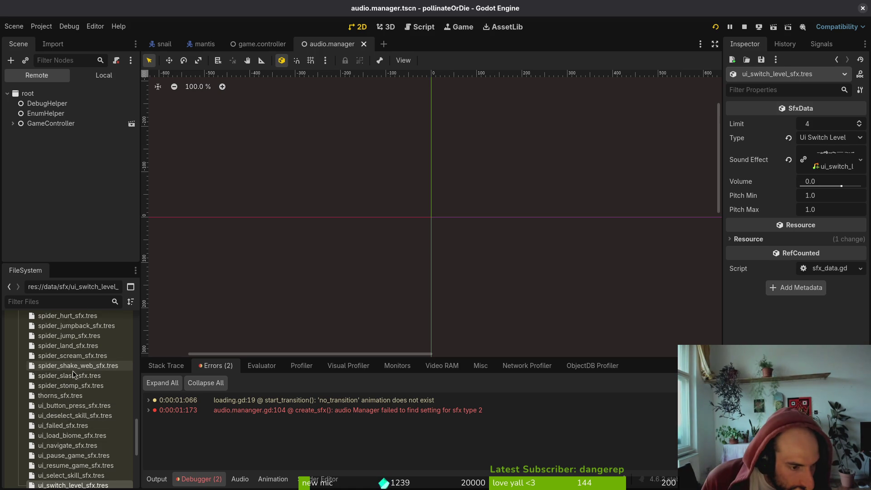
pyautogui.scroll(5, 68, 361)
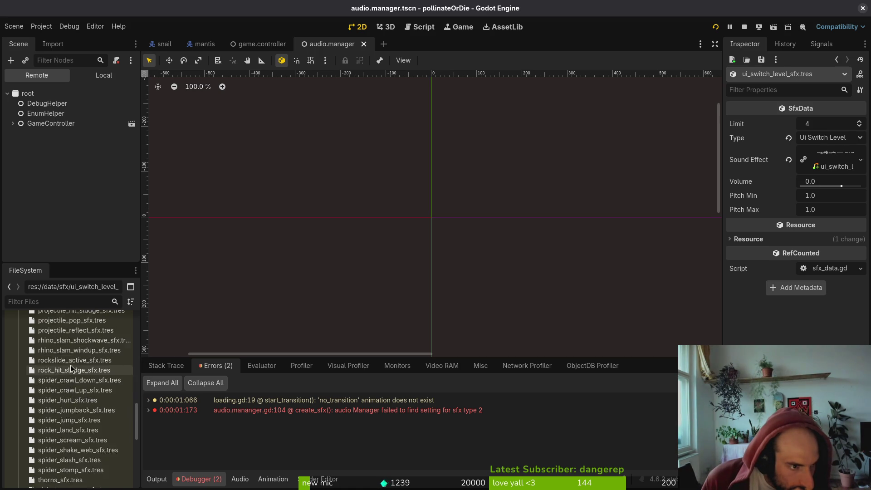
# Drag consumable_activate_sfx.tres through flower_buff_hover_sfx.tres onto audioManager's Sound Effects array
pyautogui.click(97, 72)
pyautogui.click(64, 93)
pyautogui.scroll(1, 489, 272)
pyautogui.scroll(5, 75, 355)
pyautogui.scroll(5, 75, 356)
pyautogui.scroll(4, 68, 386)
pyautogui.click(67, 414)
pyautogui.scroll(-5, 67, 414)
pyautogui.keyDown('shift'); pyautogui.click(70, 409); pyautogui.keyUp('shift')
pyautogui.moveTo(71, 399); pyautogui.dragTo(779, 177)
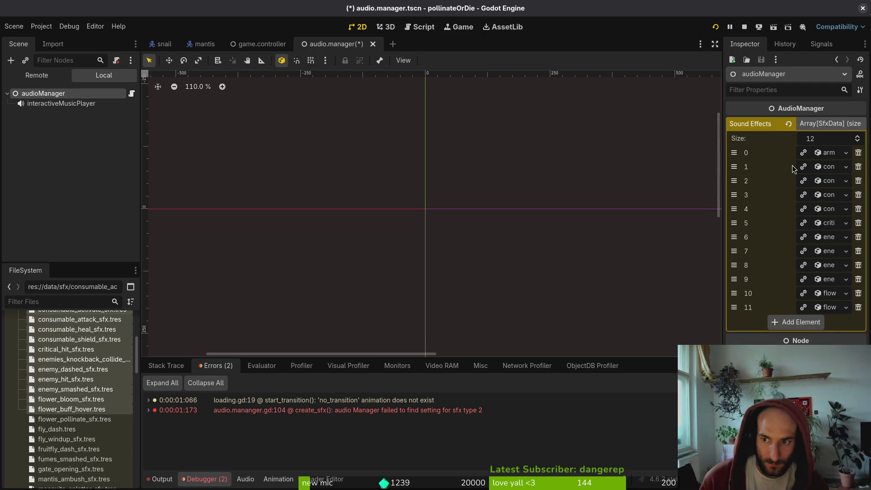
pyautogui.click(63, 420)
pyautogui.scroll(-4, 64, 421)
pyautogui.keyDown('shift'); pyautogui.click(62, 433); pyautogui.keyUp('shift')
pyautogui.moveTo(67, 418); pyautogui.dragTo(804, 324)
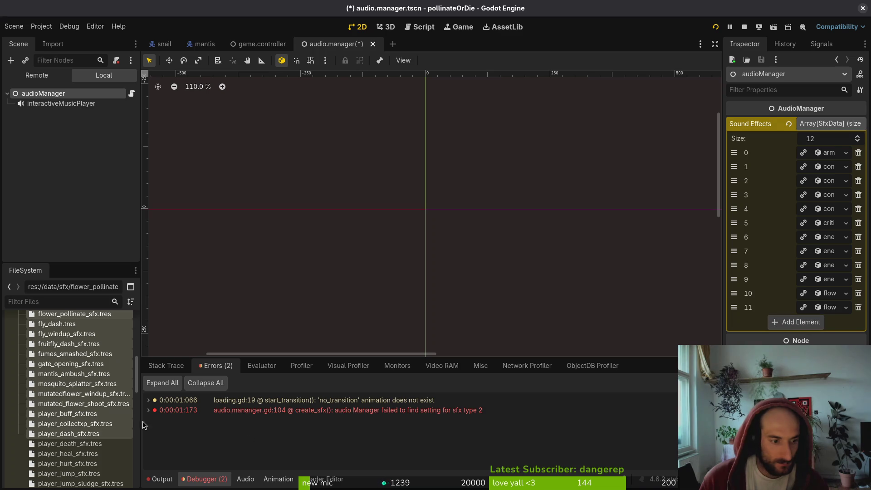
pyautogui.click(66, 374)
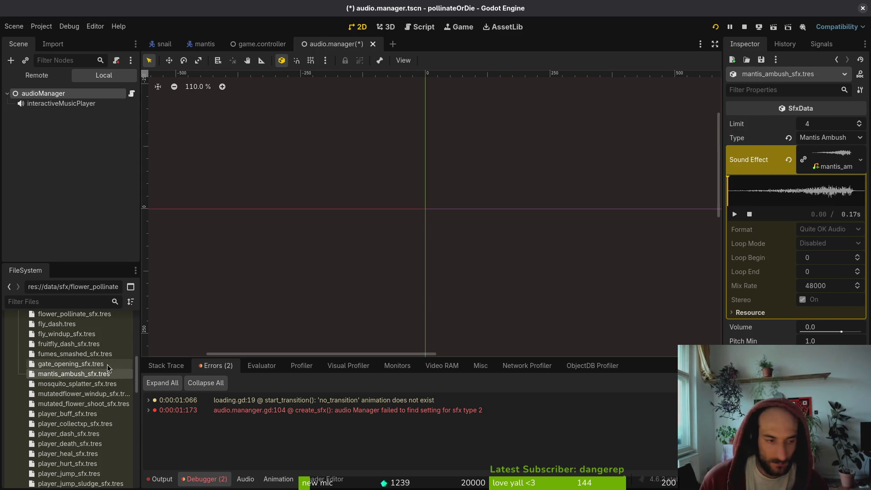
pyautogui.click(71, 323)
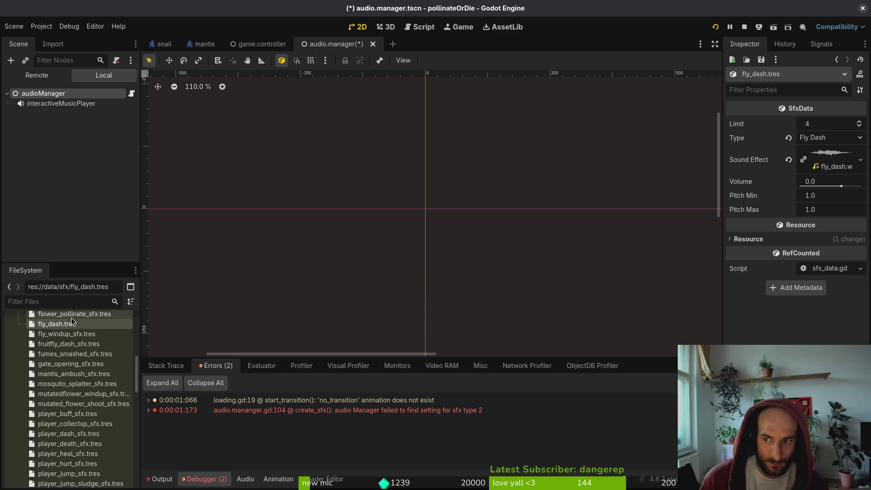
pyautogui.click(73, 313)
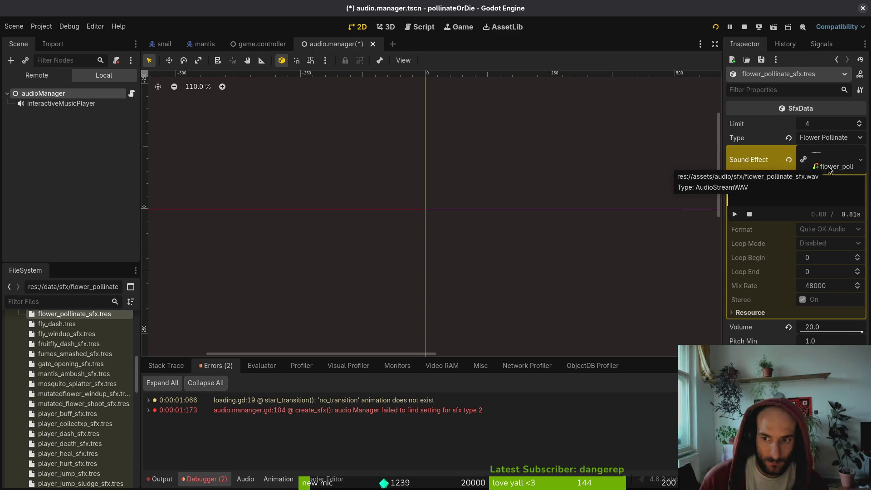
pyautogui.click(70, 324)
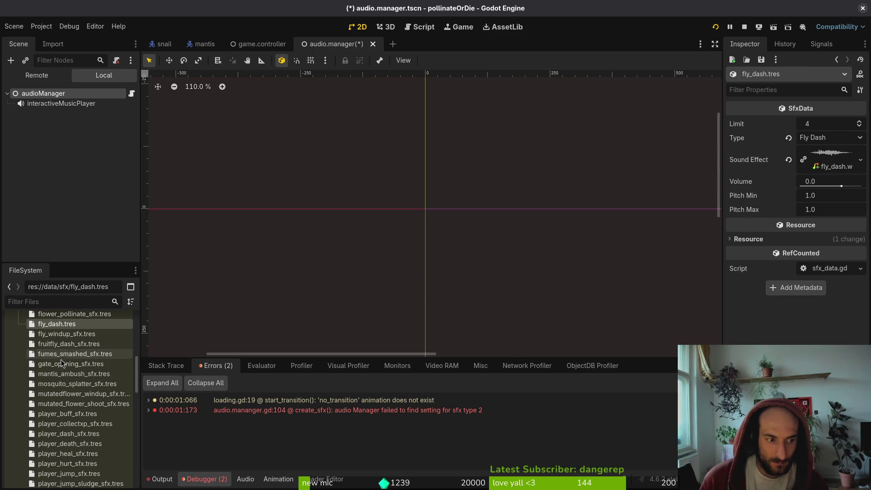
pyautogui.click(68, 393)
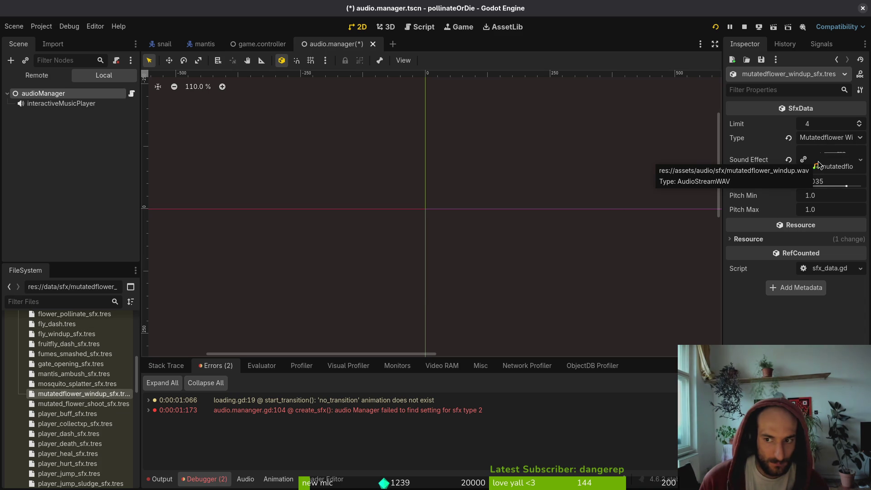
pyautogui.click(67, 413)
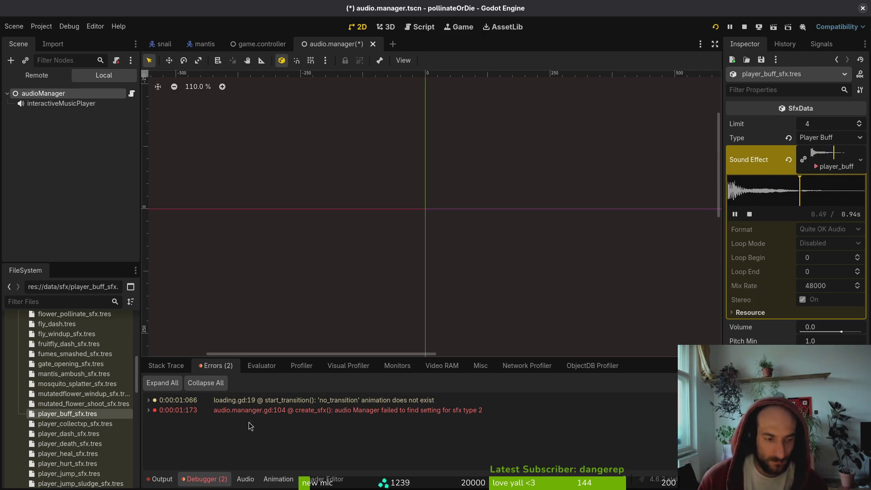
pyautogui.click(85, 426)
pyautogui.scroll(2, 82, 386)
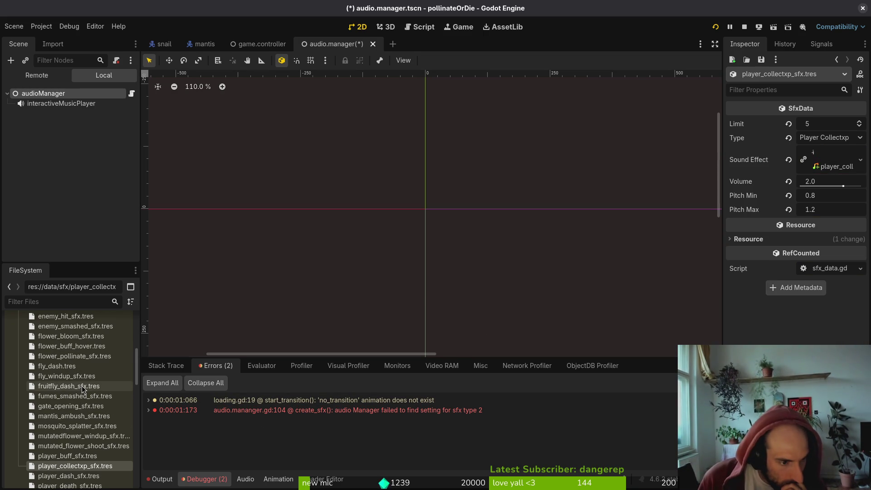
pyautogui.click(461, 196)
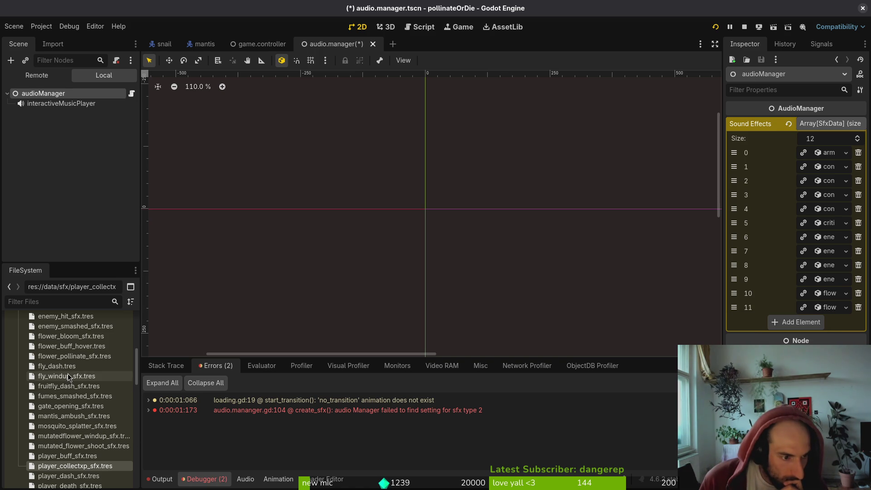
pyautogui.click(68, 356)
pyautogui.scroll(-2, 67, 386)
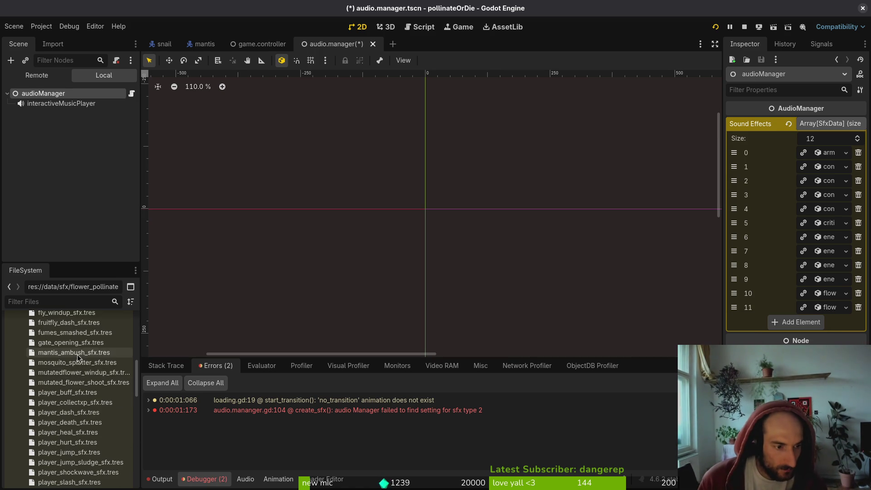
pyautogui.keyDown('shift'); pyautogui.click(71, 384); pyautogui.keyUp('shift')
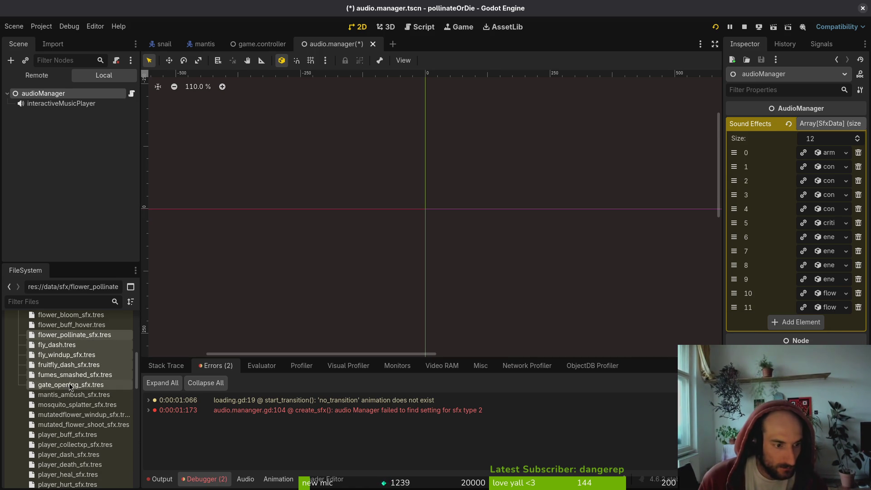
pyautogui.moveTo(809, 319); pyautogui.dragTo(808, 319)
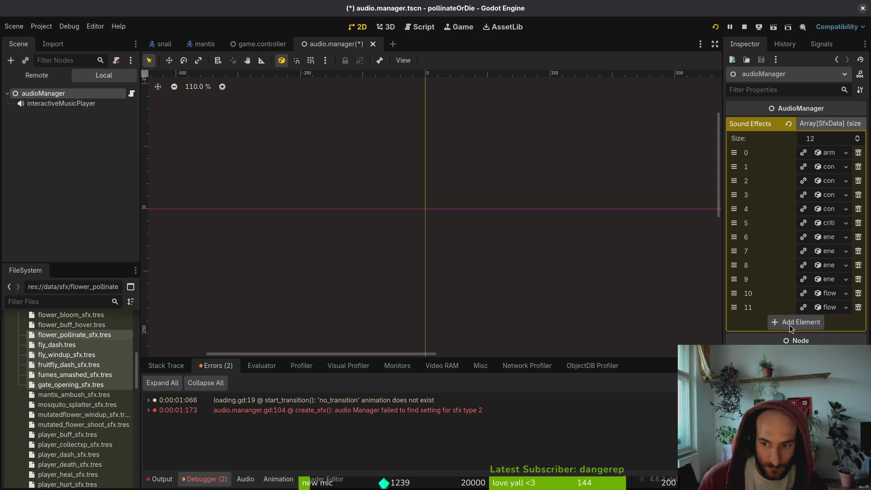
# Add element 12 to the Sound Effects array and assign flower_pollinate_sfx.tres to it
pyautogui.keyDown('shift'); pyautogui.click(63, 346); pyautogui.keyUp('shift')
pyautogui.keyDown('shift'); pyautogui.click(57, 352); pyautogui.keyUp('shift')
pyautogui.moveTo(57, 352); pyautogui.dragTo(801, 325)
pyautogui.click(800, 326)
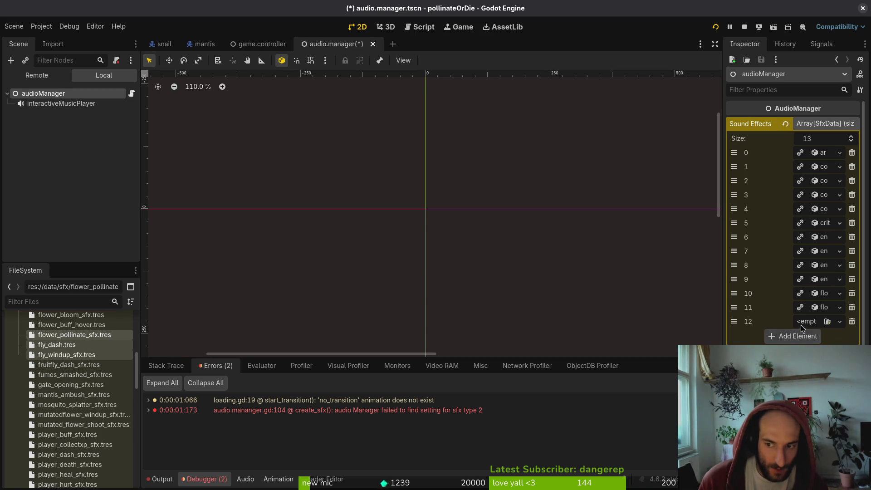
pyautogui.click(73, 334)
pyautogui.moveTo(73, 335); pyautogui.dragTo(803, 323)
# Append fly_dash.tres as the final, 14th Sound Effects entry
pyautogui.click(63, 345)
pyautogui.keyDown('shift'); pyautogui.click(59, 365); pyautogui.keyUp('shift')
pyautogui.moveTo(52, 349)
pyautogui.mouseDown()
pyautogui.moveTo(717, 326)
pyautogui.moveTo(793, 337)
pyautogui.mouseUp()
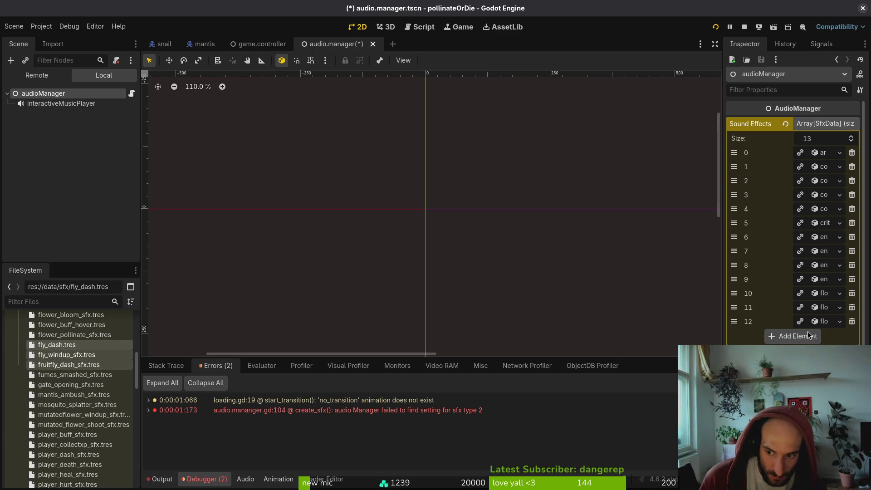
pyautogui.click(96, 347)
pyautogui.moveTo(76, 347); pyautogui.dragTo(793, 337)
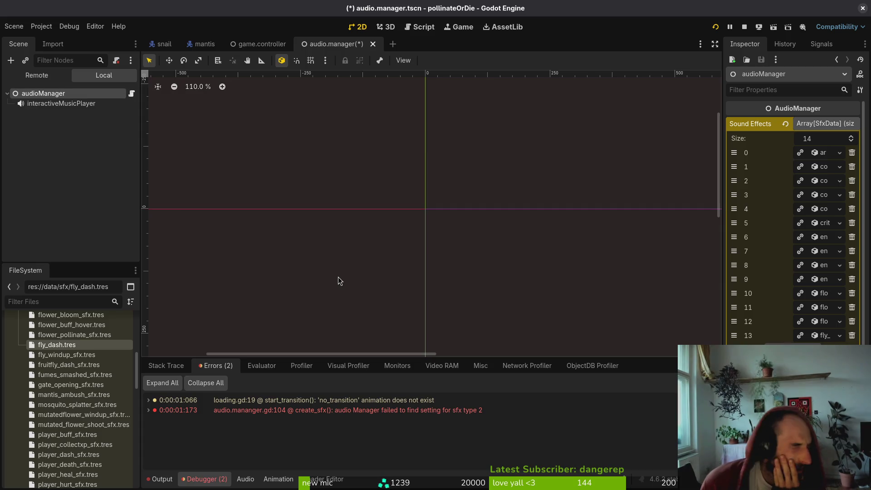
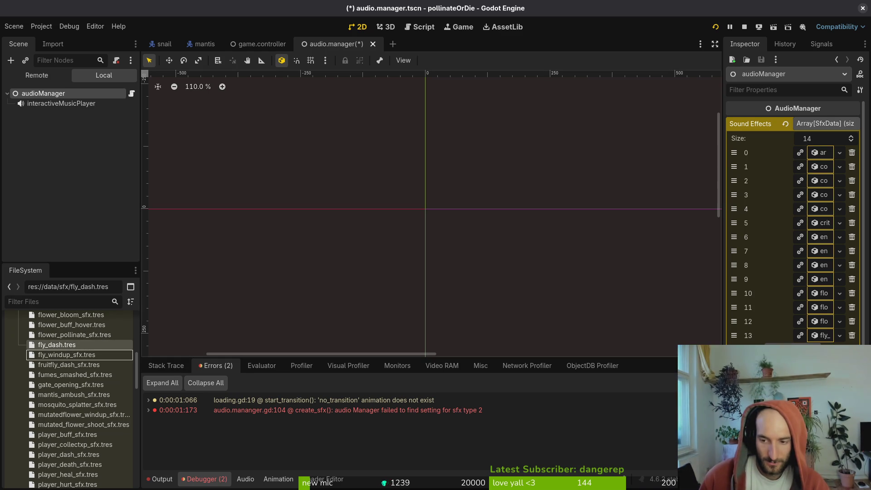
# Add fly_windup_sfx, fruitfly_dash_sfx and fumes_smashed_sfx resources to the Sound Effects array
pyautogui.click(62, 356)
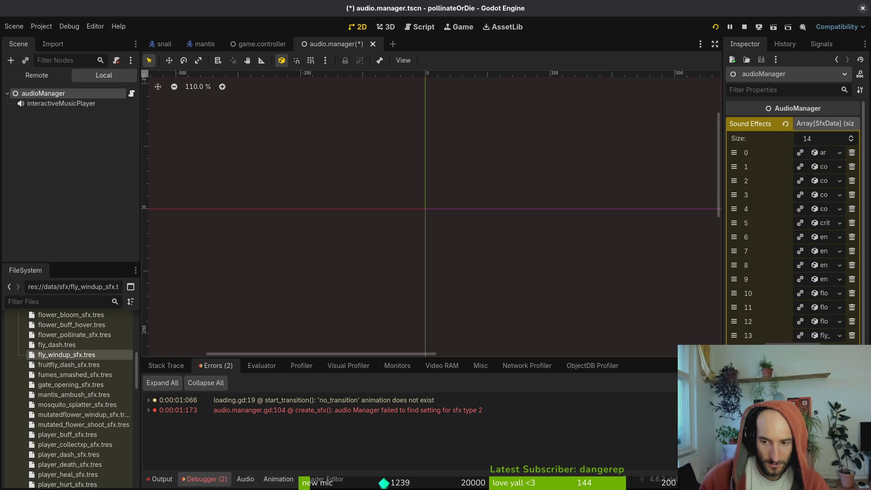
pyautogui.moveTo(62, 354); pyautogui.dragTo(794, 349)
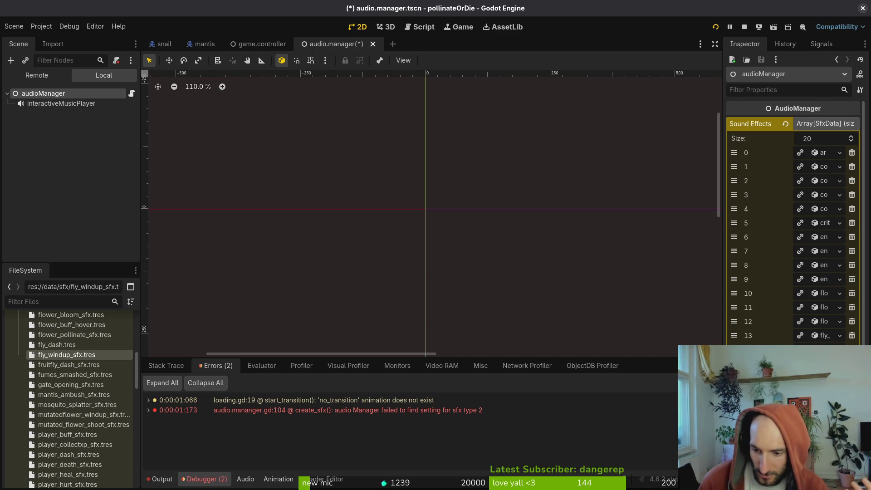
pyautogui.scroll(-3, 803, 338)
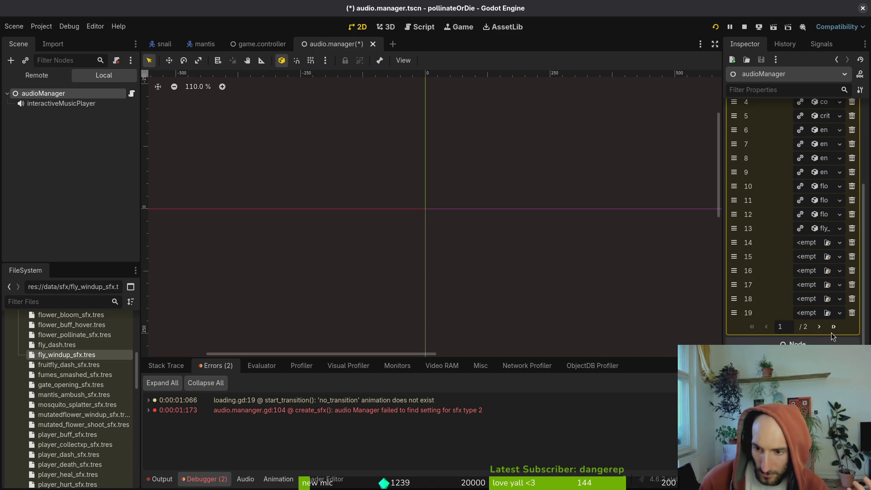
pyautogui.scroll(3, 839, 291)
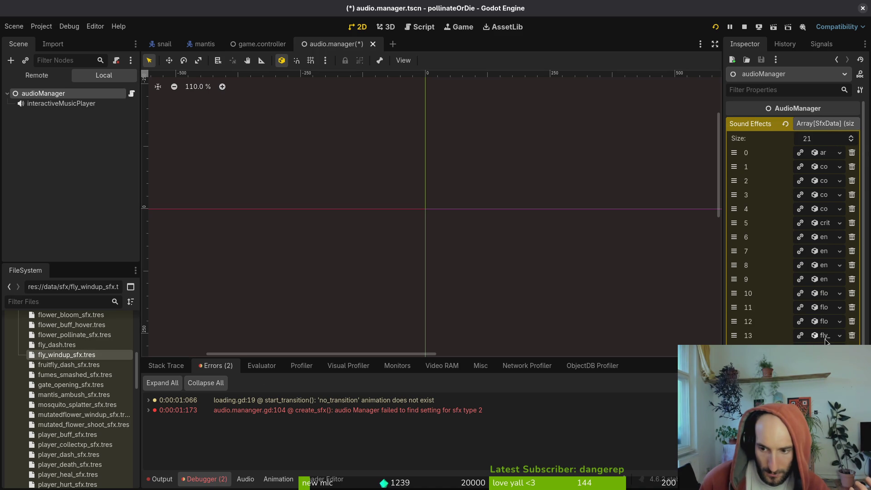
pyautogui.hotkey('shift', 'Down')
pyautogui.hotkey('shift', 'Down')
pyautogui.hotkey('shift', 'Down')
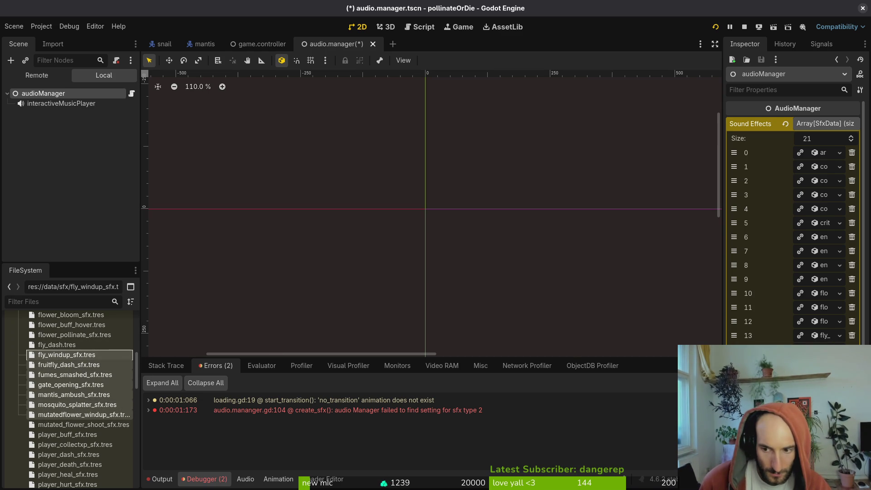
pyautogui.click(63, 354)
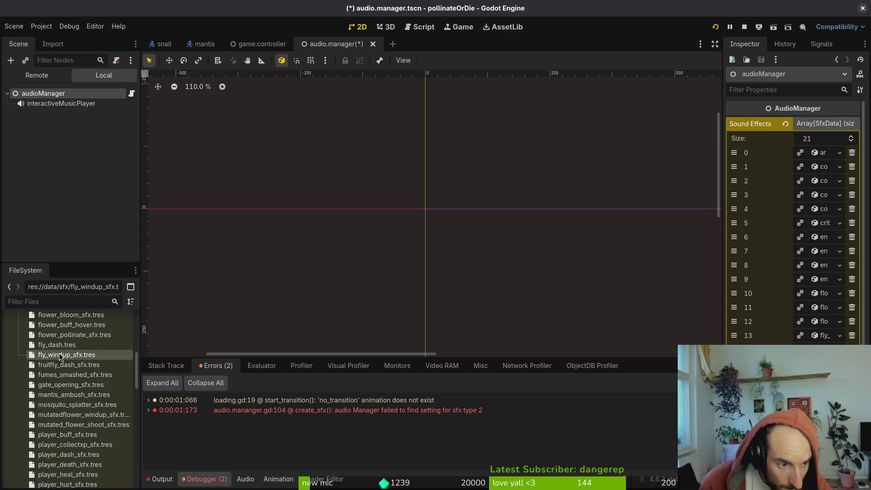
pyautogui.moveTo(63, 365)
pyautogui.mouseDown()
pyautogui.moveTo(69, 375)
pyautogui.moveTo(638, 414)
pyautogui.moveTo(821, 362)
pyautogui.moveTo(821, 349)
pyautogui.mouseUp()
pyautogui.moveTo(68, 384)
pyautogui.mouseDown()
pyautogui.moveTo(558, 398)
pyautogui.moveTo(770, 372)
pyautogui.moveTo(428, 250)
pyautogui.mouseUp()
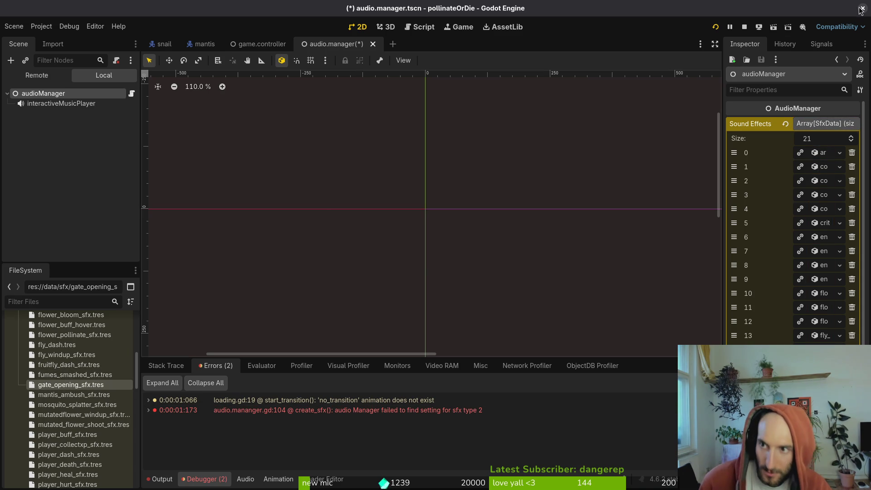
# Close the Godot editor, stopping the running game and quitting
pyautogui.click(582, 203)
pyautogui.click(866, 9)
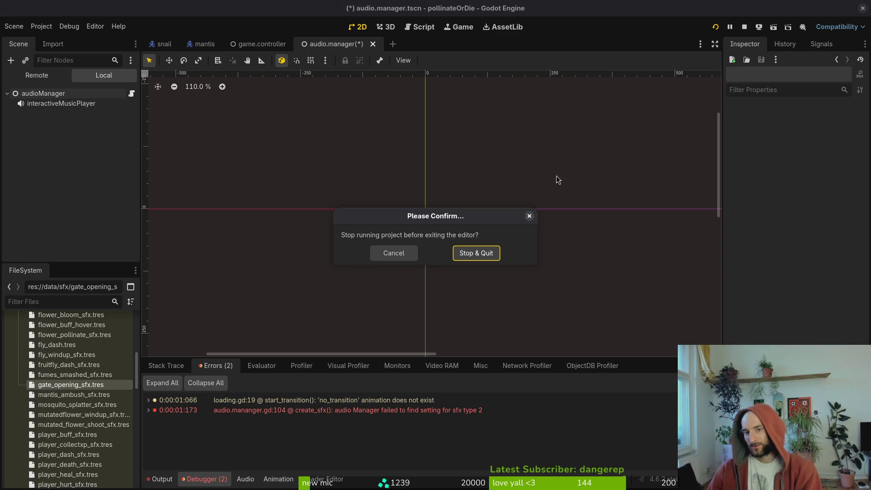
pyautogui.click(489, 257)
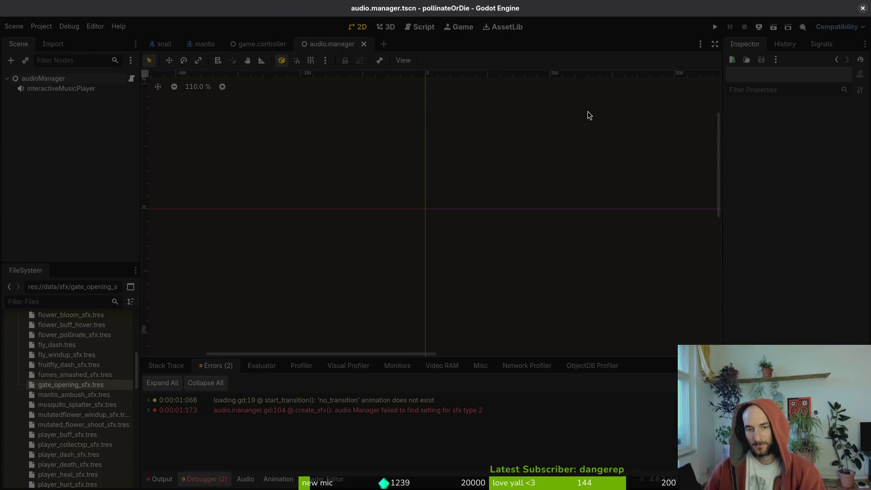
# Save the audio.manager scene and quit vim in the terminal with :q
pyautogui.press('super+2')
pyautogui.press('super+o')
pyautogui.press('super+o')
pyautogui.write(':q')
pyautogui.press('Return')
# Run tig status and open the audio.manager.tscn diff, declining to revert it
pyautogui.write('tig status')
pyautogui.press('Return')
pyautogui.press('Down')
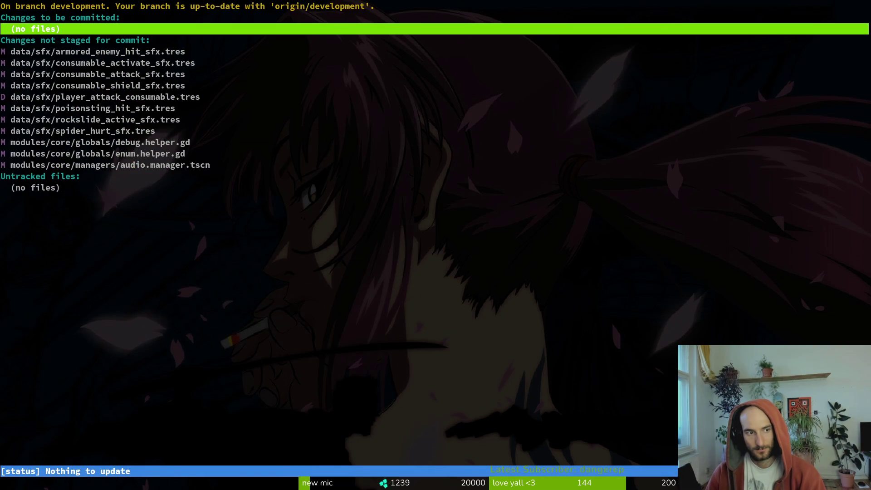
pyautogui.press('Down')
pyautogui.press('Down')
pyautogui.press('Down')
pyautogui.press('Down')
pyautogui.press('Down')
pyautogui.press('Down')
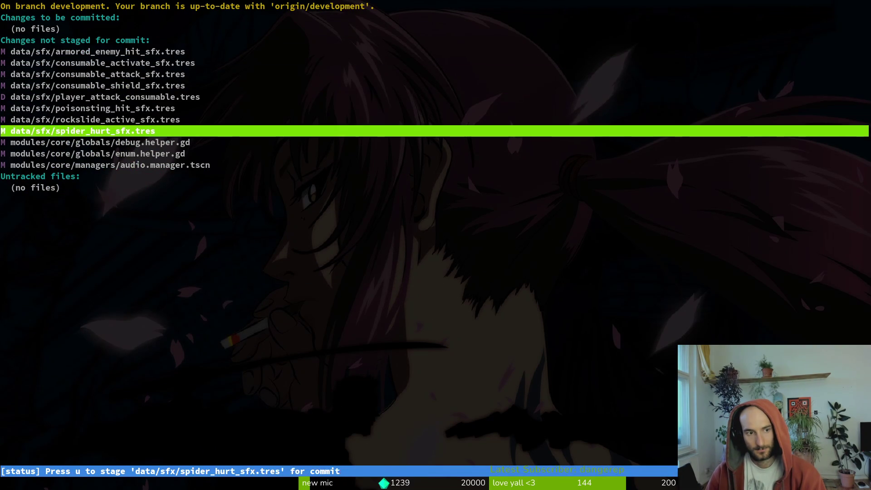
pyautogui.press('Return')
pyautogui.press('!')
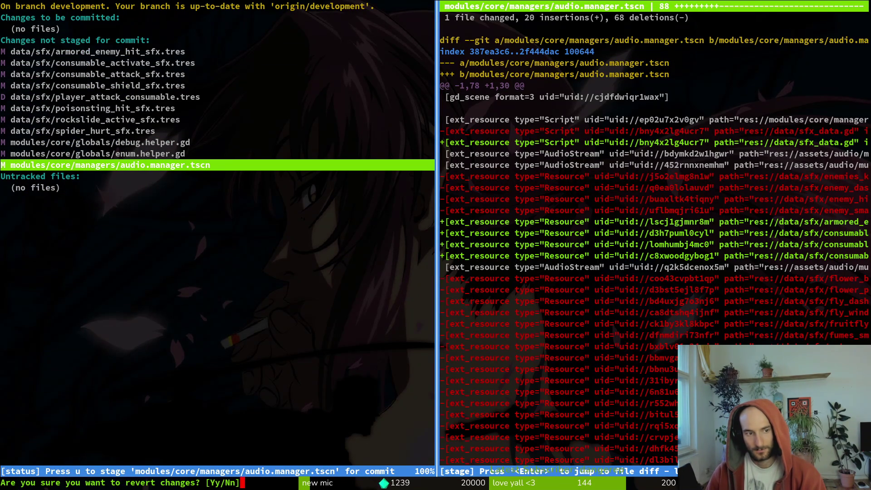
pyautogui.press('n')
pyautogui.press('Return')
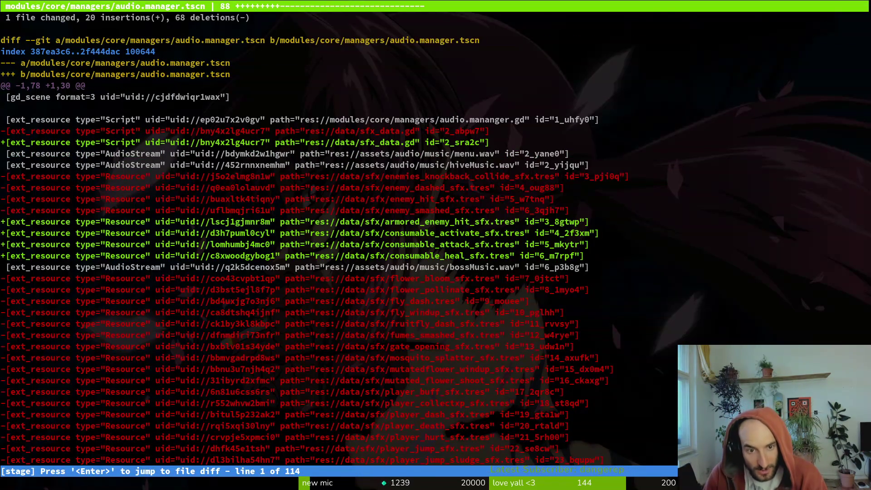
# Page through the diff, close it, and reopen the Pollinate or Die project in Godot
pyautogui.press('pagedown')
pyautogui.press('pagedown')
pyautogui.press('pagedown')
pyautogui.write(':wq')
pyautogui.press('Return')
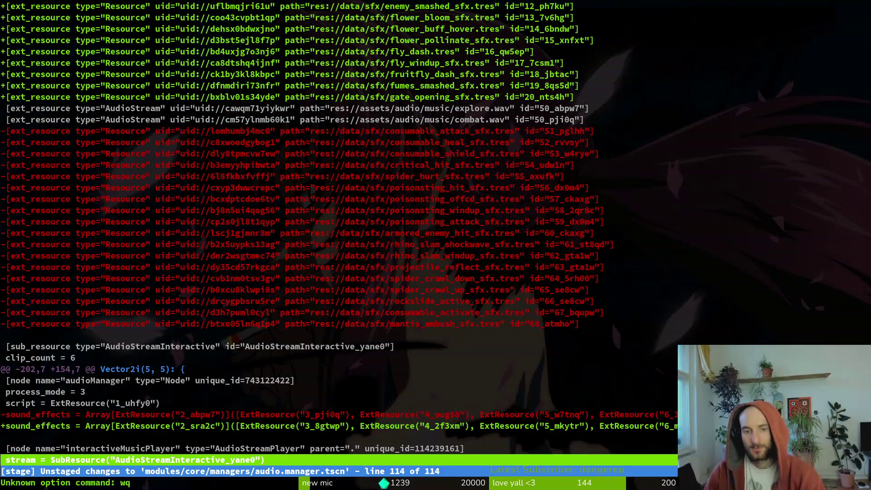
pyautogui.press('q')
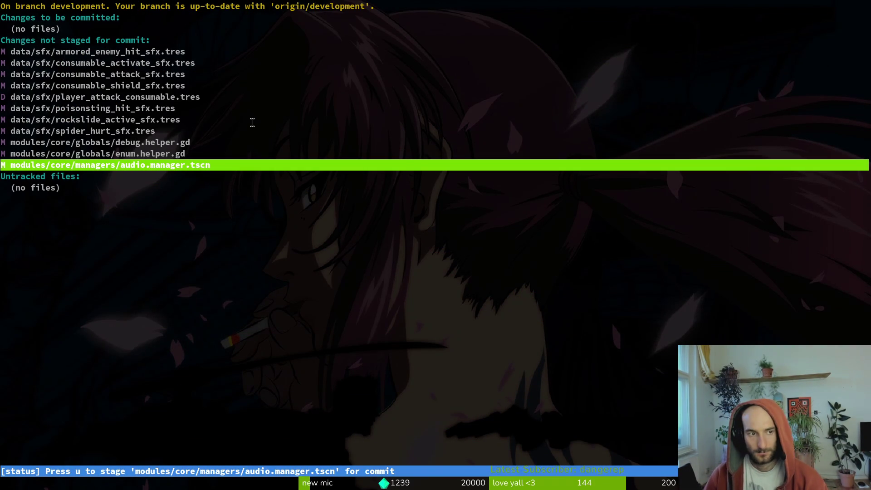
pyautogui.press('super')
pyautogui.press('super')
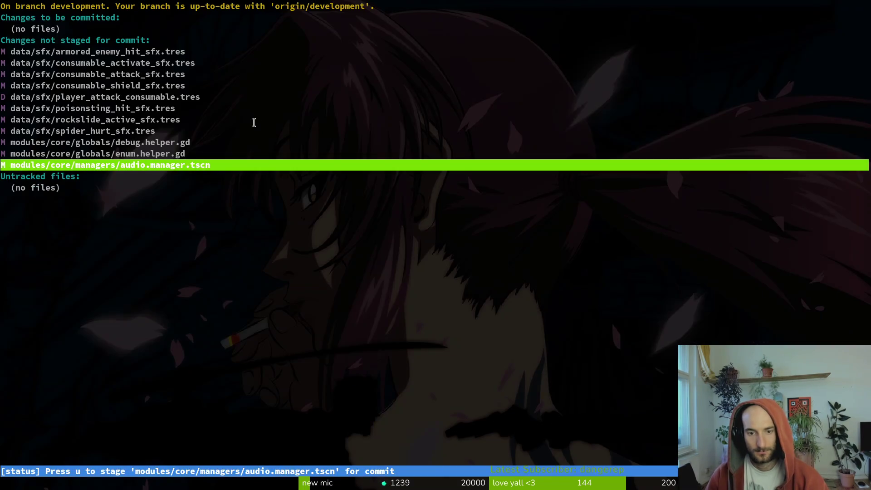
pyautogui.doubleClick(444, 118)
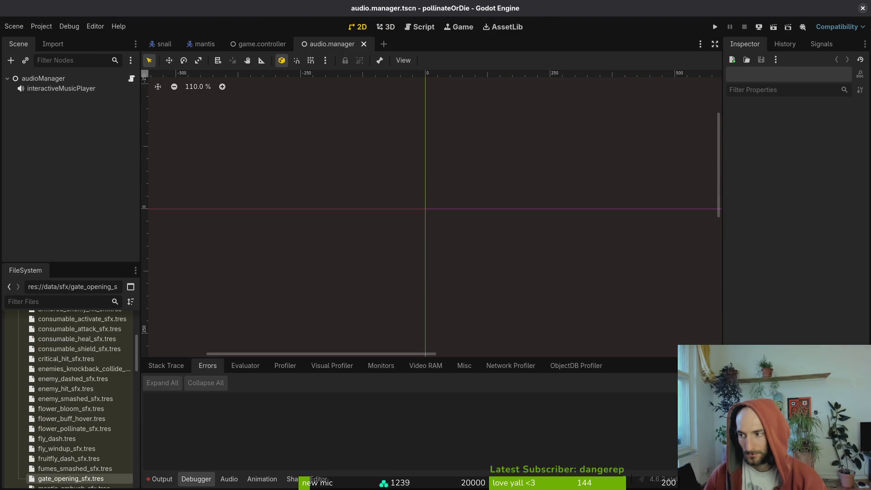
# Back in the terminal, cancel out and quit the tig status browser
pyautogui.hotkey('alt', 'Tab')
pyautogui.write('enh')
pyautogui.hotkey('ctrl', 'c')
pyautogui.hotkey('ctrl', 'c')
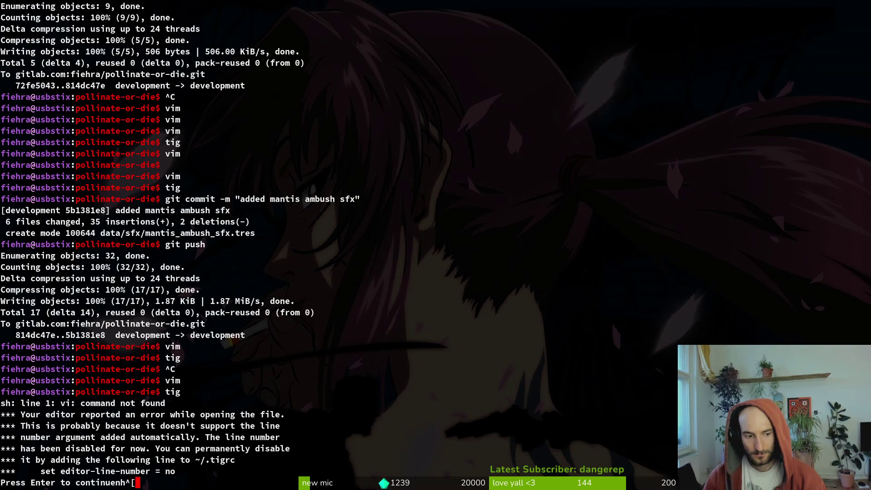
pyautogui.hotkey('ctrl', 'c')
pyautogui.hotkey('ctrl', 'c')
pyautogui.press('Escape')
pyautogui.hotkey('ctrl', 'o')
pyautogui.hotkey('ctrl', 'c')
pyautogui.hotkey('ctrl', 'c')
pyautogui.hotkey('ctrl', 'c')
pyautogui.hotkey('ctrl', 'c')
pyautogui.hotkey('ctrl', 'c')
pyautogui.hotkey('ctrl', 'c')
pyautogui.hotkey('ctrl', 'p')
pyautogui.press('Return')
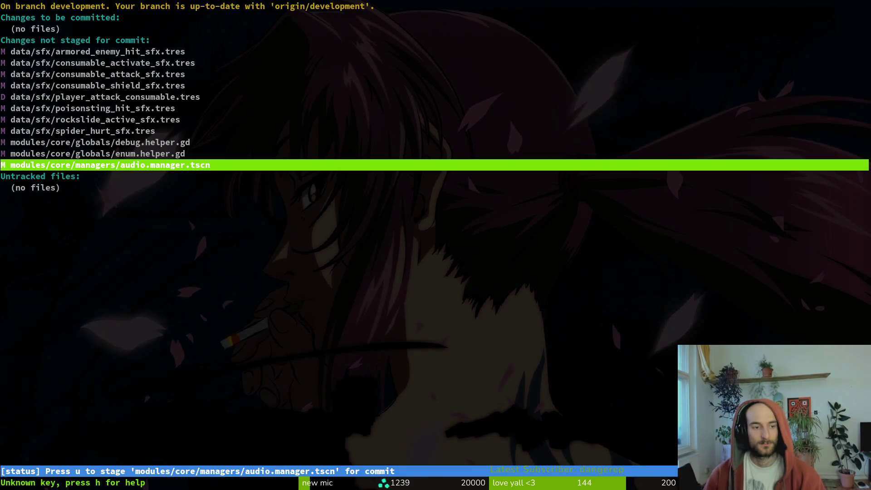
pyautogui.press('q')
# Open enum.helper.gd in vim and move through the sfx_type entries to PROJECTILE_REFLECT
pyautogui.write('vim')
pyautogui.press('Return')
pyautogui.write('enum')
pyautogui.press('Return')
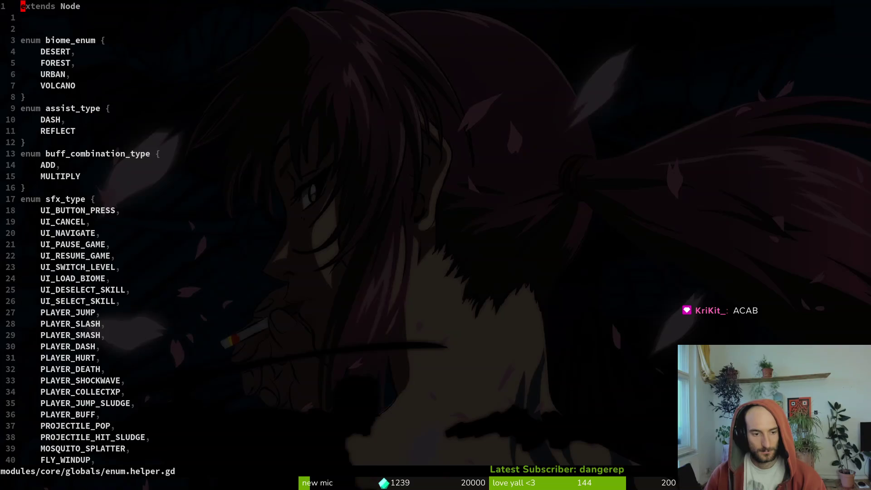
pyautogui.write('29G')
pyautogui.hotkey('ctrl', 'd')
pyautogui.hotkey('ctrl', 'd')
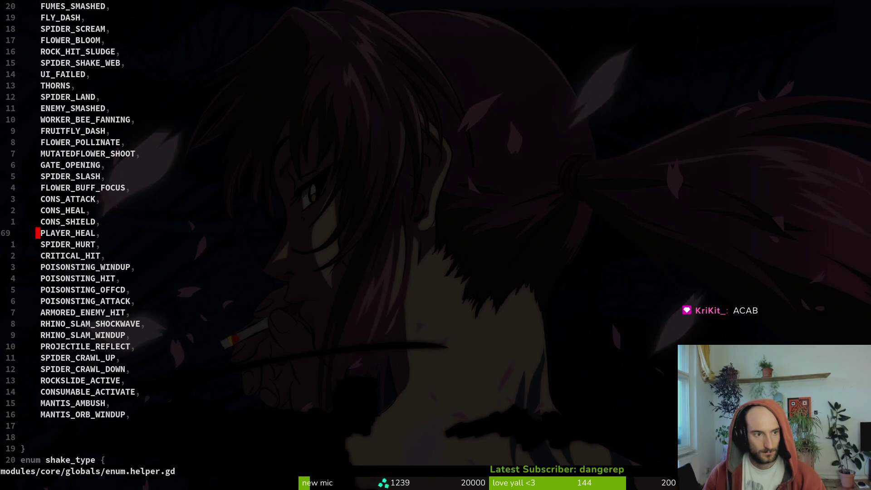
pyautogui.press('j')
pyautogui.press('j')
pyautogui.press('j')
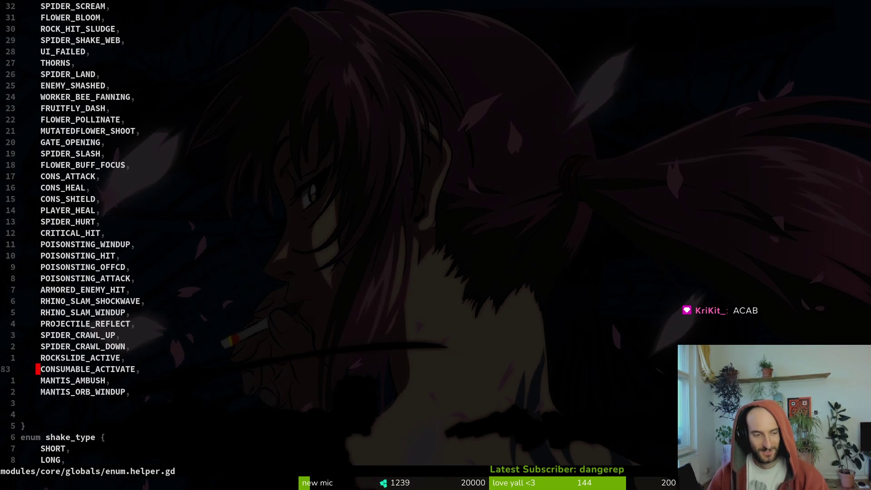
pyautogui.press('k')
pyautogui.press('k')
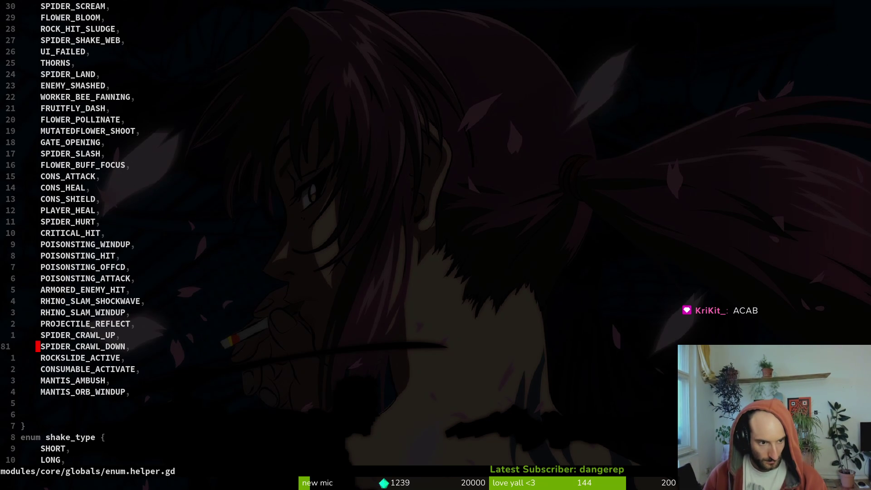
pyautogui.press('j')
pyautogui.press('j')
pyautogui.press('j')
pyautogui.press('k')
pyautogui.press('k')
pyautogui.press('k')
pyautogui.press('k')
pyautogui.press('k')
# Search the project for PROJECTILE_REFLECT and open its usage in smash.gd
pyautogui.press('space')
pyautogui.press('g')
pyautogui.press('Return')
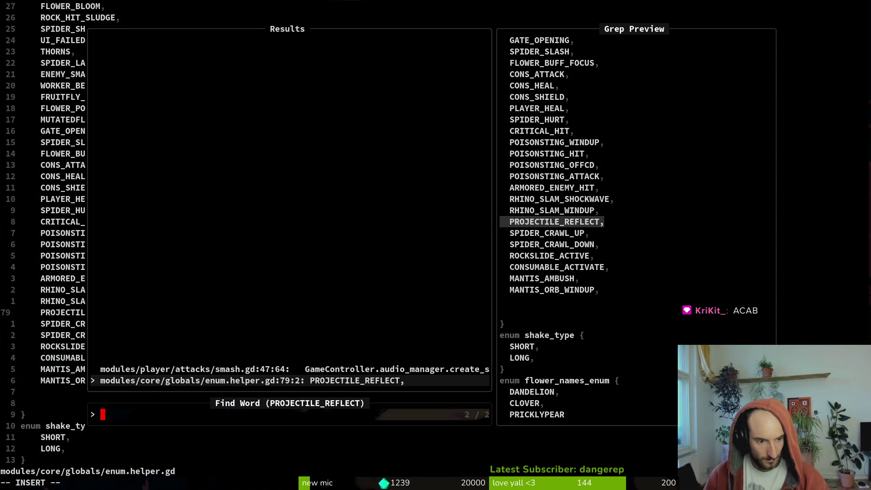
pyautogui.hotkey('ctrl', 'p')
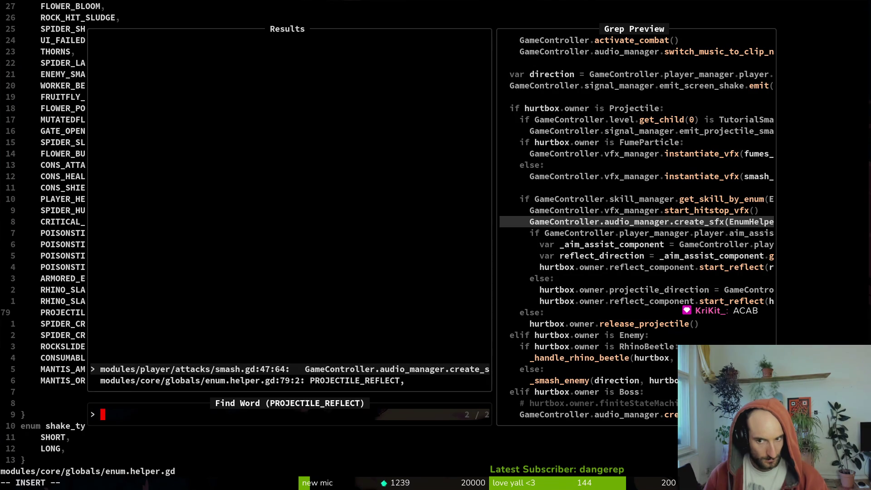
pyautogui.press('Return')
pyautogui.hotkey('alt', 'Tab')
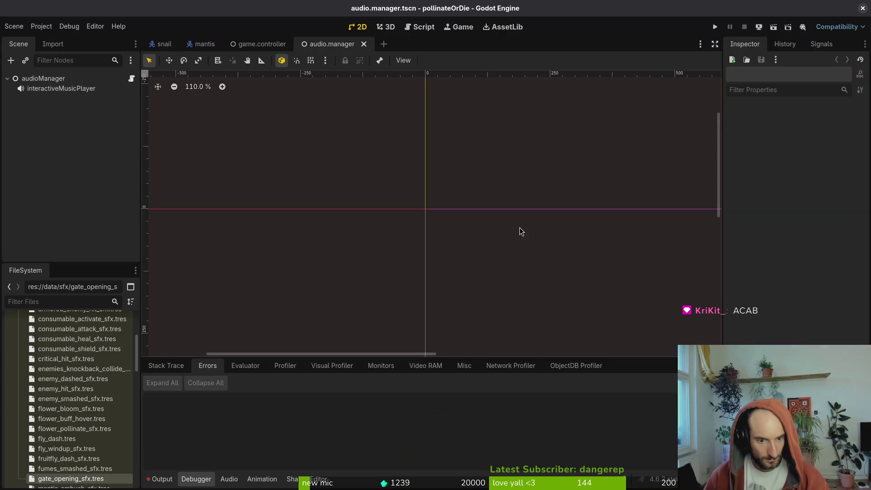
# Preview the projectile_reflect_sfx.tres sound twice in the Inspector
pyautogui.scroll(-7, 59, 365)
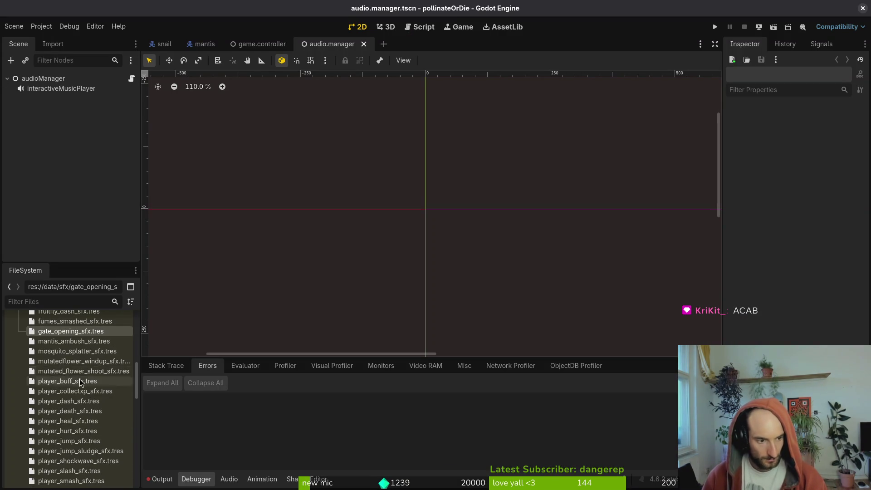
pyautogui.scroll(-4, 59, 366)
pyautogui.scroll(-3, 81, 410)
pyautogui.click(77, 402)
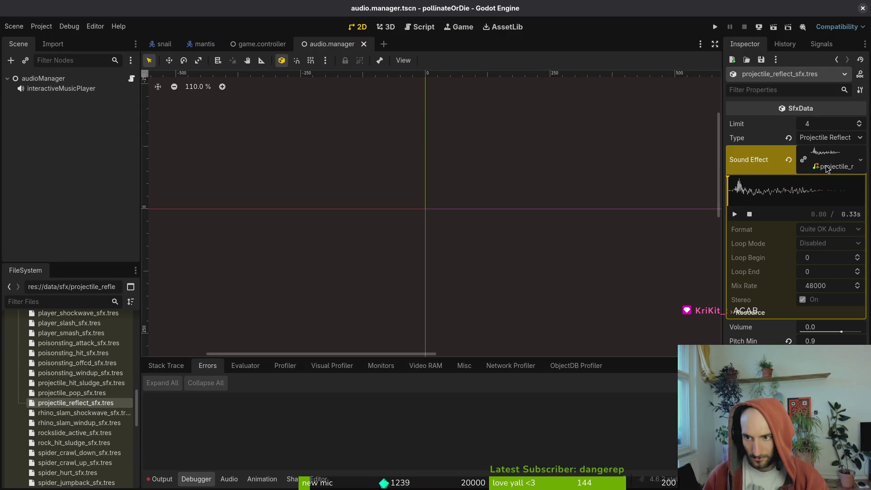
pyautogui.click(735, 214)
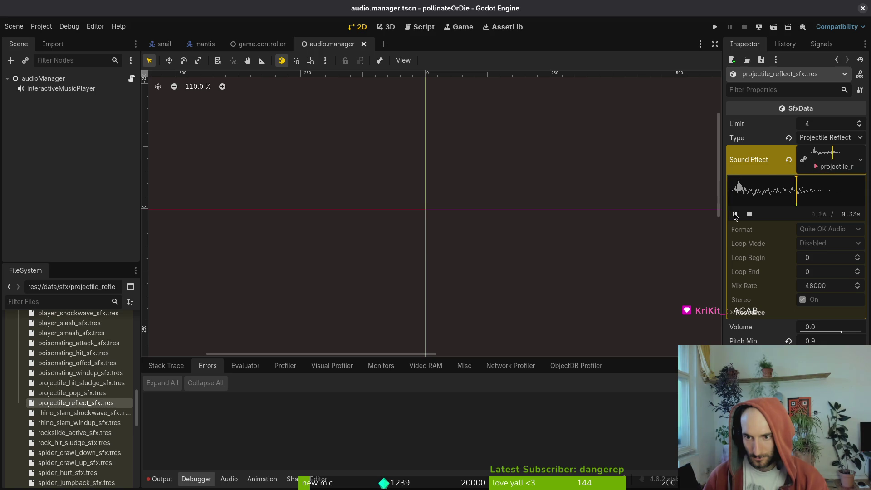
pyautogui.click(735, 215)
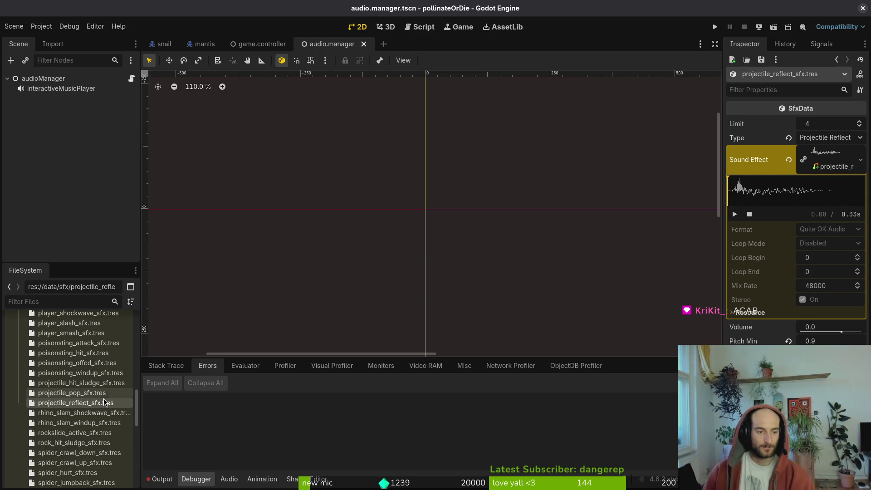
# Reset the audioManager's Sound Effects array to empty and save the audio.manager scene
pyautogui.scroll(10, 73, 383)
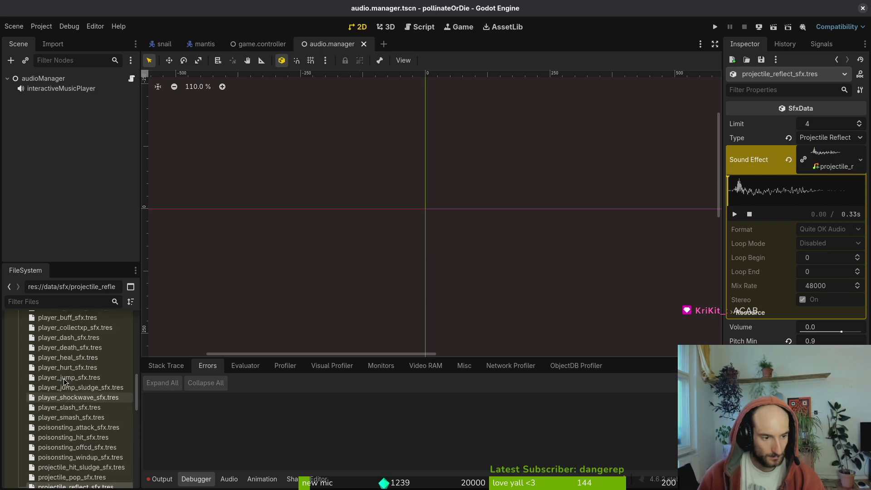
pyautogui.scroll(6, 65, 377)
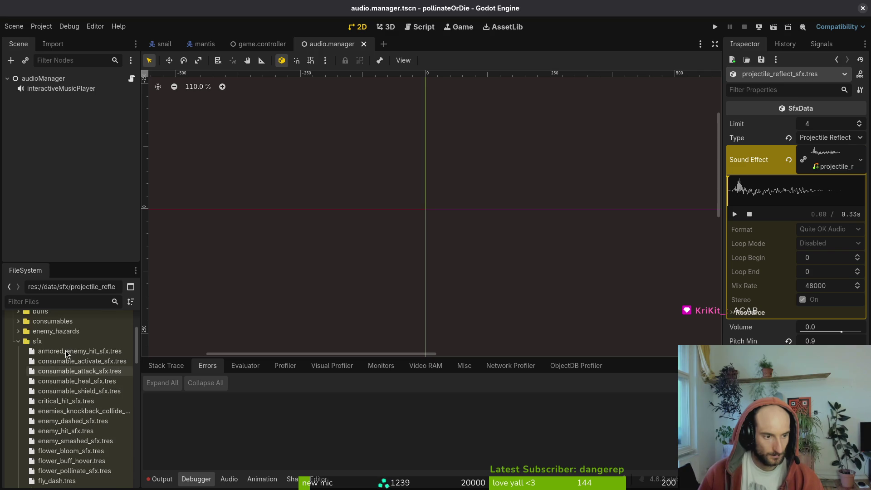
pyautogui.click(50, 79)
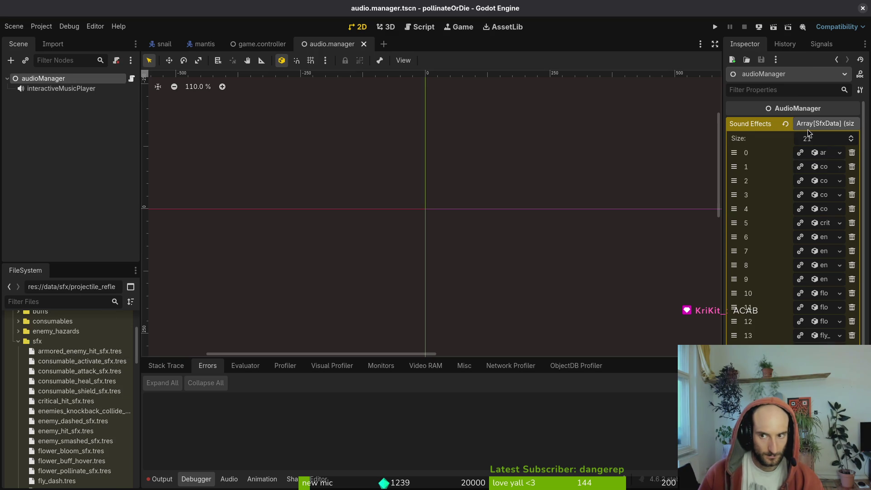
pyautogui.click(787, 126)
pyautogui.hotkey('ctrl', 's')
pyautogui.hotkey('ctrl', 'shift', 'Tab')
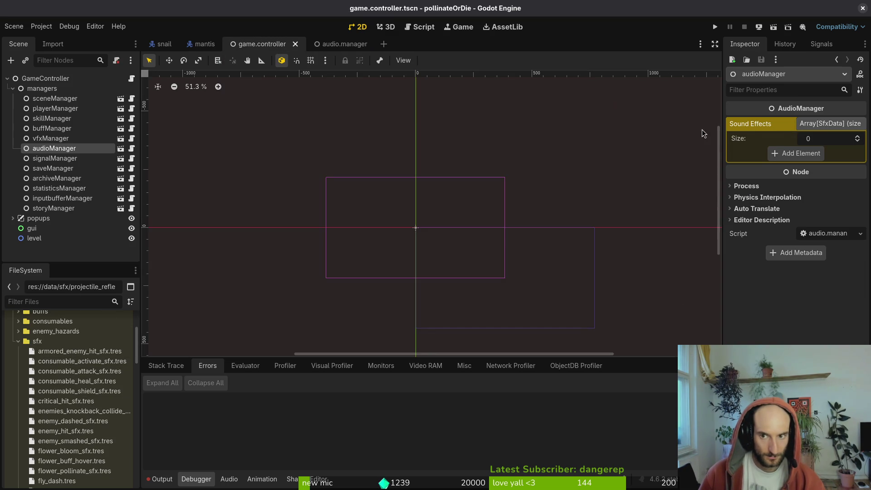
# Save the game controller scene and expand vfxManager's Every Effect array of 10 materials
pyautogui.hotkey('ctrl', 's')
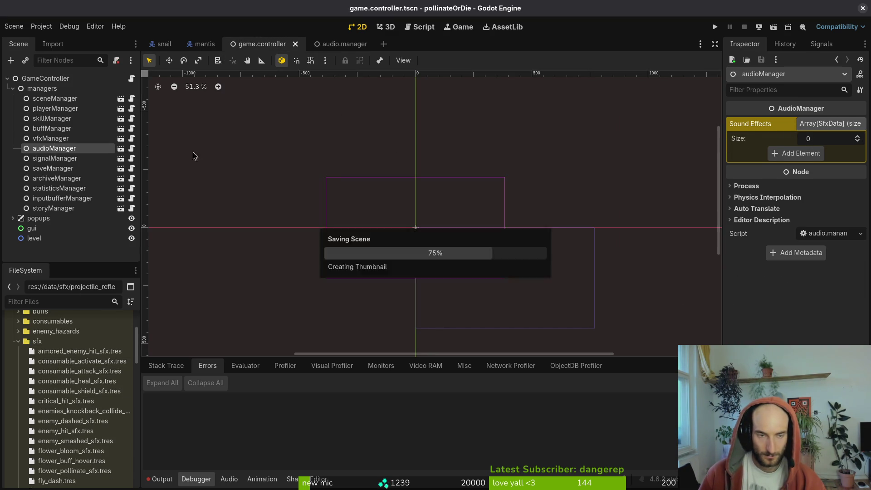
pyautogui.doubleClick(53, 139)
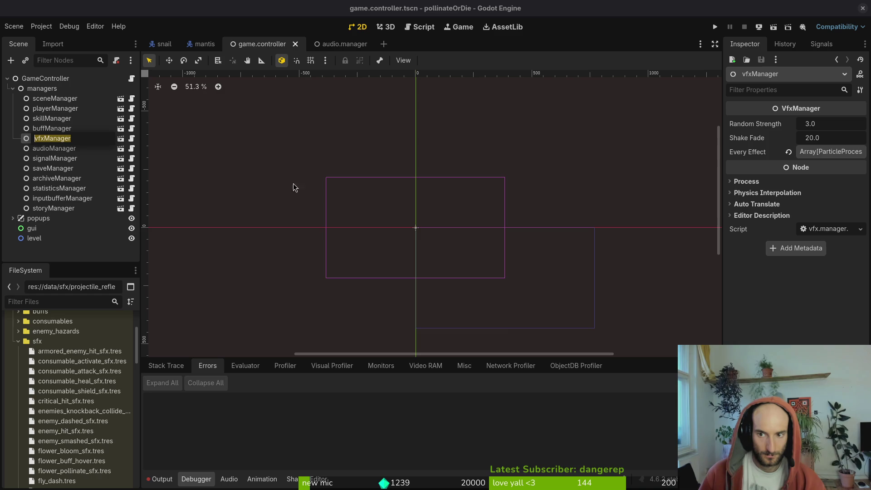
pyautogui.click(819, 151)
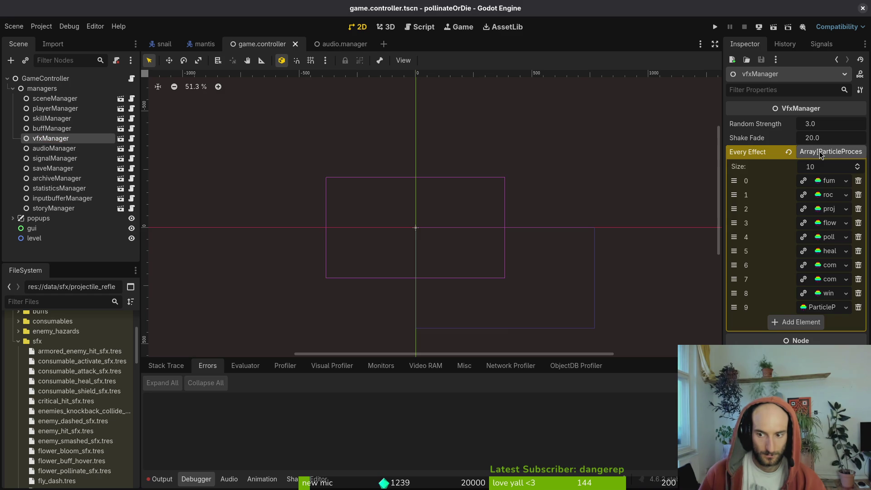
pyautogui.click(831, 310)
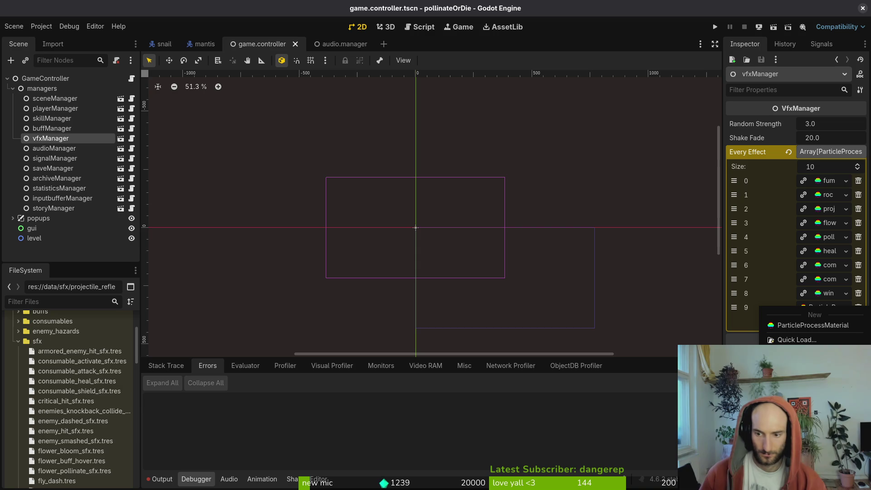
pyautogui.press('Escape')
# Inspect element 9's ParticleProcessMaterial, including its Particle Flags group
pyautogui.click(822, 308)
pyautogui.click(823, 307)
pyautogui.click(823, 308)
pyautogui.click(774, 334)
pyautogui.click(774, 334)
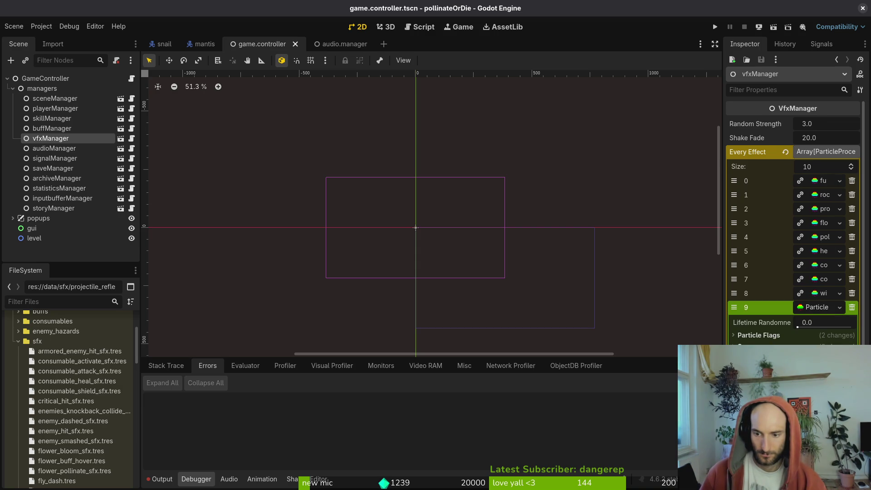
pyautogui.scroll(-5, 818, 303)
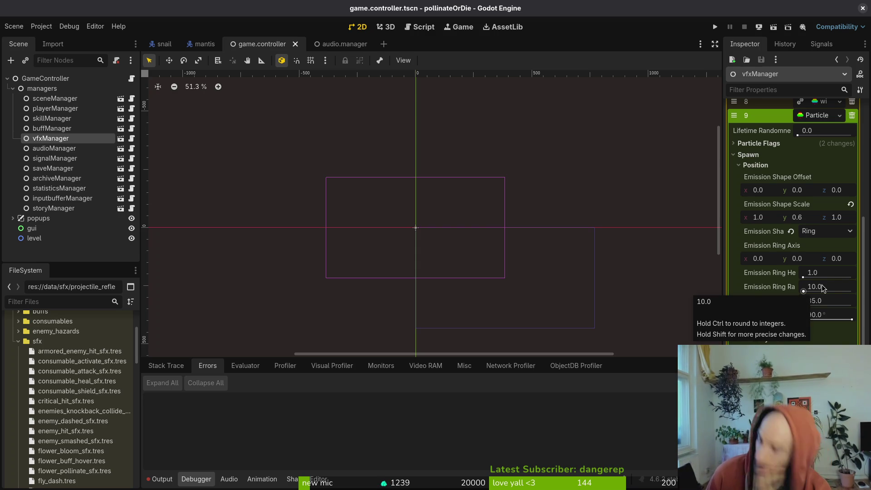
pyautogui.scroll(5, 812, 264)
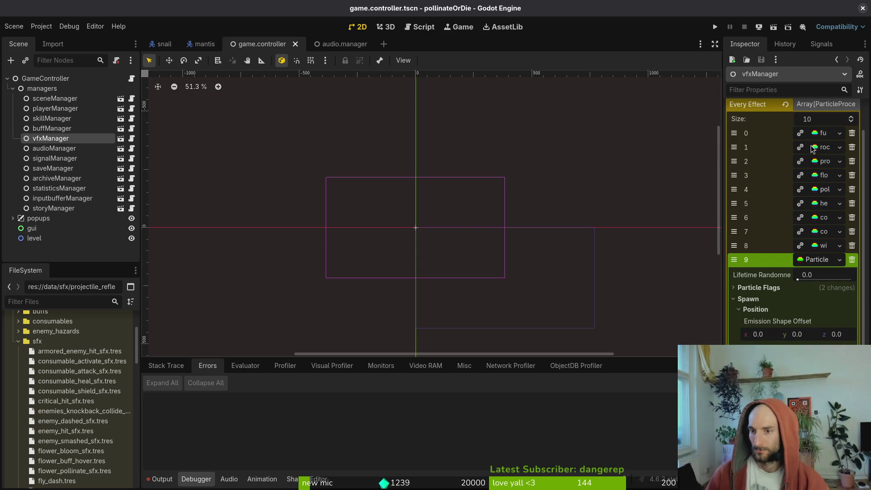
pyautogui.click(815, 262)
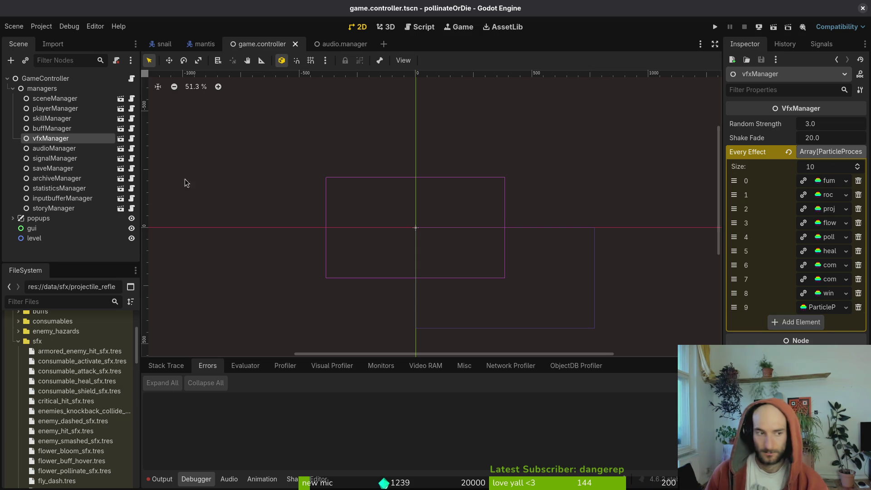
pyautogui.hotkey('shift', 'alt', 'o')
# Quick-open vfx.manager.tscn via 'vfxmanager', select its vfxManager root, then return to audio.manager
pyautogui.press('Escape')
pyautogui.hotkey('shift', 'alt', 'o')
pyautogui.write('vfxmanager')
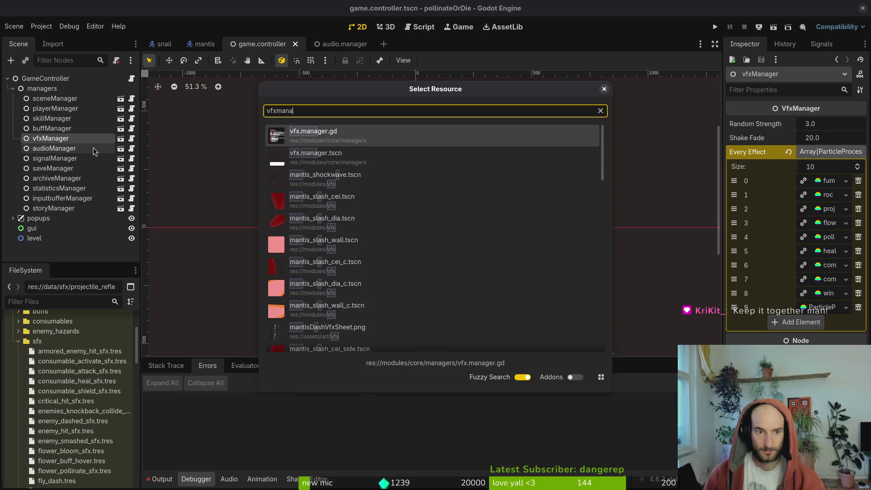
pyautogui.press('Return')
pyautogui.click(45, 88)
pyautogui.click(40, 78)
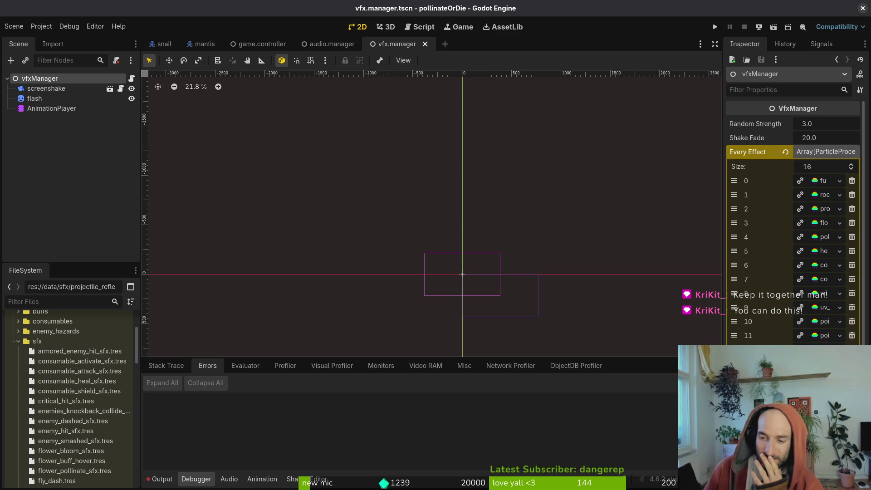
pyautogui.click(331, 44)
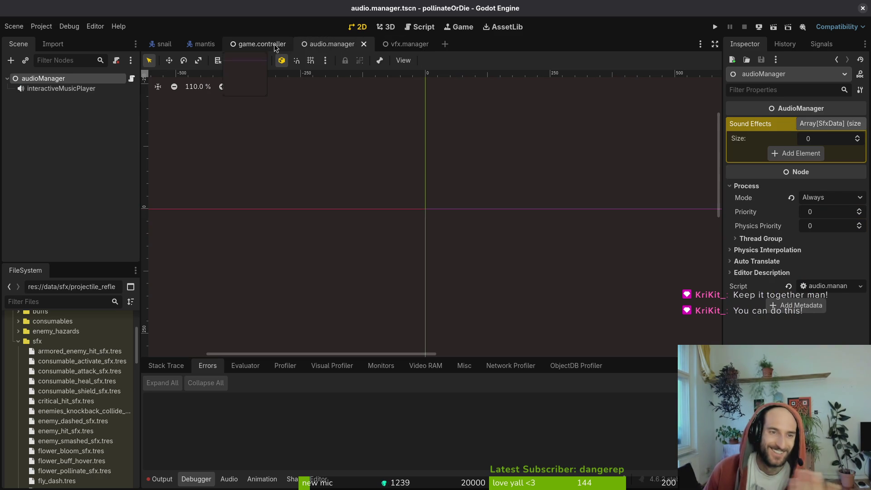
# Revert game.controller's Every Effect override on vfxManager to the 16 materials and save
pyautogui.click(262, 44)
pyautogui.click(408, 44)
pyautogui.click(258, 43)
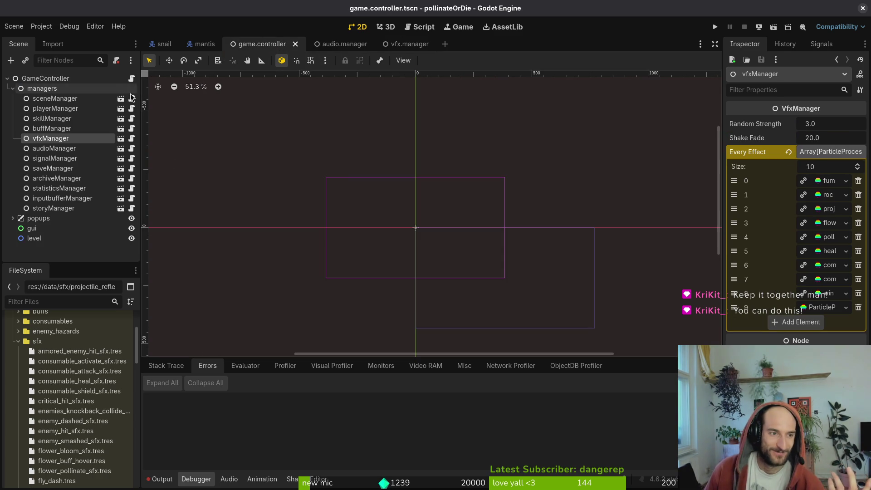
pyautogui.click(787, 152)
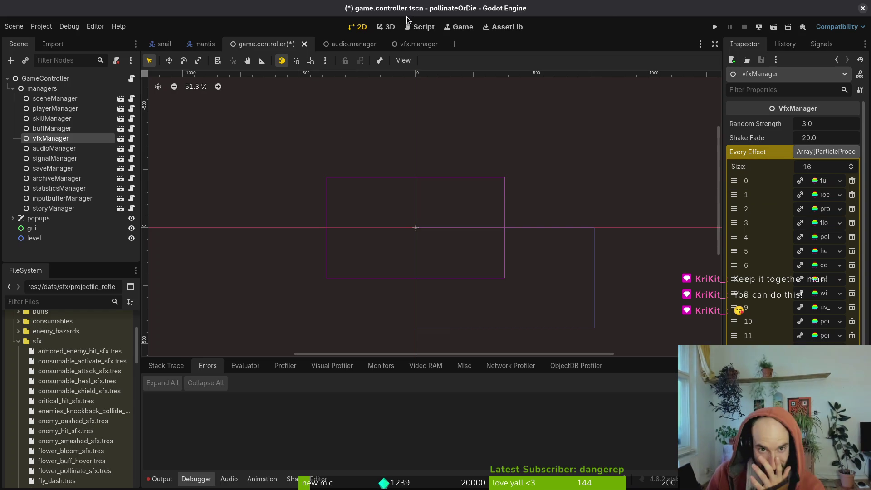
pyautogui.click(416, 44)
pyautogui.click(266, 44)
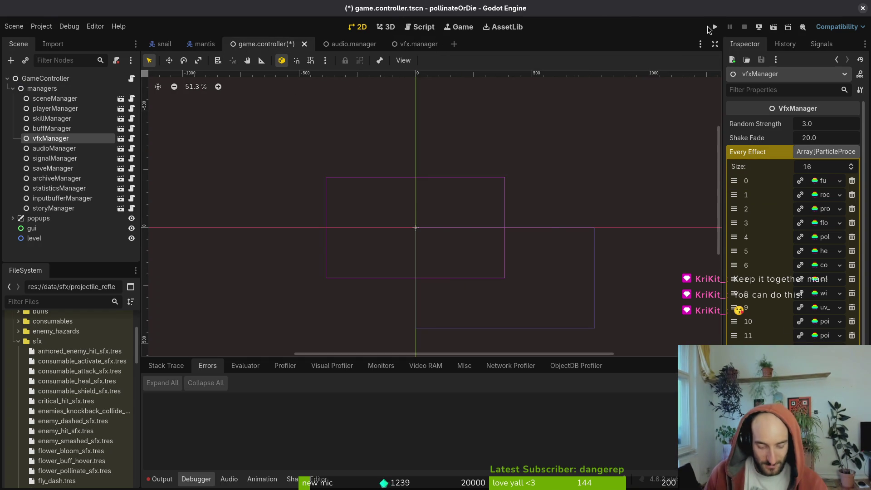
pyautogui.hotkey('ctrl', 's')
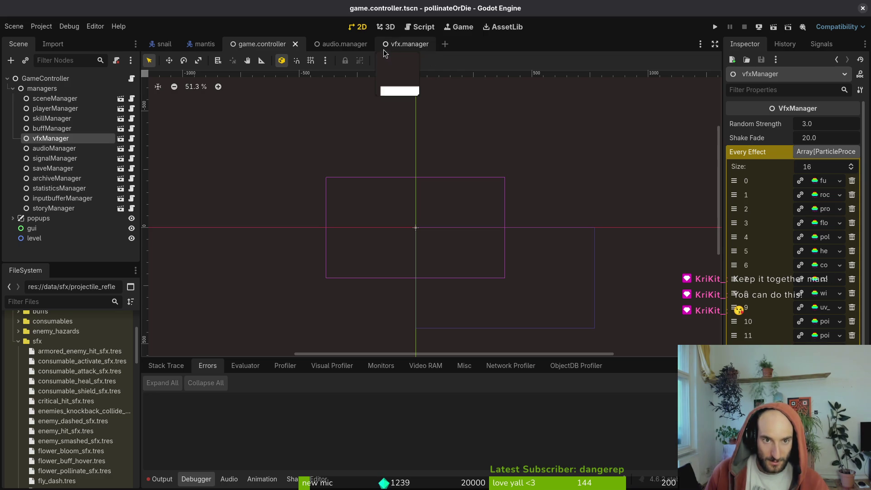
# View the vfx.manager scene, collapse the sfx folder in FileSystem, then return to game.controller
pyautogui.click(407, 45)
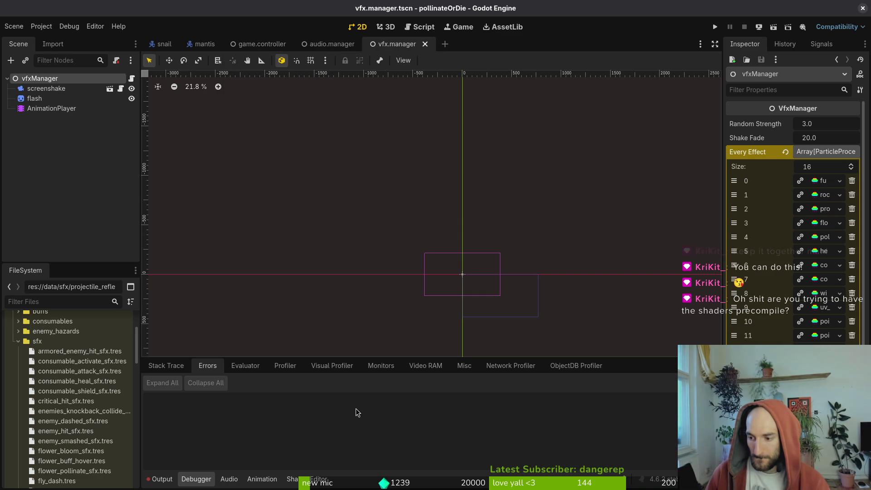
pyautogui.scroll(-3, 90, 422)
pyautogui.scroll(5, 89, 422)
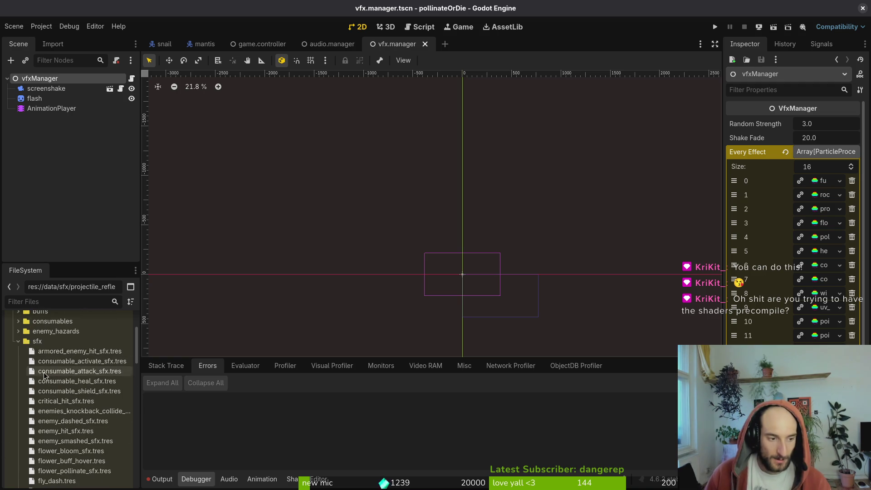
pyautogui.click(19, 341)
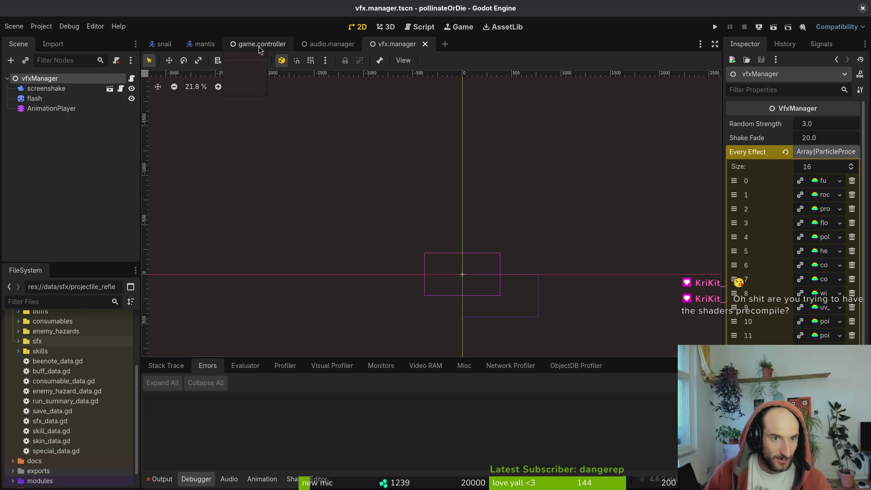
pyautogui.click(262, 44)
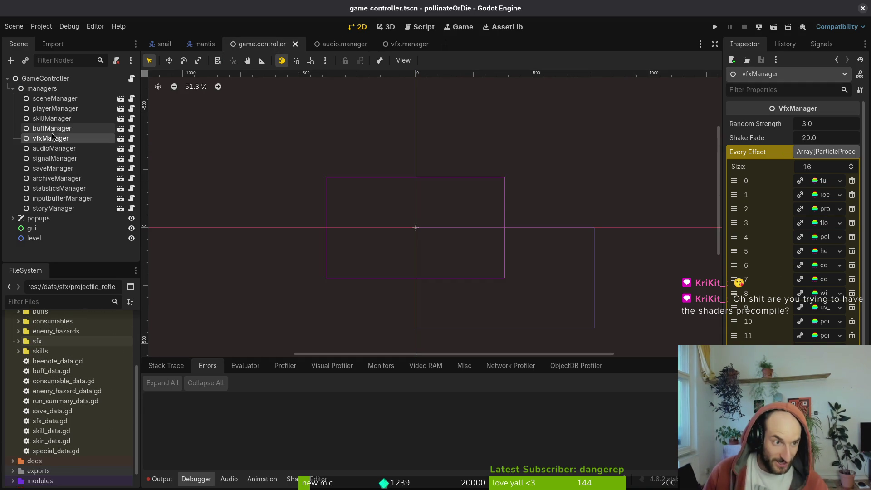
# Collapse the data folder and expand modules/vfx in the FileSystem dock
pyautogui.click(410, 45)
pyautogui.click(257, 44)
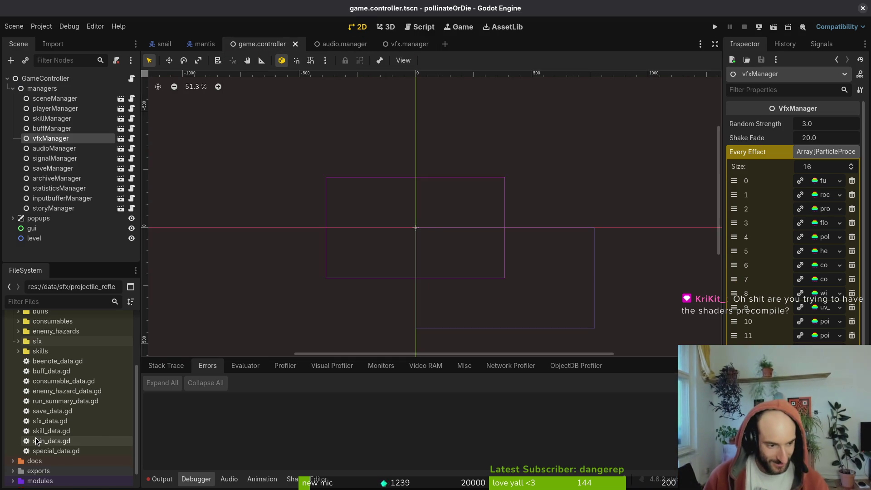
pyautogui.scroll(5, 50, 375)
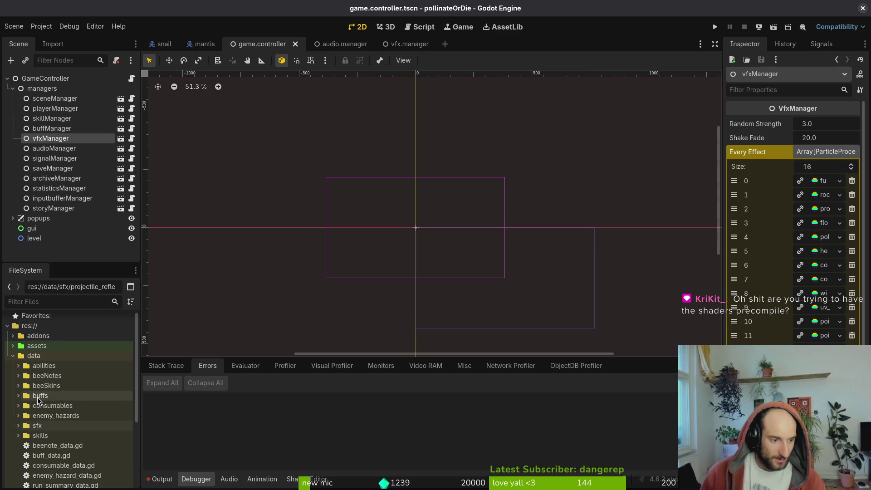
pyautogui.click(13, 355)
pyautogui.click(13, 390)
pyautogui.scroll(-2, 67, 437)
pyautogui.click(18, 459)
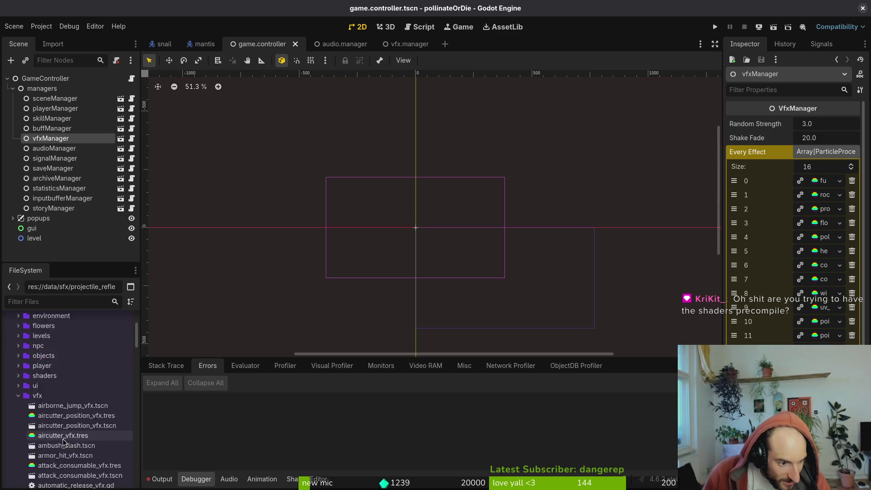
pyautogui.scroll(-10, 68, 437)
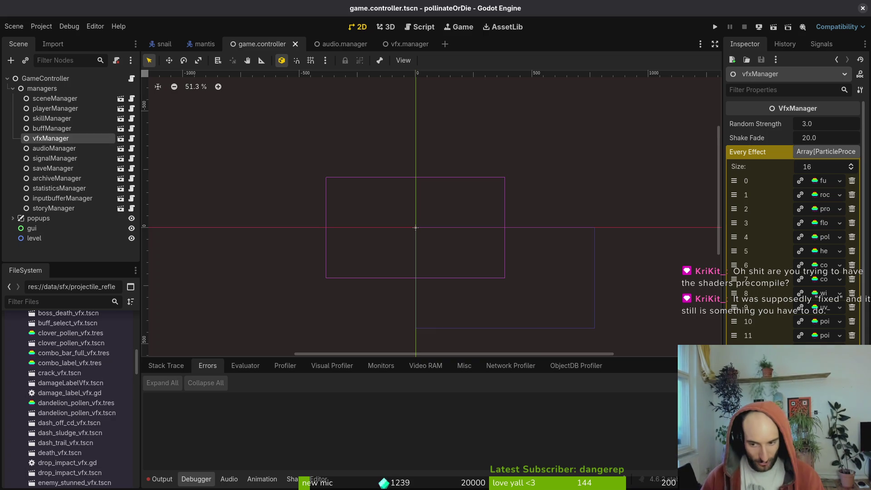
# Select the archiveManager node in game.controller and confirm its name edit
pyautogui.click(406, 43)
pyautogui.click(246, 45)
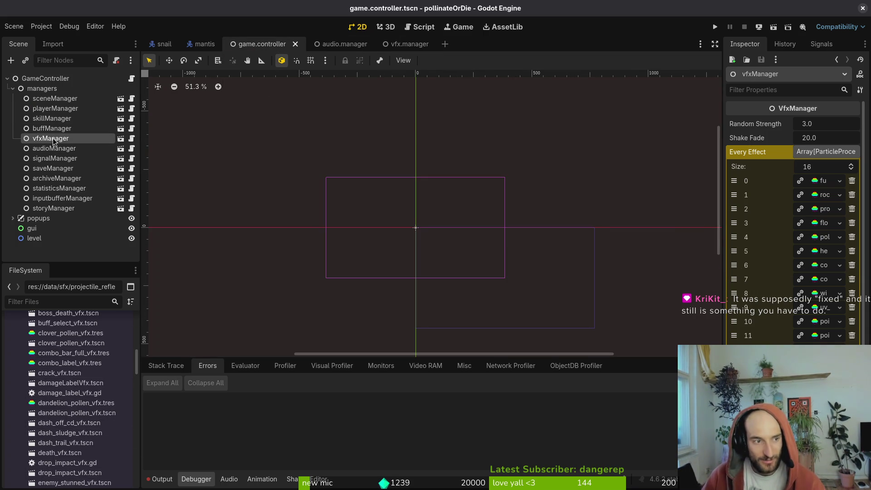
pyautogui.click(51, 117)
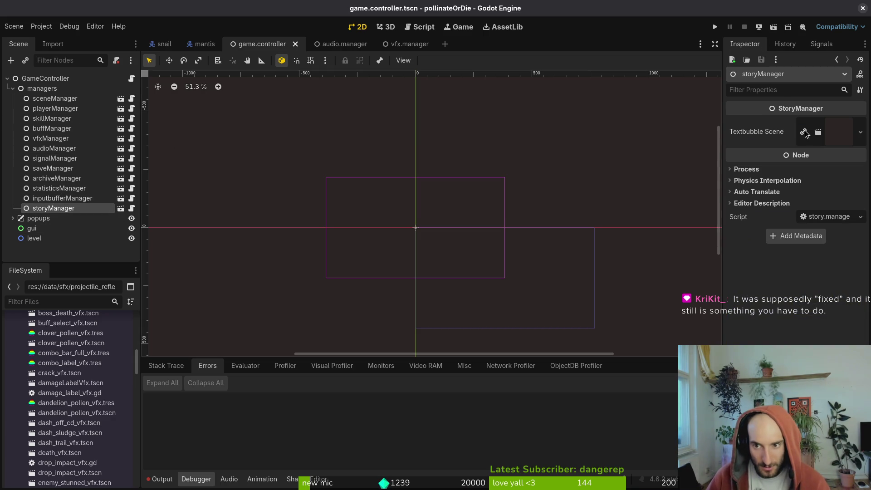
pyautogui.click(71, 191)
pyautogui.click(65, 178)
pyautogui.click(65, 179)
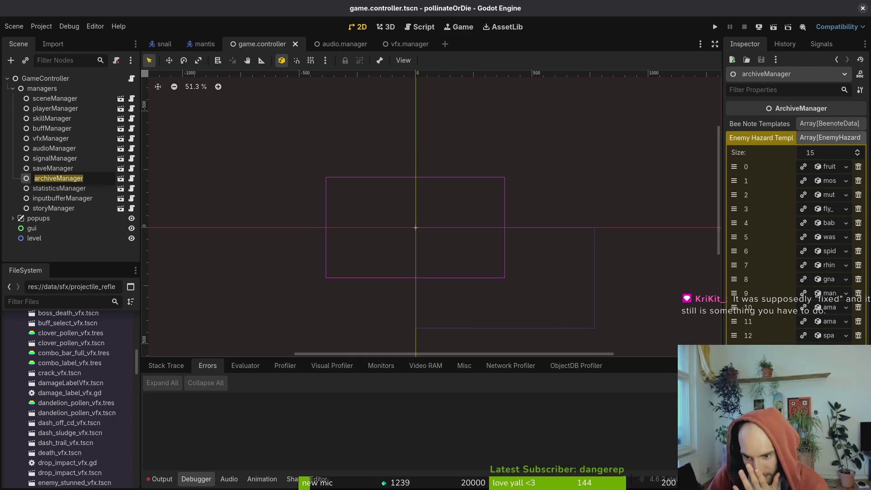
pyautogui.press('Return')
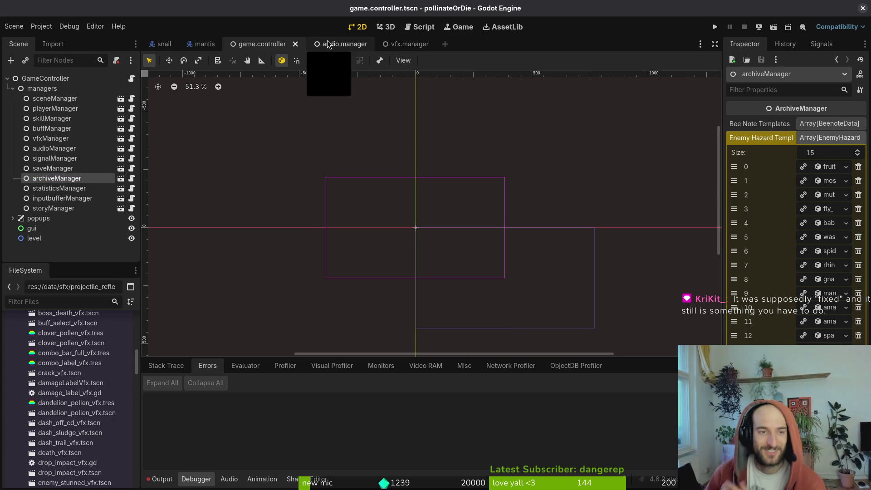
# Quick-open archive.manager.tscn and select its archiveManager root node
pyautogui.hotkey('alt', 'shift', 'o')
pyautogui.write('arhcivemana')
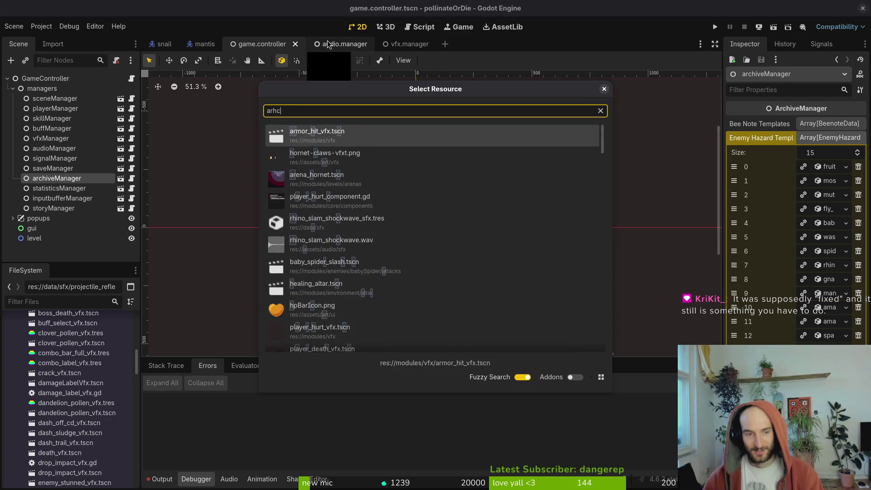
pyautogui.press('BackSpace')
pyautogui.press('BackSpace')
pyautogui.press('BackSpace')
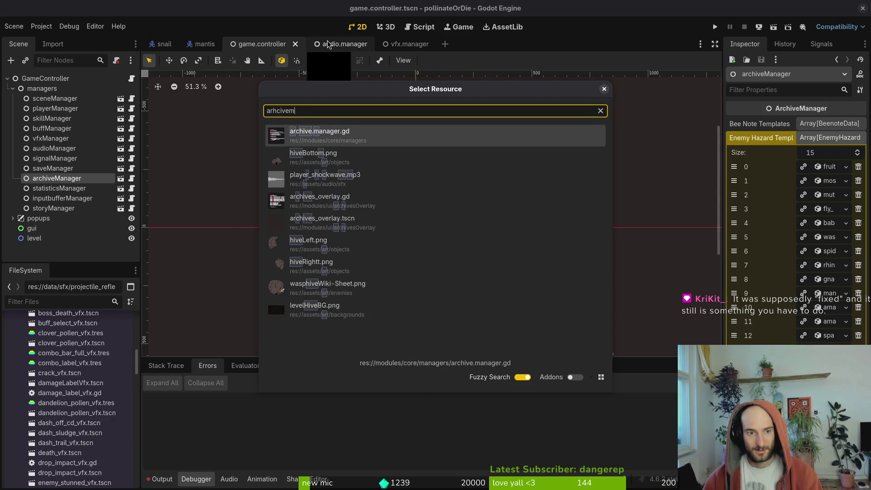
pyautogui.press('BackSpace')
pyautogui.press('BackSpace')
pyautogui.press('BackSpace')
pyautogui.write('chiveman')
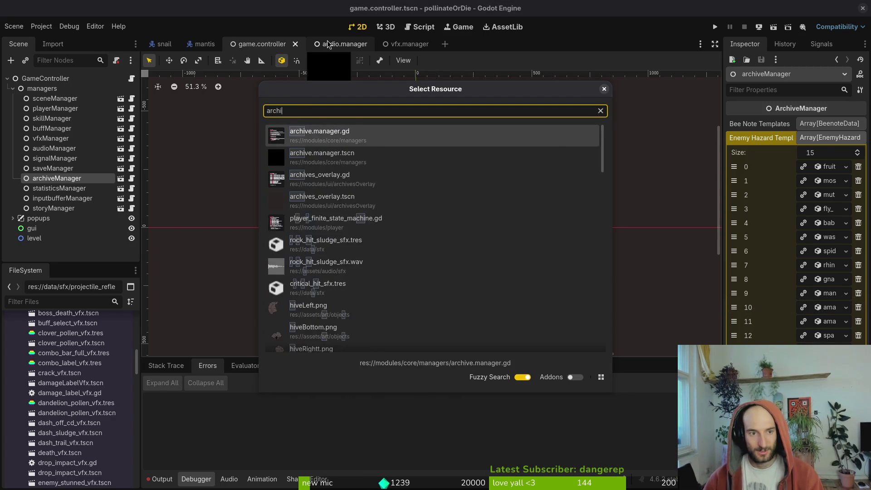
pyautogui.press('Return')
pyautogui.click(58, 86)
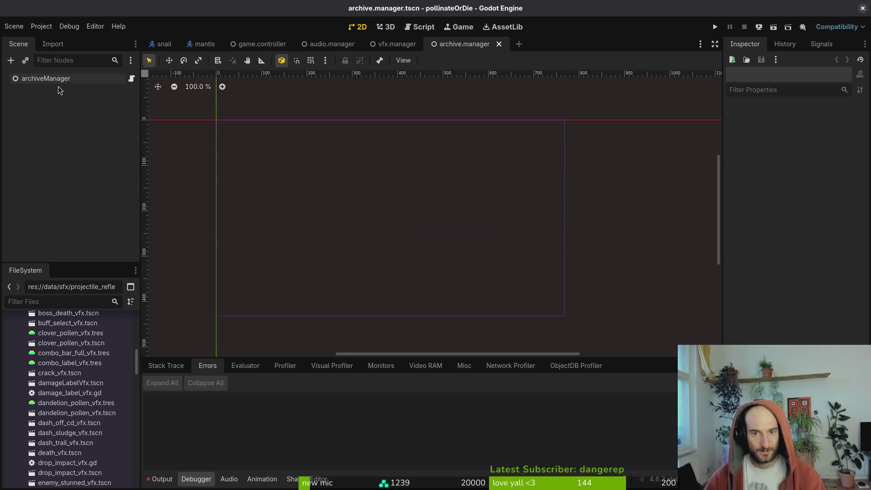
pyautogui.click(50, 78)
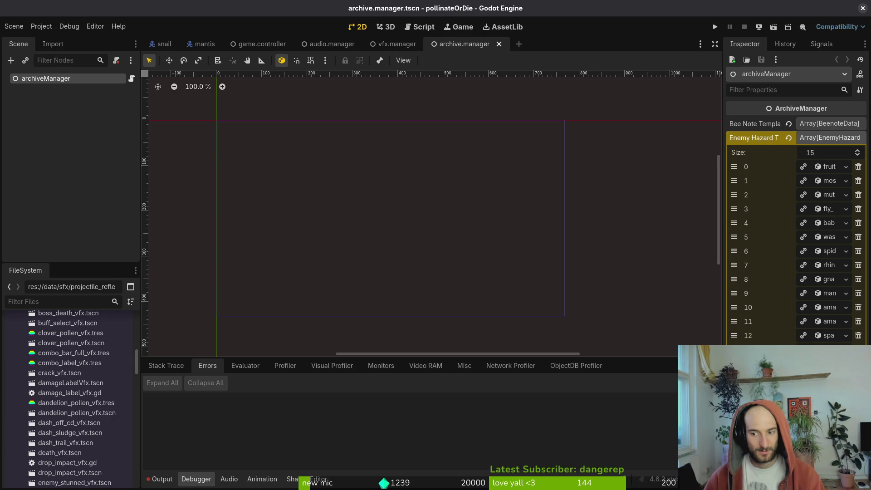
# Back in game.controller, check the saveManager node, then reselect archiveManager
pyautogui.click(252, 43)
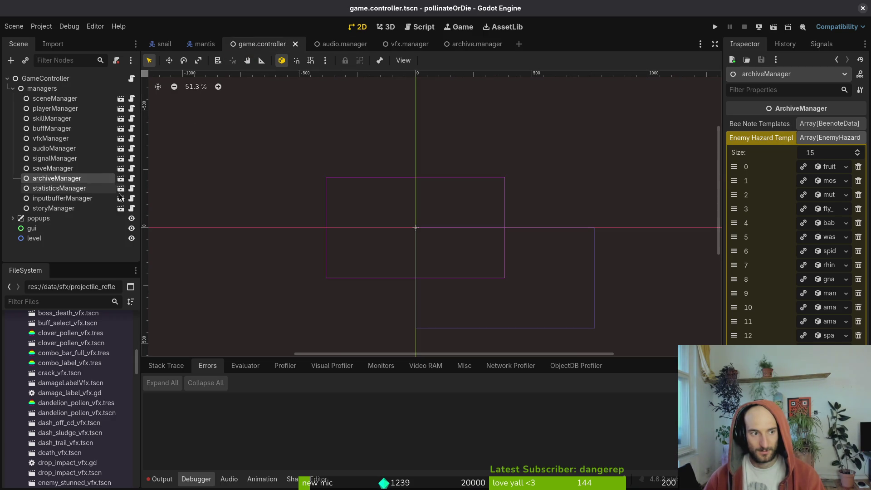
pyautogui.click(53, 168)
pyautogui.click(57, 177)
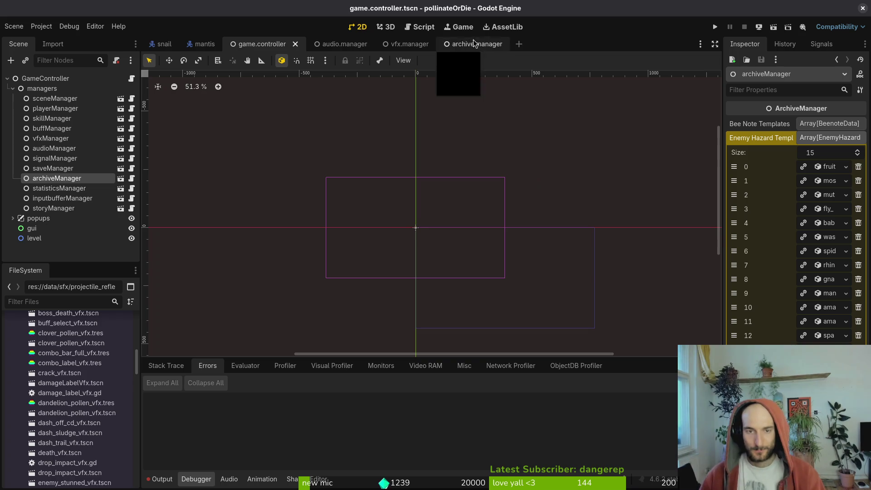
# In the vfx.manager scene, add aircutter_position_vfx.tres and aircutter_vfx.tres to the Every Effect array
pyautogui.click(409, 45)
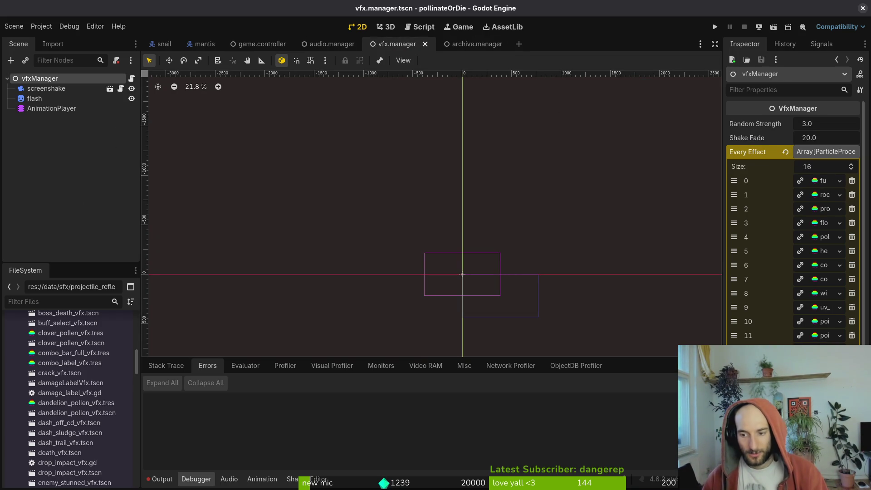
pyautogui.scroll(5, 82, 390)
pyautogui.moveTo(75, 354)
pyautogui.mouseDown()
pyautogui.moveTo(229, 361)
pyautogui.moveTo(748, 358)
pyautogui.mouseUp()
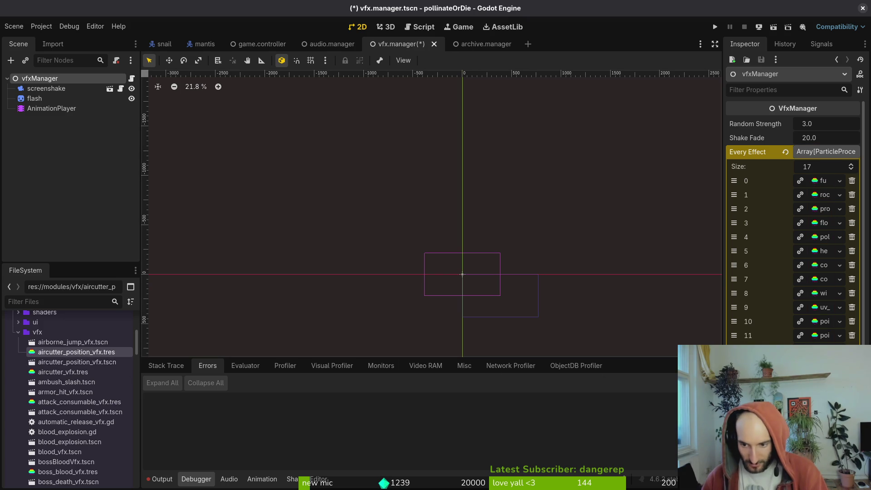
pyautogui.moveTo(63, 372); pyautogui.dragTo(63, 384)
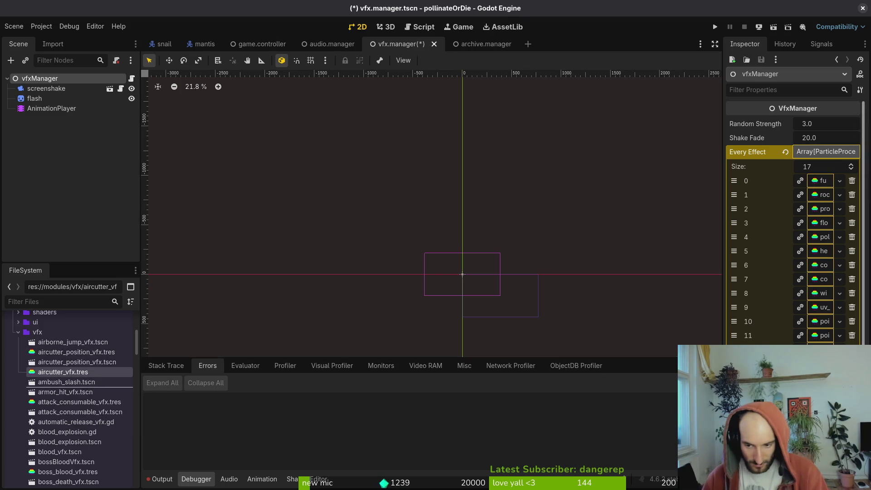
pyautogui.moveTo(748, 358); pyautogui.dragTo(748, 359)
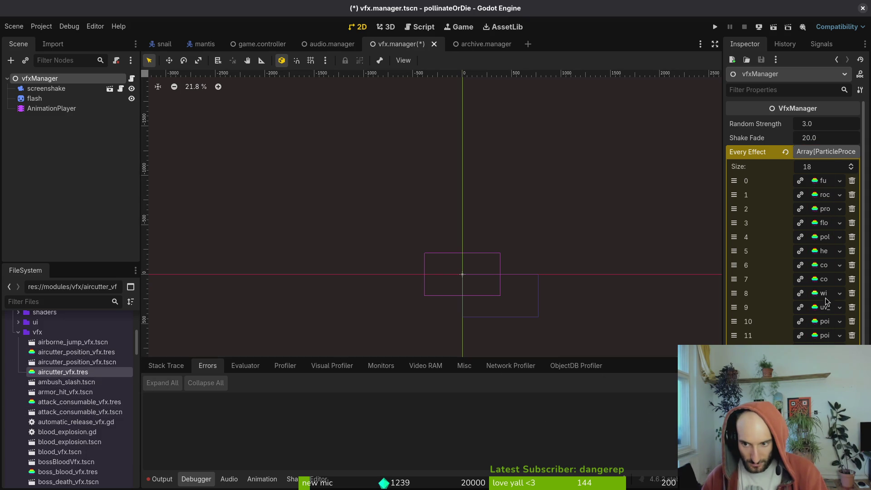
pyautogui.scroll(-3, 828, 231)
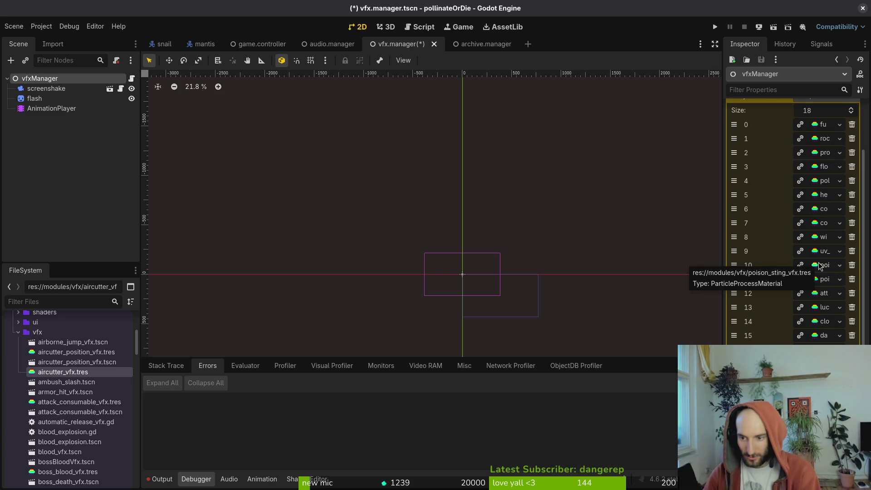
# Add attack_consumable_vfx.tres beside the other attack entry, then add boss_blood_vfx.tres
pyautogui.click(80, 402)
pyautogui.moveTo(81, 401)
pyautogui.mouseDown()
pyautogui.moveTo(762, 317)
pyautogui.moveTo(762, 335)
pyautogui.mouseUp()
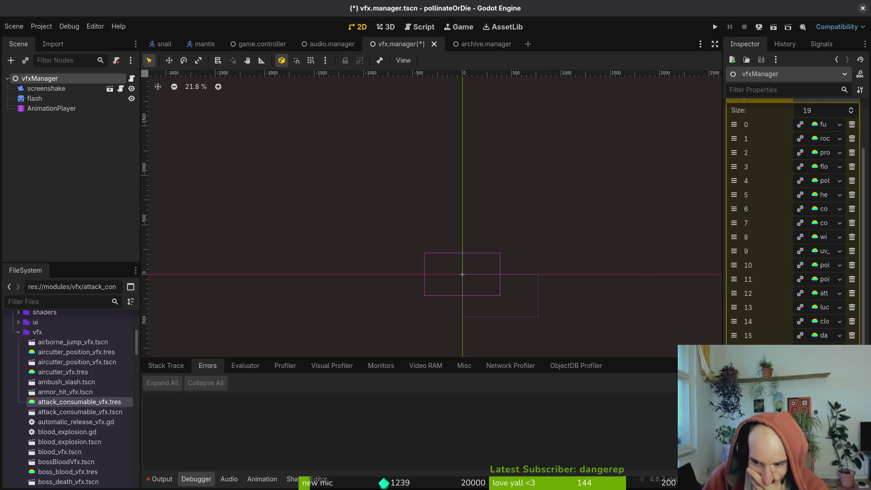
pyautogui.scroll(-1, 68, 442)
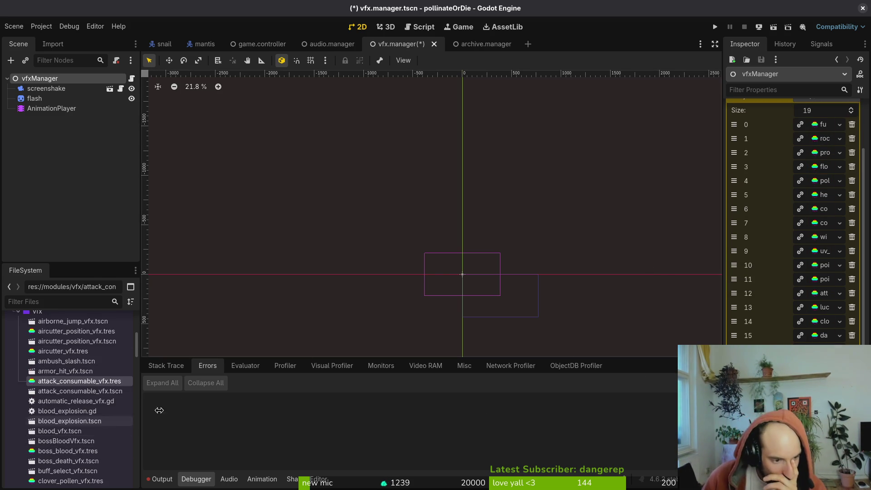
pyautogui.moveTo(734, 377)
pyautogui.mouseDown()
pyautogui.moveTo(733, 278)
pyautogui.moveTo(734, 293)
pyautogui.mouseUp()
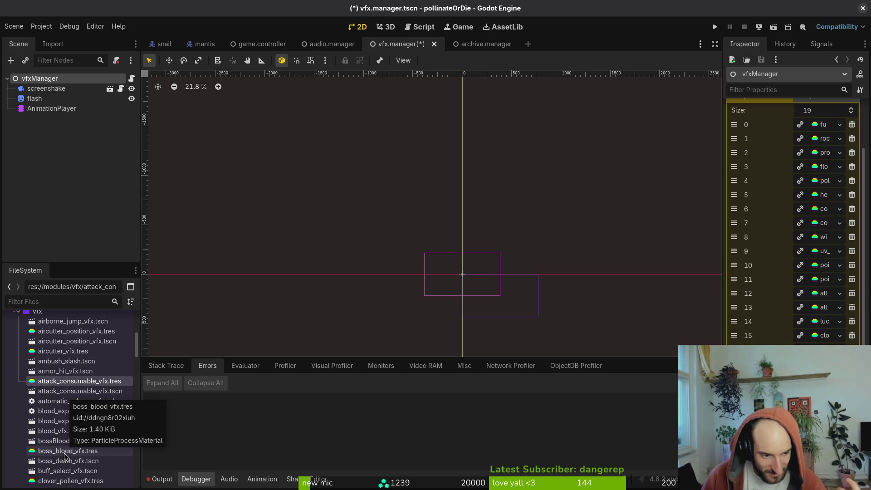
pyautogui.moveTo(63, 455)
pyautogui.mouseDown()
pyautogui.moveTo(579, 288)
pyautogui.moveTo(823, 262)
pyautogui.mouseUp()
# Add prickly_pear_pollen_vfx.tres, then try repositioning element 20 on the array's second page
pyautogui.scroll(-2, 71, 442)
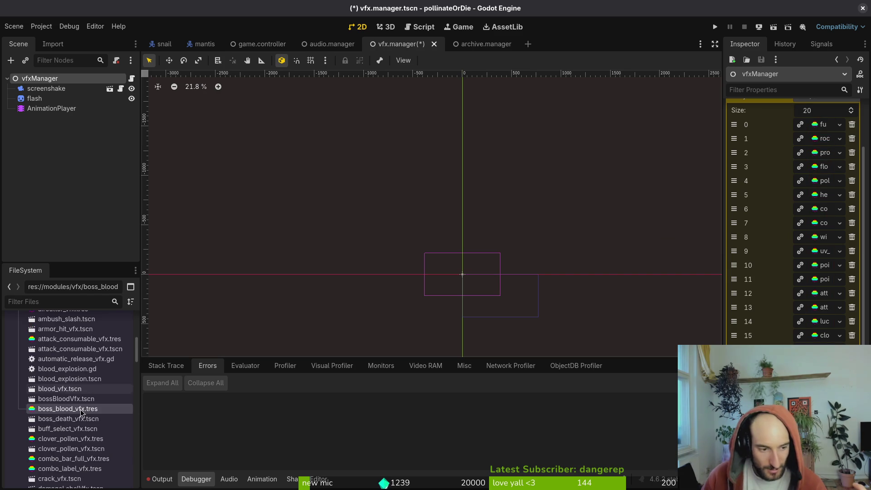
pyautogui.scroll(-1, 71, 442)
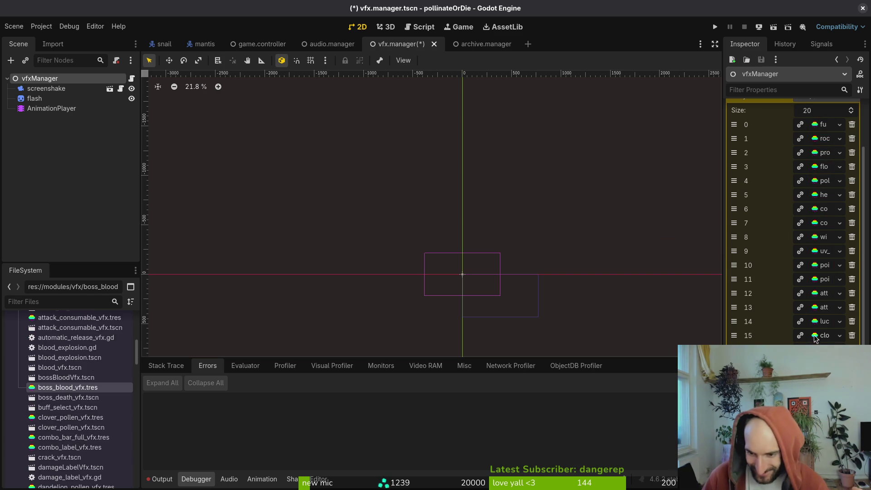
pyautogui.scroll(-1, 68, 428)
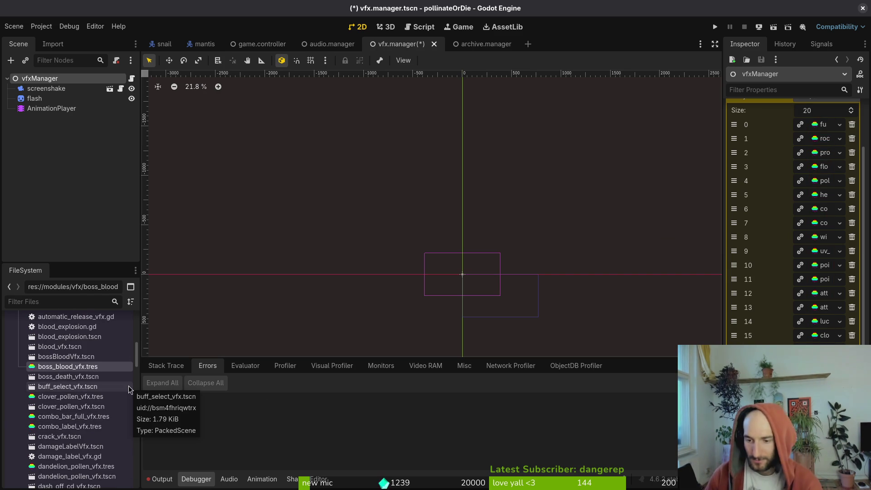
pyautogui.scroll(-2, 103, 423)
pyautogui.scroll(-12, 103, 423)
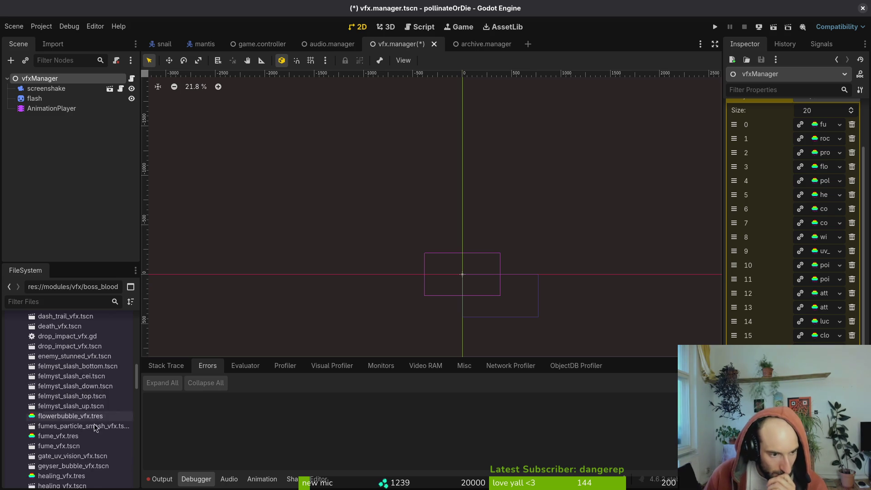
pyautogui.scroll(-20, 79, 450)
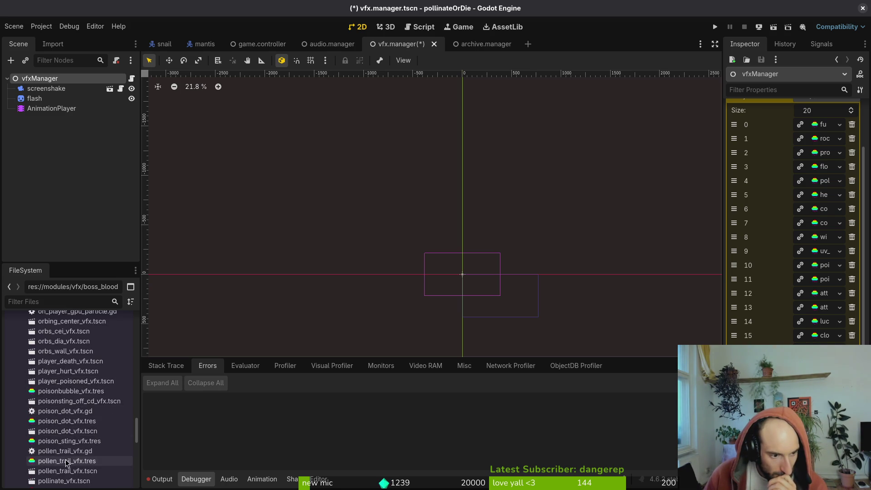
pyautogui.scroll(-3, 71, 431)
pyautogui.moveTo(70, 432); pyautogui.dragTo(767, 272)
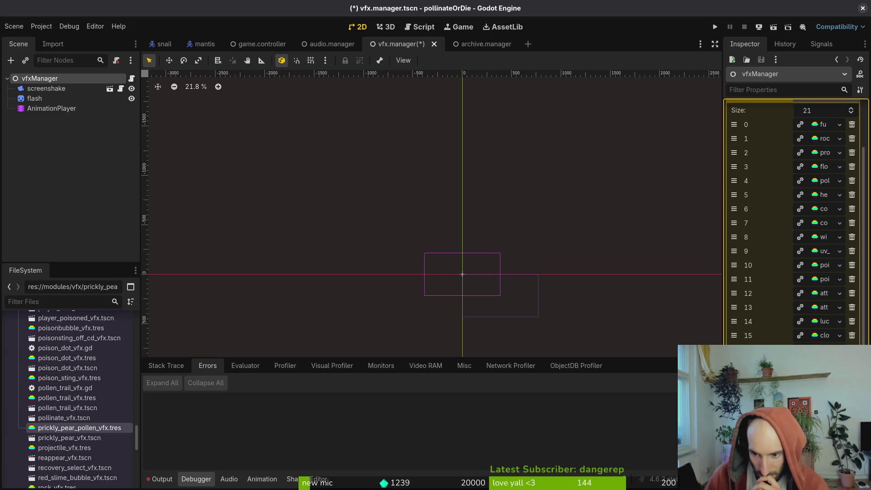
pyautogui.click(821, 421)
pyautogui.moveTo(733, 180); pyautogui.dragTo(737, 172)
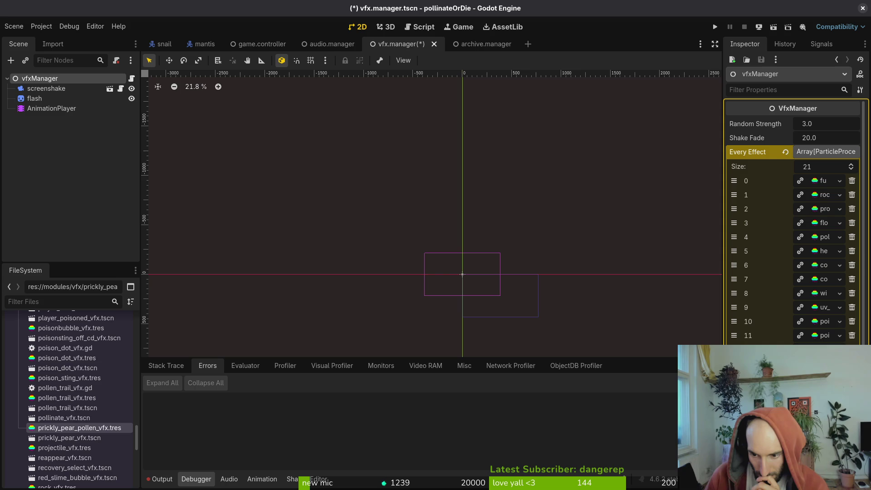
pyautogui.moveTo(736, 172); pyautogui.dragTo(737, 172)
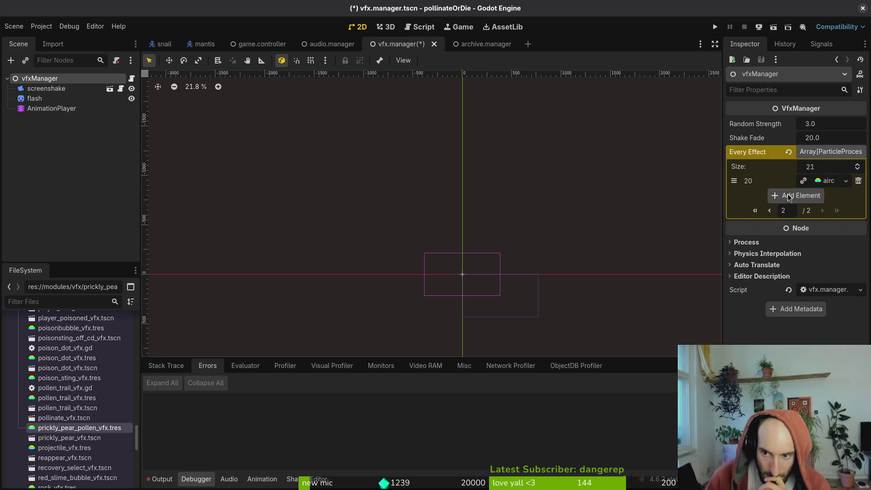
# Change the Every Effect array size, trying 50 and settling on 22 slots
pyautogui.click(840, 165)
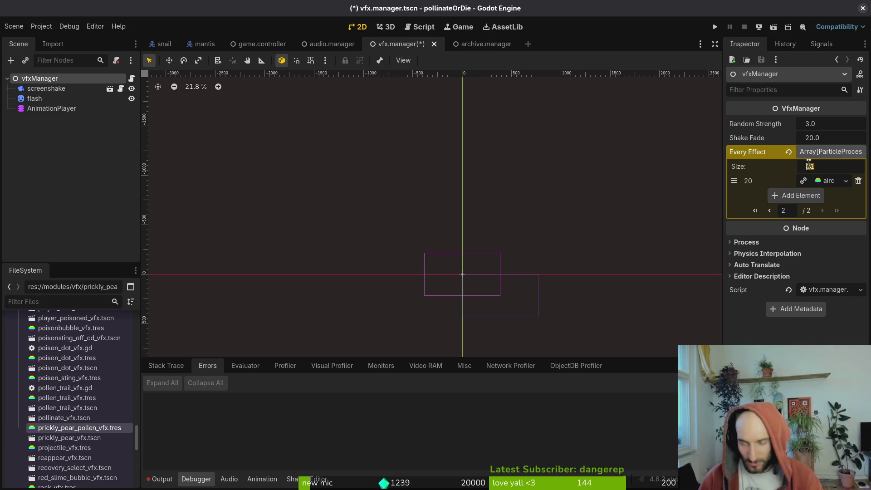
pyautogui.write('50')
pyautogui.press('Return')
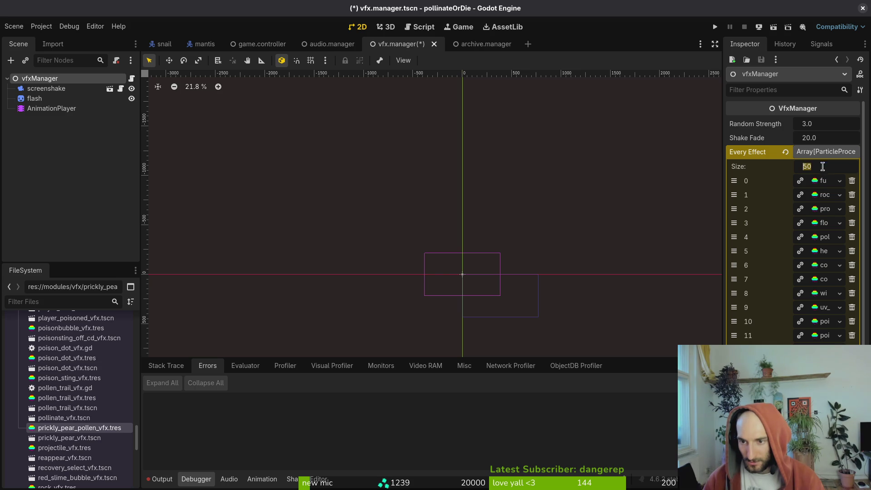
pyautogui.write('22')
pyautogui.press('Return')
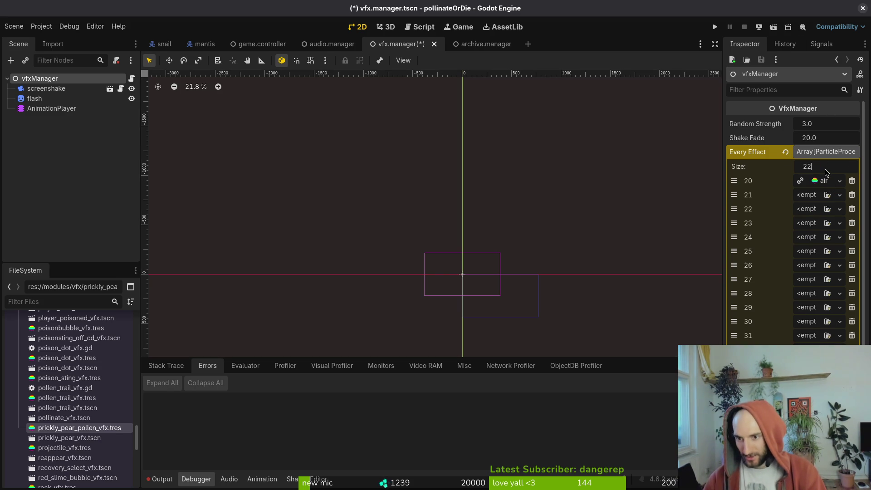
pyautogui.press('Return')
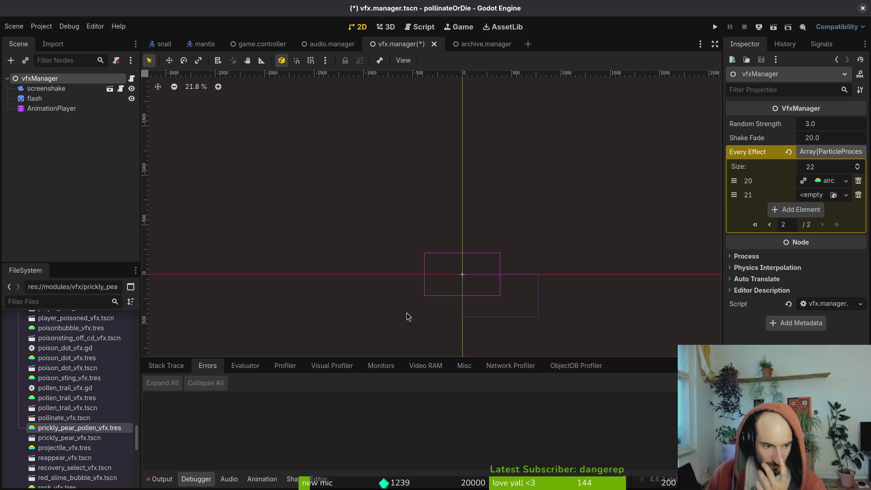
# Select aircutter_position, aircutter and attack_consumable vfx files, then open a Files window at Home
pyautogui.scroll(5, 72, 405)
pyautogui.scroll(15, 73, 405)
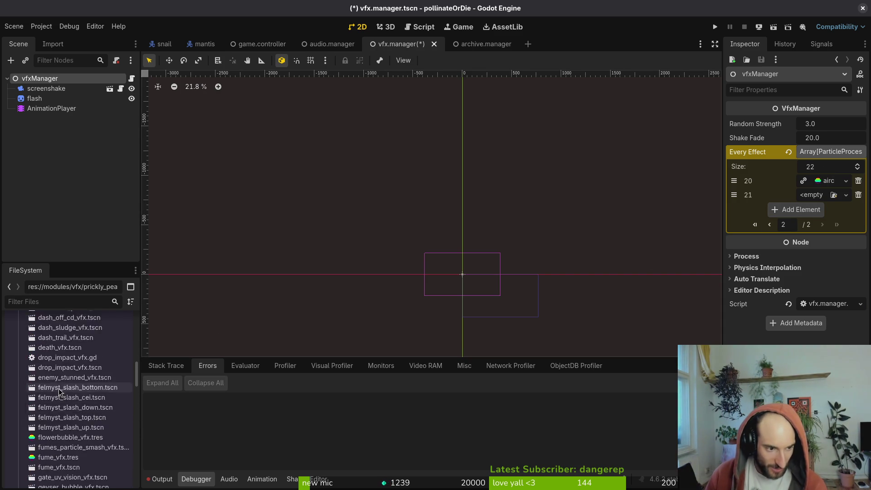
pyautogui.scroll(-5, 62, 388)
pyautogui.click(64, 373)
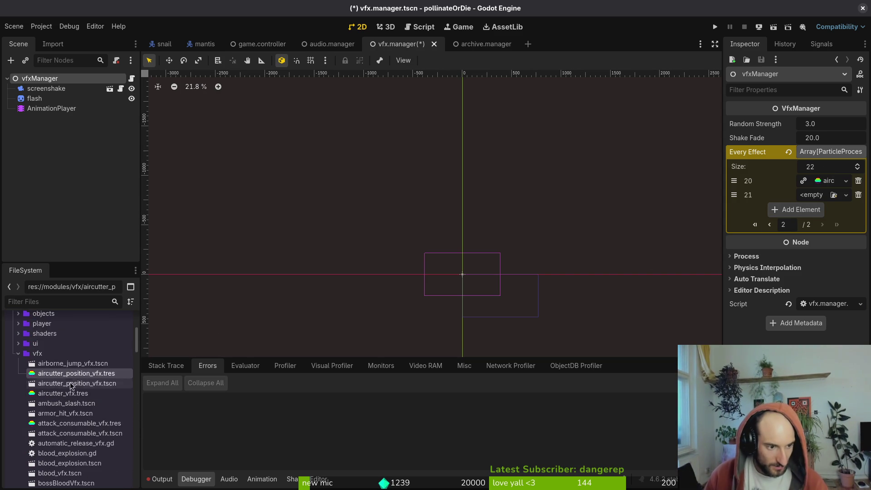
pyautogui.keyDown('ctrl'); pyautogui.click(59, 393); pyautogui.keyUp('ctrl')
pyautogui.keyDown('ctrl'); pyautogui.click(50, 424); pyautogui.keyUp('ctrl')
pyautogui.press('super')
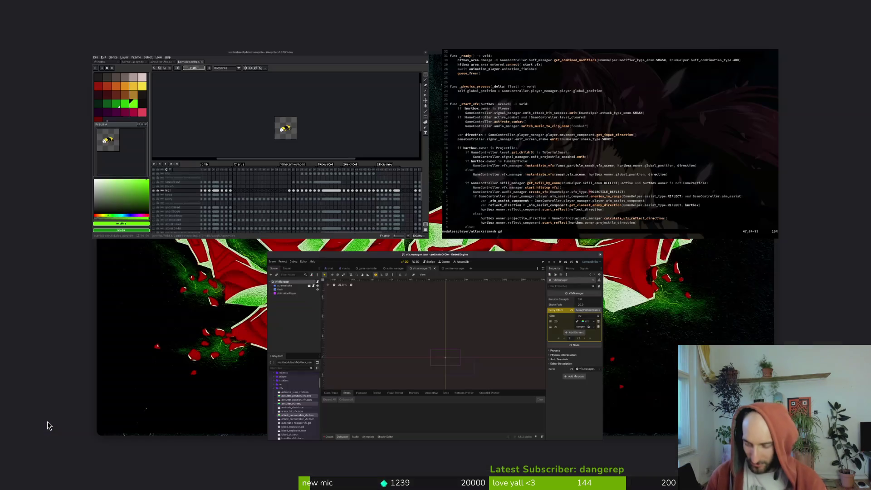
pyautogui.press('super+e')
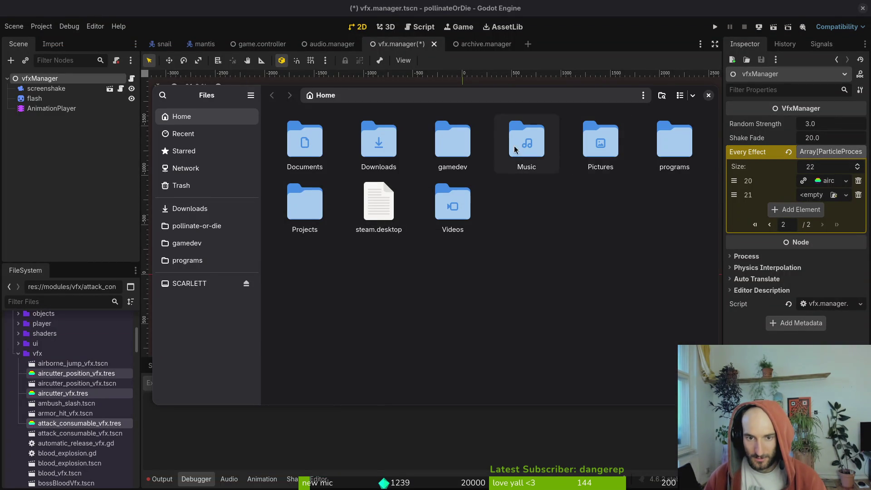
# Browse the pollinate-or-die project's modules, core, data and abilities folders in Files
pyautogui.click(210, 226)
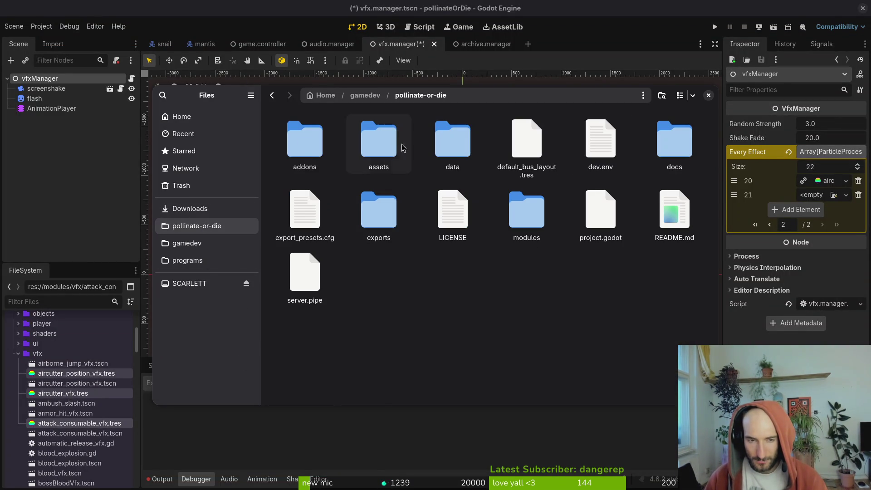
pyautogui.doubleClick(526, 210)
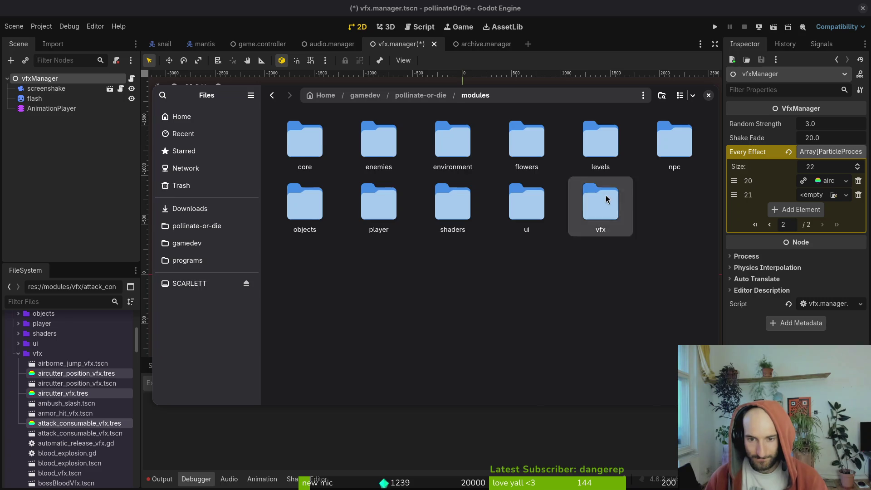
pyautogui.doubleClick(605, 199)
pyautogui.hotkey('alt', 'Left')
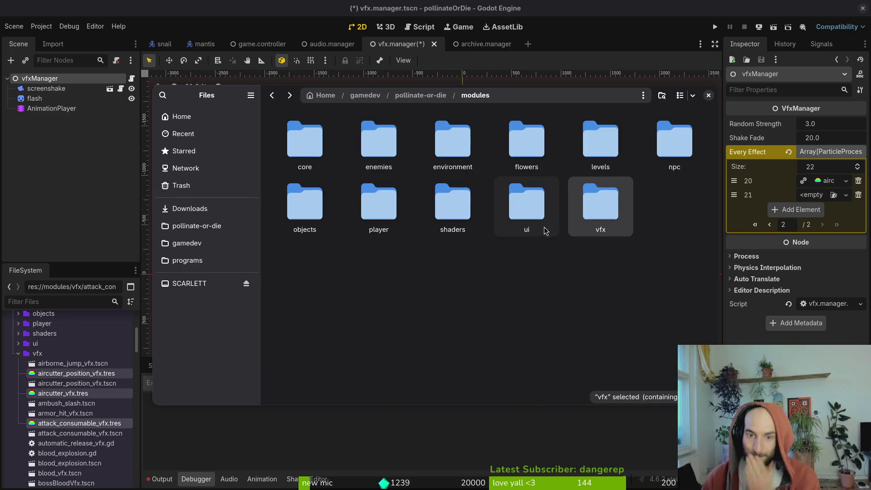
pyautogui.click(320, 152)
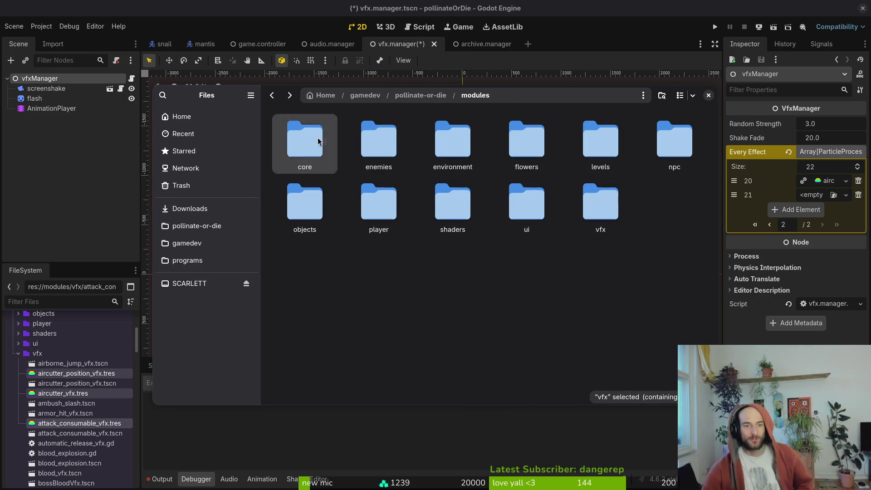
pyautogui.doubleClick(328, 154)
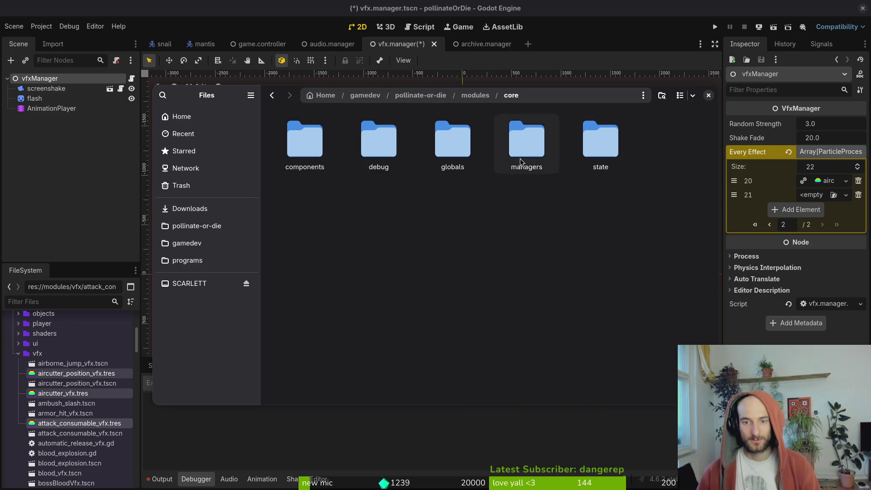
pyautogui.hotkey('alt', 'Left')
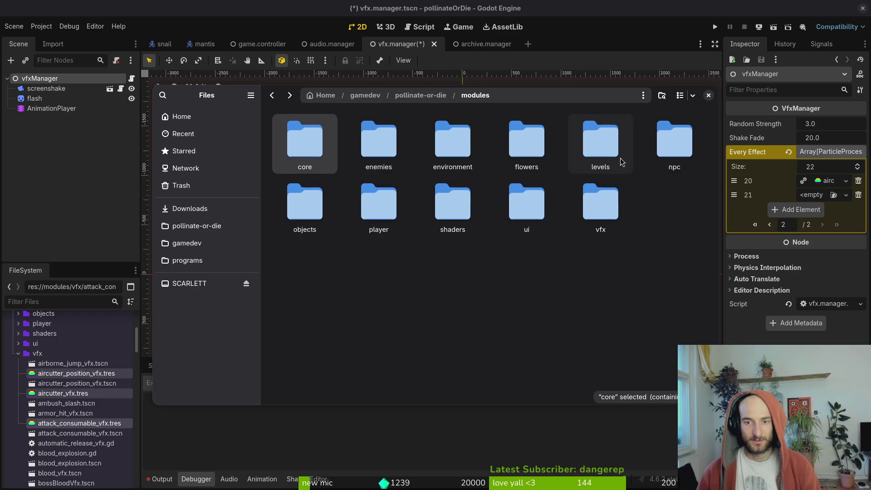
pyautogui.hotkey('alt', 'Left')
pyautogui.doubleClick(451, 138)
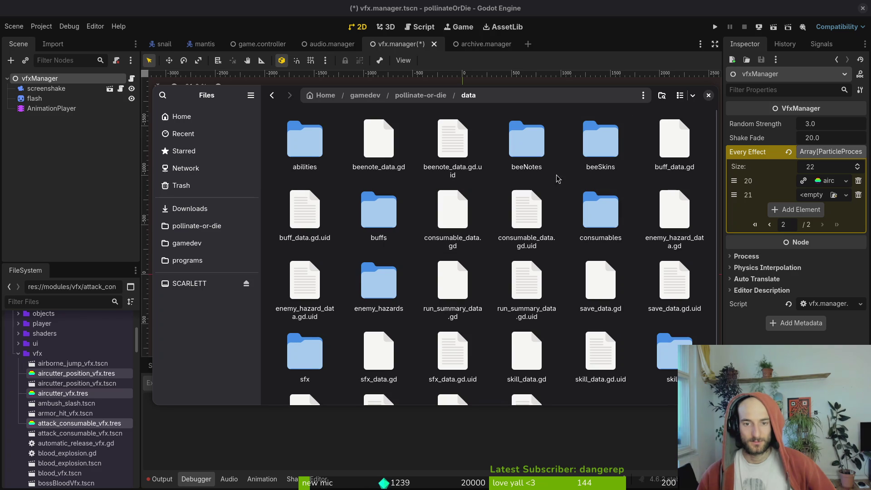
pyautogui.doubleClick(310, 154)
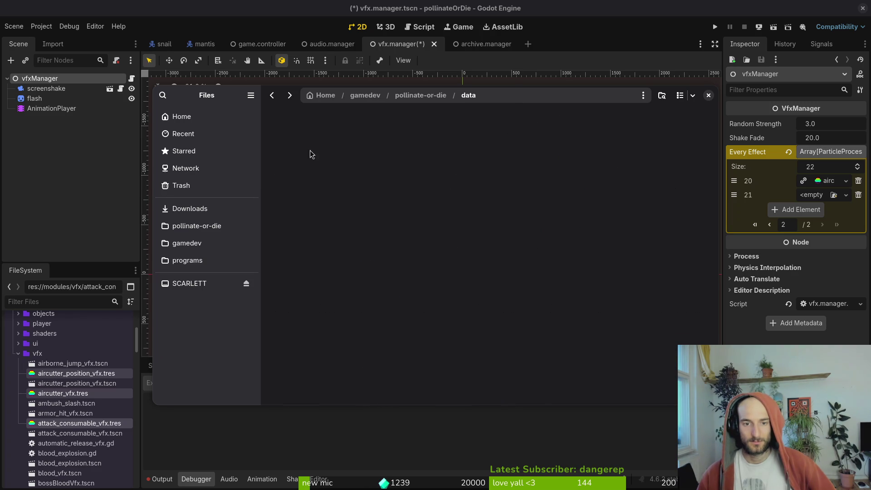
pyautogui.hotkey('alt', 'Left')
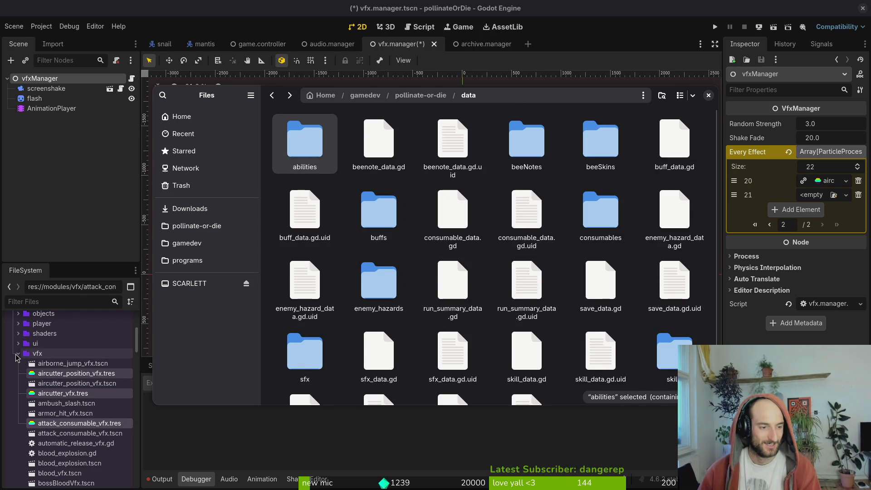
# Create a new folder named vfx inside data, then return to Godot
pyautogui.click(18, 353)
pyautogui.click(12, 359)
pyautogui.scroll(-3, 72, 393)
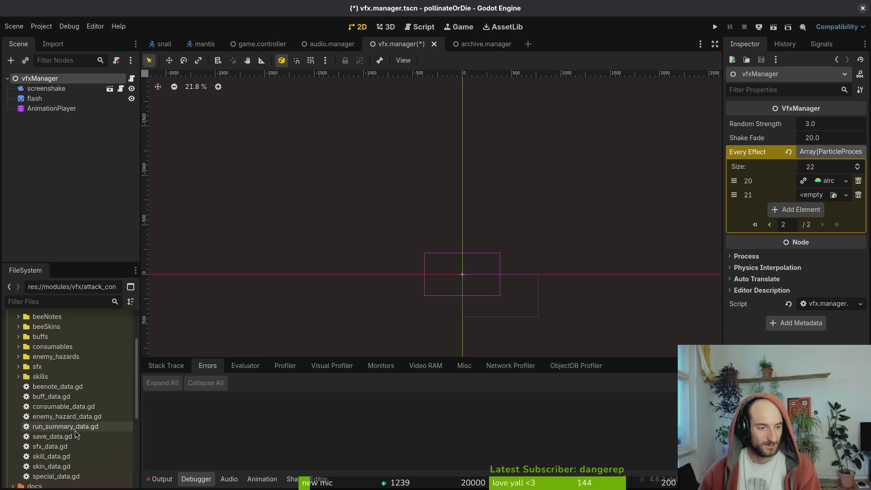
pyautogui.hotkey('alt', 'Tab')
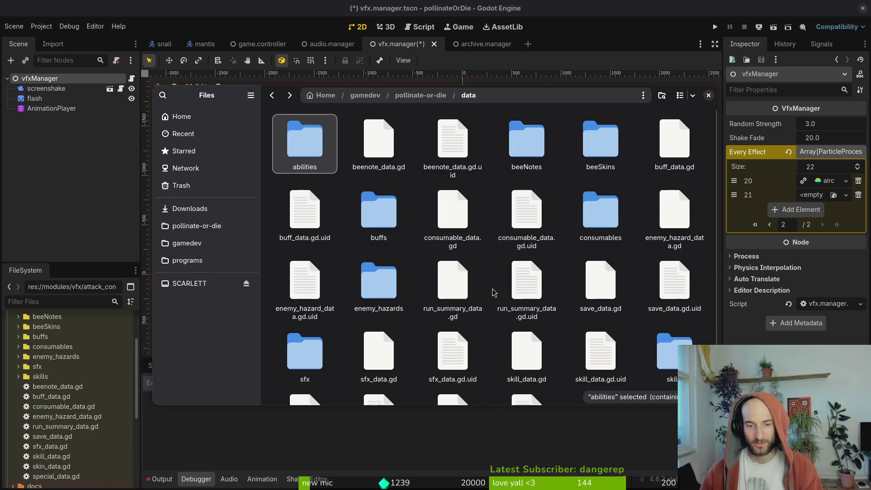
pyautogui.scroll(-3, 569, 320)
pyautogui.rightClick(604, 346)
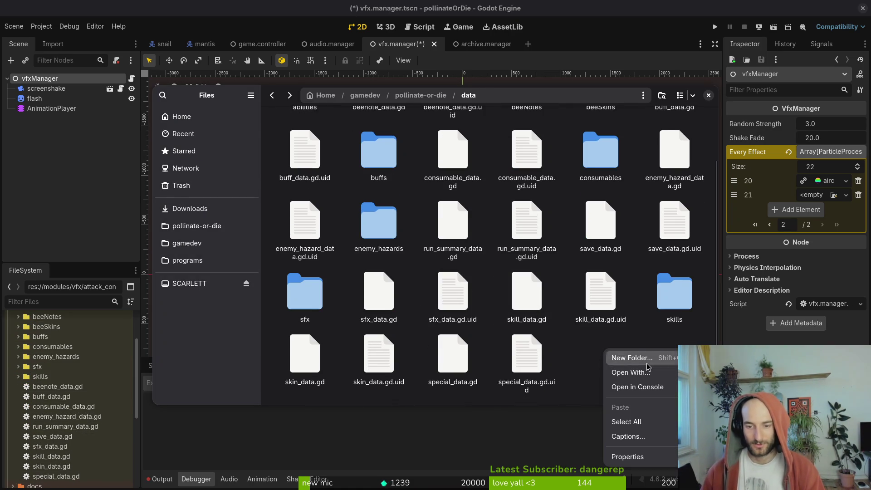
pyautogui.click(629, 358)
pyautogui.write('vfx')
pyautogui.press('Return')
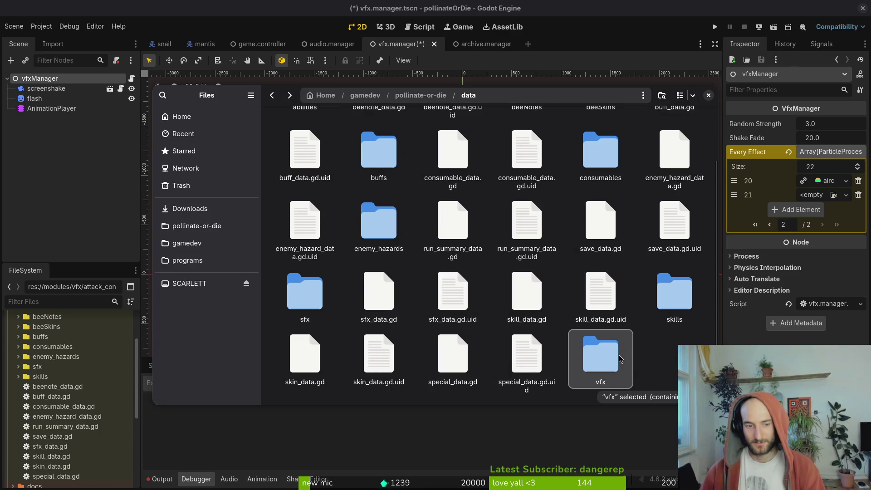
pyautogui.click(20, 376)
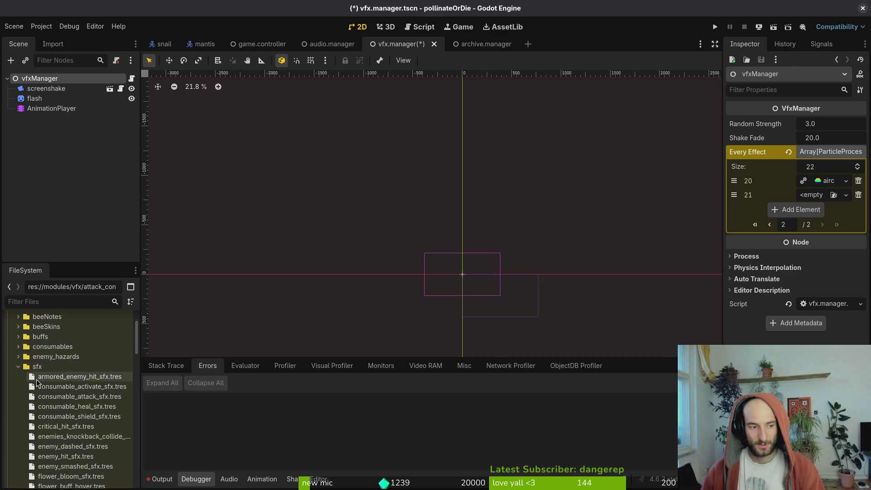
# Add the boss_blood, clover_pollen, combo, dandelion, flowerbubble, fume and healing vfx resources to the selection
pyautogui.scroll(-3, 23, 369)
pyautogui.scroll(-5, 45, 408)
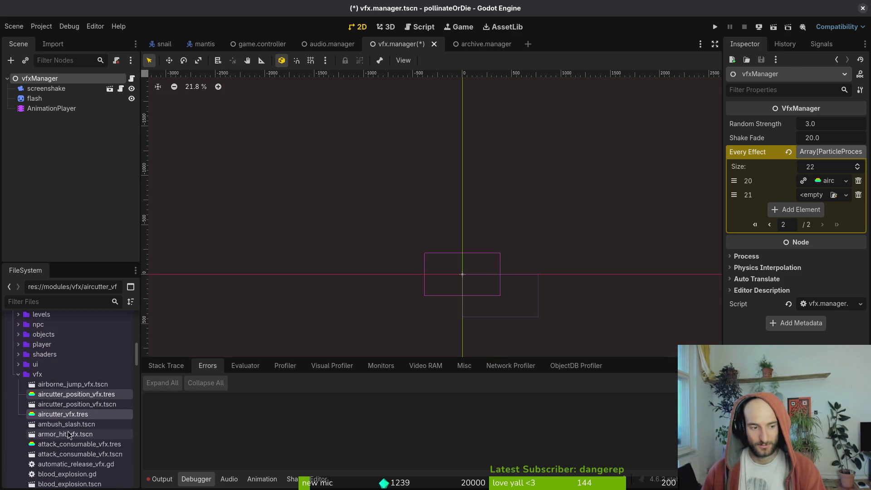
pyautogui.scroll(-4, 68, 438)
pyautogui.keyDown('ctrl'); pyautogui.click(68, 387); pyautogui.keyUp('ctrl')
pyautogui.keyDown('ctrl'); pyautogui.click(70, 417); pyautogui.keyUp('ctrl')
pyautogui.keyDown('ctrl'); pyautogui.click(73, 437); pyautogui.keyUp('ctrl')
pyautogui.keyDown('ctrl'); pyautogui.click(76, 445); pyautogui.keyUp('ctrl')
pyautogui.scroll(-3, 77, 443)
pyautogui.keyDown('ctrl'); pyautogui.click(68, 402); pyautogui.keyUp('ctrl')
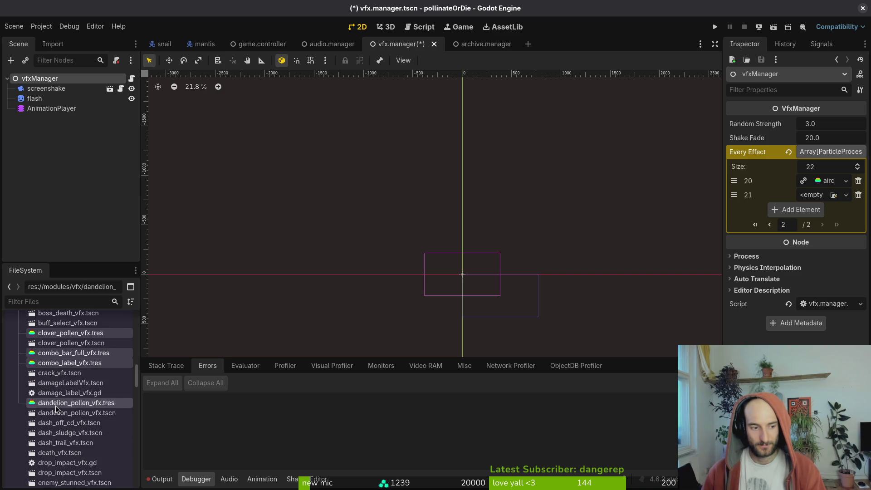
pyautogui.scroll(-3, 68, 401)
pyautogui.keyDown('ctrl'); pyautogui.click(58, 436); pyautogui.keyUp('ctrl')
pyautogui.keyDown('ctrl'); pyautogui.click(58, 456); pyautogui.keyUp('ctrl')
pyautogui.scroll(-4, 59, 453)
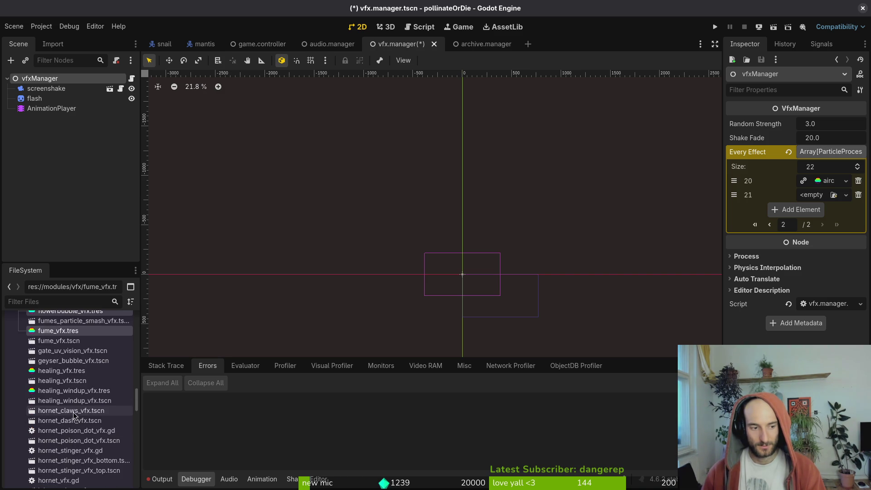
pyautogui.keyDown('ctrl'); pyautogui.click(68, 390); pyautogui.keyUp('ctrl')
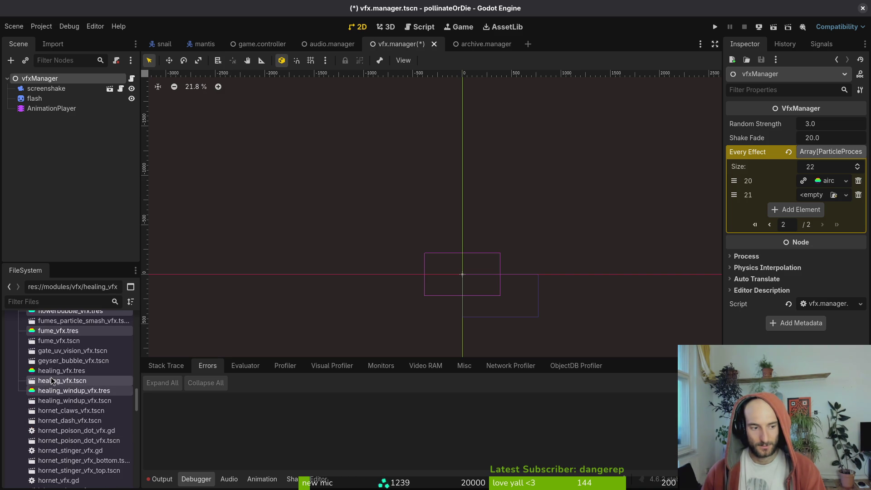
pyautogui.scroll(-5, 51, 383)
# Extend the selection with lucerne, poison, pollen_trail, prickly_pear, projectile, rock, smokebomb, uv_vision and windfunnel resources
pyautogui.keyDown('ctrl'); pyautogui.click(73, 399); pyautogui.keyUp('ctrl')
pyautogui.scroll(-3, 72, 396)
pyautogui.scroll(-5, 72, 397)
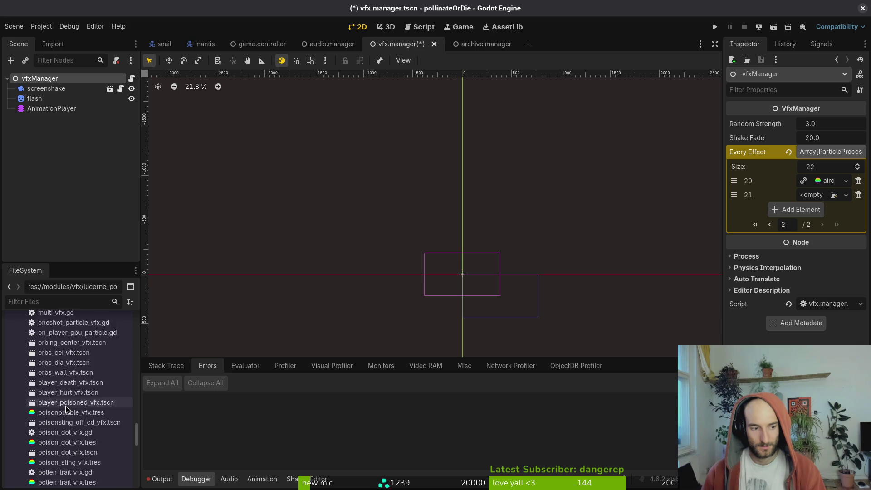
pyautogui.keyDown('ctrl'); pyautogui.click(60, 392); pyautogui.keyUp('ctrl')
pyautogui.keyDown('ctrl'); pyautogui.click(59, 421); pyautogui.keyUp('ctrl')
pyautogui.keyDown('ctrl'); pyautogui.click(58, 442); pyautogui.keyUp('ctrl')
pyautogui.keyDown('ctrl'); pyautogui.click(58, 461); pyautogui.keyUp('ctrl')
pyautogui.scroll(-5, 58, 462)
pyautogui.keyDown('ctrl'); pyautogui.click(58, 364); pyautogui.keyUp('ctrl')
pyautogui.keyDown('ctrl'); pyautogui.click(58, 384); pyautogui.keyUp('ctrl')
pyautogui.keyDown('ctrl'); pyautogui.click(58, 424); pyautogui.keyUp('ctrl')
pyautogui.scroll(-5, 58, 415)
pyautogui.keyDown('ctrl'); pyautogui.click(58, 401); pyautogui.keyUp('ctrl')
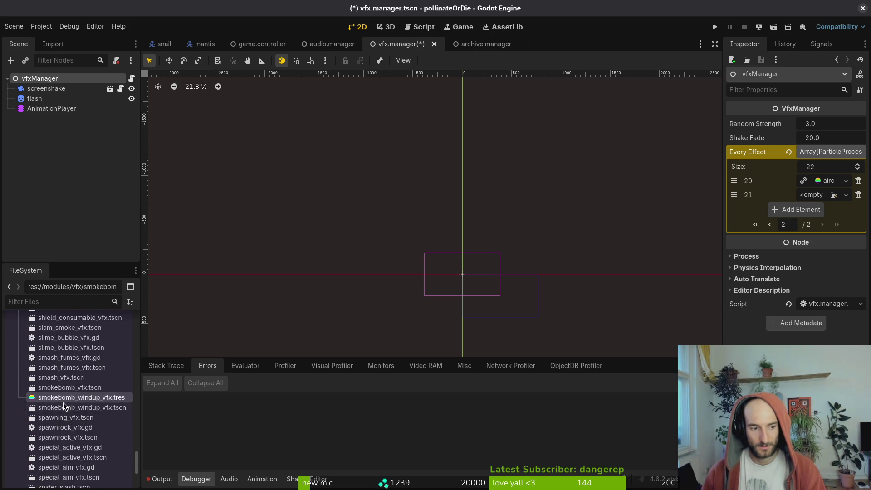
pyautogui.scroll(-5, 59, 401)
pyautogui.keyDown('ctrl'); pyautogui.click(61, 400); pyautogui.keyUp('ctrl')
pyautogui.keyDown('ctrl'); pyautogui.click(60, 400); pyautogui.keyUp('ctrl')
pyautogui.keyDown('ctrl'); pyautogui.click(58, 410); pyautogui.keyUp('ctrl')
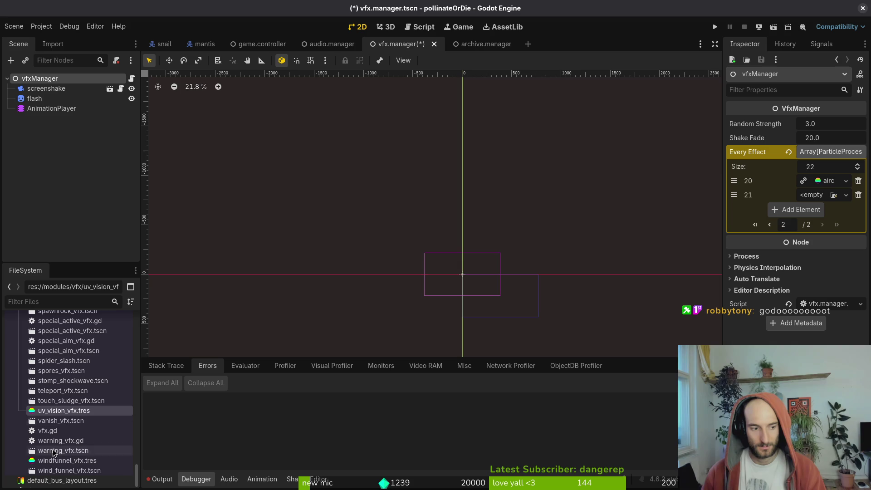
pyautogui.keyDown('ctrl'); pyautogui.click(58, 459); pyautogui.keyUp('ctrl')
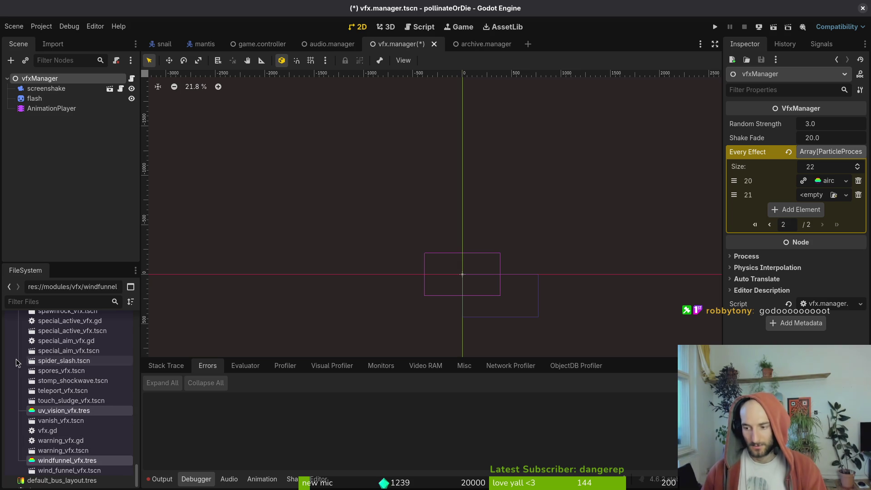
# Move the 23 selected vfx resources into data/vfx and confirm the move
pyautogui.scroll(4, 33, 348)
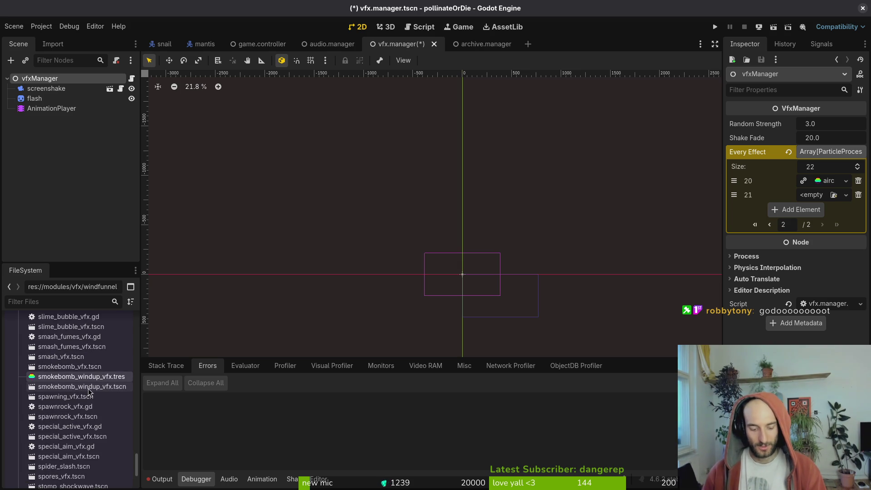
pyautogui.hotkey('ctrl', 'z')
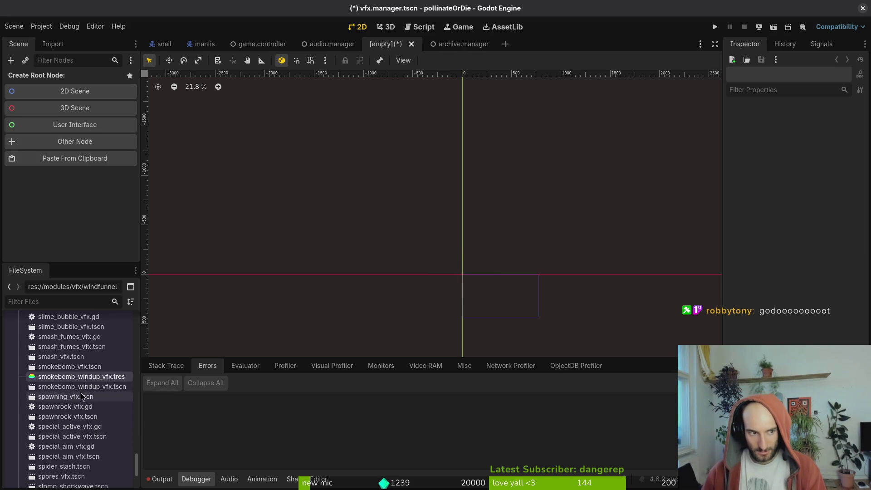
pyautogui.moveTo(52, 380)
pyautogui.mouseDown()
pyautogui.moveTo(75, 372)
pyautogui.moveTo(68, 380)
pyautogui.moveTo(78, 383)
pyautogui.moveTo(84, 364)
pyautogui.mouseUp()
pyautogui.scroll(10, 72, 378)
pyautogui.scroll(15, 78, 381)
pyautogui.moveTo(60, 370); pyautogui.dragTo(56, 368)
pyautogui.click(465, 261)
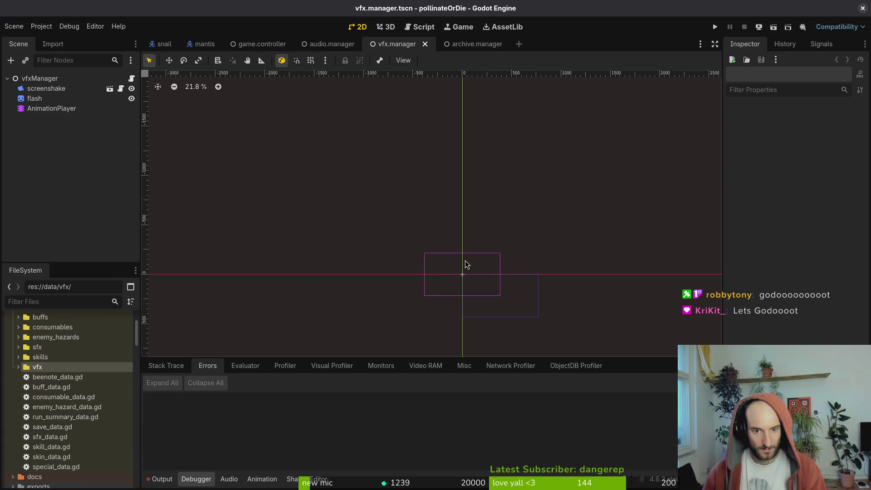
# Clear the vfxManager's Every Effect array and save the scene
pyautogui.click(46, 78)
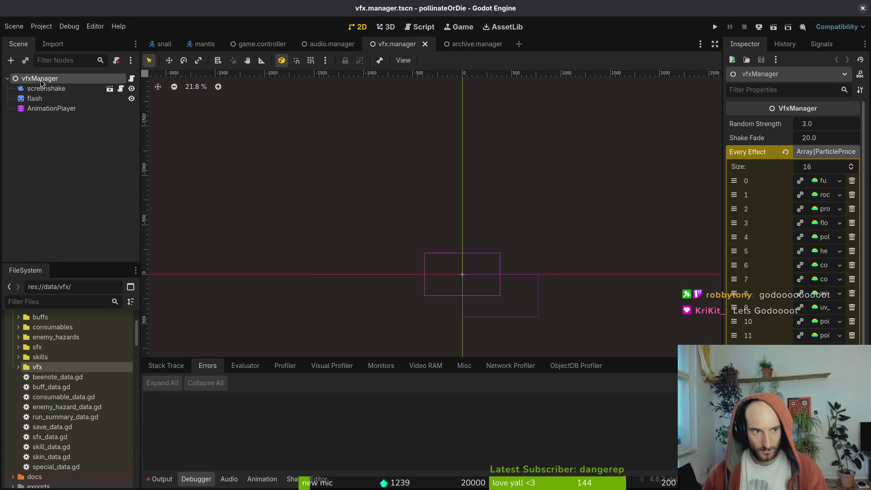
pyautogui.click(786, 152)
pyautogui.hotkey('ctrl', 's')
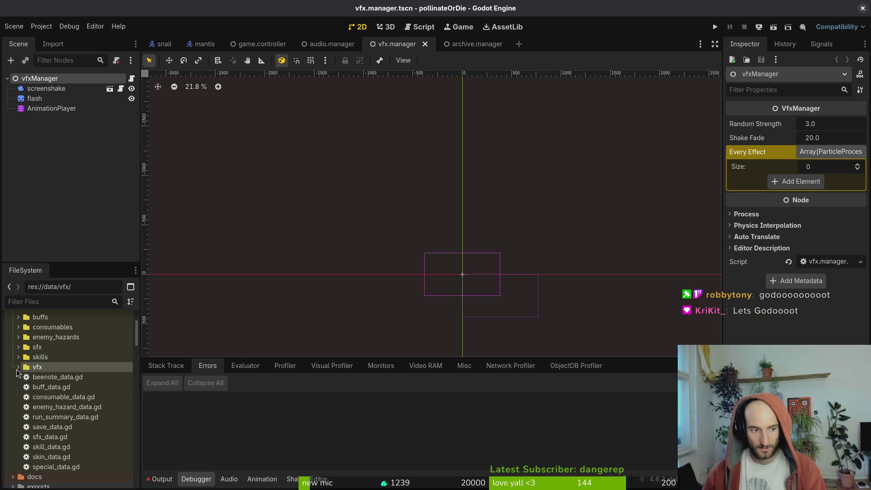
# Drag every data/vfx resource into the Every Effect array, save, and run the game
pyautogui.click(19, 367)
pyautogui.click(49, 379)
pyautogui.scroll(-10, 55, 385)
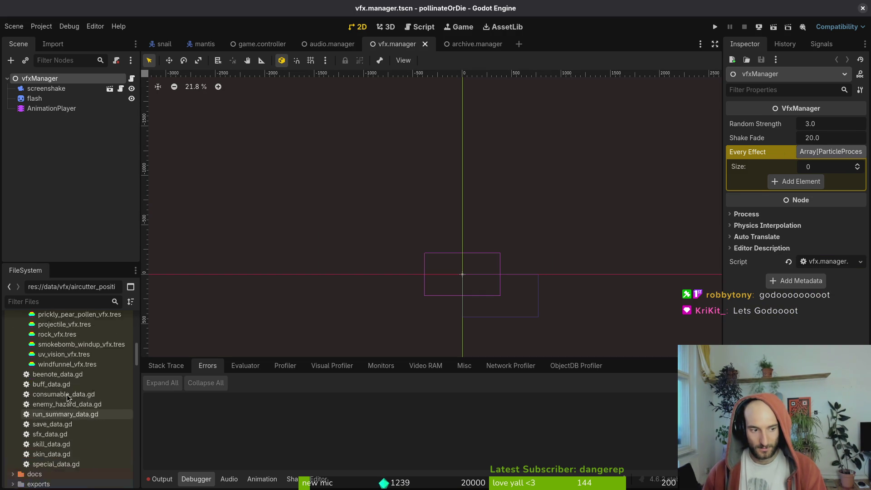
pyautogui.keyDown('shift'); pyautogui.click(68, 407); pyautogui.keyUp('shift')
pyautogui.moveTo(64, 390); pyautogui.dragTo(773, 184)
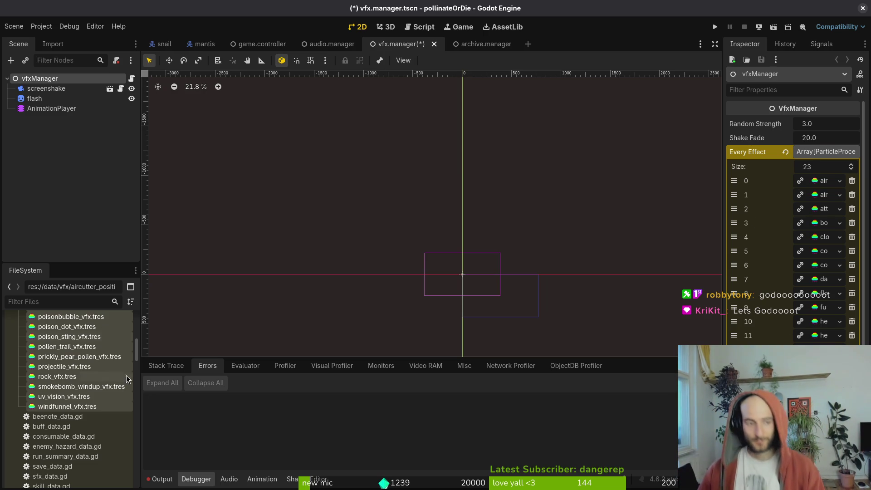
pyautogui.scroll(8, 68, 381)
pyautogui.doubleClick(55, 411)
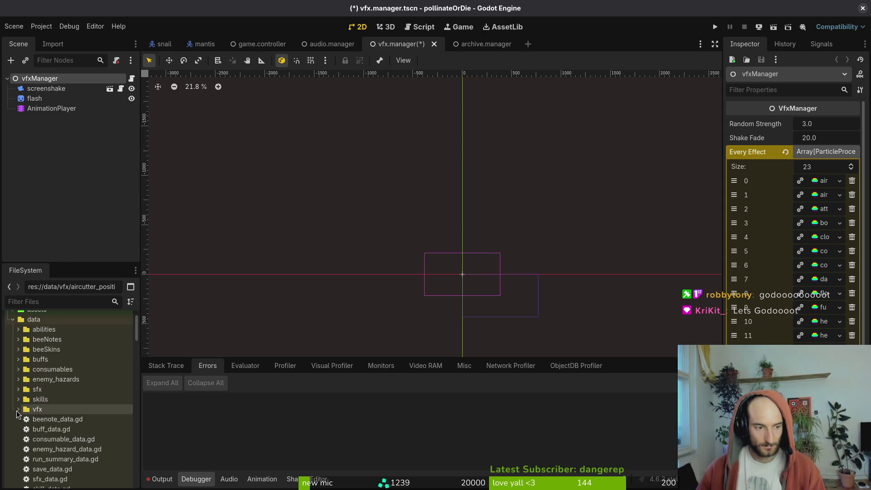
pyautogui.hotkey('ctrl', 's')
pyautogui.click(715, 27)
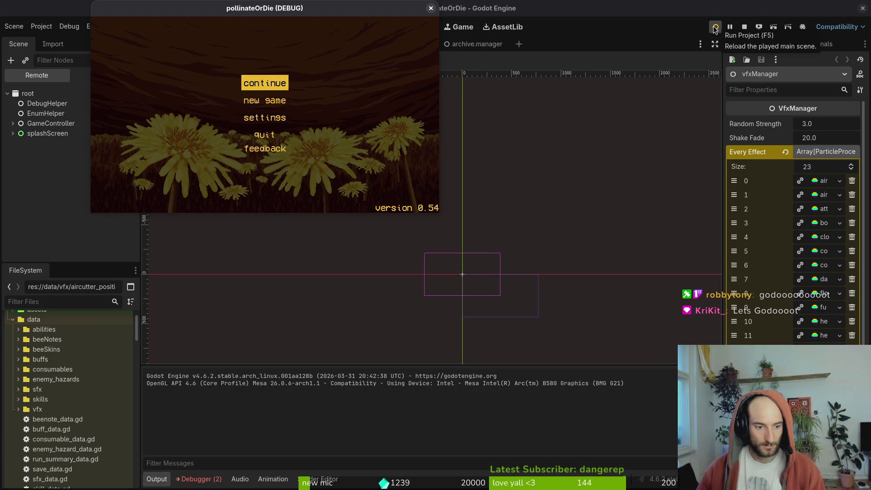
# Close and stop the running game, then switch to the audio.manager scene
pyautogui.click(716, 27)
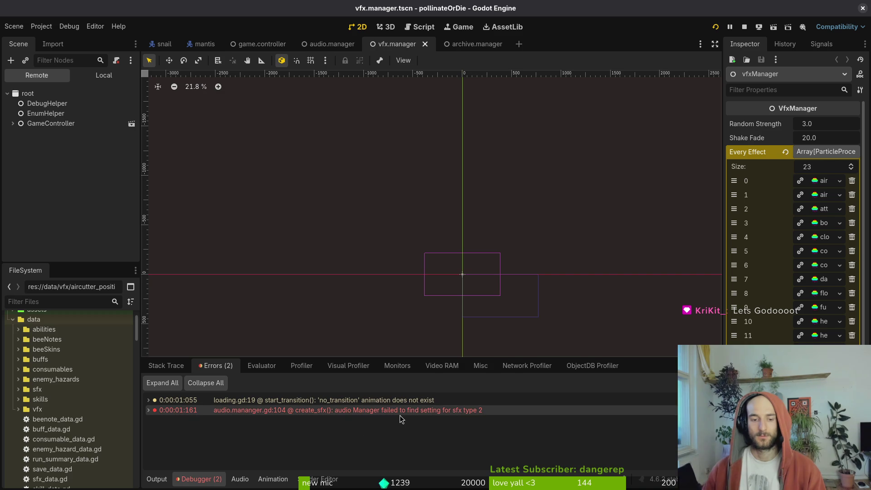
pyautogui.moveTo(400, 418)
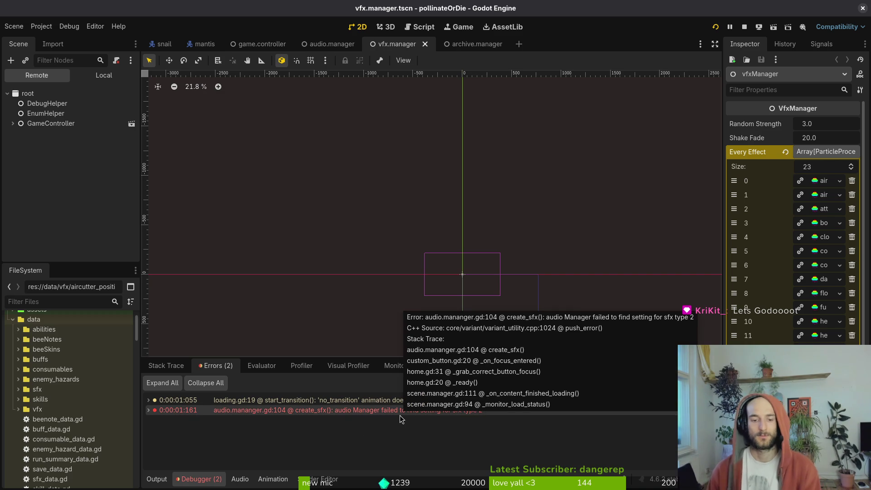
pyautogui.click(745, 26)
pyautogui.click(330, 45)
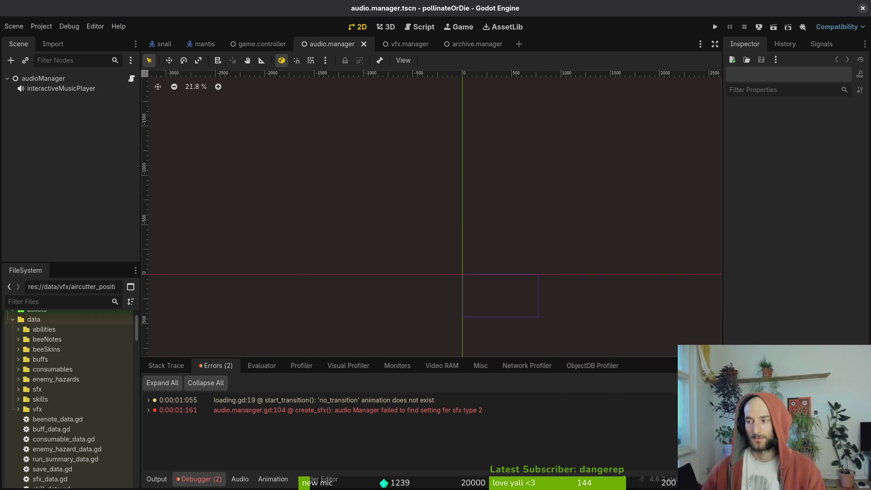
# Save smash.gd and exit the terminal editor with :wq, then return to Godot
pyautogui.hotkey('alt', 'Tab')
pyautogui.write(':wq')
pyautogui.press('Return')
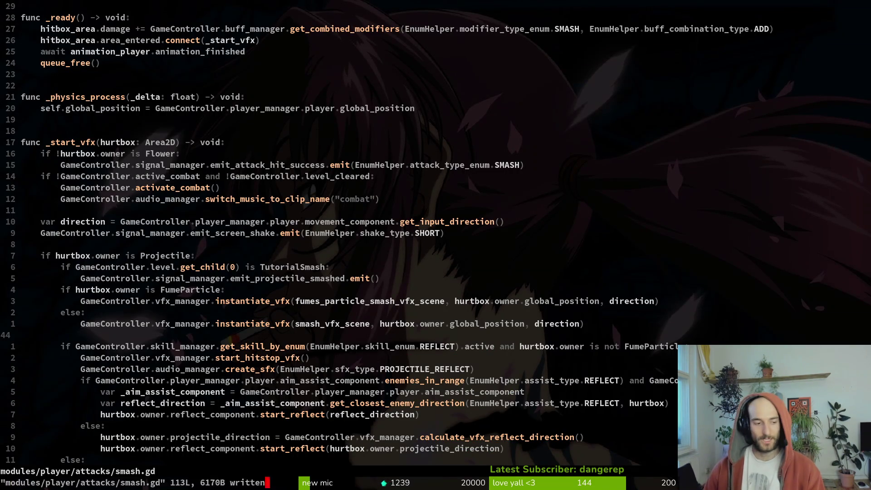
pyautogui.hotkey('alt', 'Tab')
# Look through the Project and Debug menus for a cache-clearing option, then return to the terminal
pyautogui.click(41, 27)
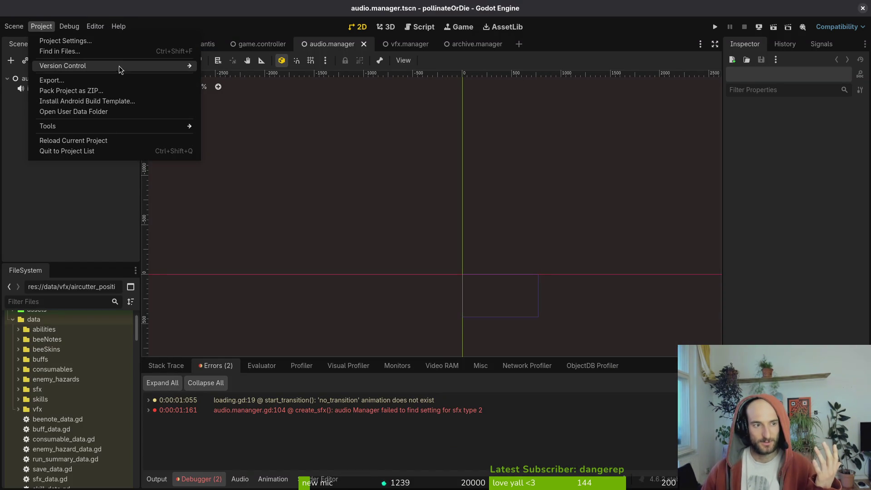
pyautogui.moveTo(72, 26)
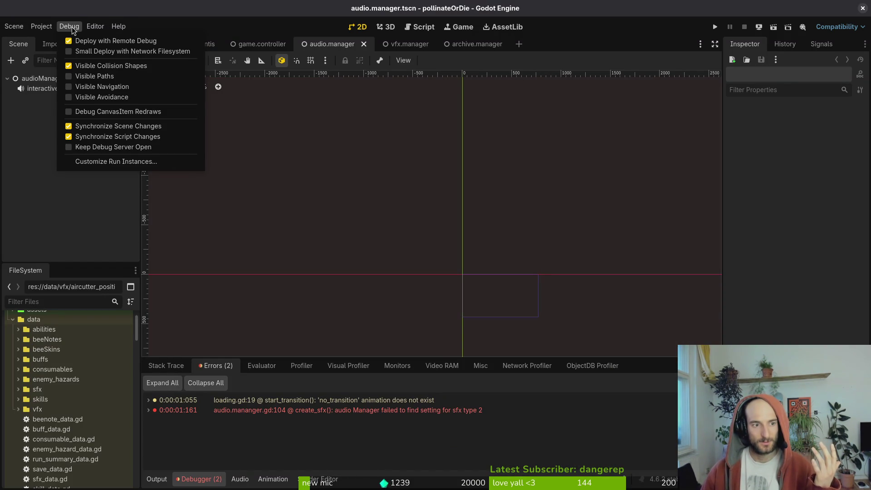
pyautogui.click(665, 167)
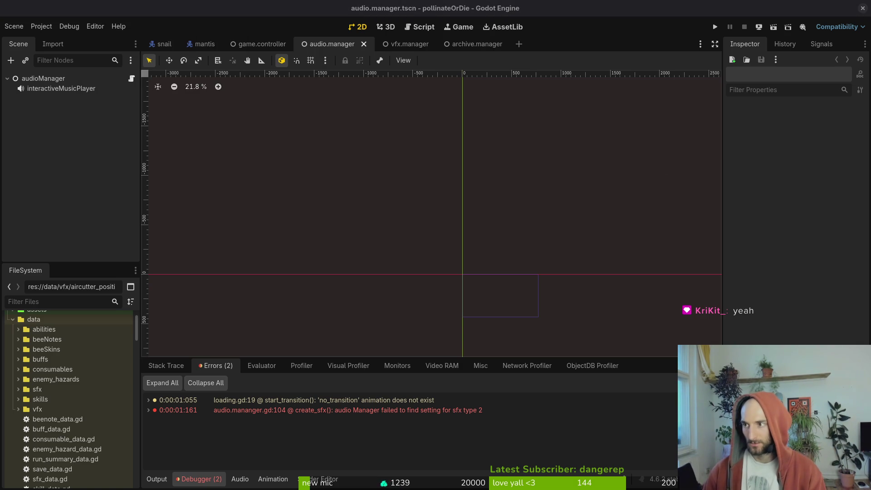
pyautogui.hotkey('alt', 'Tab')
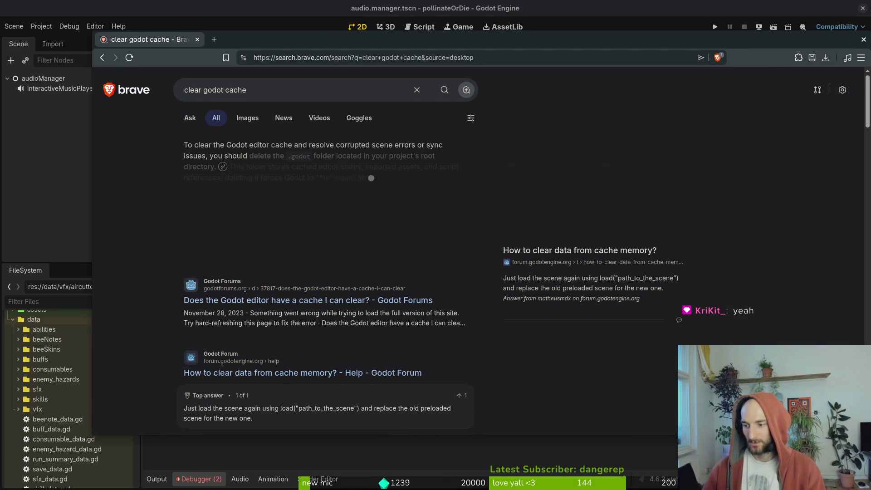
pyautogui.hotkey('alt', 'Tab')
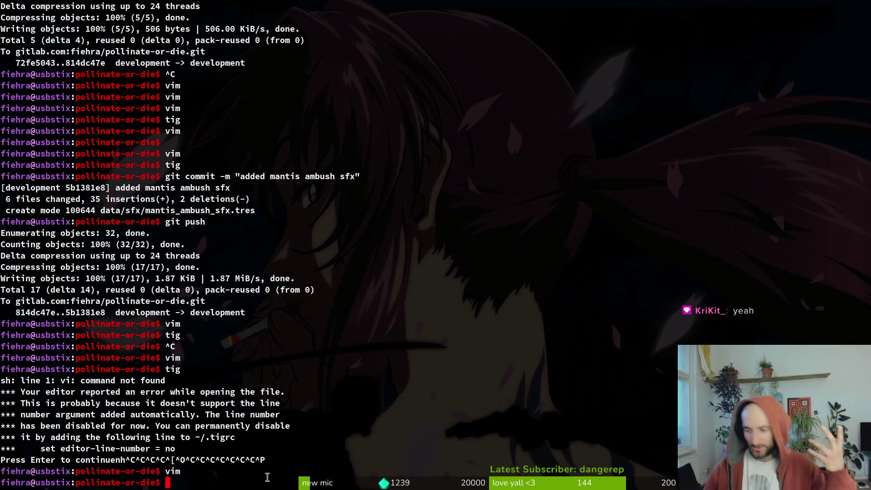
# In tig status, stage the clover_pollen through combo_label vfx file changes
pyautogui.write('tig status')
pyautogui.press('Return')
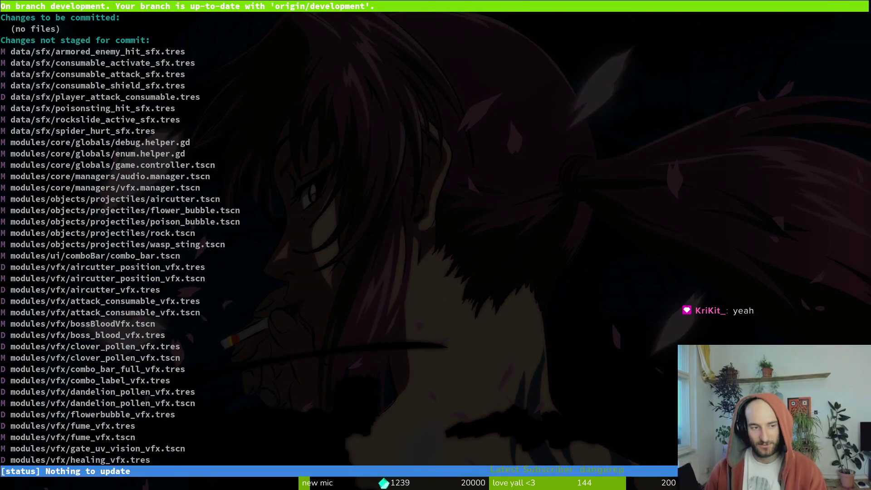
pyautogui.press('Down')
pyautogui.press('Down')
pyautogui.press('Down')
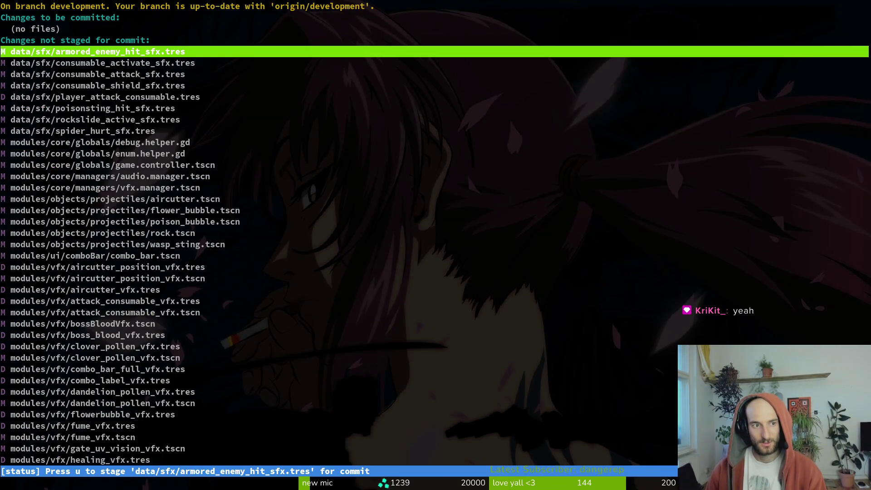
pyautogui.press('Down')
pyautogui.press('Down')
pyautogui.press('Down')
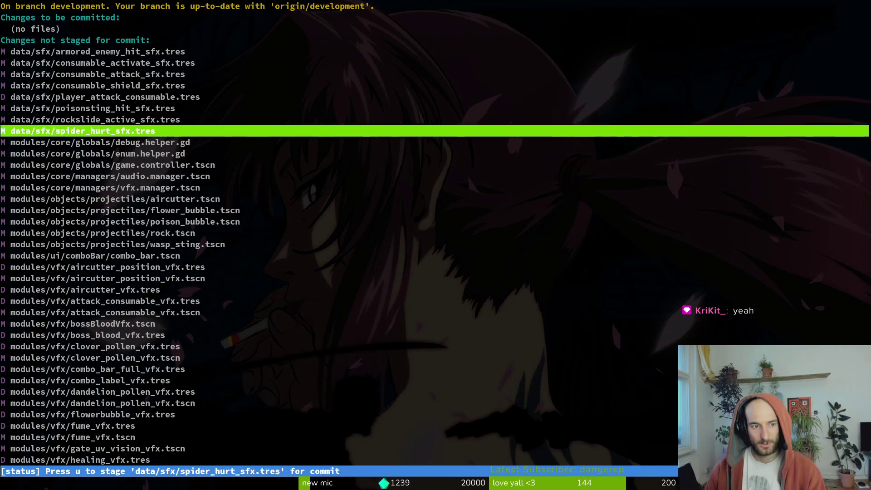
pyautogui.press('Up')
pyautogui.press('Up')
pyautogui.press('Up')
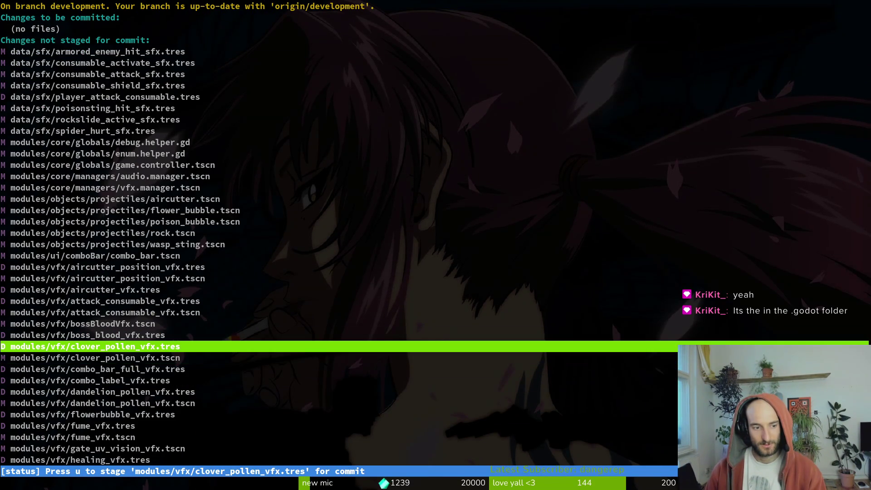
pyautogui.press('u')
pyautogui.press('u')
pyautogui.press('u')
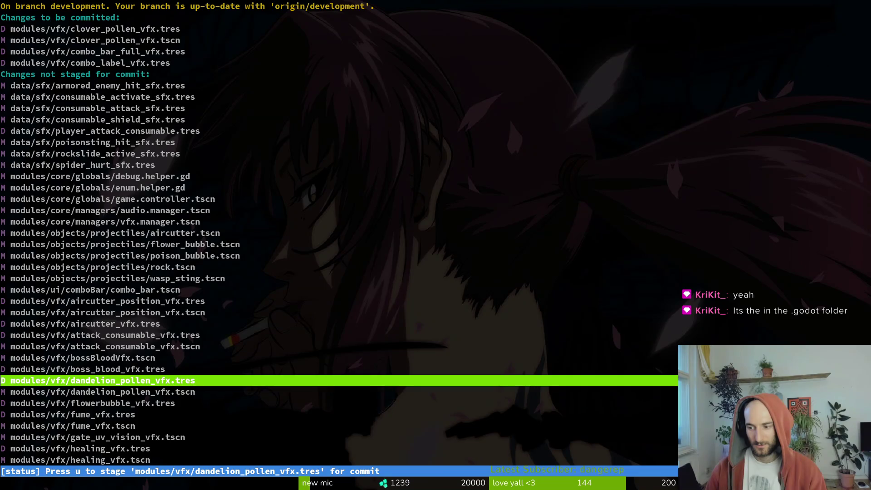
# Quit tig and bring the Godot cache search results back up
pyautogui.hotkey('alt', 'Tab')
pyautogui.hotkey('alt', 'Tab')
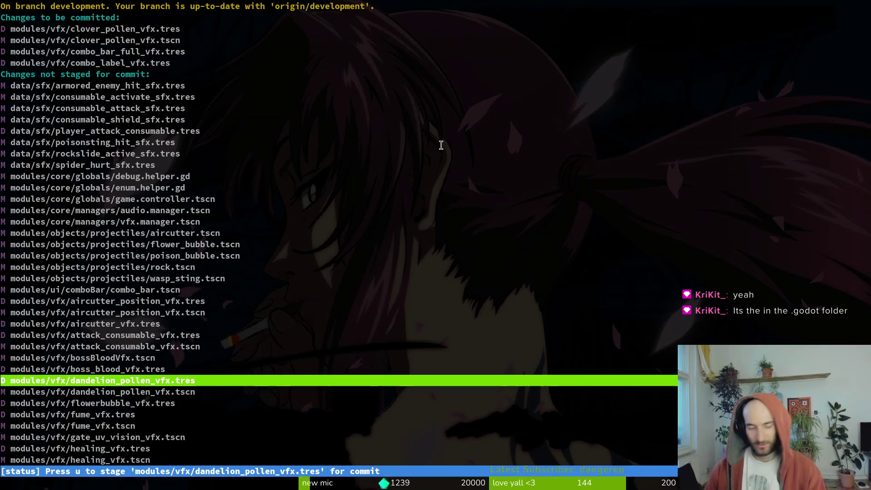
pyautogui.hotkey('ctrl', 'c')
pyautogui.hotkey('ctrl', 'c')
pyautogui.hotkey('alt', 'Tab')
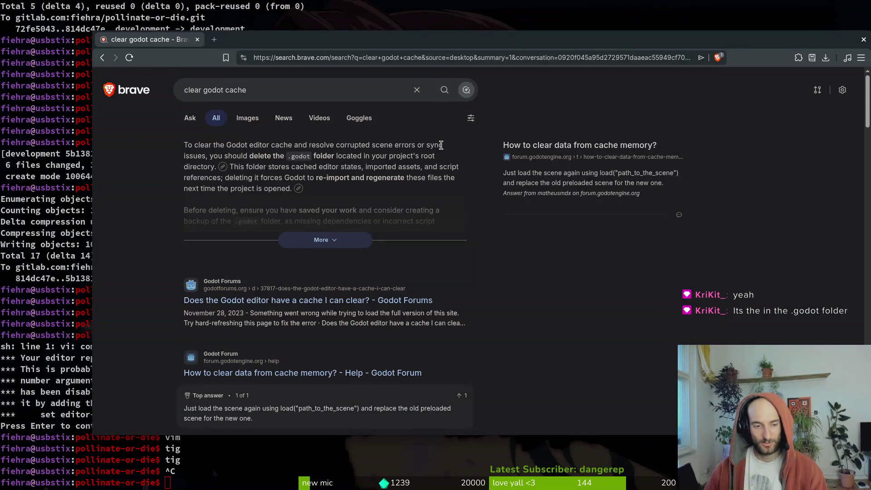
pyautogui.hotkey('alt', 'Tab')
# List the project folder's contents, including hidden files, with ls and ls -a
pyautogui.write('ls')
pyautogui.press('Return')
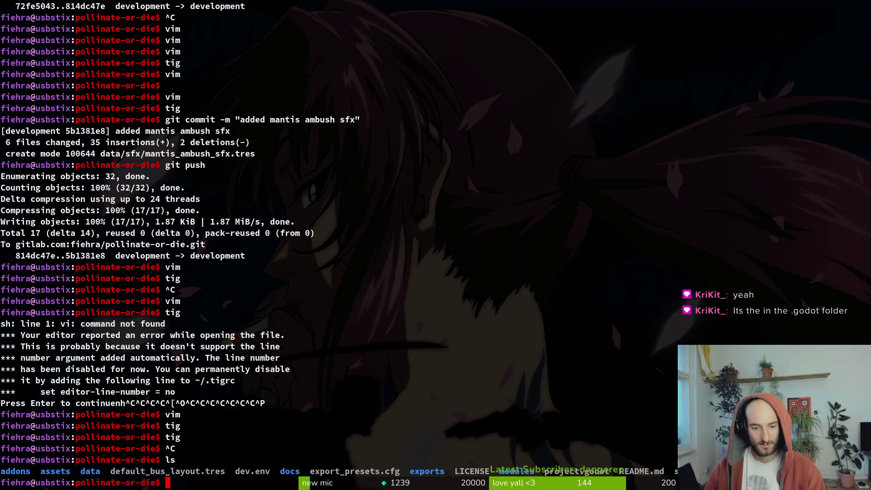
pyautogui.write('ls -a')
pyautogui.press('Return')
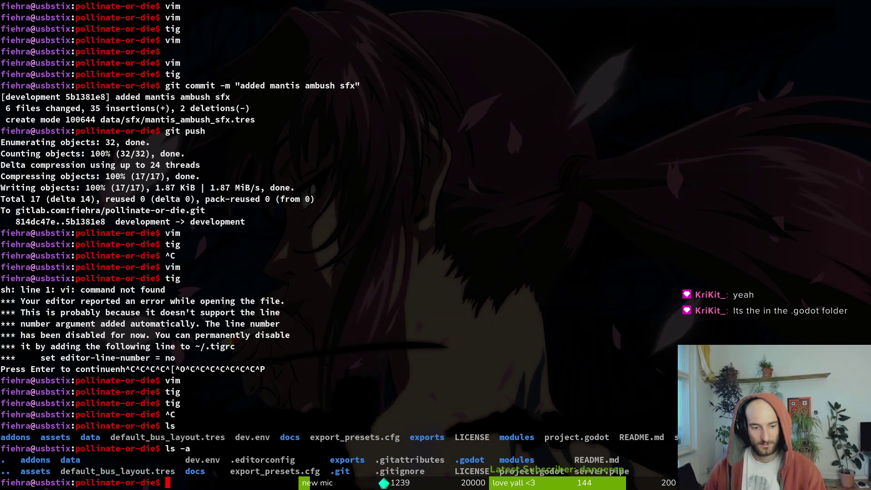
pyautogui.write('rm')
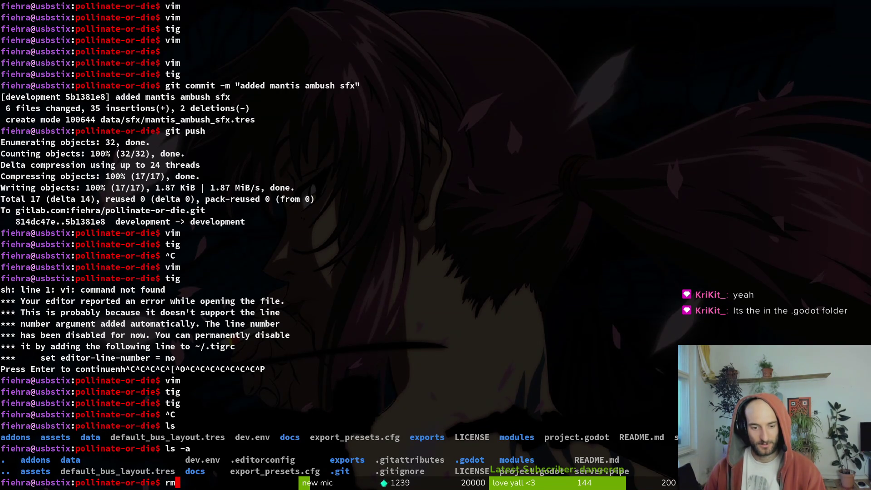
pyautogui.press('BackSpace')
pyautogui.press('BackSpace')
# Enter the hidden .godot folder and list its contents
pyautogui.write('cd .')
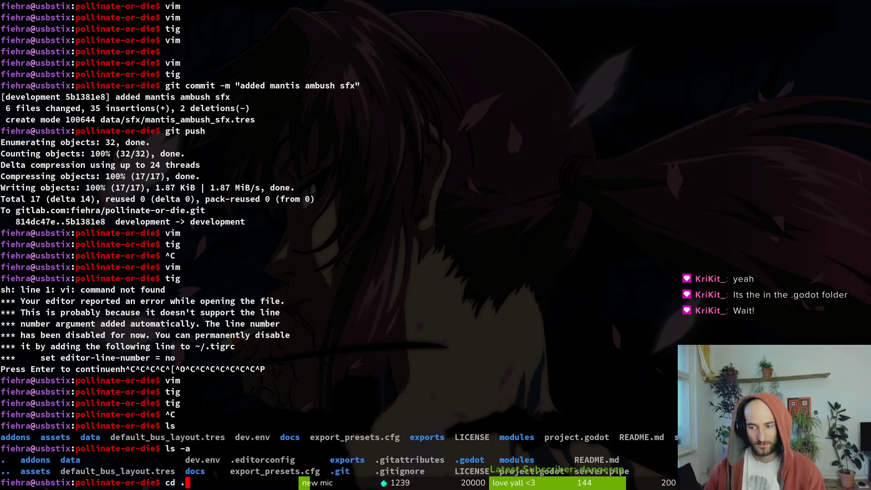
pyautogui.write('godot')
pyautogui.press('Return')
pyautogui.write('ls')
pyautogui.press('Return')
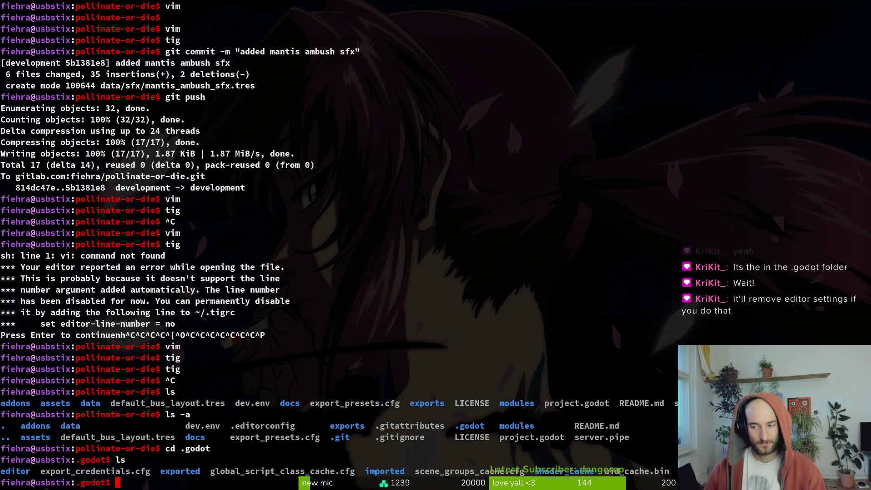
# Enter the .godot/editor subfolder and list its editstate and folding .cfg files
pyautogui.write('cd ')
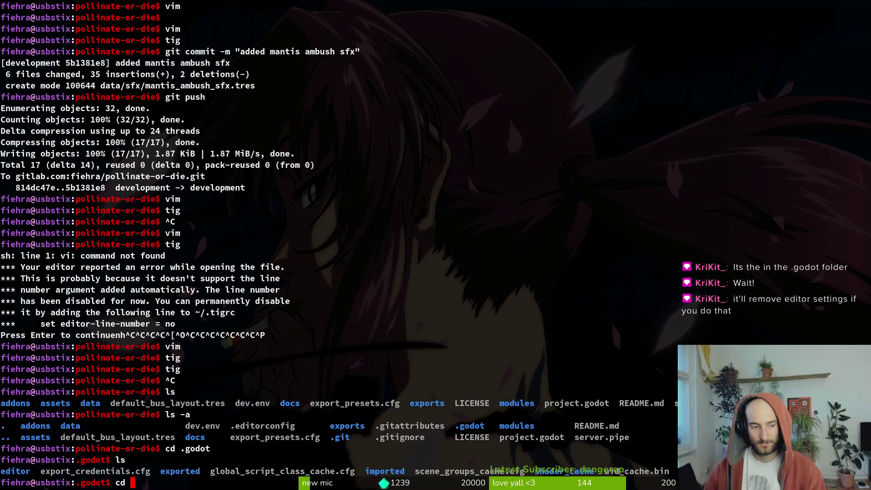
pyautogui.write('e')
pyautogui.press('Tab')
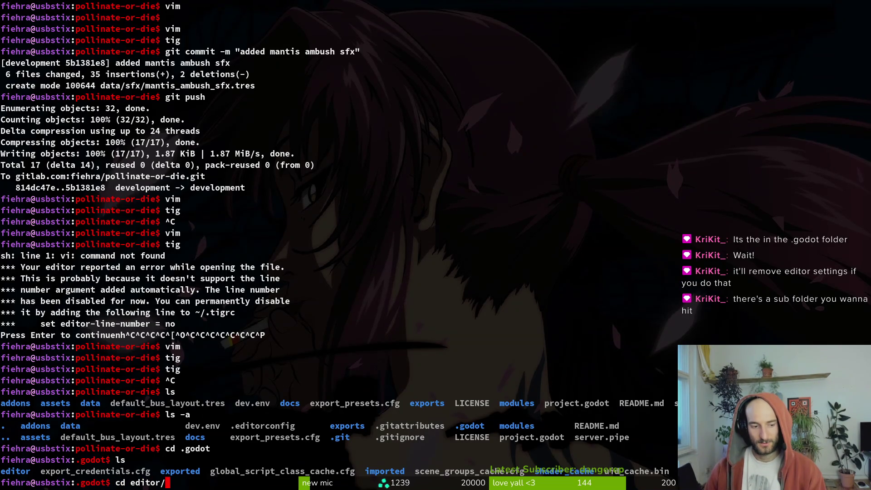
pyautogui.press('Return')
pyautogui.write('ls')
pyautogui.press('Return')
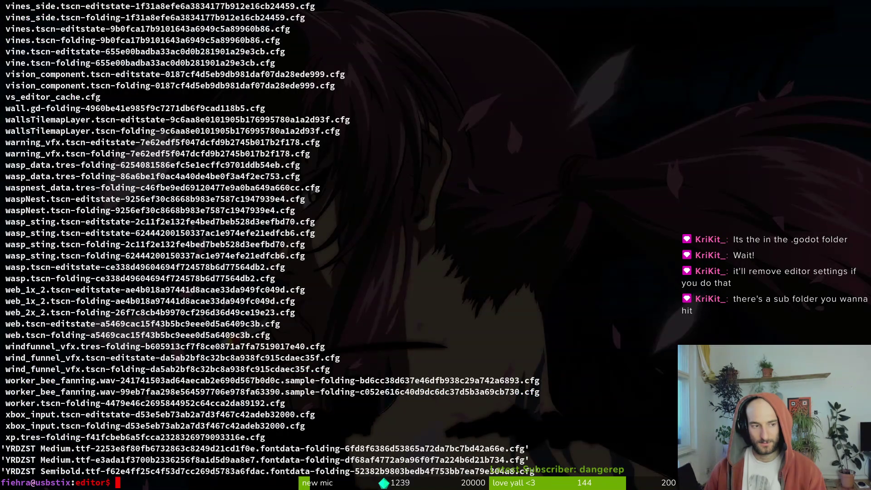
# Go back up to the .godot folder and list its contents again
pyautogui.write('cd ..')
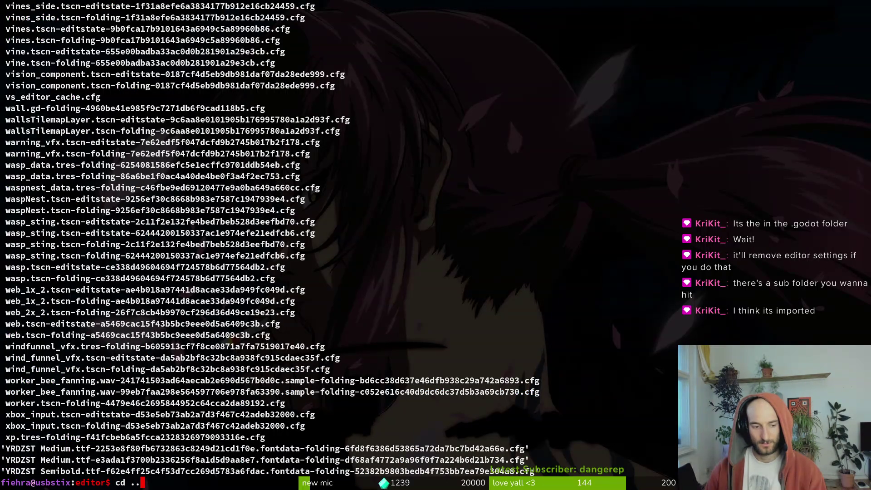
pyautogui.press('Return')
pyautogui.write('ls')
pyautogui.press('Return')
# List the contents of the .godot/exported folder, then return to .godot
pyautogui.write('cd ex')
pyautogui.press('Tab')
pyautogui.press('Return')
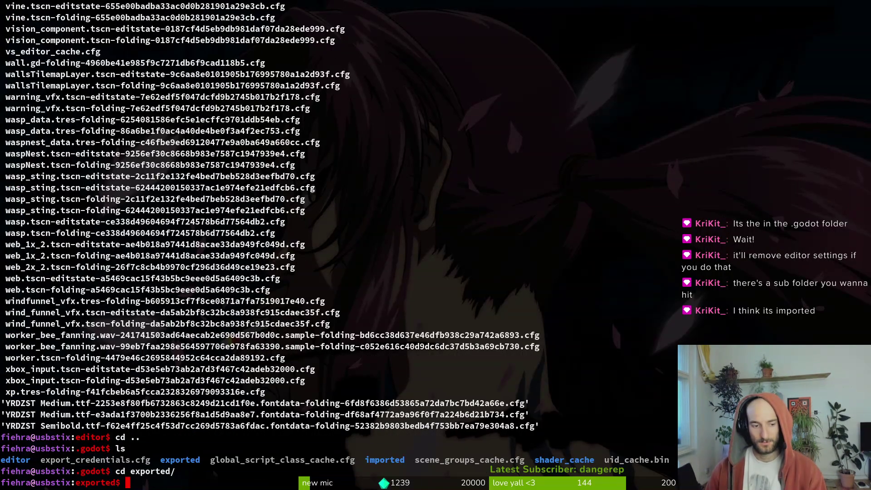
pyautogui.write('ls')
pyautogui.press('Return')
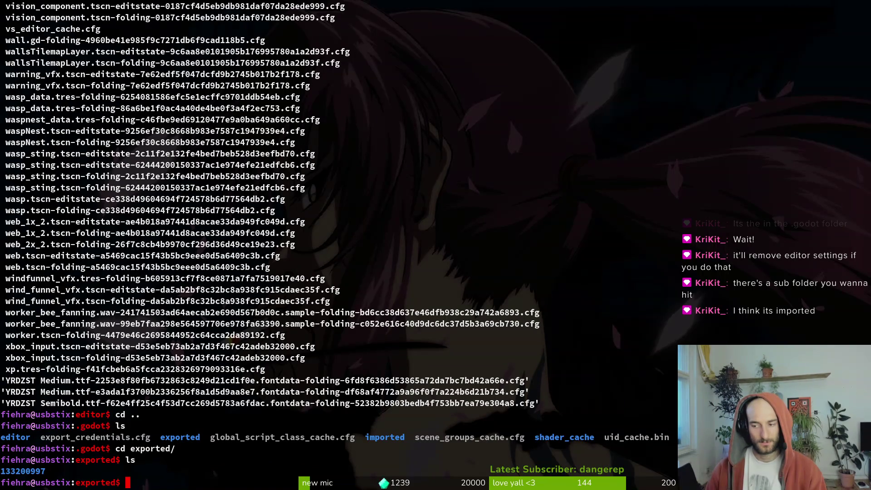
pyautogui.write('cd ..')
pyautogui.press('Return')
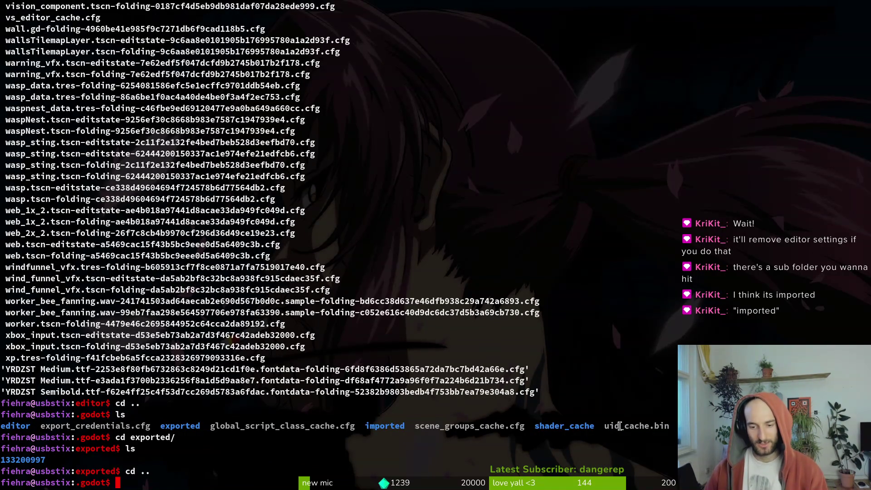
# List the .godot/imported cache files, then return to the clear godot cache search results
pyautogui.write('cd imo')
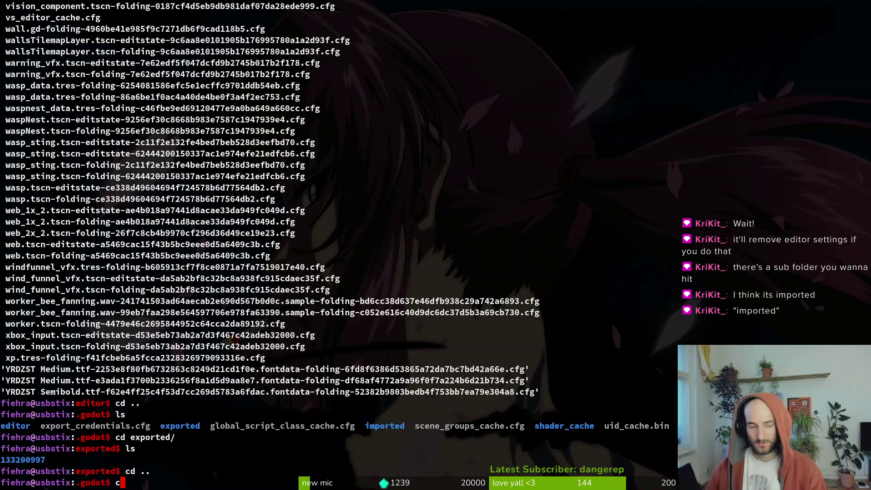
pyautogui.press('BackSpace')
pyautogui.press('Tab')
pyautogui.press('Return')
pyautogui.write('ls')
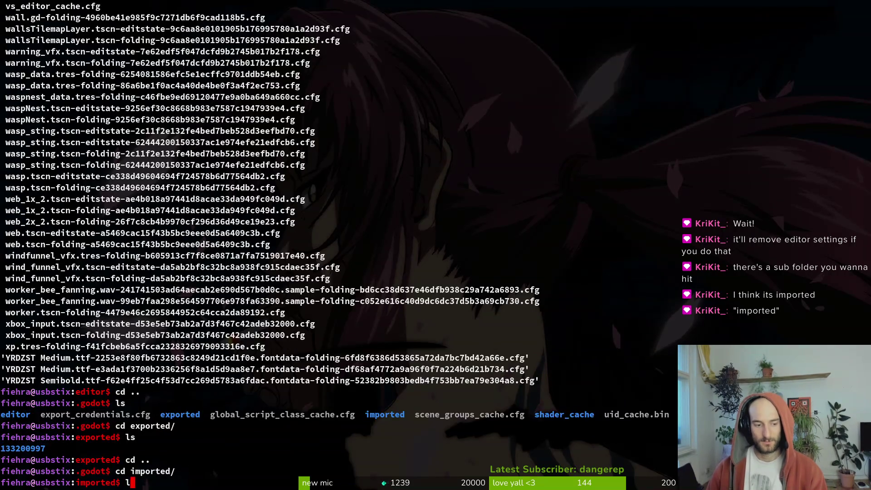
pyautogui.press('Return')
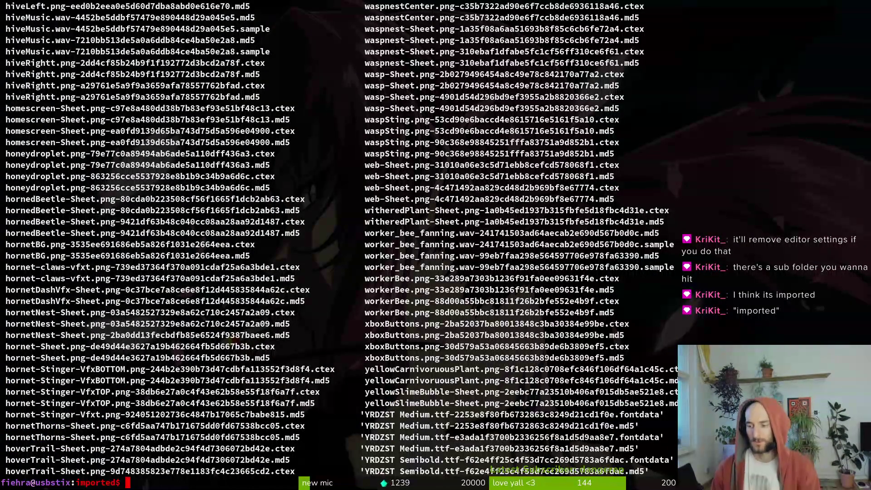
pyautogui.hotkey('alt', 'Tab')
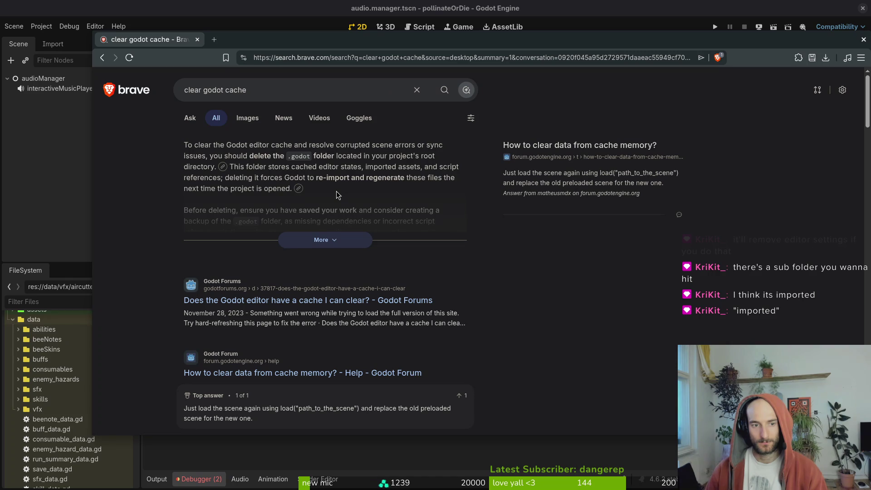
# Expand Brave's full Steps to Clear Cache answer, then launch a new terminal
pyautogui.scroll(-2, 311, 175)
pyautogui.click(305, 183)
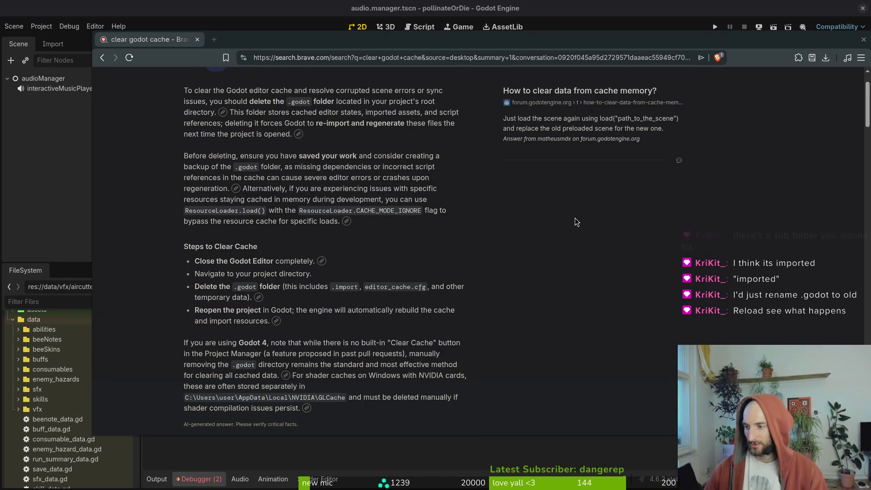
pyautogui.press('super')
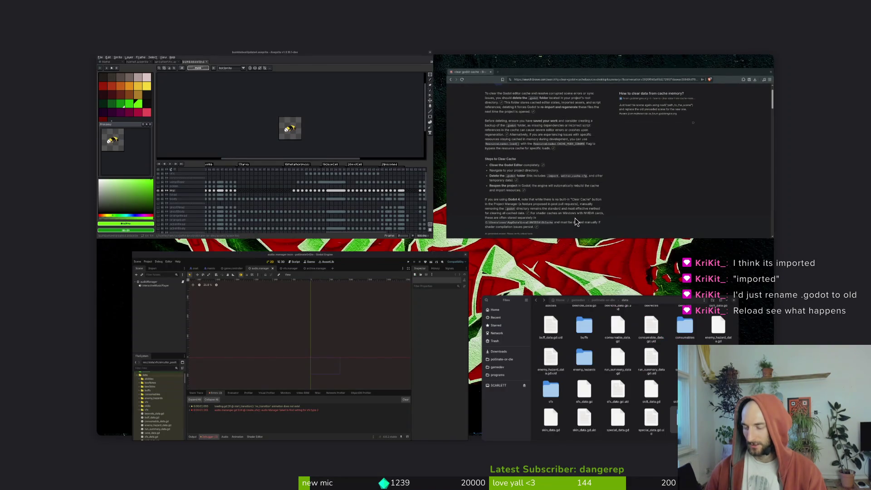
pyautogui.hotkey('ctrl', 'alt', 't')
pyautogui.write('cd')
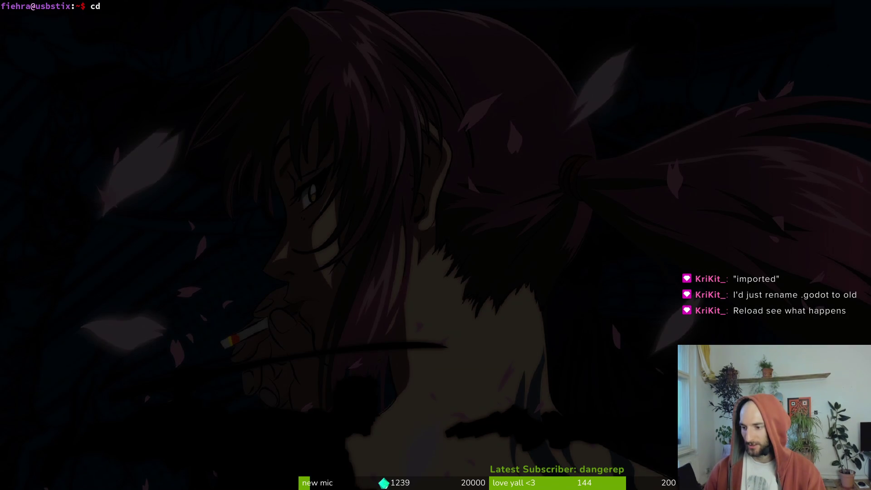
# Change directory into gamedev/pollinate-or-die
pyautogui.press('BackSpace')
pyautogui.press('BackSpace')
pyautogui.write('cd ')
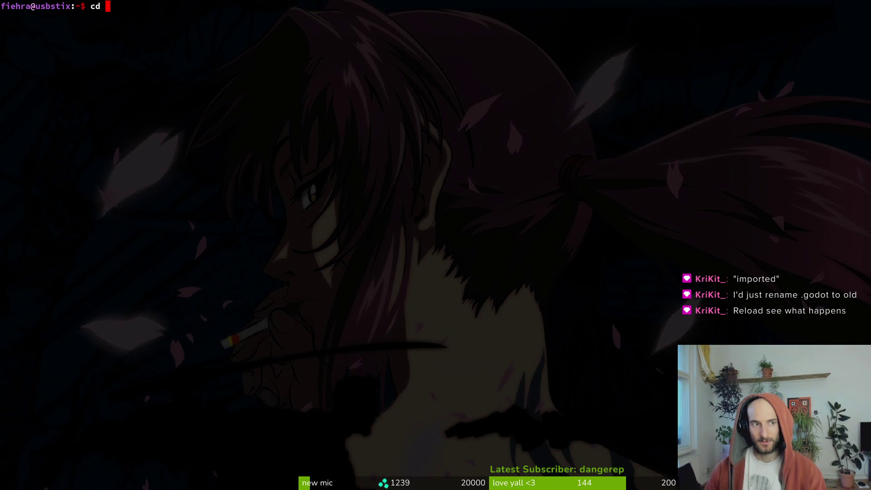
pyautogui.write('gamedev/po')
pyautogui.press('Tab')
pyautogui.press('Return')
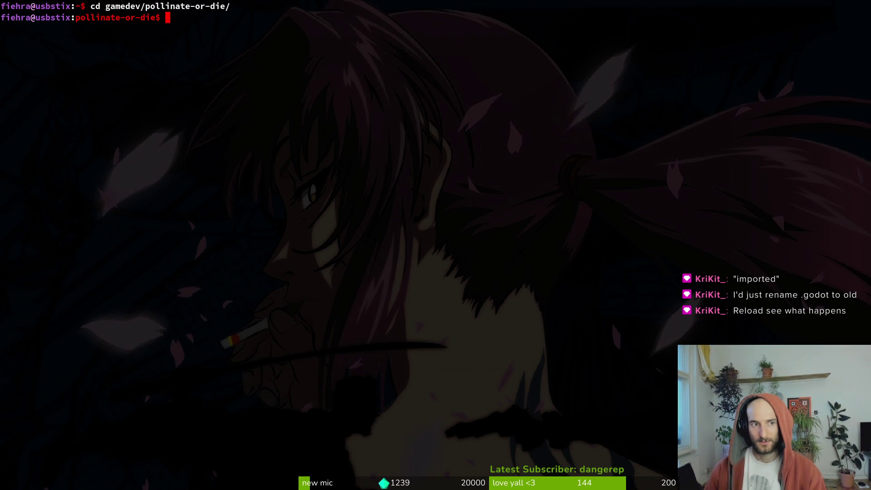
# Open .gitignore in Vim to confirm the .godot/ line, then quit
pyautogui.write('vim')
pyautogui.press('Return')
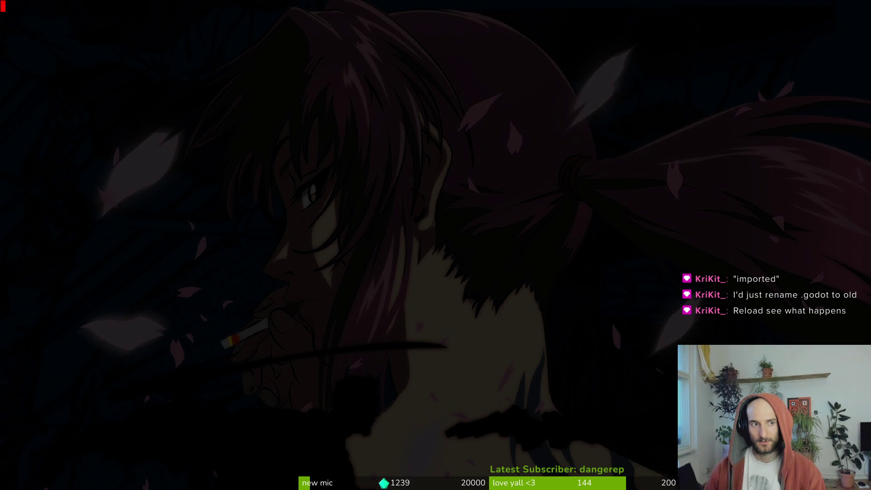
pyautogui.press('Escape')
pyautogui.press('j')
pyautogui.press('j')
pyautogui.press('j')
pyautogui.press('Return')
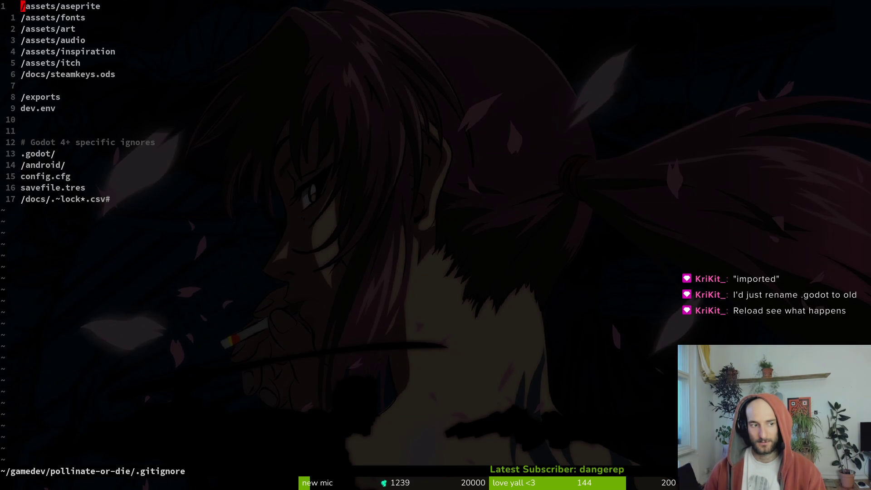
pyautogui.press('j')
pyautogui.press('j')
pyautogui.press('j')
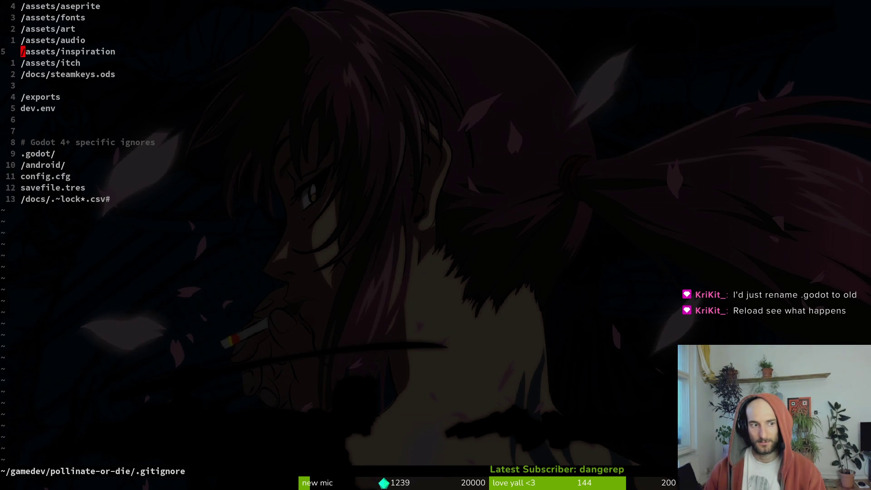
pyautogui.press('j')
pyautogui.press('j')
pyautogui.press('j')
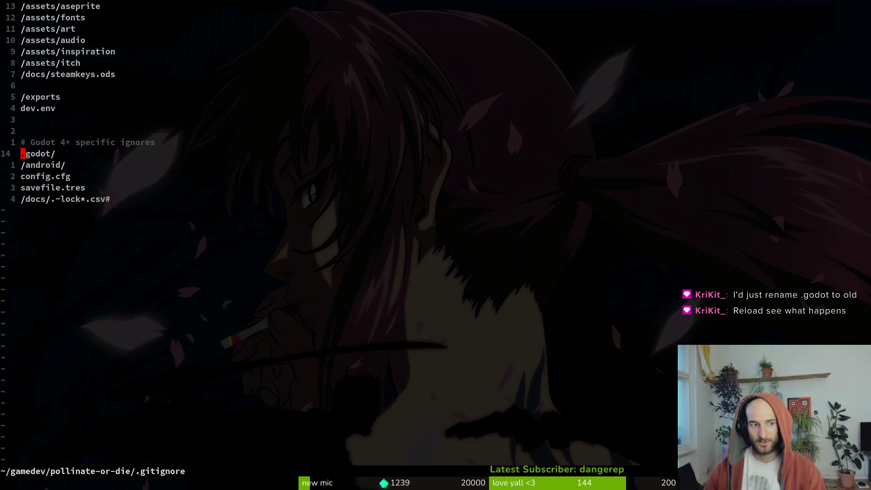
pyautogui.write(':q')
pyautogui.press('Return')
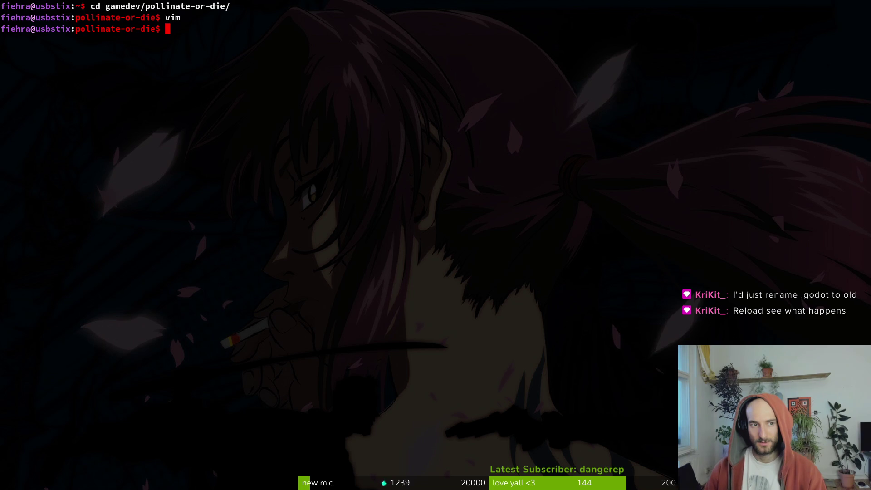
# Close the Brave window and list the pollinate-or-die folder's contents
pyautogui.press('super+minus')
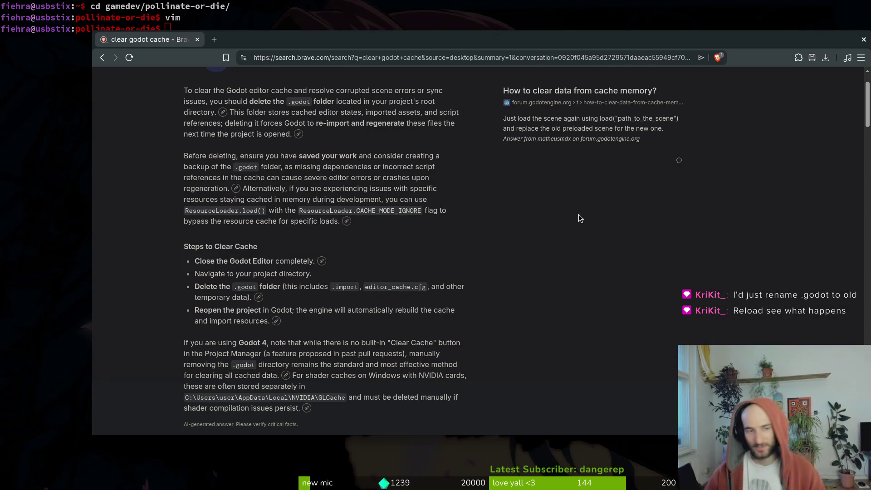
pyautogui.click(198, 39)
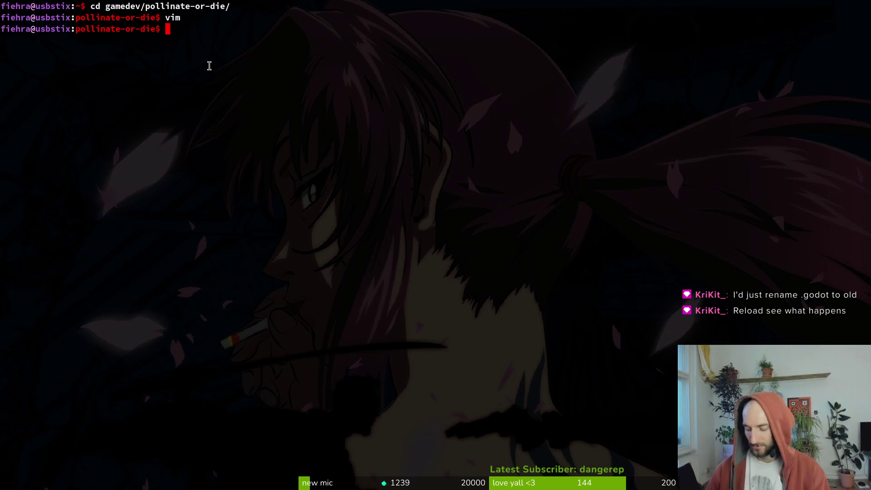
pyautogui.write('ls')
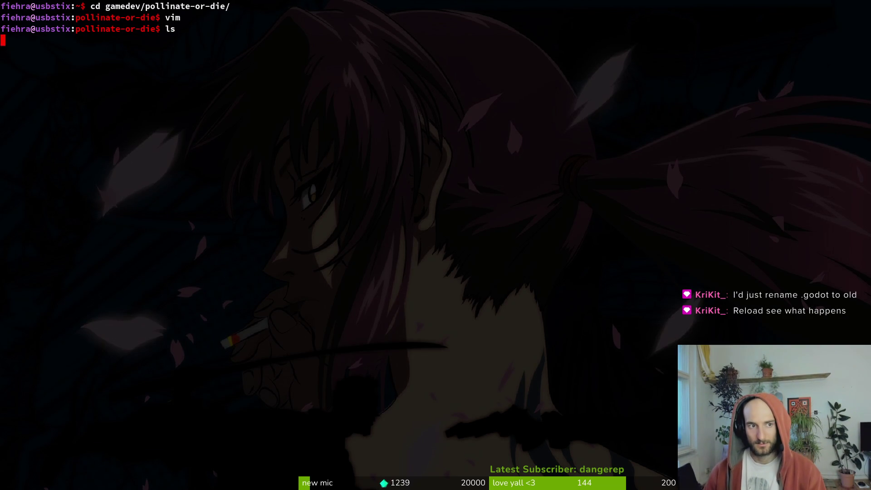
pyautogui.press('Return')
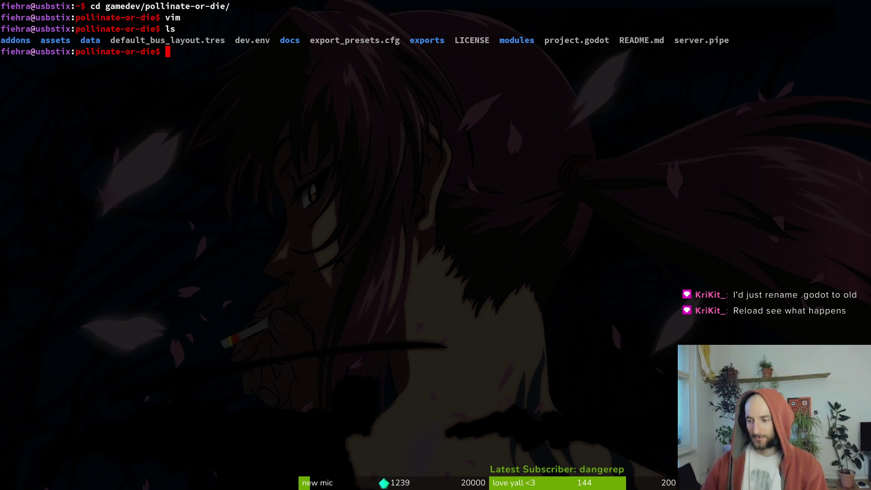
pyautogui.write('cd')
pyautogui.press('BackSpace')
# In Files, open the pollinate-or-die folder and turn on Show Hidden Files
pyautogui.write('d')
pyautogui.press('BackSpace')
pyautogui.press('BackSpace')
pyautogui.hotkey('alt', 'Tab')
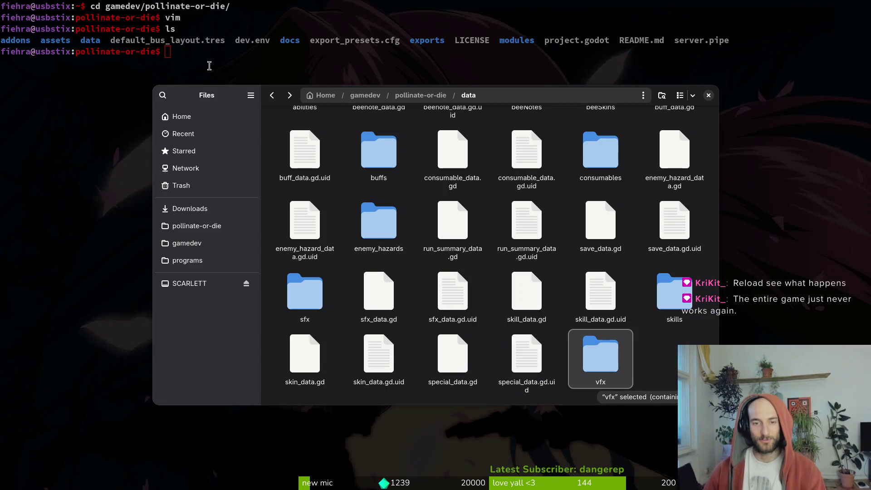
pyautogui.scroll(2, 454, 285)
pyautogui.click(420, 95)
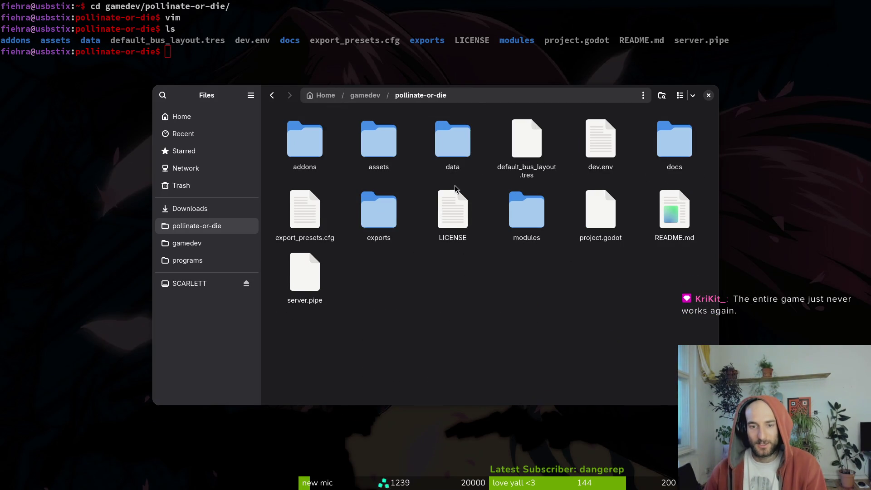
pyautogui.click(692, 96)
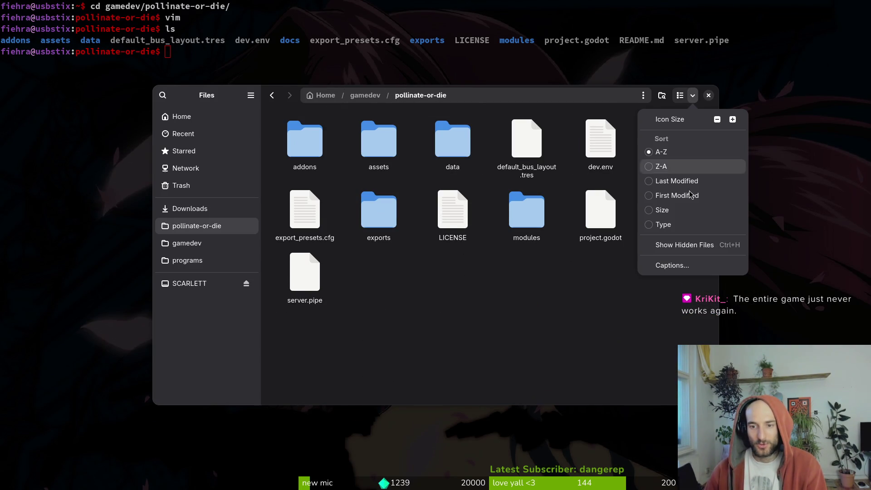
pyautogui.click(705, 245)
# Cut the .godot folder and paste it into Downloads, then return to Godot
pyautogui.click(694, 300)
pyautogui.hotkey('ctrl', 'x')
pyautogui.click(195, 209)
pyautogui.hotkey('ctrl', 'v')
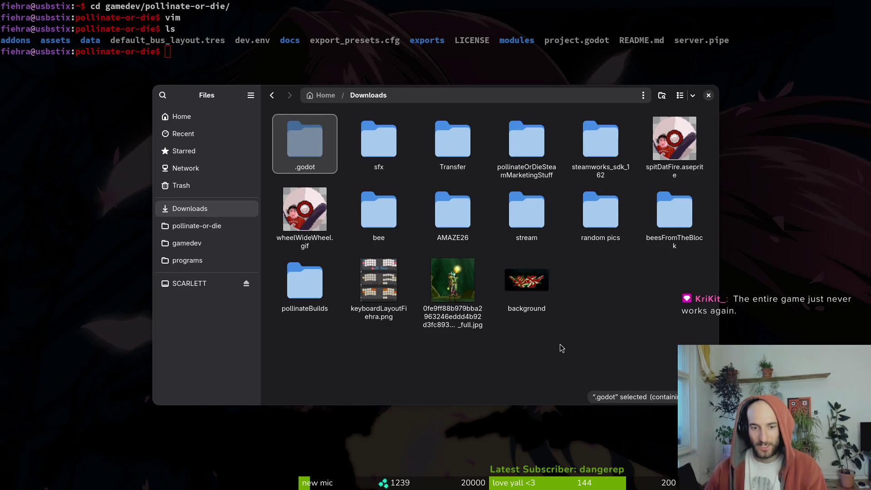
pyautogui.hotkey('alt', 'Tab')
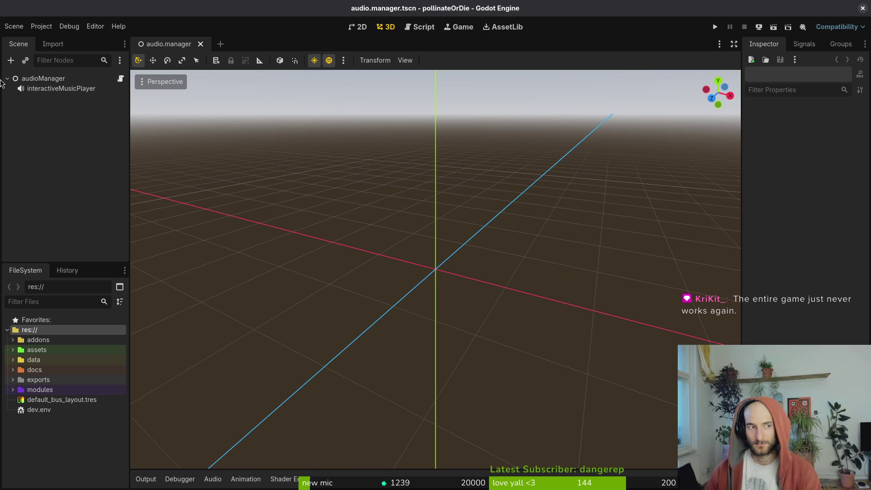
# Run the game with audioManager's Sound Effects expanded and view the two debugger errors
pyautogui.click(38, 79)
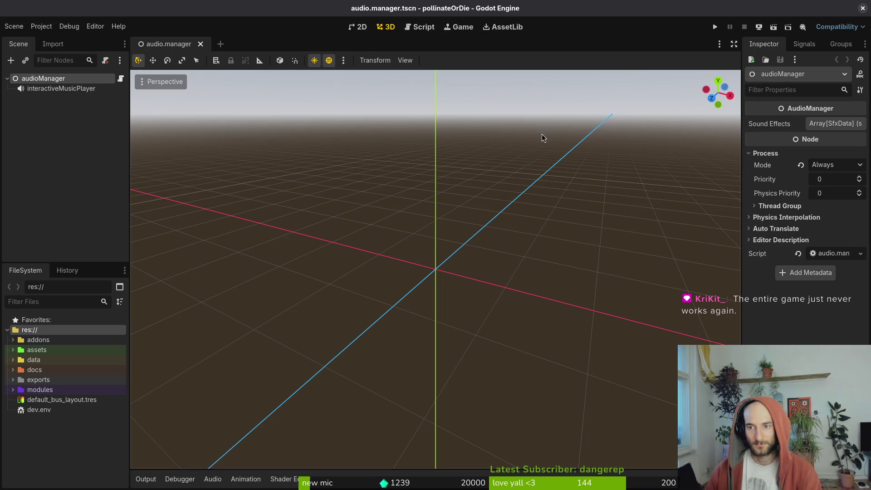
pyautogui.click(831, 125)
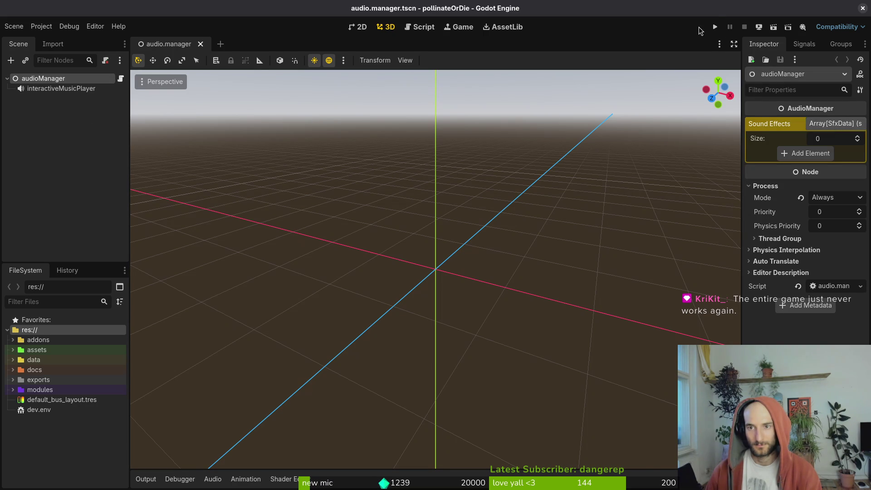
pyautogui.click(714, 27)
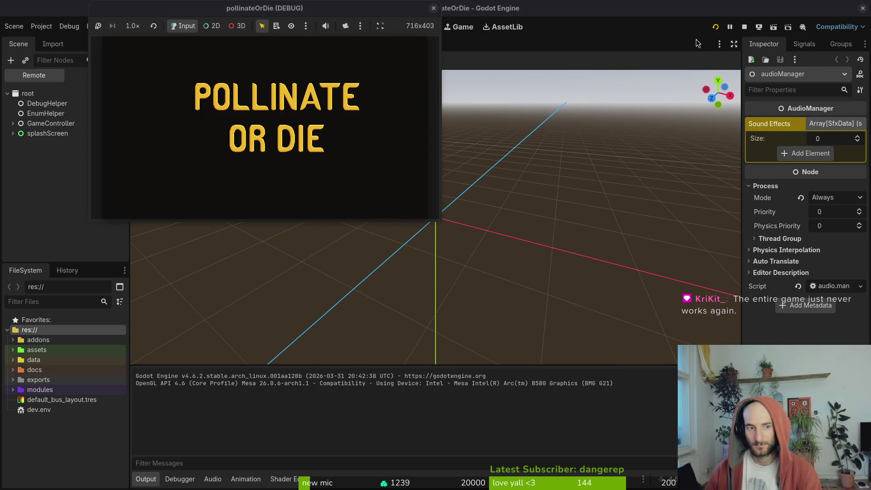
pyautogui.click(184, 480)
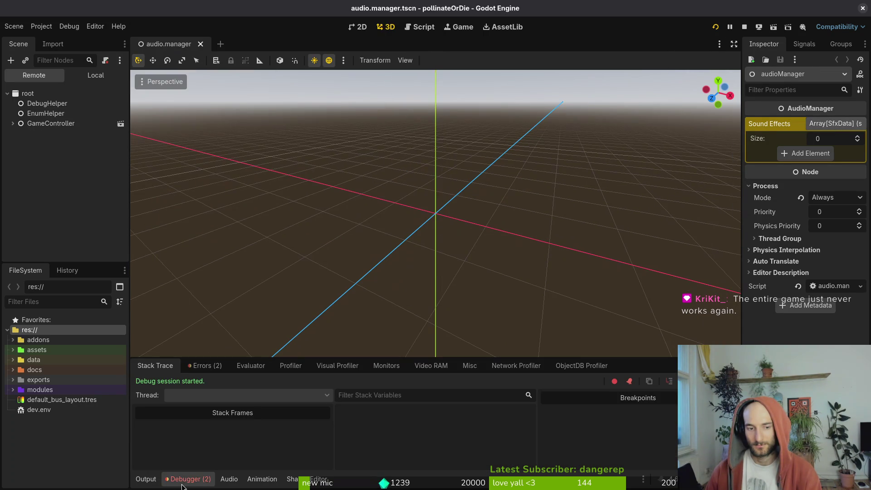
pyautogui.click(210, 370)
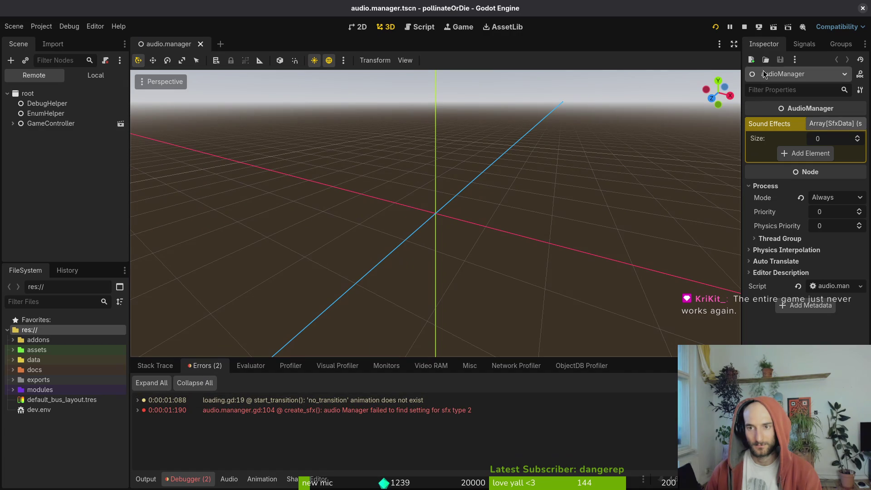
# Browse the modules and assets/audio/sfx folders, checking the .wav files, then collapse them
pyautogui.click(13, 389)
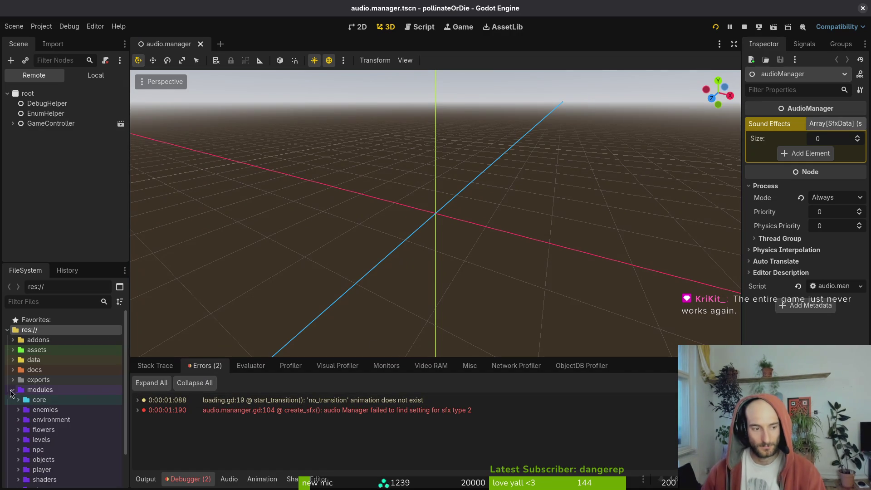
pyautogui.click(13, 389)
pyautogui.click(13, 390)
pyautogui.click(13, 389)
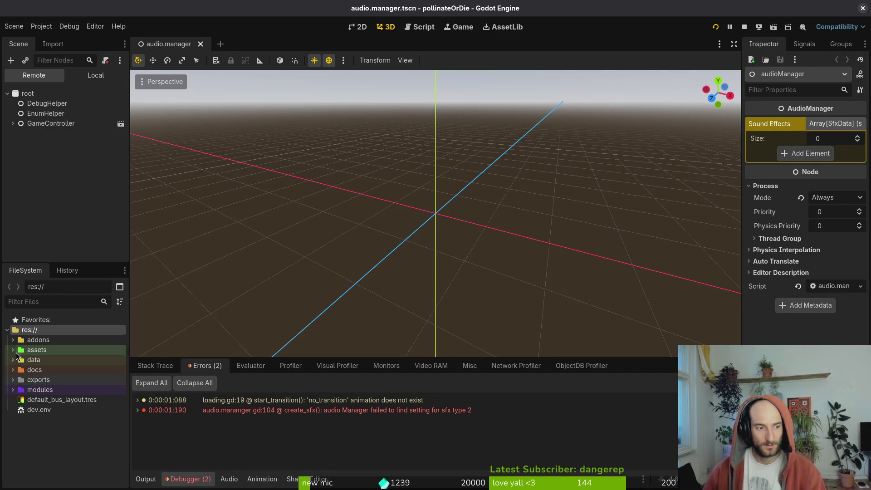
pyautogui.click(15, 351)
pyautogui.click(13, 350)
pyautogui.click(36, 369)
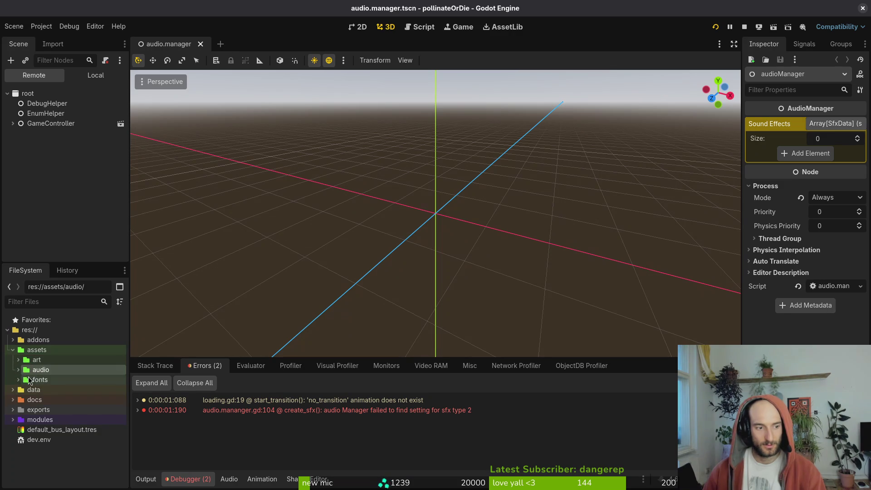
pyautogui.click(18, 370)
pyautogui.click(24, 389)
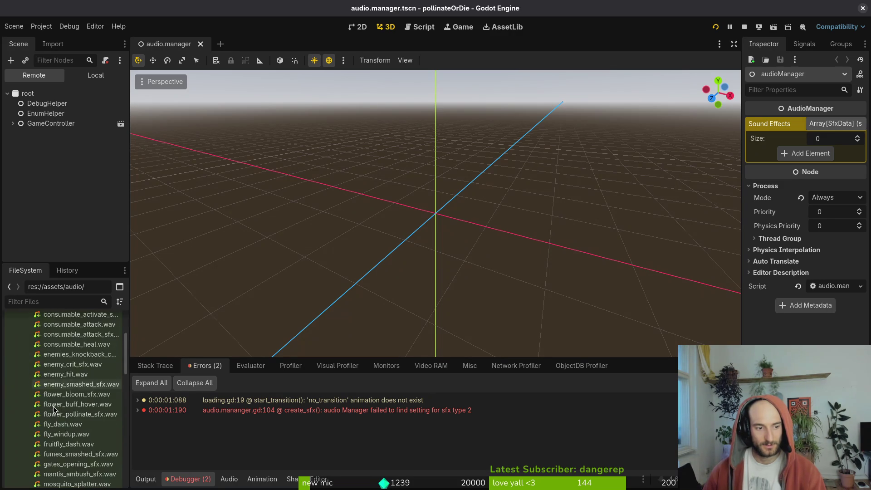
pyautogui.click(24, 389)
pyautogui.click(18, 370)
pyautogui.click(12, 350)
# Select all data/sfx .tres files from armored_enemy_hit to workerbee_fanning and drop them onto Sound Effects
pyautogui.click(13, 360)
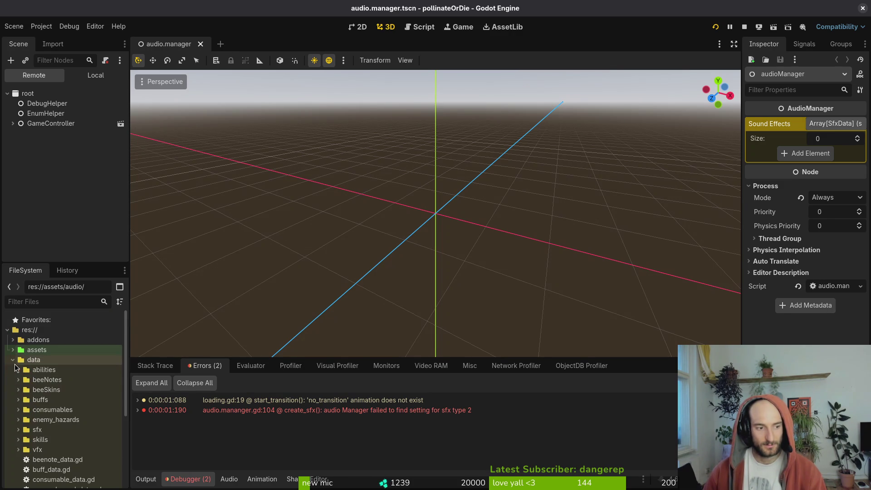
pyautogui.click(36, 429)
pyautogui.click(18, 430)
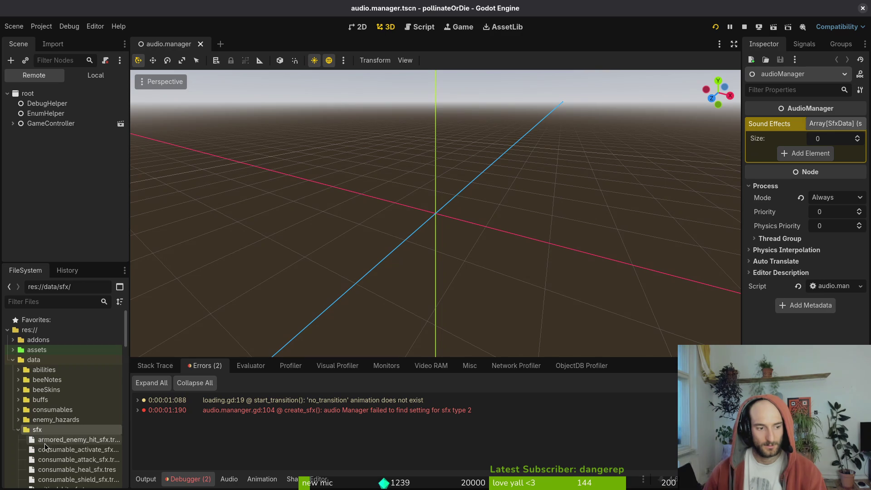
pyautogui.click(68, 439)
pyautogui.scroll(-5, 71, 442)
pyautogui.scroll(-10, 71, 442)
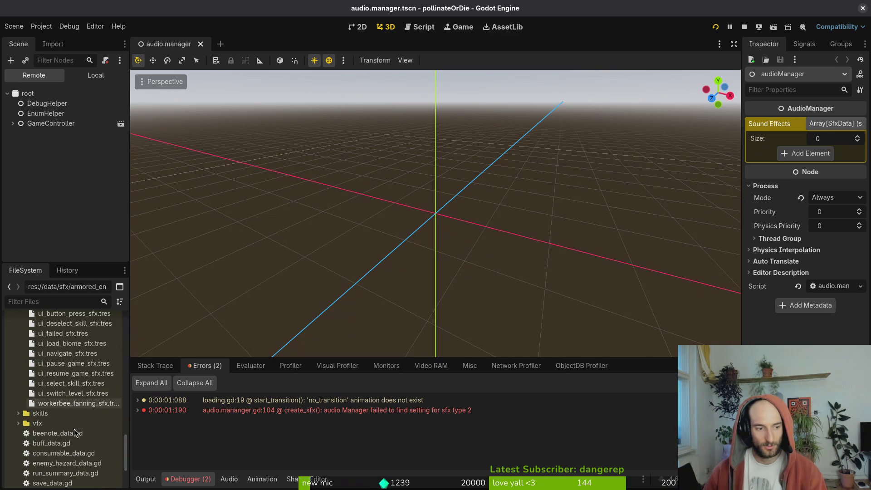
pyautogui.keyDown('shift'); pyautogui.click(72, 402); pyautogui.keyUp('shift')
pyautogui.moveTo(72, 403)
pyautogui.mouseDown()
pyautogui.moveTo(793, 214)
pyautogui.moveTo(807, 156)
pyautogui.mouseUp()
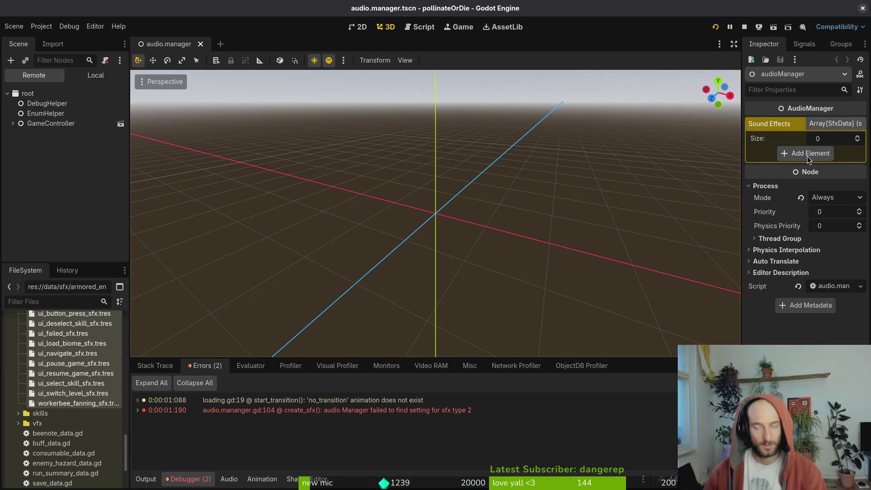
# Remove the stray empty Sound Effects element and save the audio manager scene
pyautogui.click(807, 156)
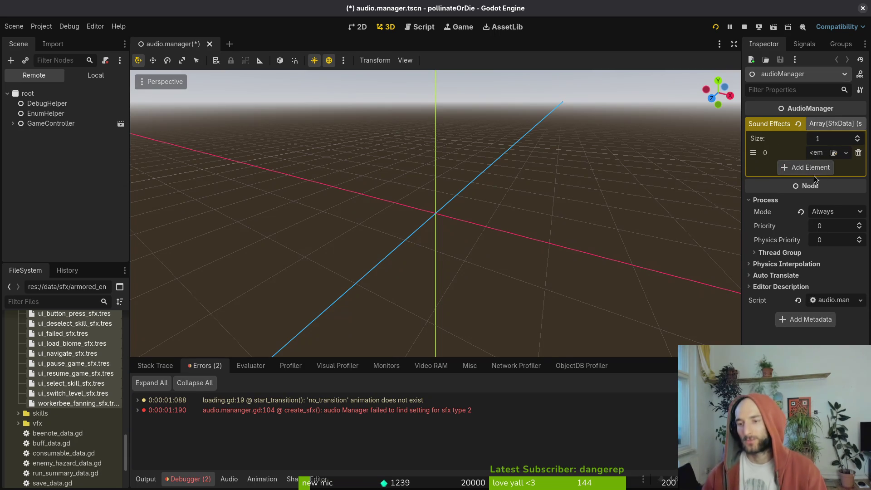
pyautogui.click(858, 153)
pyautogui.click(676, 245)
pyautogui.hotkey('ctrl', 's')
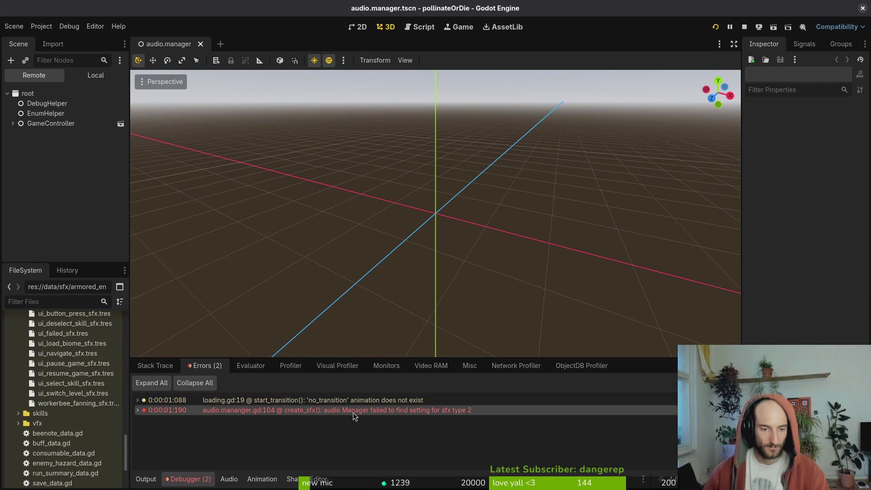
pyautogui.rightClick(368, 411)
# Move pollinate-or-die's .godot folder to the trash in Files, then close Files
pyautogui.click(502, 437)
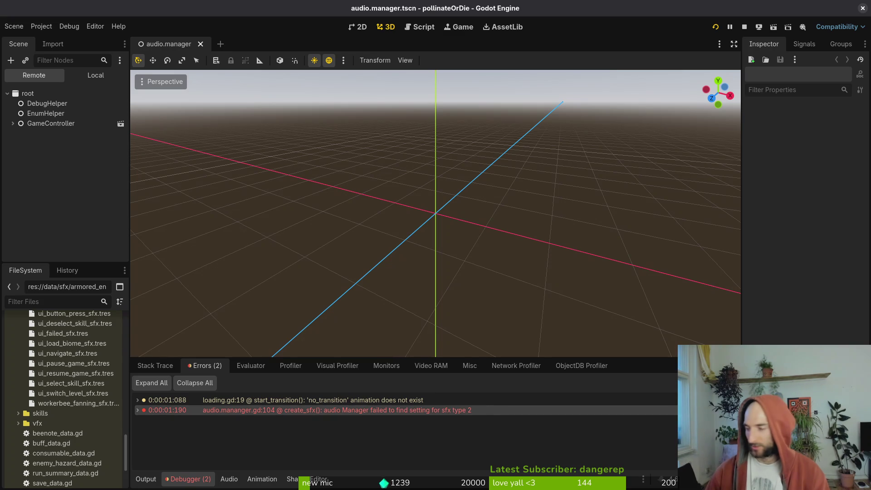
pyautogui.press('super+e')
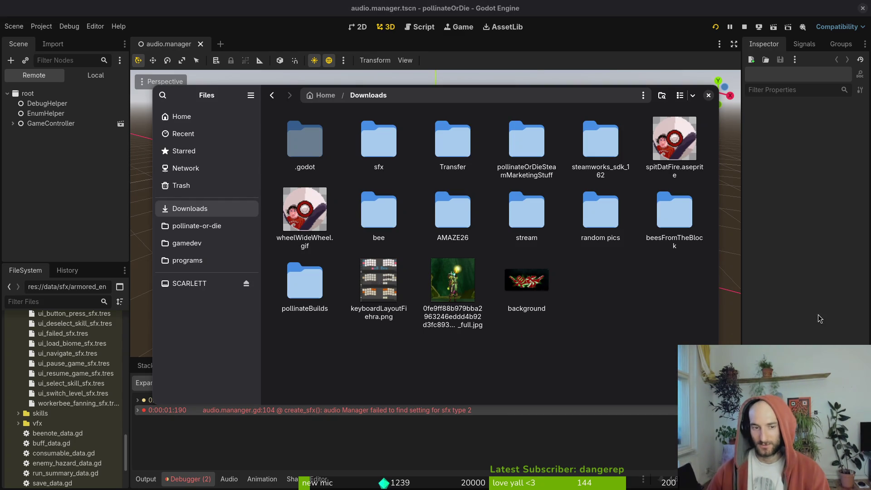
pyautogui.click(197, 225)
pyautogui.click(656, 281)
pyautogui.press('Delete')
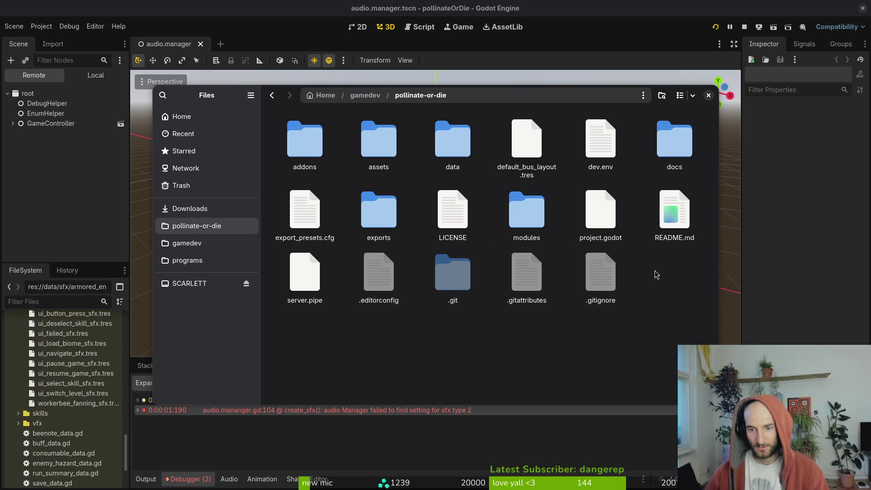
pyautogui.click(708, 95)
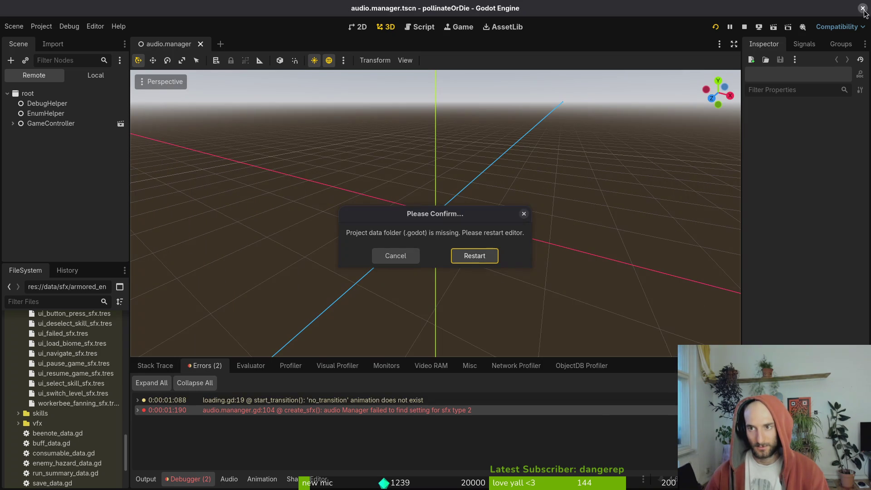
# Cancel the restart prompt and quit Godot with Stop & Quit
pyautogui.click(413, 256)
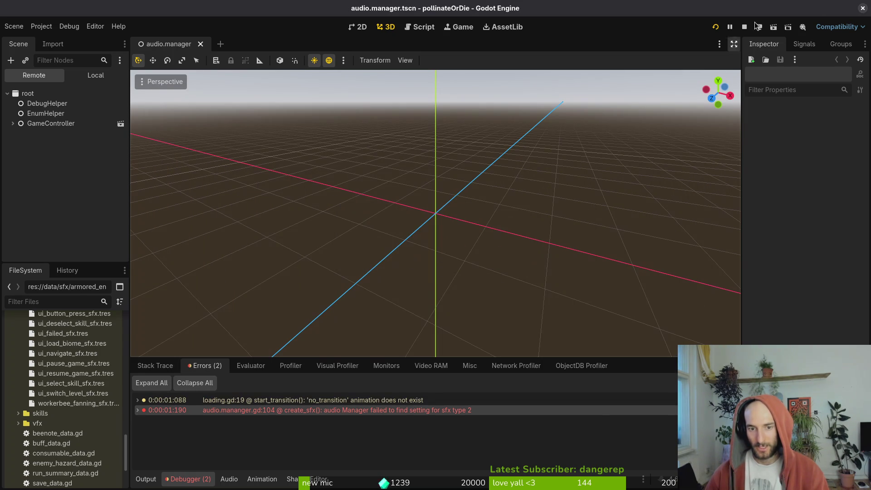
pyautogui.click(863, 8)
pyautogui.click(467, 253)
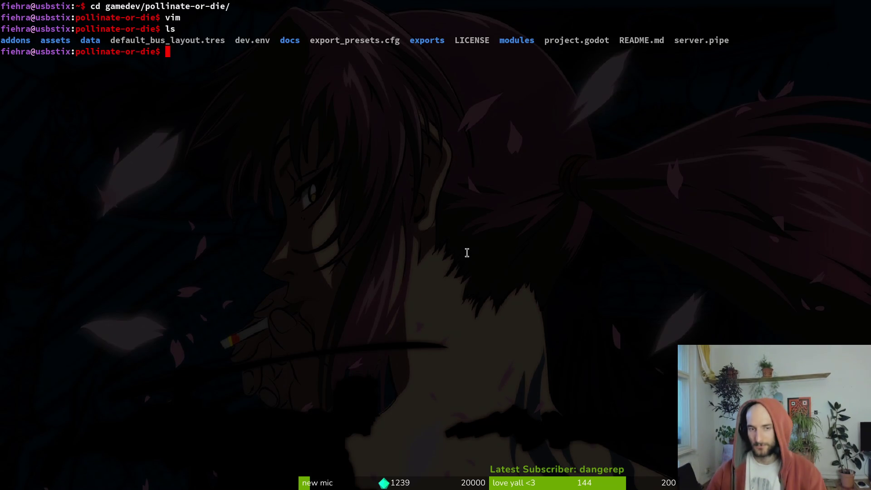
# List the pollinate-or-die folder, then open pollinateOrDie from Godot's Project Manager
pyautogui.write('ls')
pyautogui.press('Return')
pyautogui.press('Return')
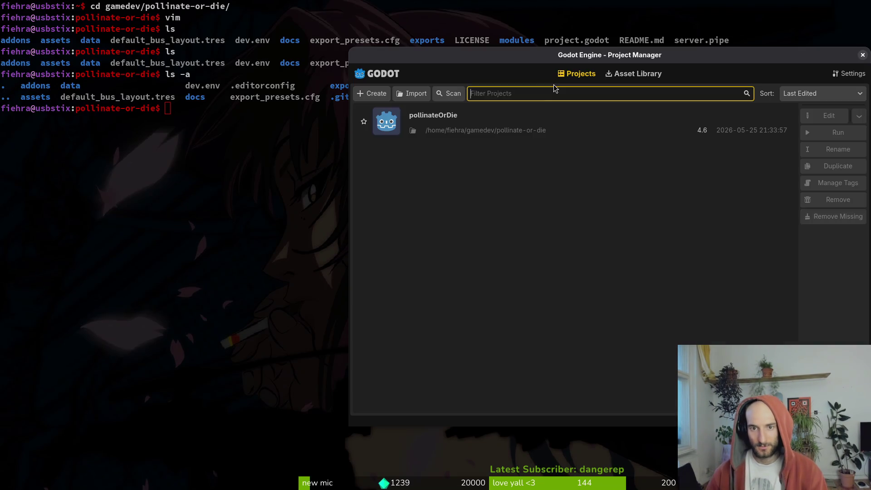
pyautogui.doubleClick(523, 111)
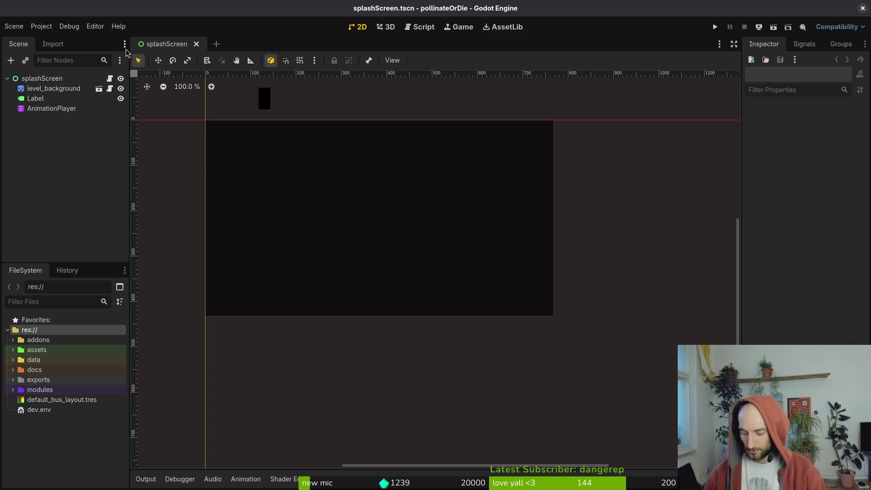
# Open audio.manager.tscn via quick open, select audioManager and expand its Sound Effects array
pyautogui.hotkey('ctrl', 'shift', 'o')
pyautogui.write('audioman')
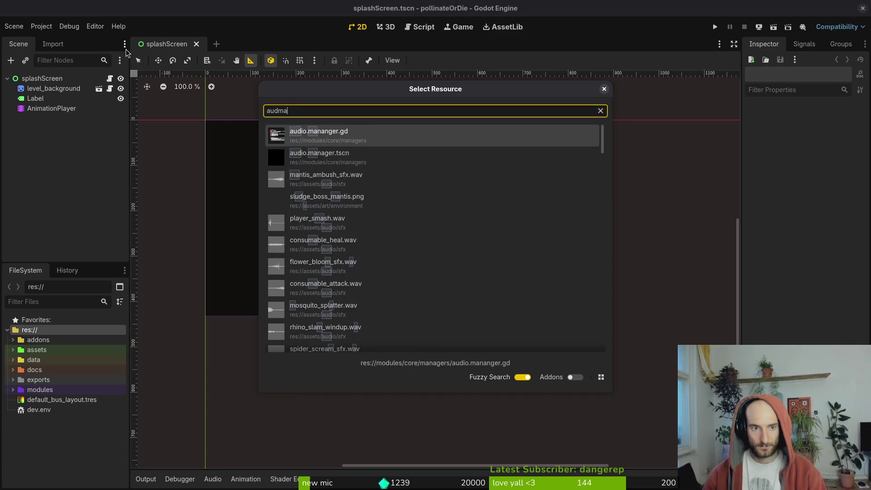
pyautogui.press('Return')
pyautogui.click(43, 78)
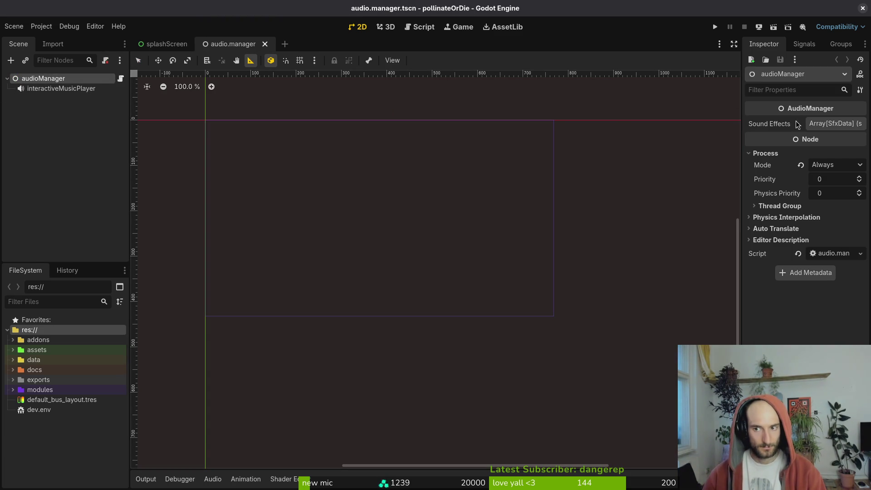
pyautogui.click(847, 129)
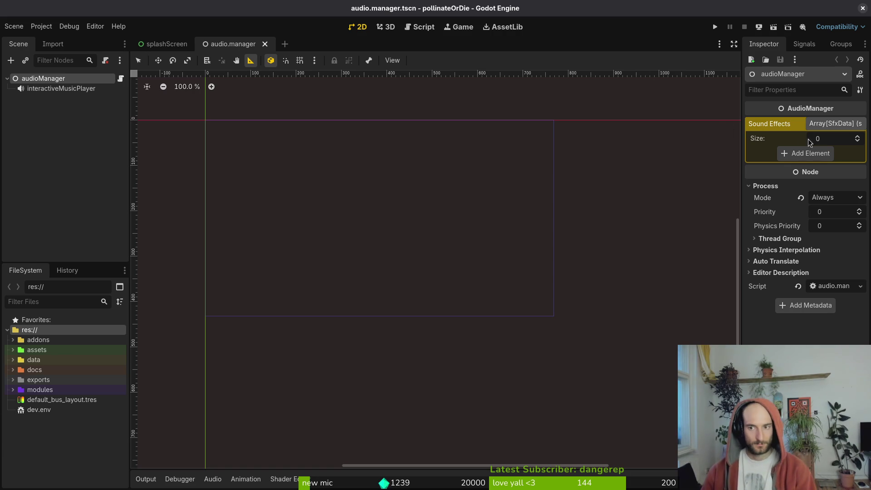
# Drag data/sfx resource selections onto Sound Effects, undoing the 13-resource addition
pyautogui.click(13, 359)
pyautogui.click(19, 429)
pyautogui.click(59, 439)
pyautogui.scroll(-10, 71, 407)
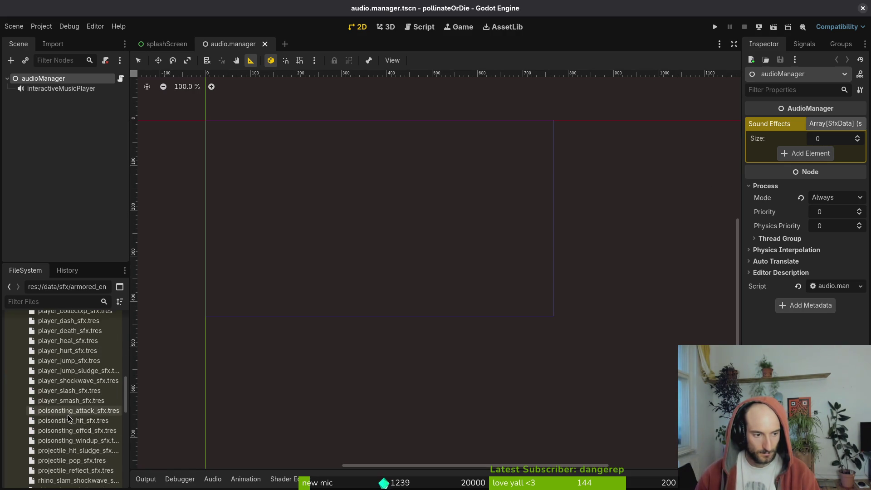
pyautogui.keyDown('shift'); pyautogui.click(68, 466); pyautogui.keyUp('shift')
pyautogui.moveTo(63, 436); pyautogui.dragTo(806, 156)
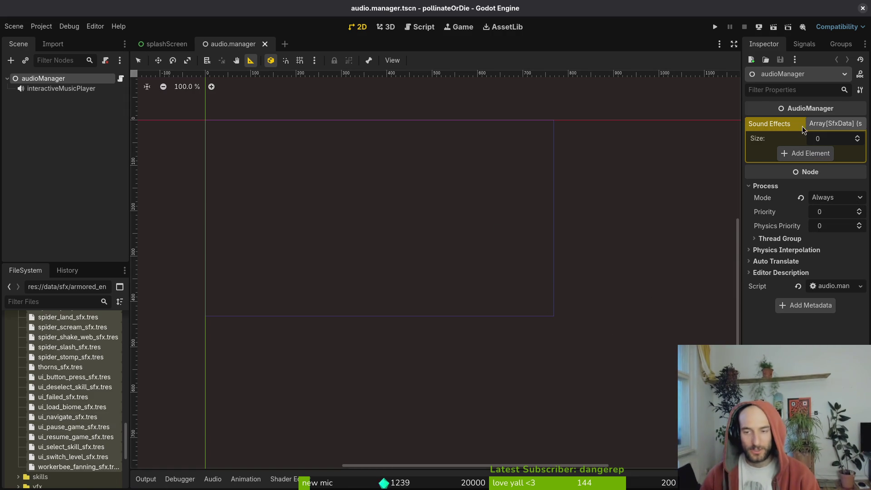
pyautogui.click(78, 467)
pyautogui.keyDown('shift'); pyautogui.click(73, 347); pyautogui.keyUp('shift')
pyautogui.moveTo(72, 348)
pyautogui.mouseDown()
pyautogui.moveTo(773, 213)
pyautogui.moveTo(771, 166)
pyautogui.moveTo(809, 156)
pyautogui.mouseUp()
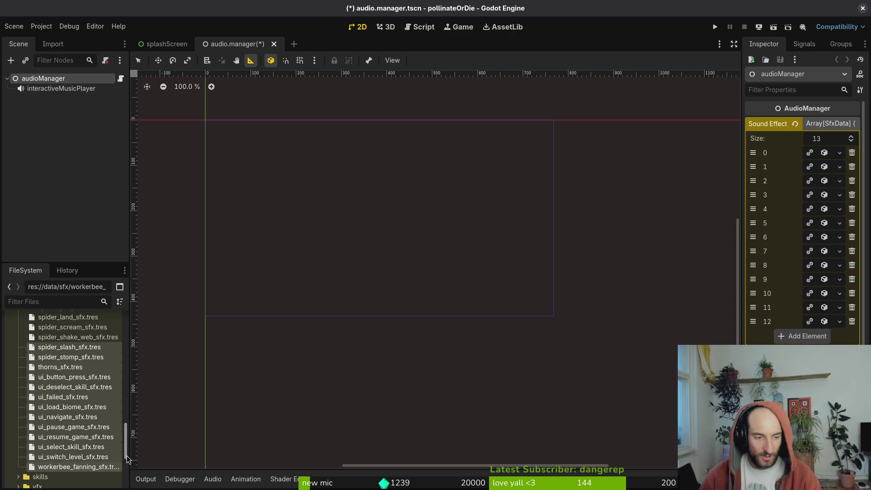
pyautogui.hotkey('ctrl', 'z')
# Add the 11 sfx resources from armored_enemy_hit through flower_bloom to Sound Effects
pyautogui.scroll(5, 72, 439)
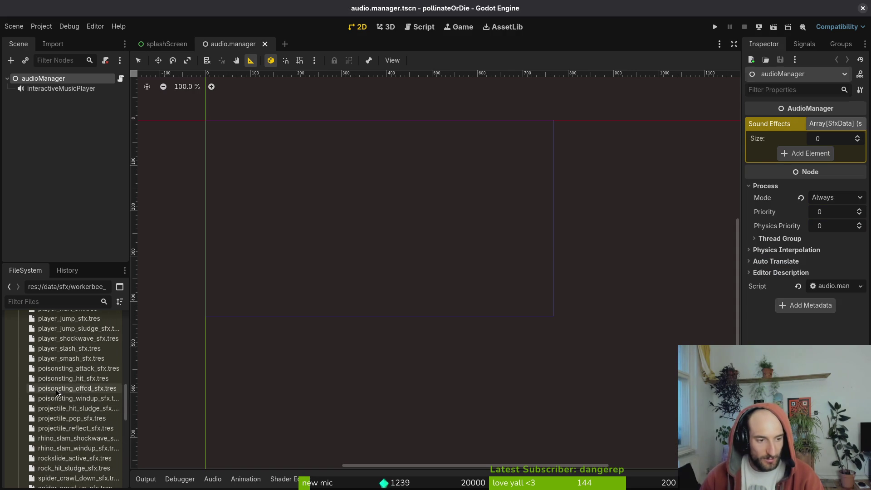
pyautogui.click(68, 387)
pyautogui.scroll(10, 68, 381)
pyautogui.click(68, 439)
pyautogui.scroll(-5, 68, 439)
pyautogui.keyDown('shift'); pyautogui.click(68, 412); pyautogui.keyUp('shift')
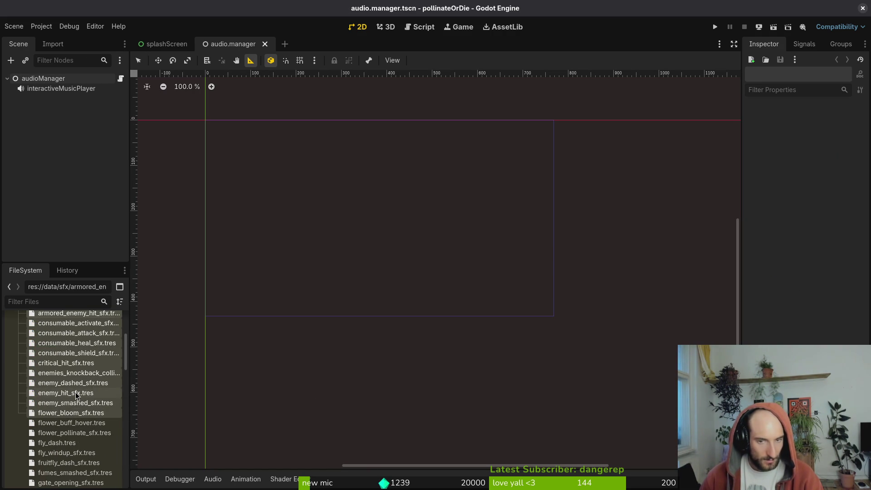
pyautogui.moveTo(76, 395)
pyautogui.mouseDown()
pyautogui.moveTo(54, 270)
pyautogui.moveTo(54, 80)
pyautogui.moveTo(97, 380)
pyautogui.moveTo(73, 358)
pyautogui.mouseUp()
pyautogui.moveTo(798, 153); pyautogui.dragTo(794, 157)
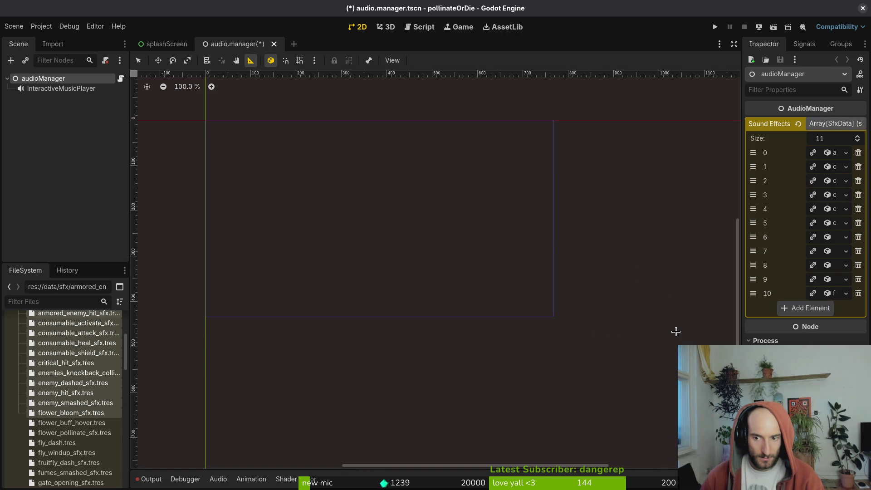
# Drop the flower_buff_hover through fumes_smashed_sfx files onto the Sound Effects array
pyautogui.scroll(3, 65, 407)
pyautogui.scroll(-5, 68, 408)
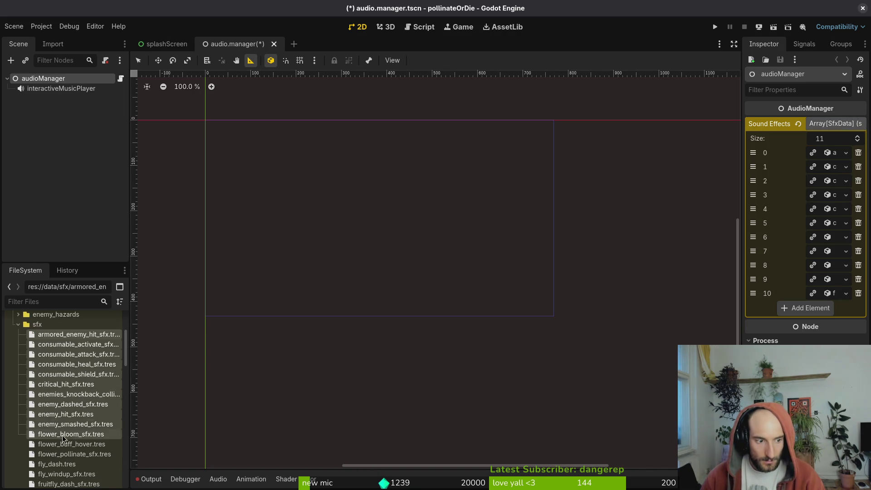
pyautogui.click(72, 403)
pyautogui.keyDown('shift'); pyautogui.click(73, 452); pyautogui.keyUp('shift')
pyautogui.moveTo(74, 407)
pyautogui.mouseDown()
pyautogui.moveTo(164, 386)
pyautogui.moveTo(799, 310)
pyautogui.mouseUp()
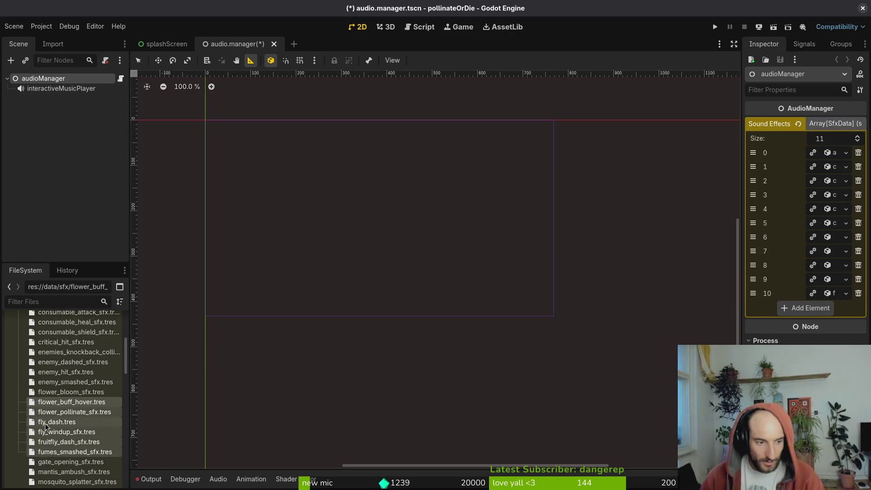
# Inspect the flower_buff_hover, flower_pollinate_sfx, flower_bloom_sfx and fly_dash resource settings
pyautogui.click(62, 405)
pyautogui.click(71, 413)
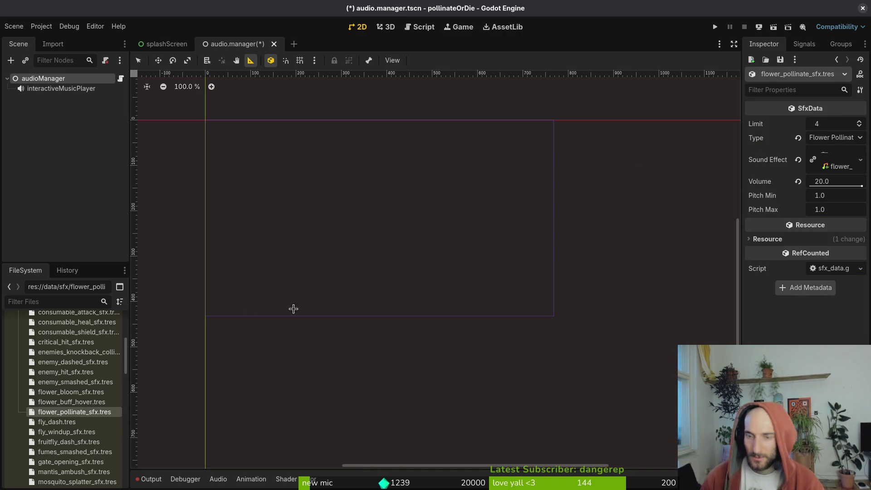
pyautogui.click(58, 402)
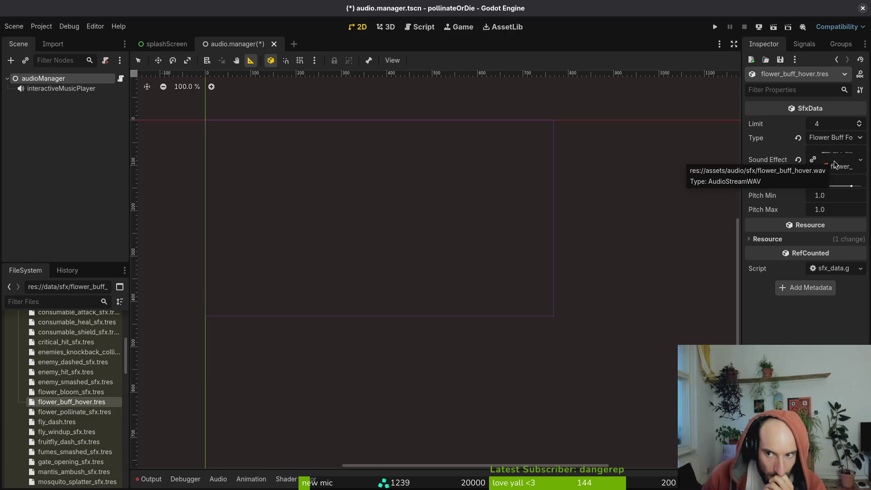
pyautogui.press('Up')
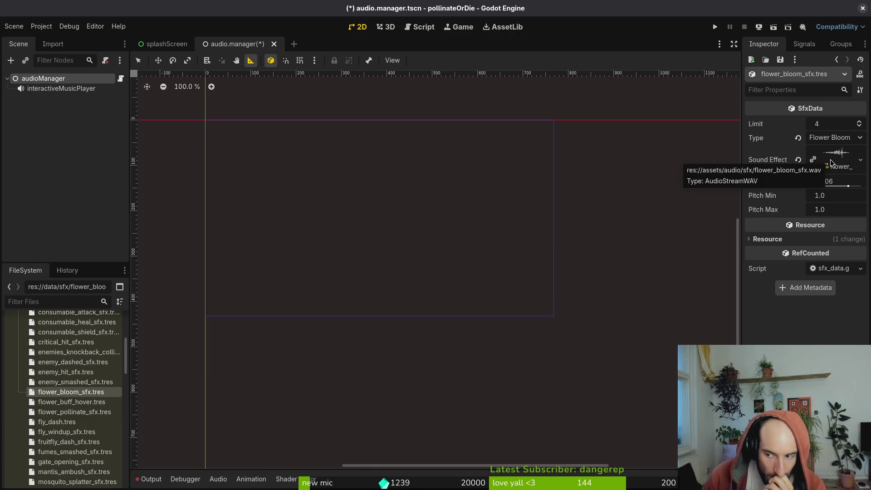
pyautogui.press('Down')
pyautogui.press('Down')
pyautogui.press('Down')
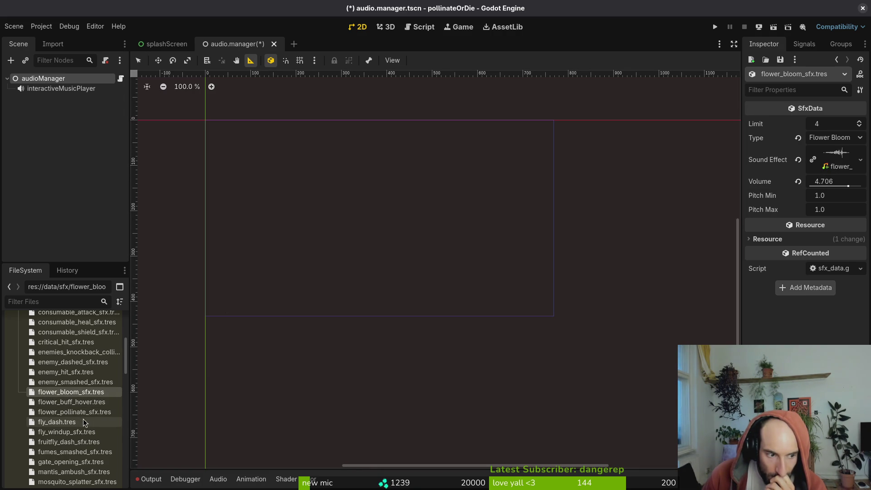
pyautogui.rightClick(828, 155)
pyautogui.press('Down')
pyautogui.press('Escape')
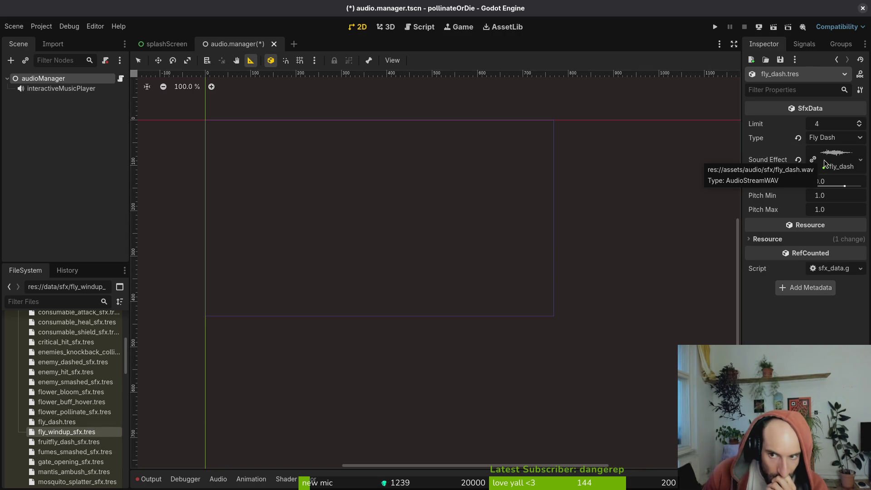
# Re-check the fly_dash, flower_buff_hover, fruitfly_dash_sfx and fumes_smashed_sfx resources
pyautogui.click(58, 422)
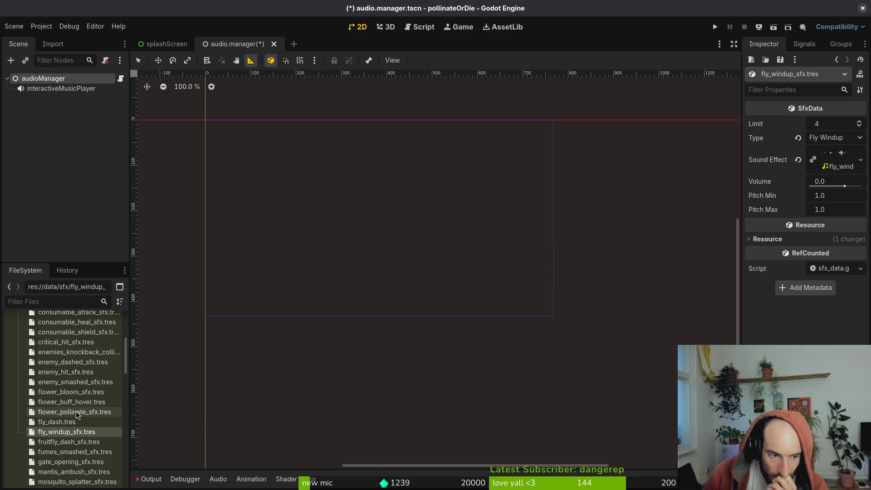
pyautogui.click(70, 411)
pyautogui.click(74, 402)
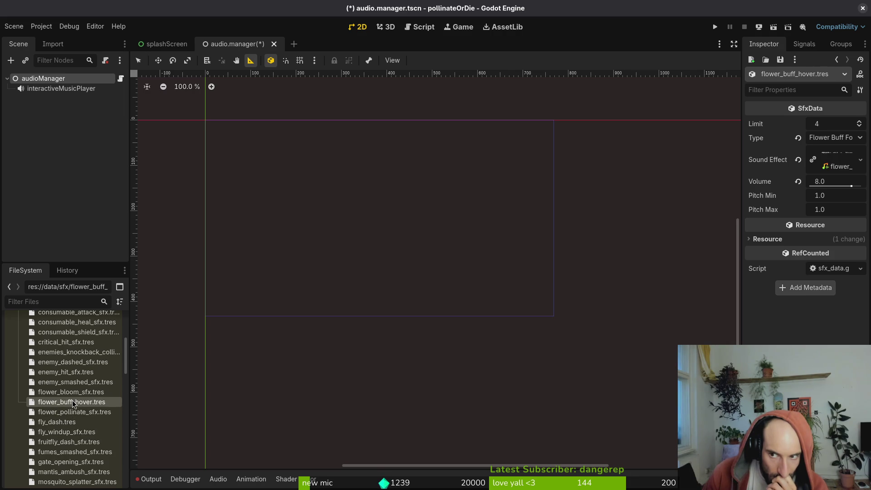
pyautogui.click(67, 444)
pyautogui.click(81, 453)
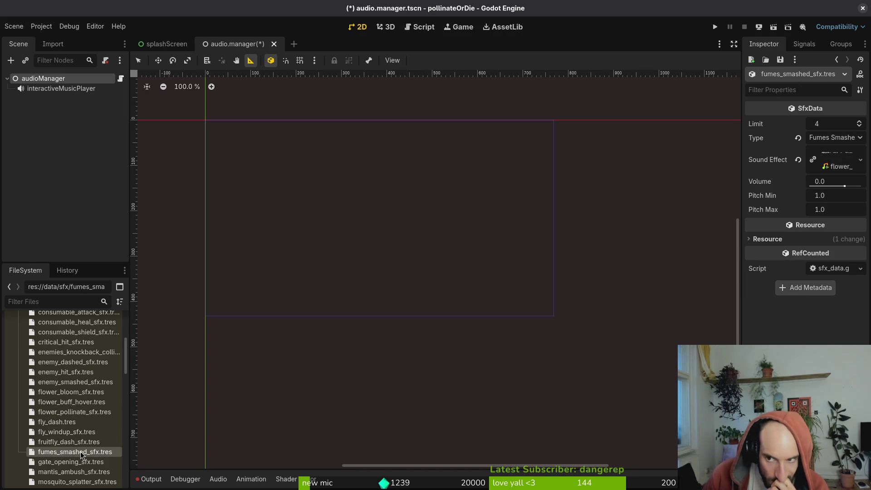
# Select audioManager to show Sound Effects and widen the Inspector so full names show
pyautogui.click(67, 412)
pyautogui.click(68, 392)
pyautogui.moveTo(65, 402)
pyautogui.mouseDown()
pyautogui.moveTo(706, 273)
pyautogui.moveTo(651, 204)
pyautogui.moveTo(95, 361)
pyautogui.moveTo(41, 88)
pyautogui.mouseUp()
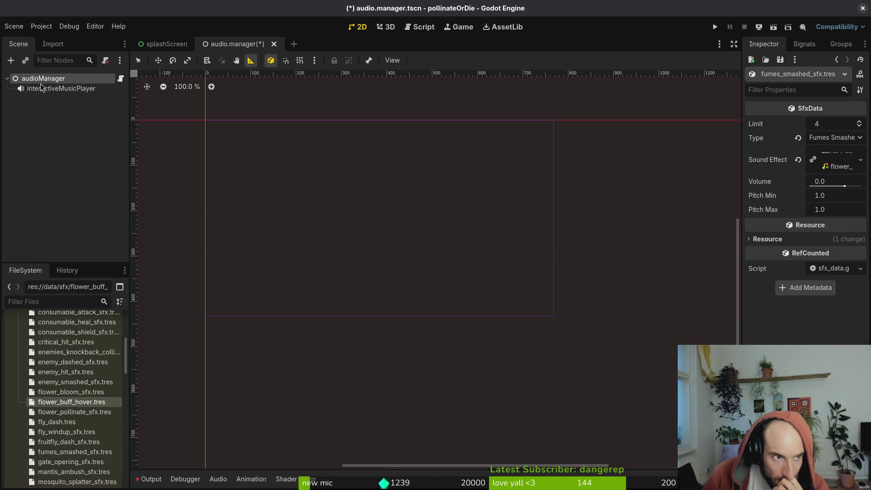
pyautogui.click(41, 80)
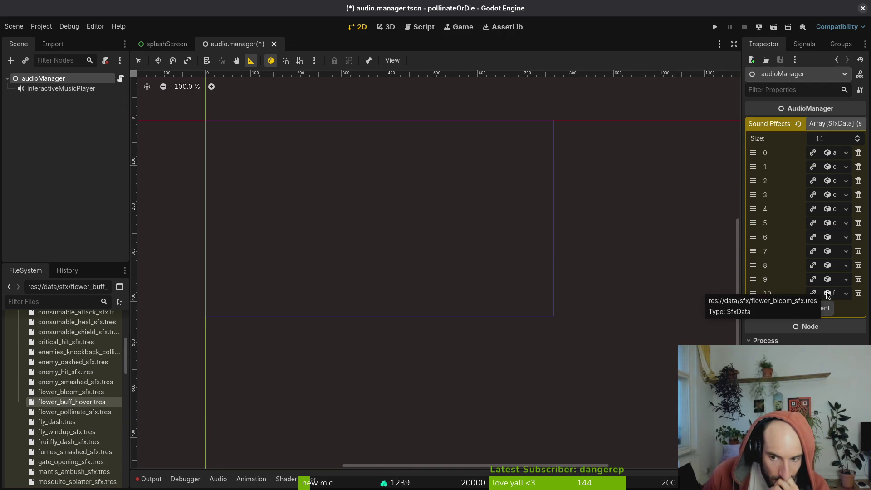
pyautogui.moveTo(742, 272); pyautogui.dragTo(625, 273)
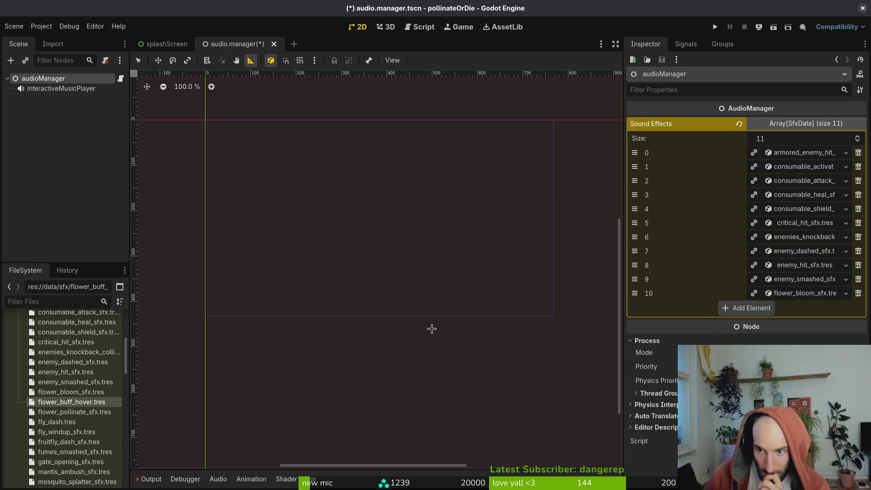
# Add flower_buff_hover and flower_pollinate_sfx as elements 11–12, and confirm fly_dash's sound type is Fly Dash
pyautogui.moveTo(59, 405)
pyautogui.mouseDown()
pyautogui.moveTo(759, 296)
pyautogui.moveTo(754, 307)
pyautogui.mouseUp()
pyautogui.moveTo(78, 411)
pyautogui.mouseDown()
pyautogui.moveTo(810, 326)
pyautogui.moveTo(771, 323)
pyautogui.mouseUp()
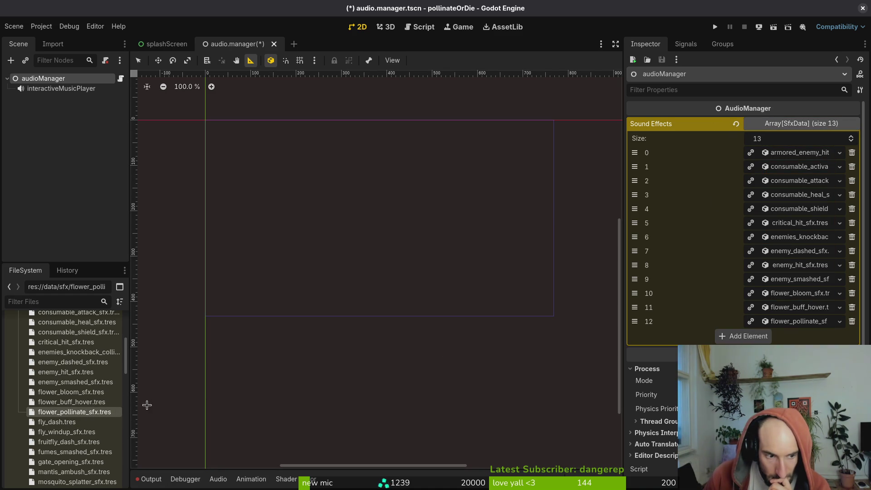
pyautogui.click(57, 422)
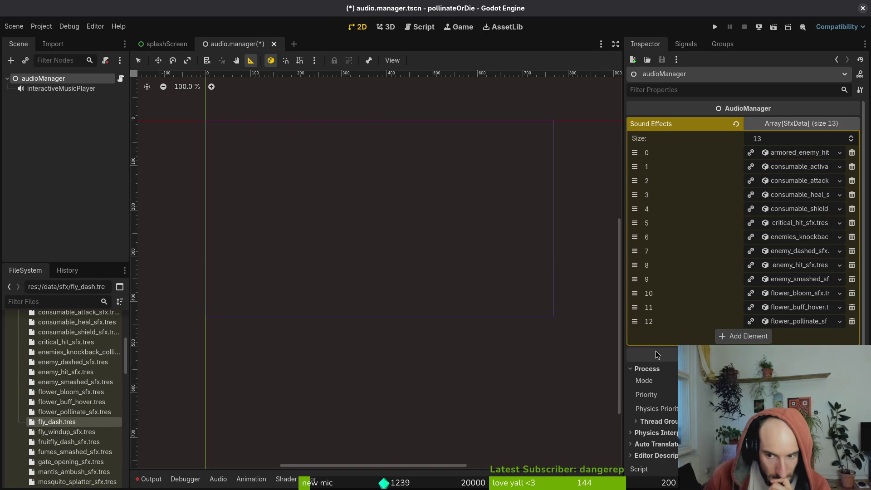
pyautogui.scroll(-1, 680, 344)
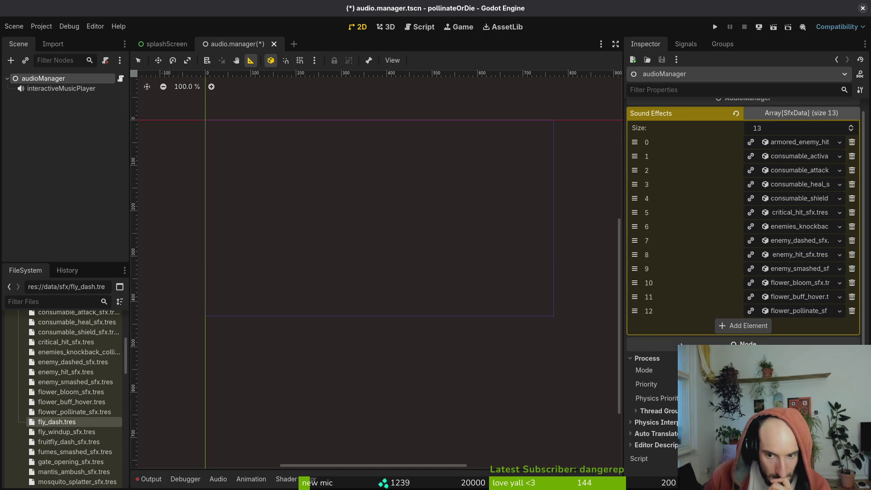
pyautogui.doubleClick(60, 423)
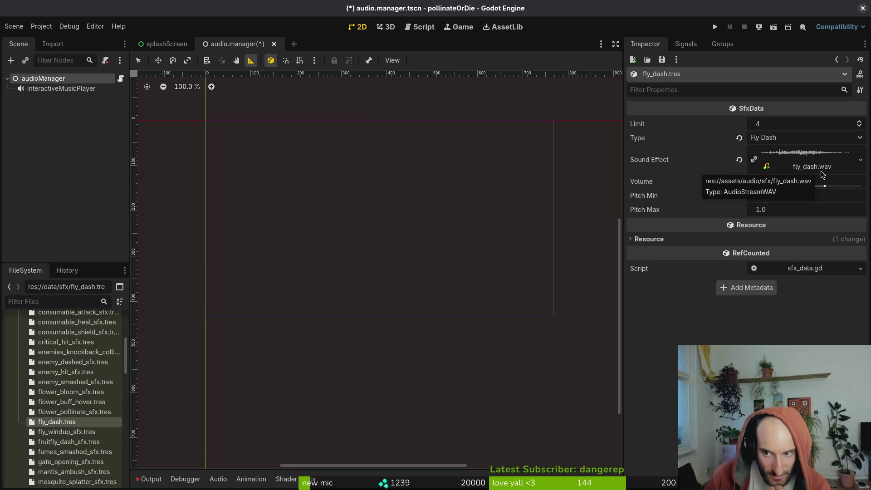
pyautogui.click(803, 137)
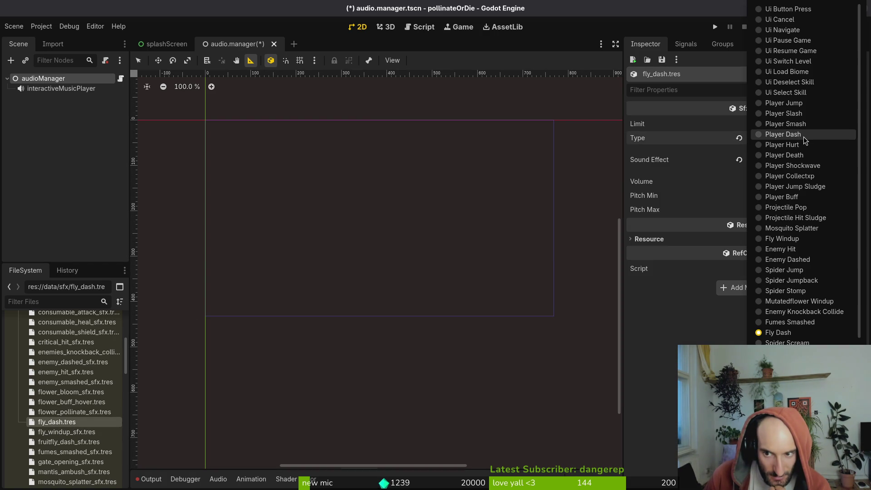
pyautogui.click(675, 329)
# Back on audioManager, add an empty element and put fly_dash.tres into element 13
pyautogui.click(47, 79)
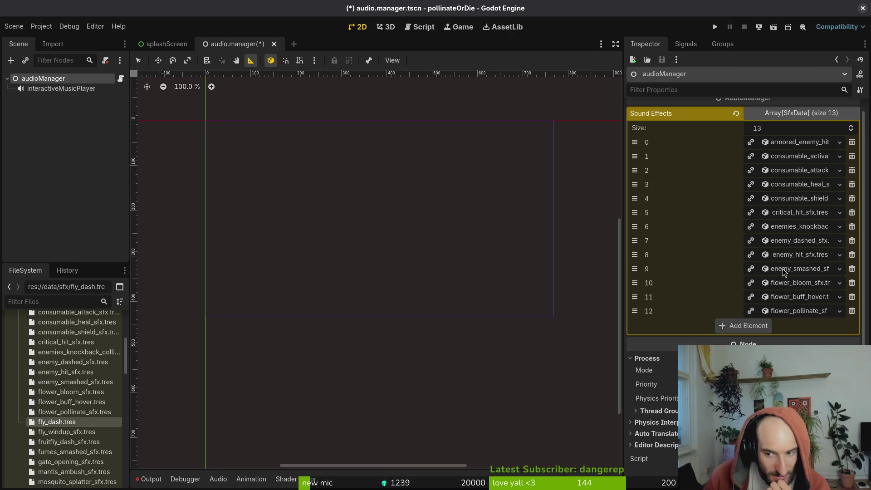
pyautogui.moveTo(67, 426)
pyautogui.mouseDown()
pyautogui.moveTo(798, 318)
pyautogui.moveTo(744, 329)
pyautogui.mouseUp()
pyautogui.click(743, 326)
pyautogui.moveTo(56, 422)
pyautogui.mouseDown()
pyautogui.moveTo(529, 381)
pyautogui.moveTo(779, 331)
pyautogui.mouseUp()
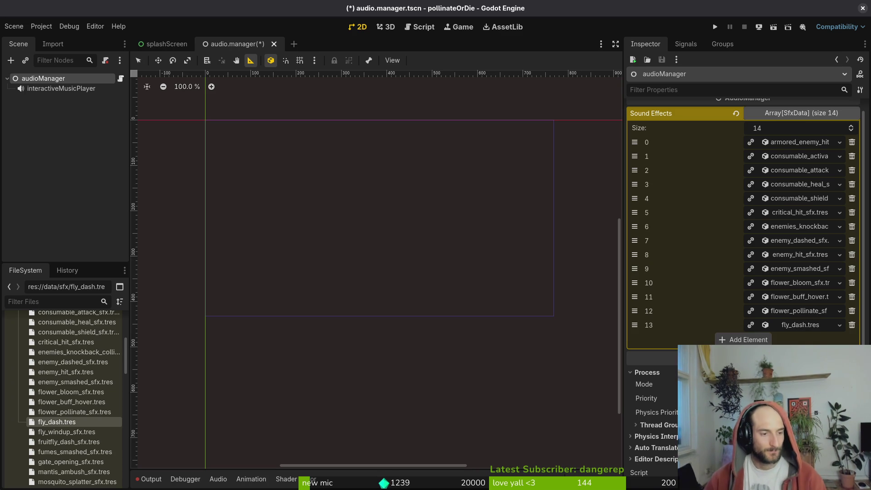
# Drag the fly_windup through player_buff files into the array and add more empty elements
pyautogui.click(48, 433)
pyautogui.scroll(-2, 56, 437)
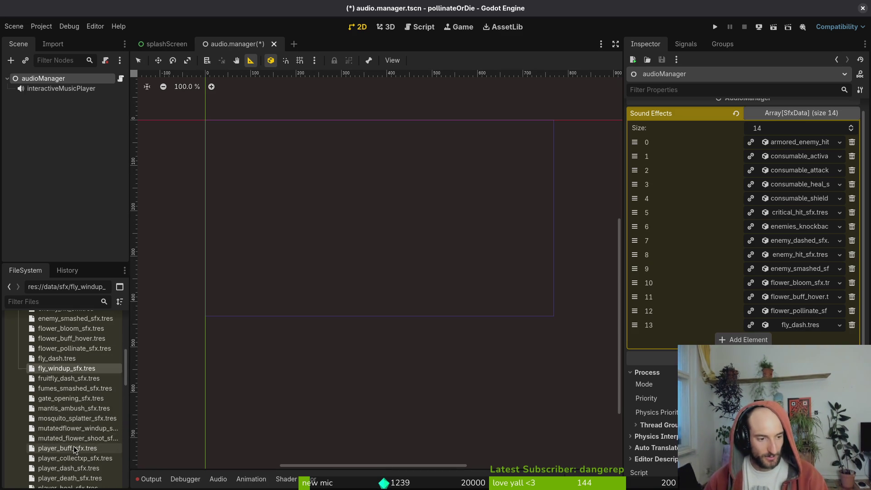
pyautogui.keyDown('shift'); pyautogui.click(64, 447); pyautogui.keyUp('shift')
pyautogui.moveTo(63, 448)
pyautogui.mouseDown()
pyautogui.moveTo(513, 366)
pyautogui.moveTo(730, 345)
pyautogui.mouseUp()
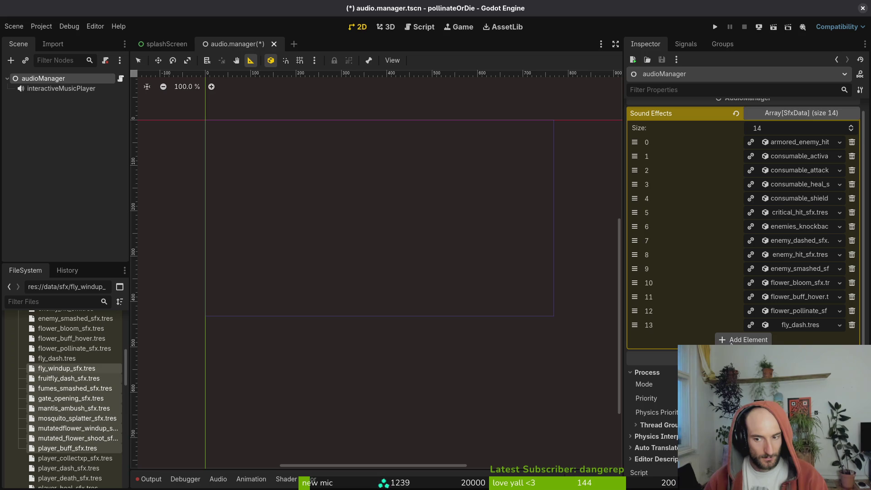
pyautogui.moveTo(53, 371); pyautogui.dragTo(748, 341)
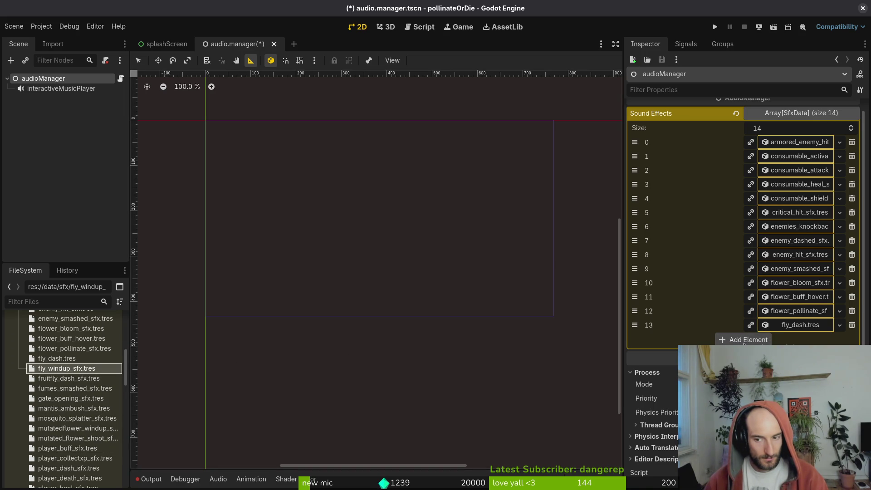
pyautogui.click(748, 340)
pyautogui.click(724, 371)
# Resize the Sound Effects array to 59 and try dropping the ui_failed-through-workerbee_fanning files
pyautogui.click(724, 385)
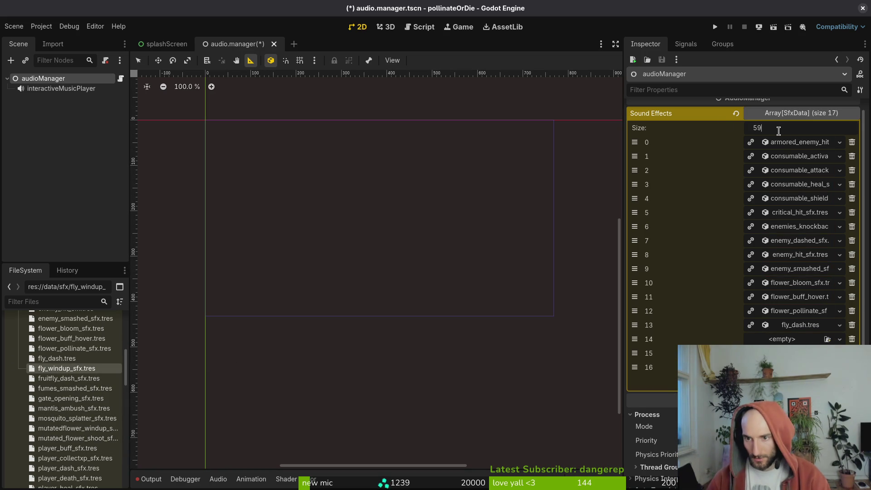
pyautogui.press('Return')
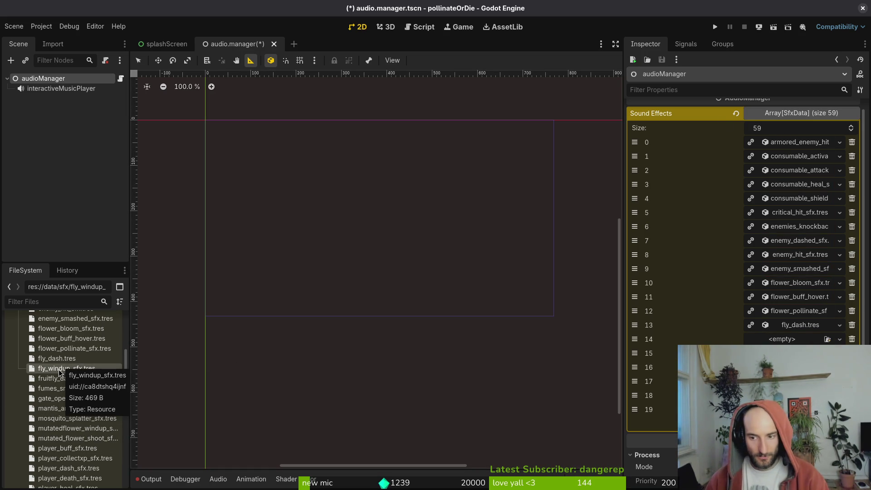
pyautogui.scroll(-15, 86, 431)
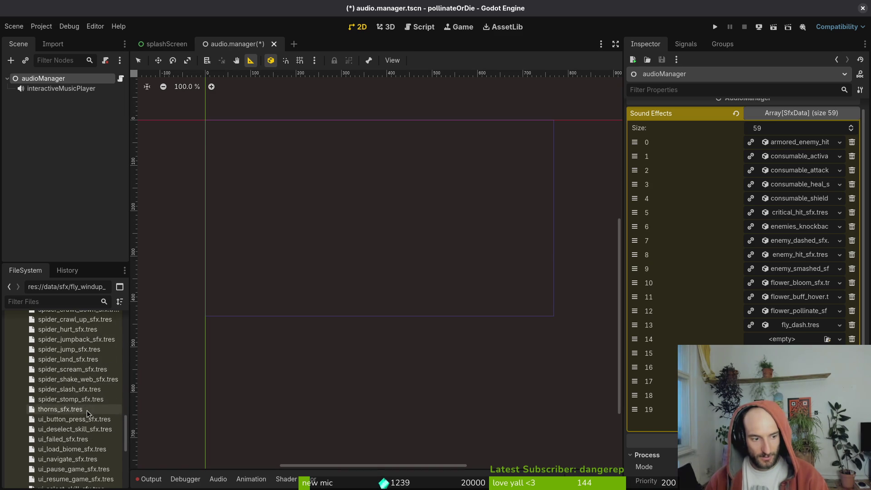
pyautogui.keyDown('shift'); pyautogui.click(78, 382); pyautogui.keyUp('shift')
pyautogui.moveTo(77, 381); pyautogui.dragTo(652, 369)
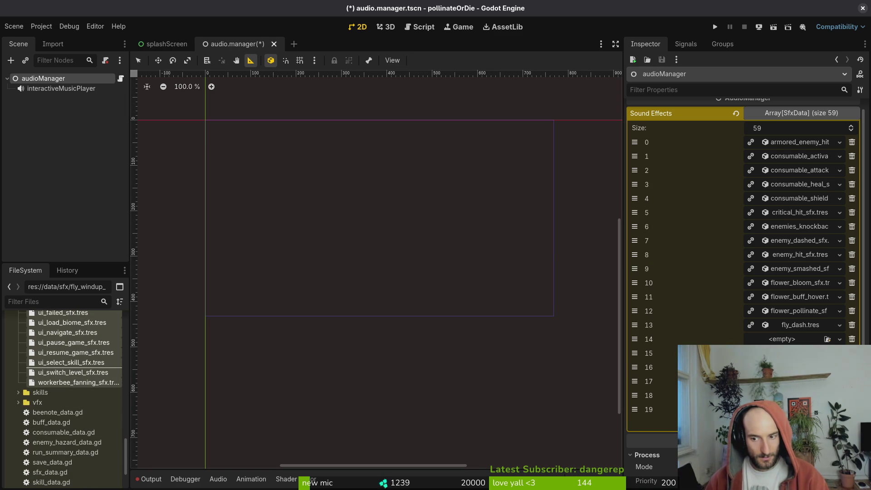
pyautogui.scroll(15, 73, 383)
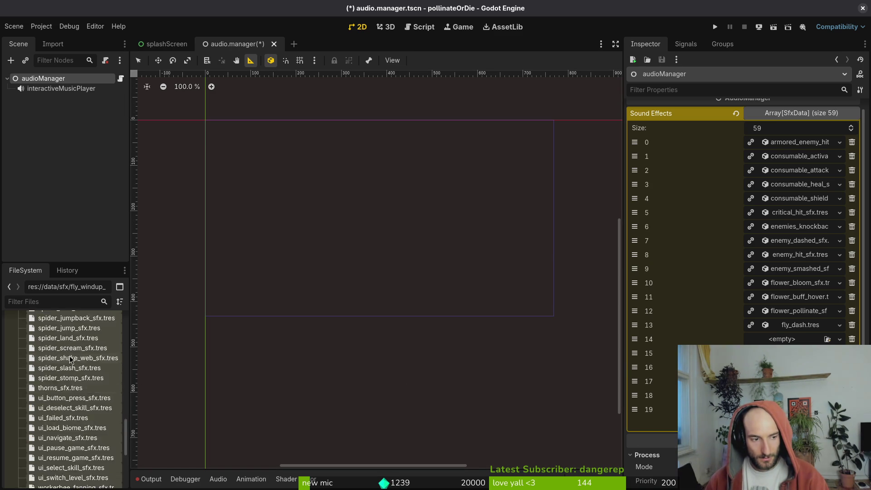
pyautogui.scroll(3, 72, 383)
pyautogui.scroll(-5, 68, 384)
# Place fly_windup_sfx.tres in element 14, then gate_opening_sfx and mosquito_splatter_sfx in empty slots
pyautogui.click(59, 391)
pyautogui.moveTo(58, 395); pyautogui.dragTo(654, 365)
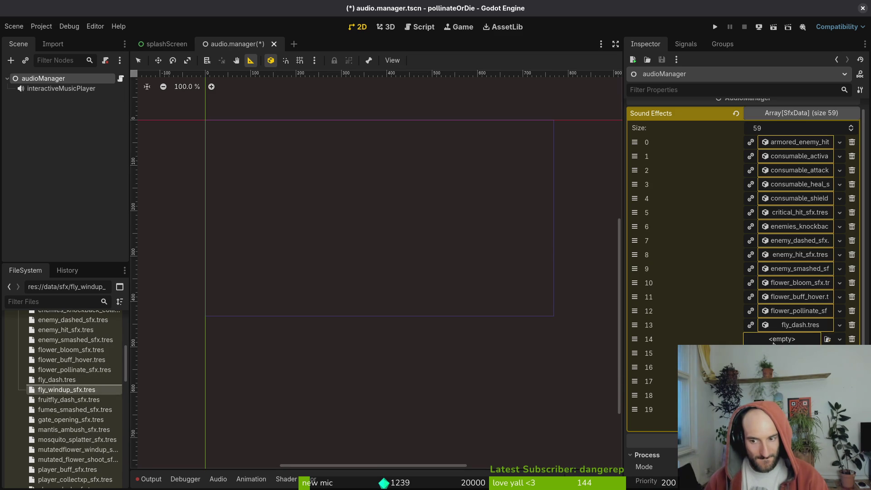
pyautogui.moveTo(773, 344); pyautogui.dragTo(773, 344)
pyautogui.click(68, 399)
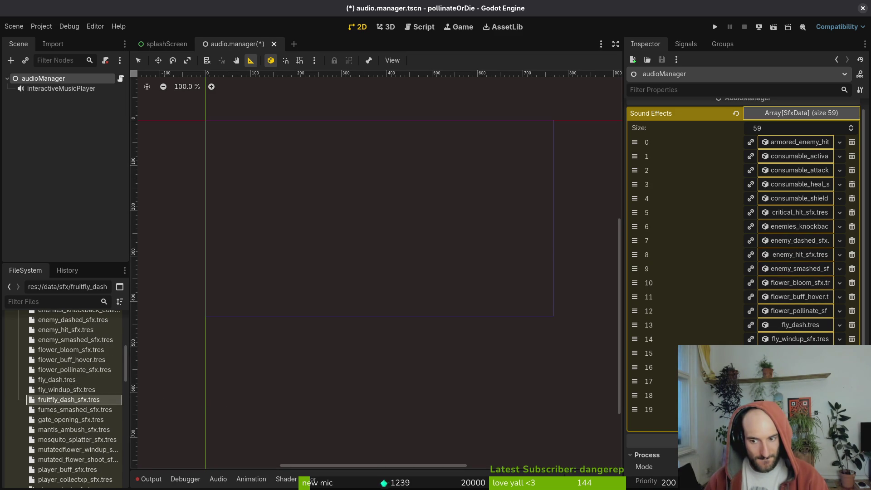
pyautogui.click(68, 409)
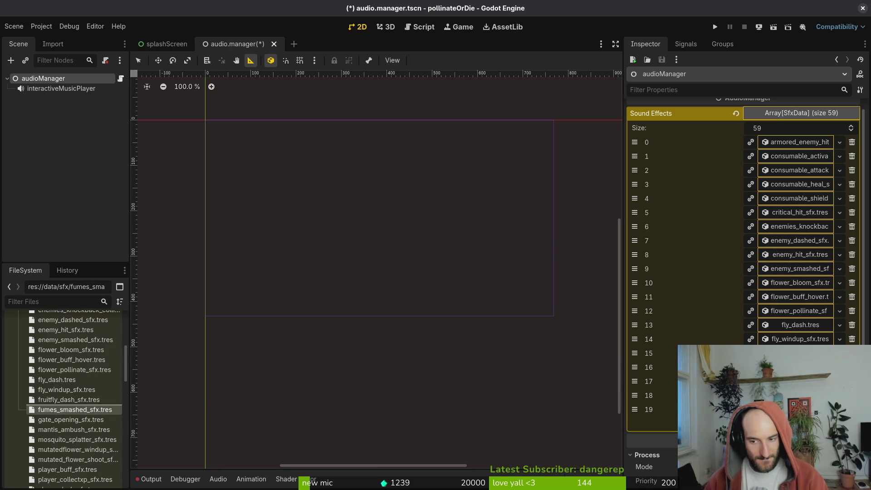
pyautogui.click(70, 419)
pyautogui.moveTo(86, 421); pyautogui.dragTo(611, 414)
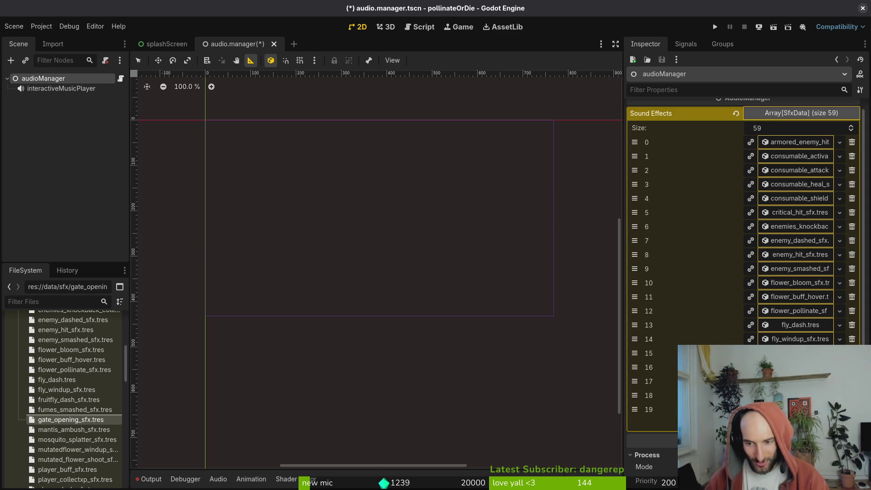
pyautogui.moveTo(72, 430); pyautogui.dragTo(798, 409)
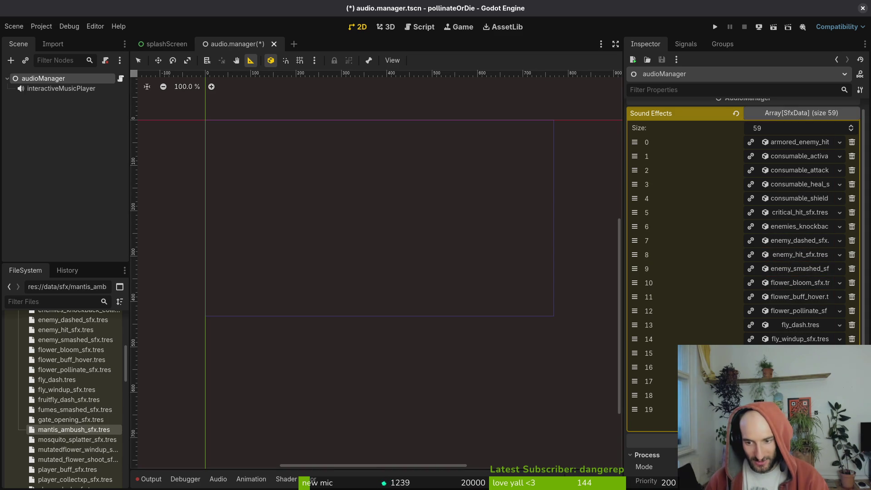
pyautogui.moveTo(76, 440)
pyautogui.mouseDown()
pyautogui.moveTo(472, 443)
pyautogui.moveTo(798, 409)
pyautogui.mouseUp()
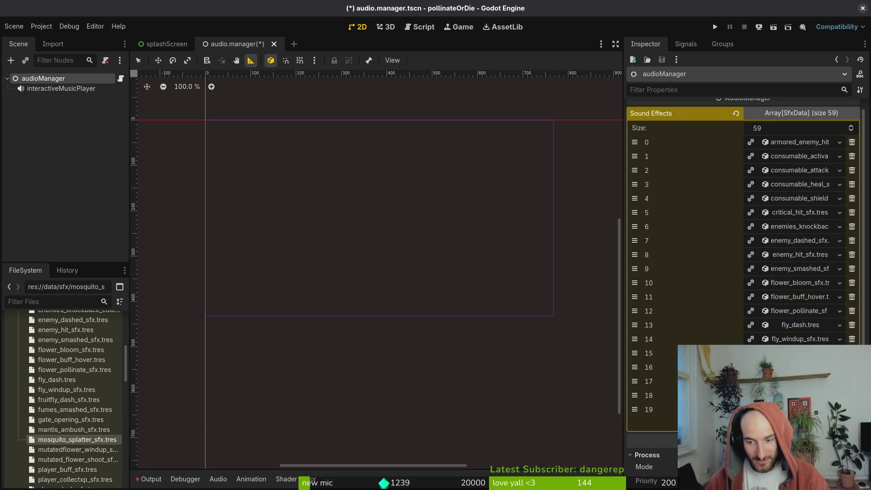
# Show Sound Effects slots 20–39 and select mutatedflower_windup_sfx in FileSystem
pyautogui.click(771, 423)
pyautogui.scroll(-1, 67, 469)
pyautogui.click(68, 428)
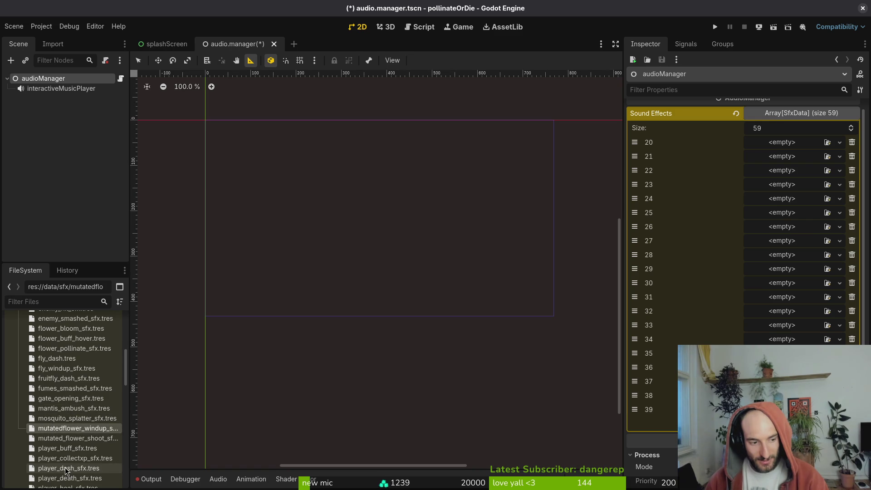
# Assign mutatedflower_windup, mutated_flower_shoot, player_buff and player_collectxp to slots 20–23
pyautogui.keyDown('shift'); pyautogui.click(66, 469); pyautogui.keyUp('shift')
pyautogui.moveTo(73, 456); pyautogui.dragTo(778, 146)
pyautogui.click(62, 431)
pyautogui.moveTo(62, 431)
pyautogui.mouseDown()
pyautogui.moveTo(136, 430)
pyautogui.moveTo(789, 152)
pyautogui.moveTo(791, 142)
pyautogui.mouseUp()
pyautogui.moveTo(64, 440)
pyautogui.mouseDown()
pyautogui.moveTo(703, 181)
pyautogui.moveTo(780, 156)
pyautogui.moveTo(78, 448)
pyautogui.moveTo(781, 171)
pyautogui.mouseUp()
pyautogui.moveTo(68, 468)
pyautogui.mouseDown()
pyautogui.moveTo(297, 380)
pyautogui.moveTo(68, 472)
pyautogui.moveTo(68, 433)
pyautogui.moveTo(708, 282)
pyautogui.mouseUp()
pyautogui.moveTo(768, 188); pyautogui.dragTo(767, 188)
# Fill the next slots with player dash, death, heal, hurt (27), jump (28) and jump_sludge sounds
pyautogui.click(68, 433)
pyautogui.keyDown('shift'); pyautogui.click(68, 452); pyautogui.keyUp('shift')
pyautogui.moveTo(68, 452); pyautogui.dragTo(771, 198)
pyautogui.moveTo(68, 462)
pyautogui.mouseDown()
pyautogui.moveTo(408, 272)
pyautogui.moveTo(770, 229)
pyautogui.mouseUp()
pyautogui.moveTo(59, 475); pyautogui.dragTo(766, 255)
pyautogui.click(78, 484)
pyautogui.moveTo(79, 485); pyautogui.dragTo(767, 268)
# Assign player_shockwave_sfx to slot 30 and player_slash_sfx to slot 31
pyautogui.scroll(-5, 46, 359)
pyautogui.moveTo(45, 374)
pyautogui.mouseDown()
pyautogui.moveTo(358, 315)
pyautogui.moveTo(64, 389)
pyautogui.moveTo(59, 377)
pyautogui.moveTo(60, 366)
pyautogui.moveTo(718, 303)
pyautogui.mouseUp()
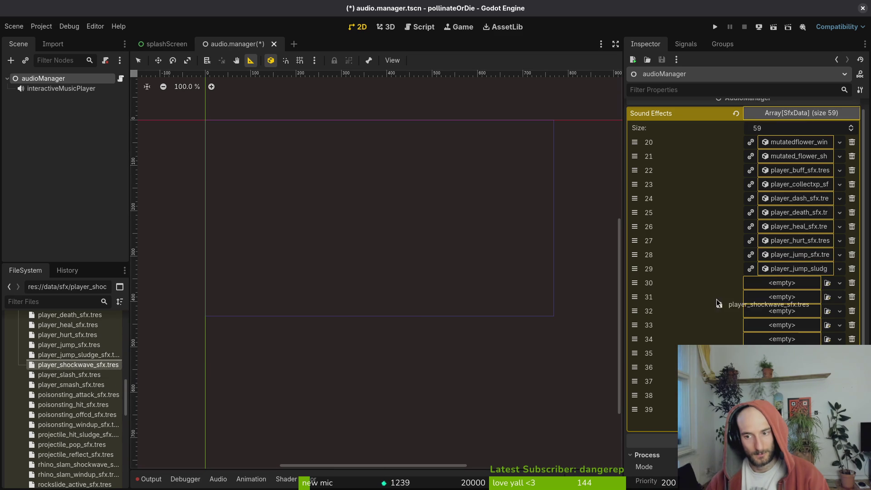
pyautogui.moveTo(790, 286); pyautogui.dragTo(788, 285)
pyautogui.moveTo(68, 375); pyautogui.dragTo(770, 297)
# Assign player_smash_sfx, poisonsting_attack_sfx and poisonsting_hit_sfx to slots 32–34
pyautogui.click(71, 384)
pyautogui.keyDown('shift'); pyautogui.click(78, 412); pyautogui.keyUp('shift')
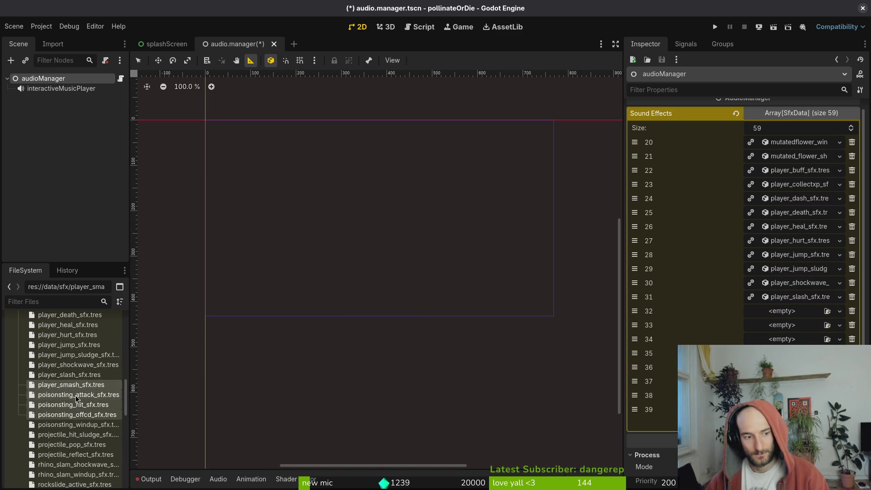
pyautogui.moveTo(69, 391)
pyautogui.mouseDown()
pyautogui.moveTo(757, 349)
pyautogui.moveTo(758, 320)
pyautogui.mouseUp()
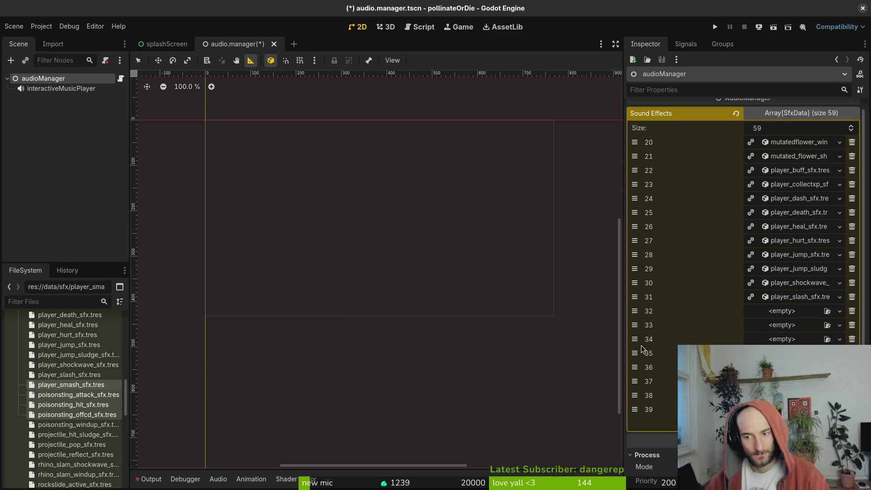
pyautogui.click(74, 385)
pyautogui.moveTo(75, 385); pyautogui.dragTo(771, 312)
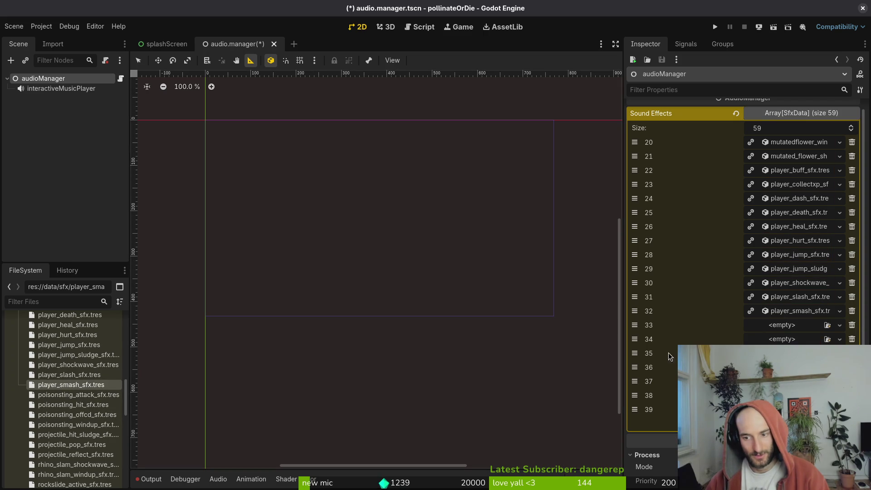
pyautogui.moveTo(86, 395); pyautogui.dragTo(777, 325)
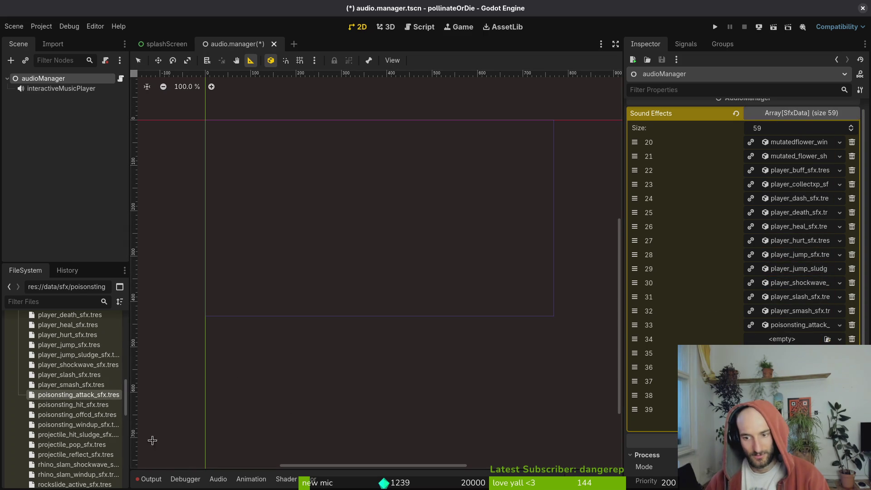
pyautogui.moveTo(73, 404); pyautogui.dragTo(780, 339)
# Try adding poisonsting_offcd, projectile_hit_sludge and projectile_reflect sfx, then move down to slots 40–58
pyautogui.moveTo(72, 414)
pyautogui.mouseDown()
pyautogui.moveTo(112, 414)
pyautogui.moveTo(91, 435)
pyautogui.moveTo(419, 421)
pyautogui.mouseUp()
pyautogui.moveTo(77, 434)
pyautogui.mouseDown()
pyautogui.moveTo(538, 380)
pyautogui.moveTo(536, 423)
pyautogui.moveTo(90, 443)
pyautogui.moveTo(281, 430)
pyautogui.moveTo(352, 450)
pyautogui.mouseUp()
pyautogui.moveTo(72, 454); pyautogui.dragTo(624, 411)
pyautogui.moveTo(726, 381); pyautogui.dragTo(725, 381)
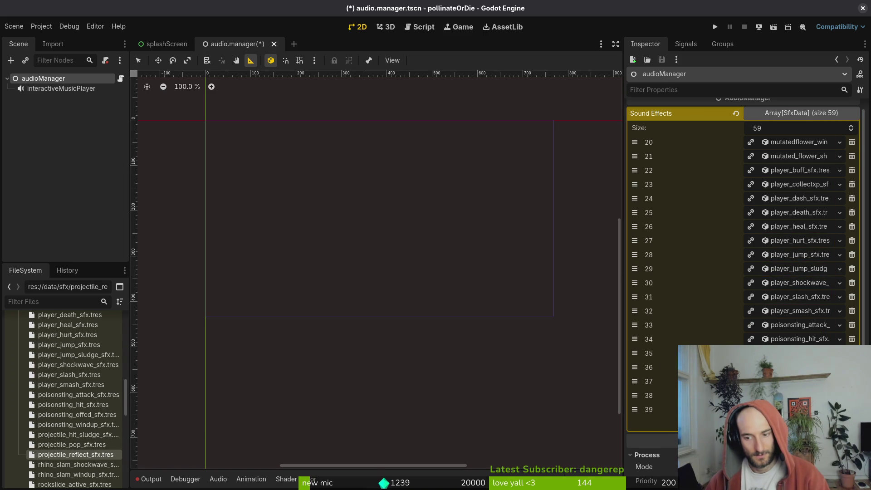
pyautogui.scroll(-5, 725, 272)
pyautogui.scroll(-3, 93, 401)
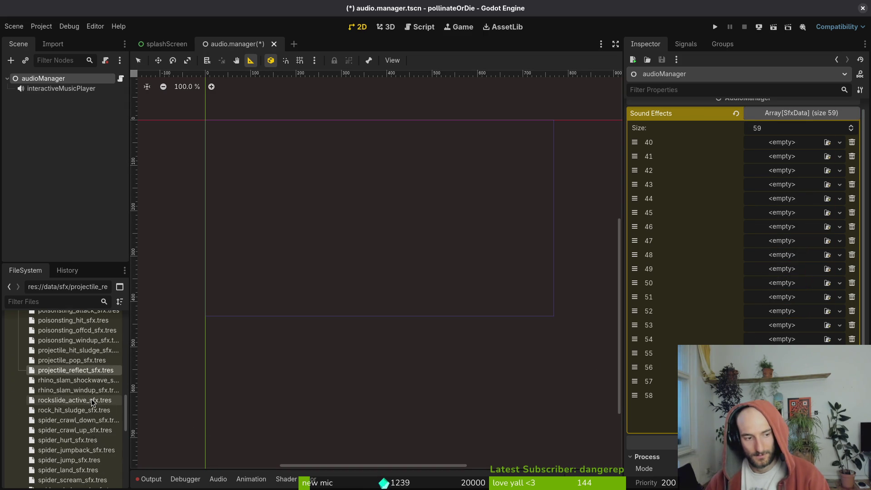
# Assign rhino_slam_shockwave, rhino_slam_windup, rockslide_active and rock_hit_sludge sfx to slots 40–43
pyautogui.scroll(-2, 37, 347)
pyautogui.moveTo(55, 358)
pyautogui.mouseDown()
pyautogui.moveTo(734, 175)
pyautogui.moveTo(771, 142)
pyautogui.mouseUp()
pyautogui.moveTo(80, 368)
pyautogui.mouseDown()
pyautogui.moveTo(750, 200)
pyautogui.moveTo(771, 159)
pyautogui.mouseUp()
pyautogui.moveTo(75, 378); pyautogui.dragTo(775, 173)
pyautogui.moveTo(70, 394)
pyautogui.mouseDown()
pyautogui.moveTo(744, 180)
pyautogui.moveTo(777, 186)
pyautogui.moveTo(144, 384)
pyautogui.moveTo(780, 201)
pyautogui.moveTo(109, 405)
pyautogui.moveTo(780, 212)
pyautogui.mouseUp()
# Assign spider_hurt, spider_jumpback, spider_jump, spider_land and spider_scream sfx to slots 46–50
pyautogui.click(62, 417)
pyautogui.keyDown('shift'); pyautogui.click(68, 448); pyautogui.keyUp('shift')
pyautogui.moveTo(68, 424)
pyautogui.mouseDown()
pyautogui.moveTo(773, 272)
pyautogui.moveTo(773, 230)
pyautogui.mouseUp()
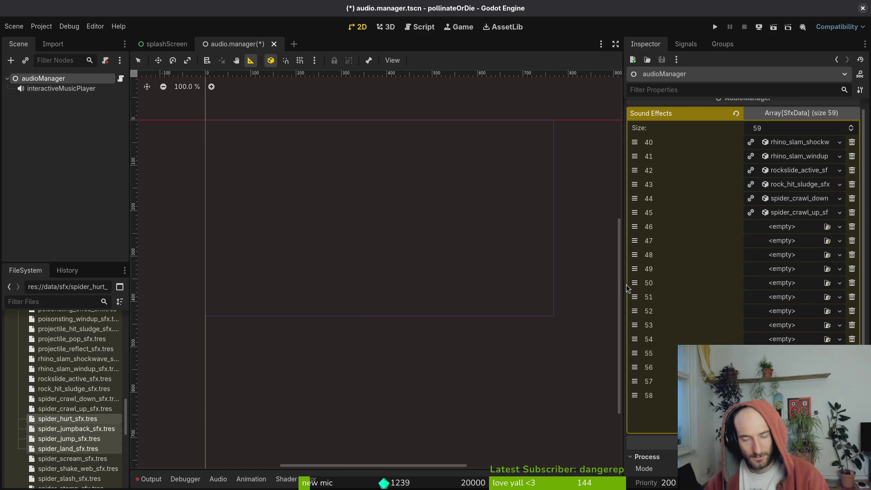
pyautogui.click(67, 418)
pyautogui.moveTo(67, 418); pyautogui.dragTo(819, 235)
pyautogui.moveTo(68, 428)
pyautogui.mouseDown()
pyautogui.moveTo(738, 295)
pyautogui.moveTo(798, 254)
pyautogui.moveTo(253, 379)
pyautogui.moveTo(800, 256)
pyautogui.mouseUp()
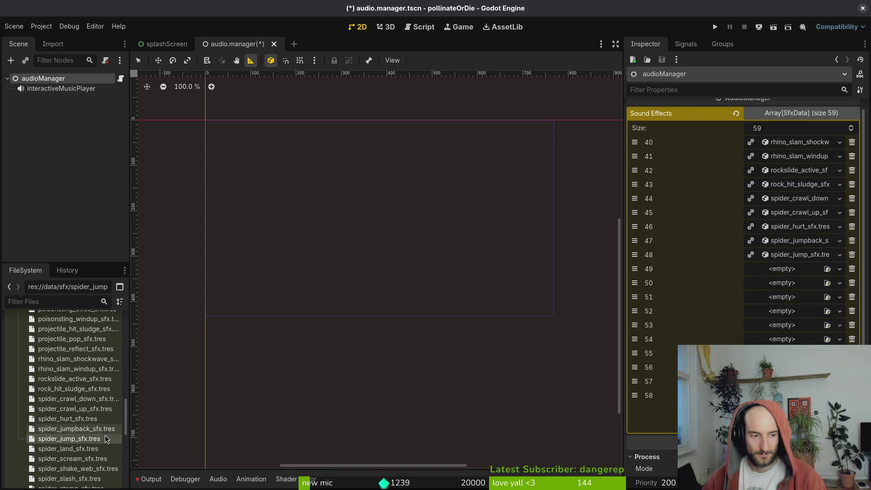
pyautogui.moveTo(68, 448); pyautogui.dragTo(644, 299)
pyautogui.moveTo(778, 275); pyautogui.dragTo(779, 274)
pyautogui.moveTo(68, 458); pyautogui.dragTo(512, 351)
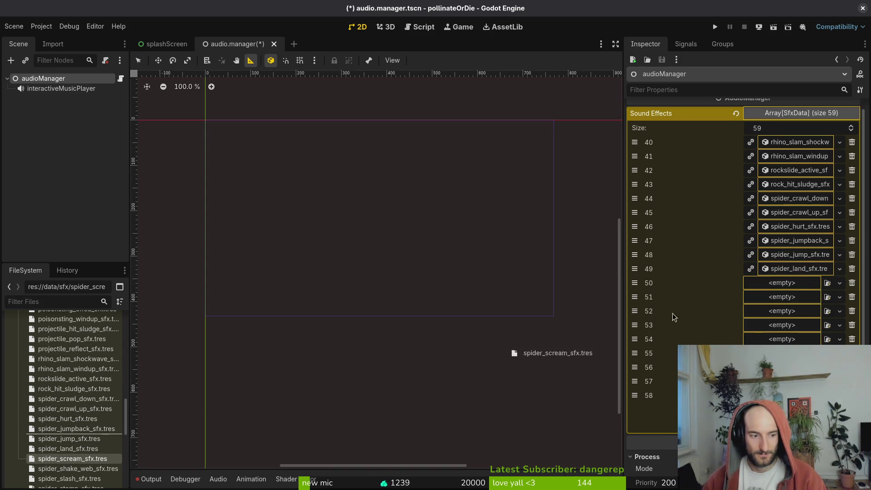
pyautogui.moveTo(771, 284); pyautogui.dragTo(771, 283)
# Assign spider_shake_web_sfx to slot 51 and thorns_sfx to slot 54
pyautogui.scroll(-5, 68, 408)
pyautogui.moveTo(68, 363)
pyautogui.mouseDown()
pyautogui.moveTo(673, 323)
pyautogui.moveTo(797, 301)
pyautogui.mouseUp()
pyautogui.moveTo(93, 385)
pyautogui.mouseDown()
pyautogui.moveTo(96, 374)
pyautogui.moveTo(778, 320)
pyautogui.moveTo(782, 311)
pyautogui.moveTo(97, 383)
pyautogui.moveTo(779, 331)
pyautogui.mouseUp()
pyautogui.moveTo(59, 393); pyautogui.dragTo(778, 339)
# Add ui_button_press, ui_deselect_skill and ui_load_biome sfx, and set the array size to 90
pyautogui.moveTo(66, 407); pyautogui.dragTo(418, 410)
pyautogui.moveTo(74, 413)
pyautogui.mouseDown()
pyautogui.moveTo(594, 408)
pyautogui.moveTo(398, 395)
pyautogui.mouseUp()
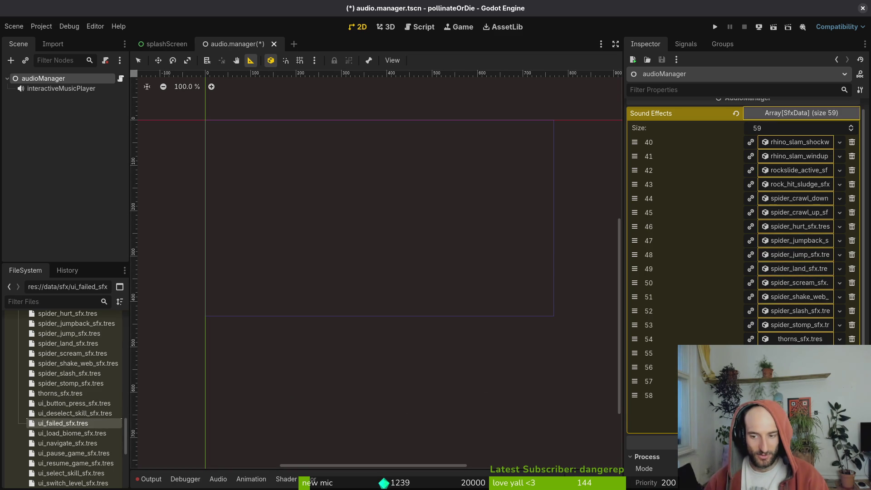
pyautogui.moveTo(73, 433)
pyautogui.mouseDown()
pyautogui.moveTo(629, 430)
pyautogui.moveTo(72, 399)
pyautogui.mouseUp()
pyautogui.scroll(-5, 73, 399)
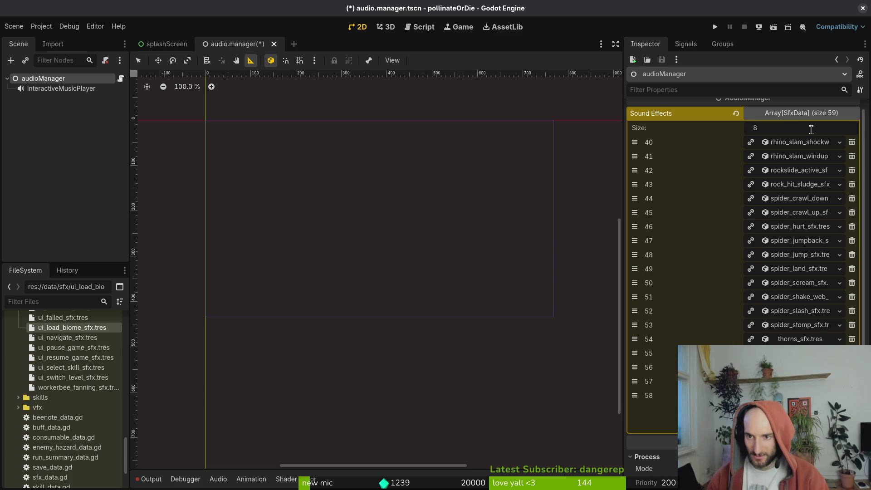
pyautogui.write('0')
pyautogui.press('Return')
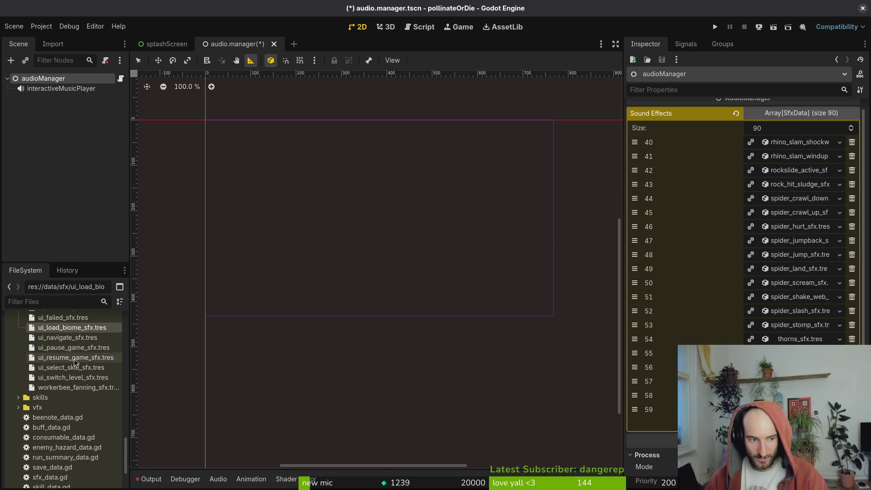
# Assign ui_navigate_sfx, ui_pause_game_sfx and ui_resume_game_sfx to slots 59–61
pyautogui.click(47, 338)
pyautogui.moveTo(48, 337); pyautogui.dragTo(798, 353)
pyautogui.scroll(-5, 798, 353)
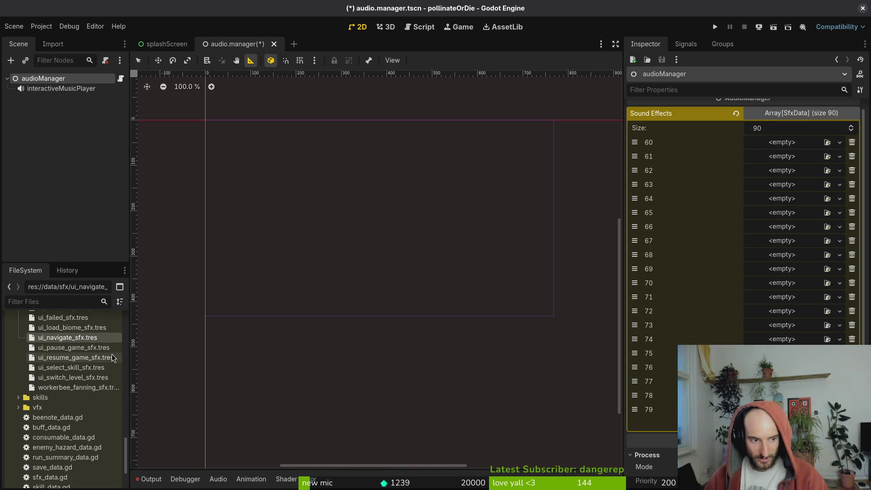
pyautogui.moveTo(73, 348); pyautogui.dragTo(697, 219)
pyautogui.moveTo(782, 145); pyautogui.dragTo(782, 144)
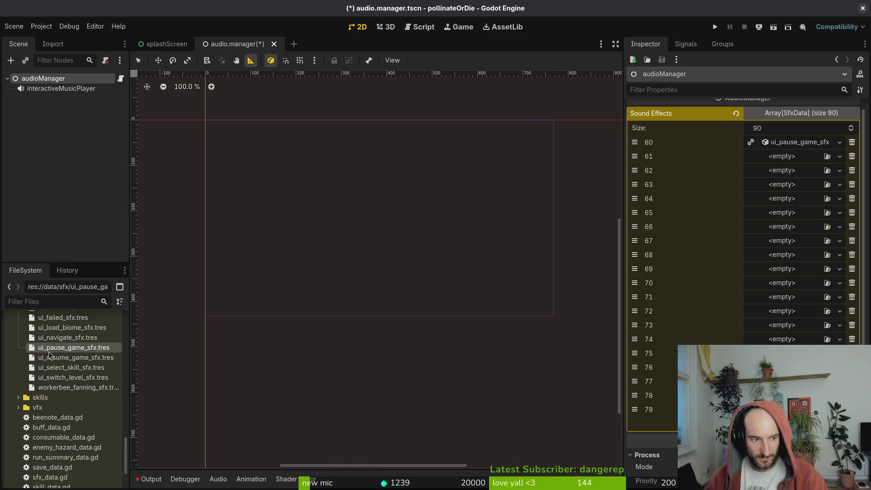
pyautogui.moveTo(73, 357); pyautogui.dragTo(379, 289)
pyautogui.moveTo(773, 156); pyautogui.dragTo(772, 156)
# Assign ui_select_skill, ui_switch_level and workerbee_fanning sfx to slots 62–64
pyautogui.moveTo(71, 367); pyautogui.dragTo(781, 170)
pyautogui.moveTo(73, 377); pyautogui.dragTo(689, 219)
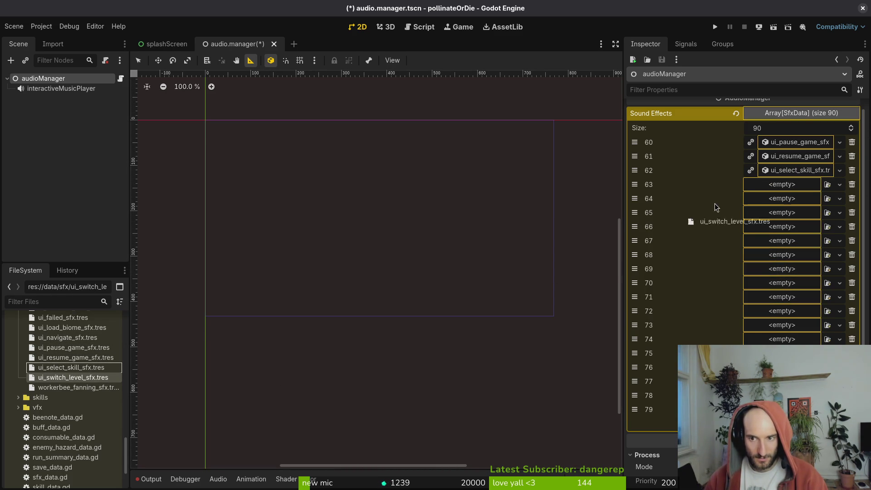
pyautogui.moveTo(763, 186); pyautogui.dragTo(763, 186)
pyautogui.moveTo(77, 387)
pyautogui.mouseDown()
pyautogui.moveTo(765, 185)
pyautogui.moveTo(766, 199)
pyautogui.mouseUp()
# Collapse the sfx folder, save the audio manager scene and delete an empty Sound Effects entry
pyautogui.scroll(10, 45, 381)
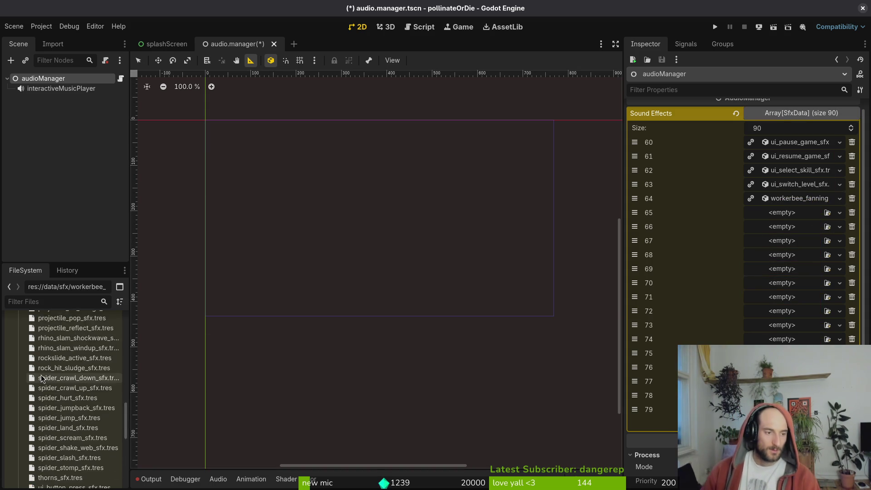
pyautogui.scroll(10, 45, 381)
pyautogui.click(18, 429)
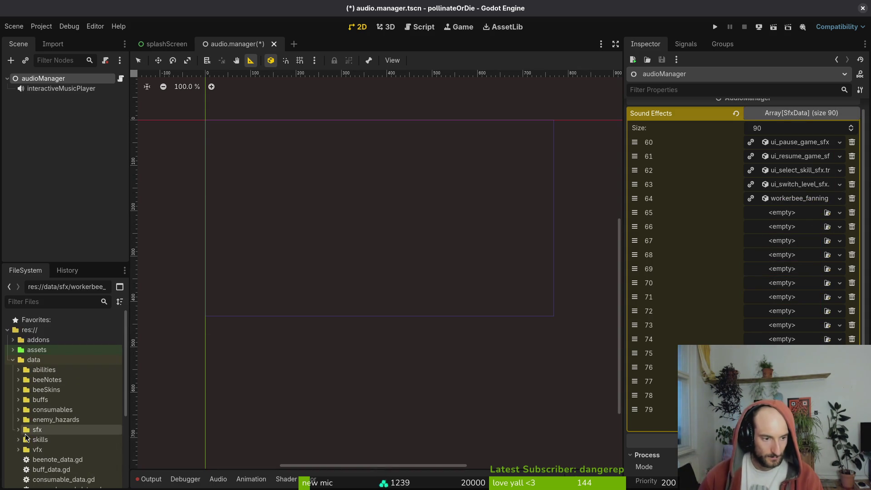
pyautogui.hotkey('ctrl', 's')
pyautogui.click(852, 227)
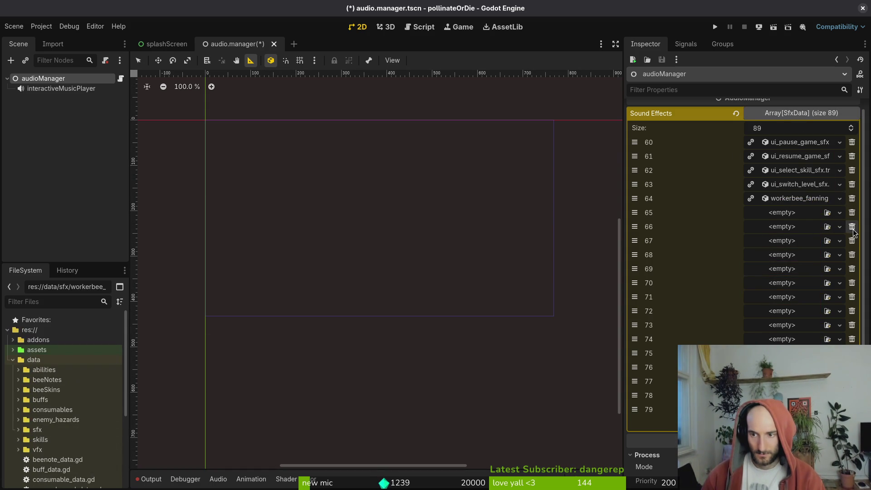
# Delete empty Sound Effects entries until the array is down to 71
pyautogui.doubleClick(852, 240)
pyautogui.doubleClick(851, 240)
pyautogui.doubleClick(851, 241)
pyautogui.tripleClick(853, 219)
pyautogui.tripleClick(853, 219)
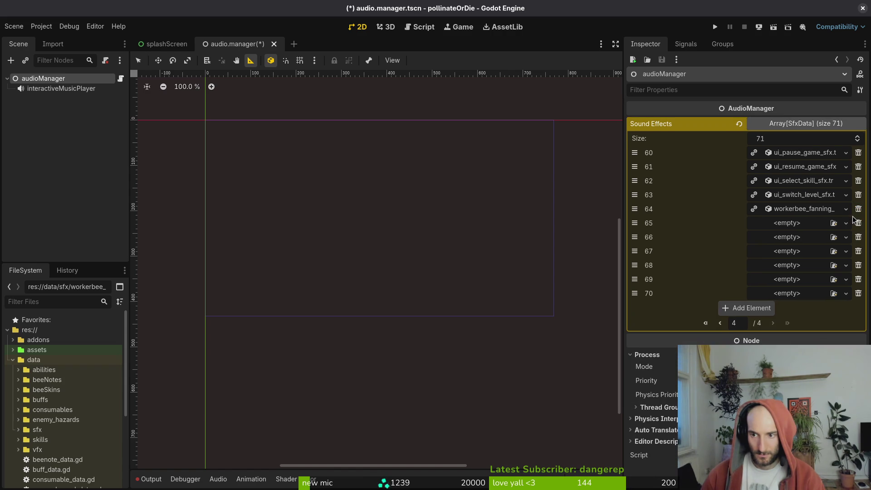
# Remove the remaining empty entries to leave 65, save the audio.manager scene, and run the game
pyautogui.doubleClick(856, 226)
pyautogui.doubleClick(855, 226)
pyautogui.doubleClick(856, 227)
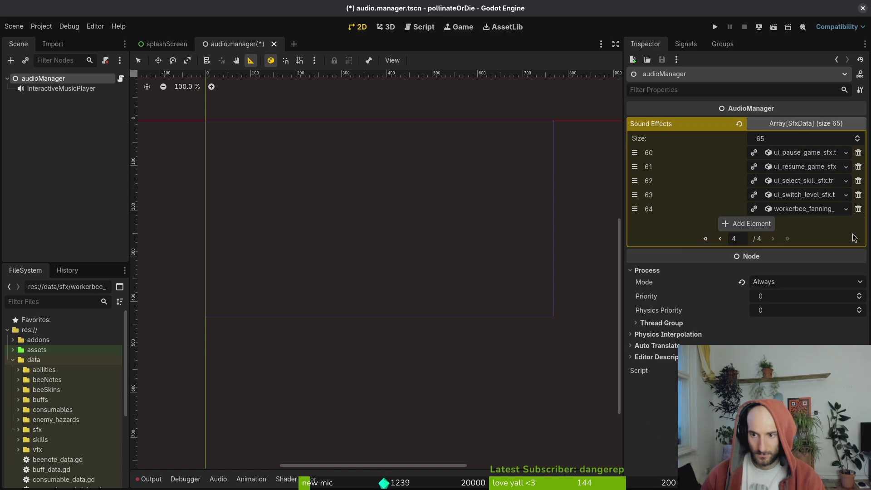
pyautogui.hotkey('ctrl', 's')
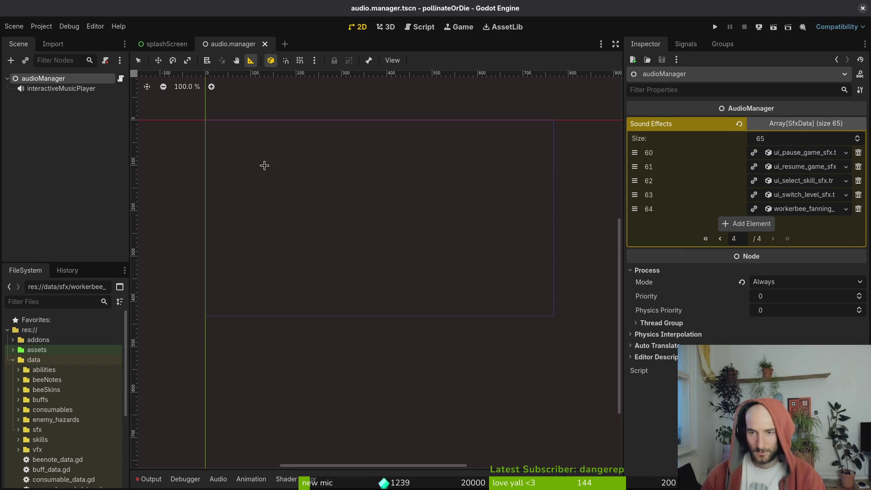
pyautogui.click(716, 27)
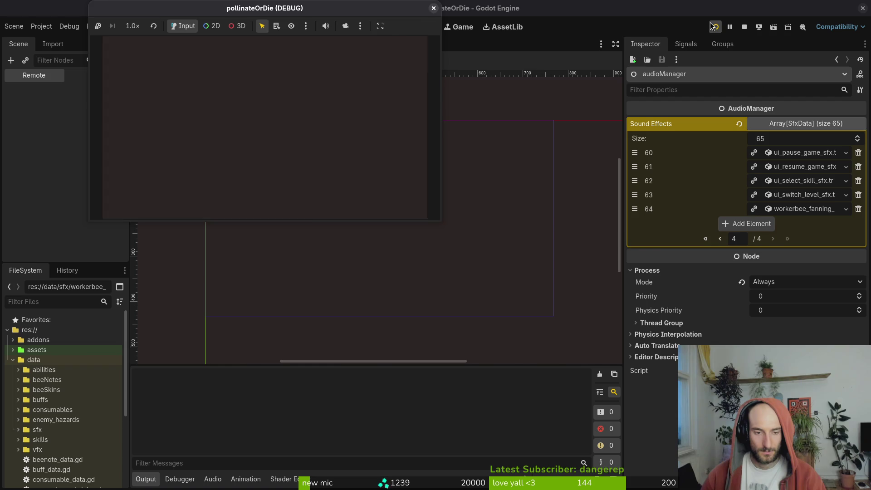
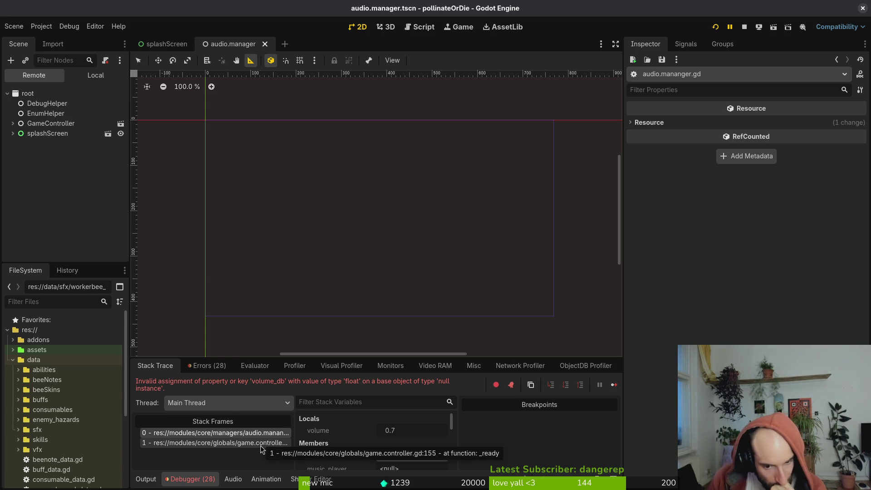
# Quick-open game.controller.tscn and show its scene tree
pyautogui.click(286, 44)
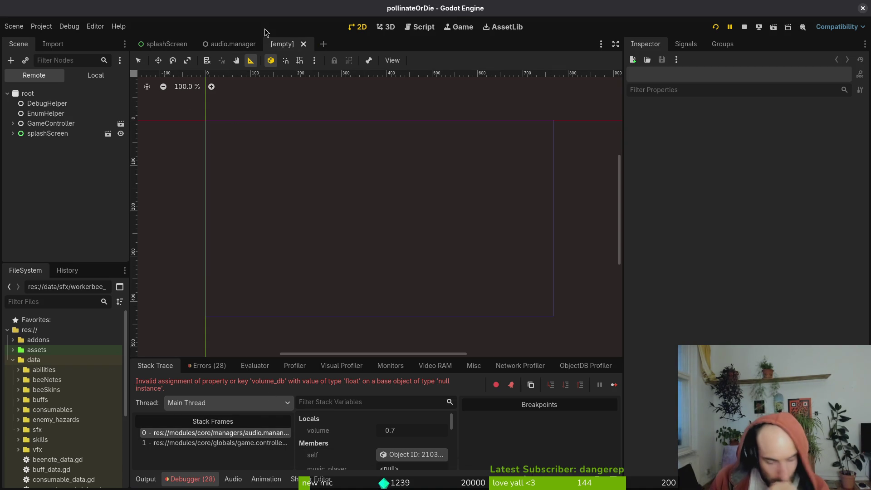
pyautogui.hotkey('ctrl', 'shift', 'o')
pyautogui.write('gamecontrol')
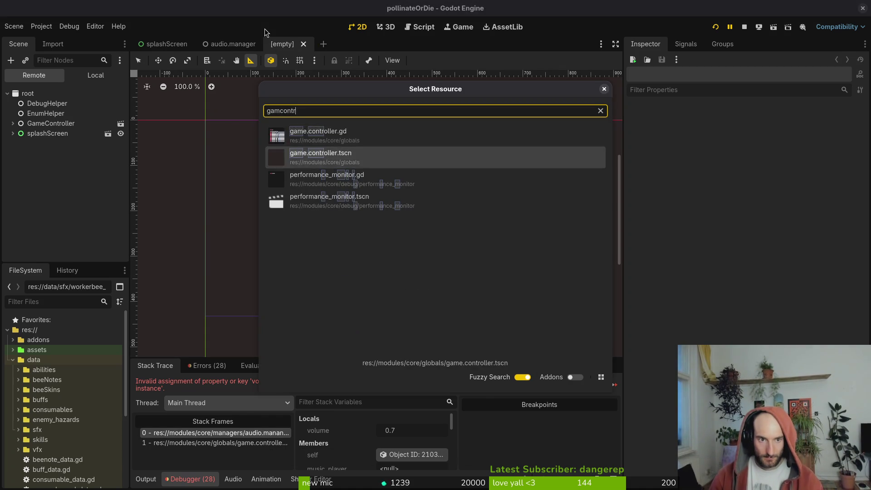
pyautogui.press('Return')
pyautogui.click(92, 75)
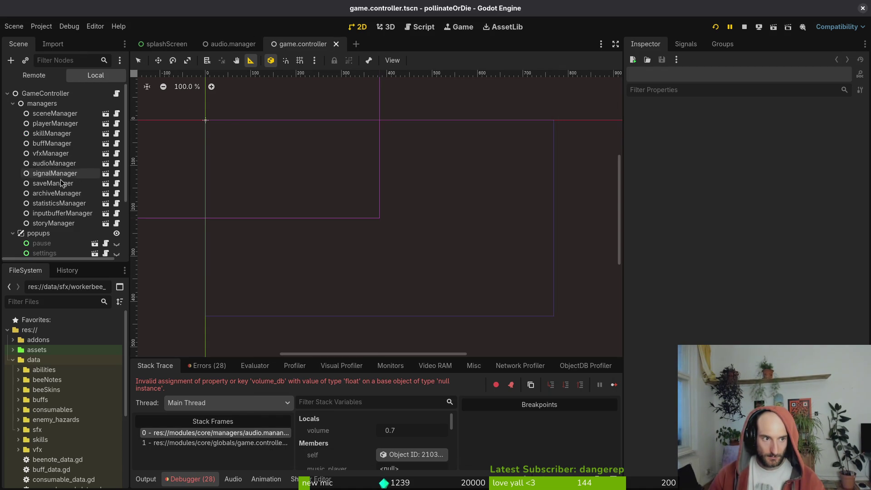
# Inspect audioManager's 65 Sound Effects entries, then show the Errors list
pyautogui.click(62, 164)
pyautogui.click(778, 126)
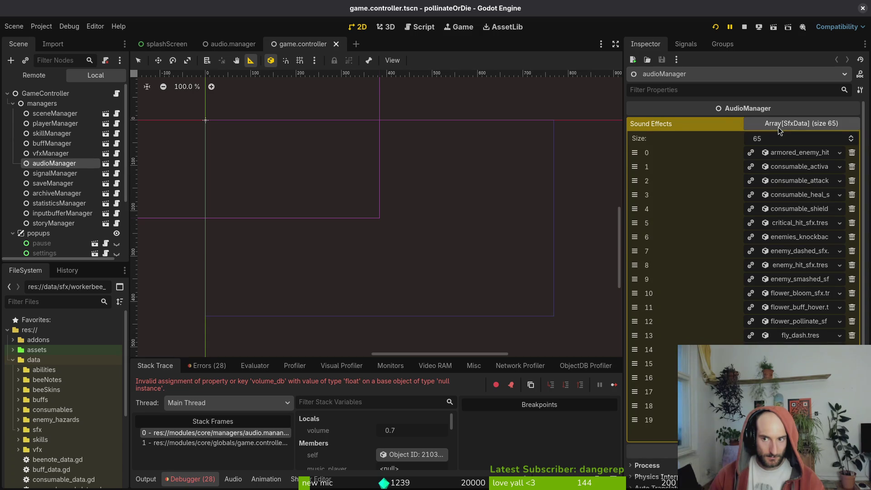
pyautogui.click(778, 127)
pyautogui.click(200, 368)
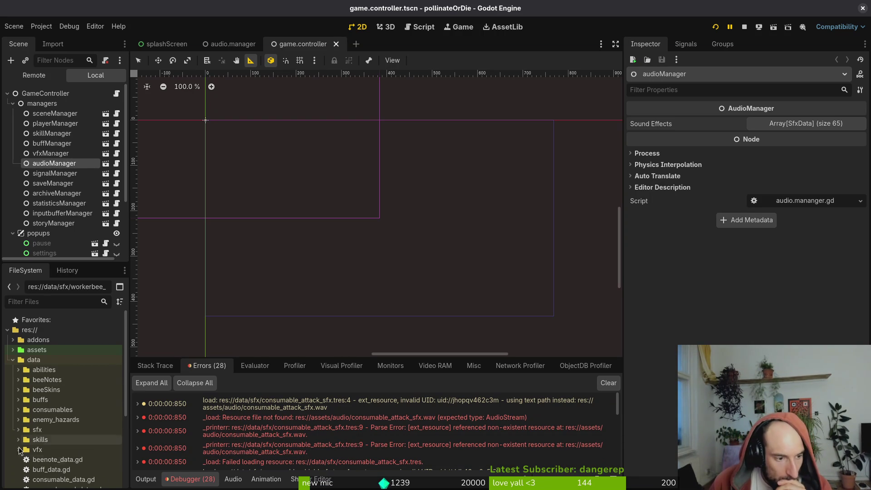
# Assign consumable_activate_sfx.wav to consumable_activate_sfx.tres via Quick Load
pyautogui.click(18, 429)
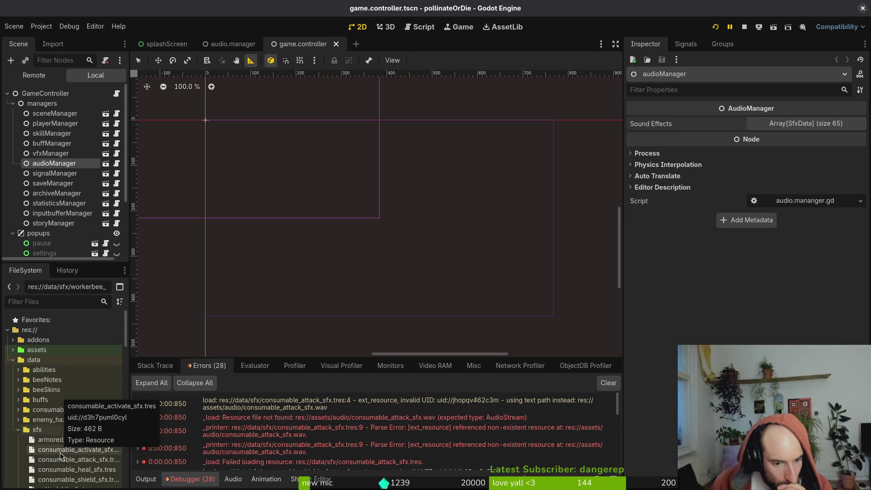
pyautogui.click(60, 452)
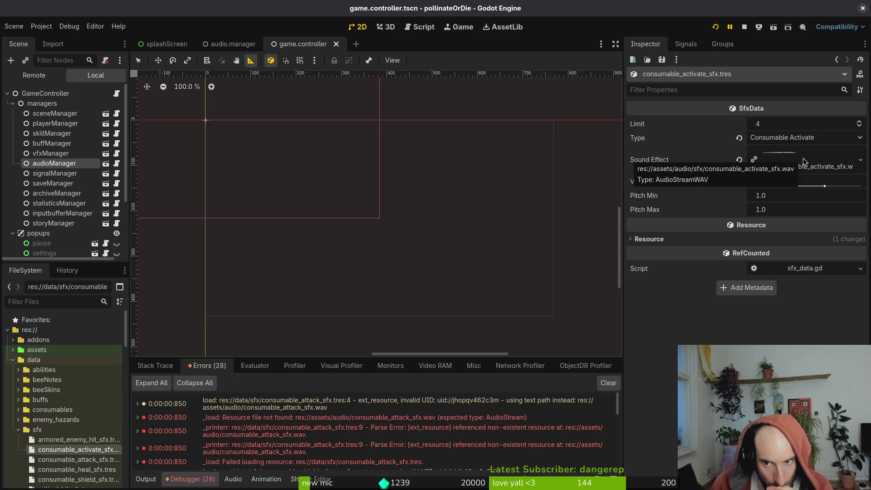
pyautogui.click(754, 159)
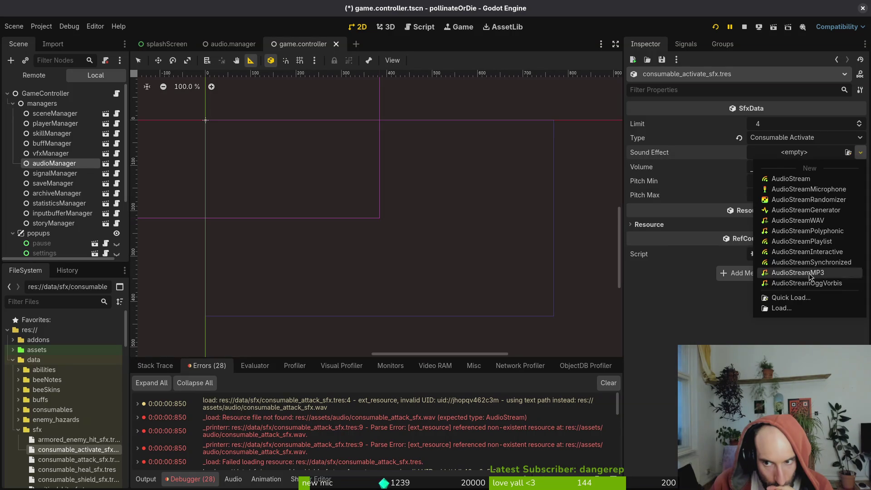
pyautogui.click(785, 299)
pyautogui.write('cons')
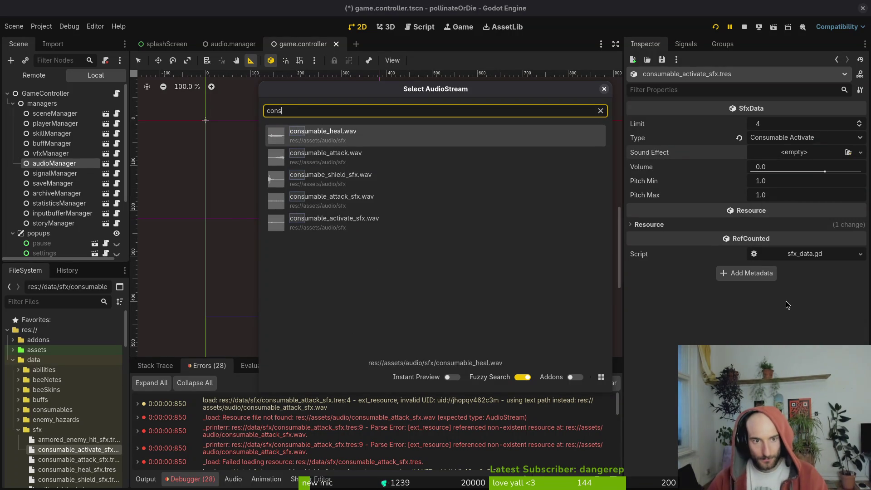
pyautogui.press('Down')
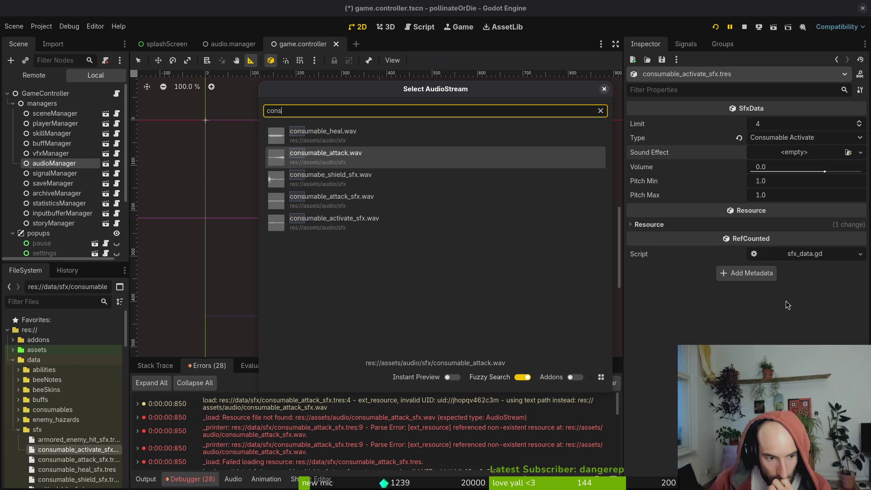
pyautogui.press('Down')
pyautogui.press('Down')
pyautogui.press('Down')
pyautogui.press('Return')
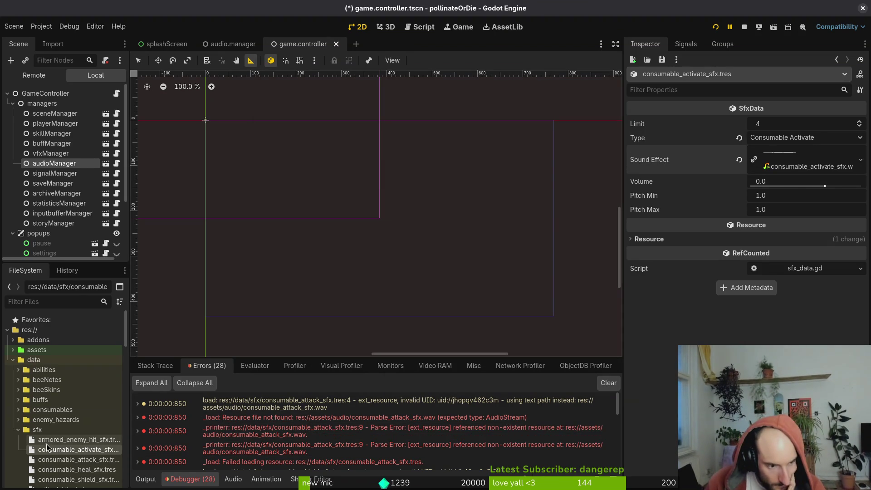
pyautogui.scroll(-1, 383, 419)
pyautogui.scroll(-3, 406, 423)
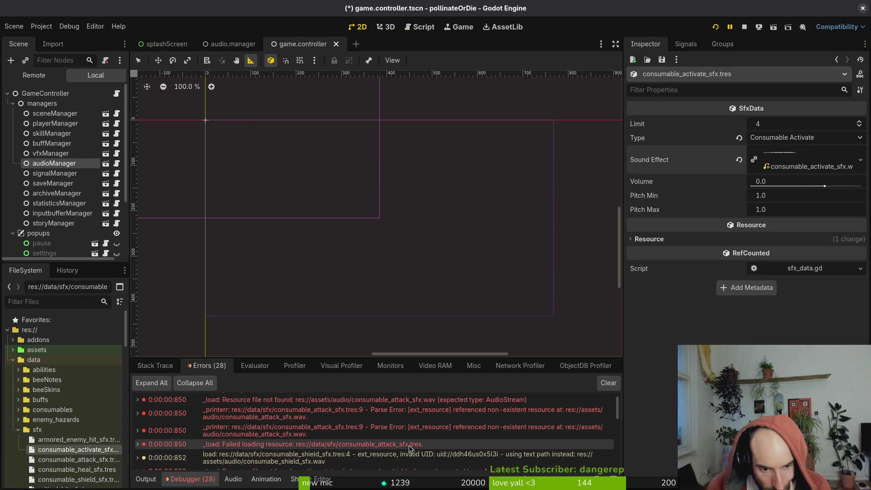
pyautogui.scroll(2, 410, 447)
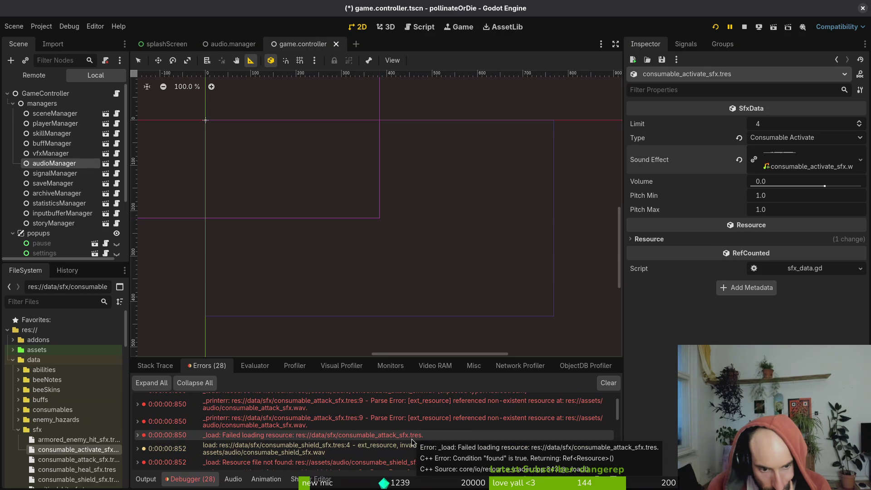
# Assign consumable_attack.wav to consumable_attack_sfx.tres, save, and preview the sound
pyautogui.click(76, 460)
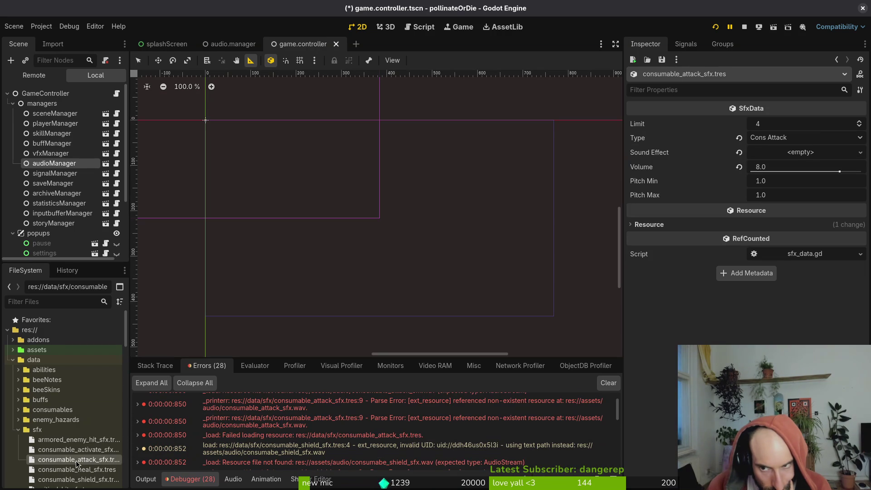
pyautogui.click(755, 153)
pyautogui.click(780, 297)
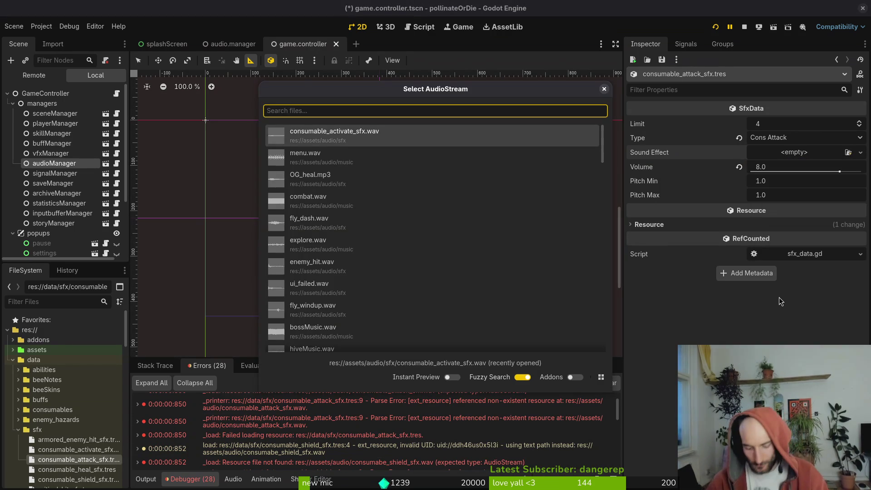
pyautogui.write('atta')
pyautogui.press('Return')
pyautogui.hotkey('ctrl', 's')
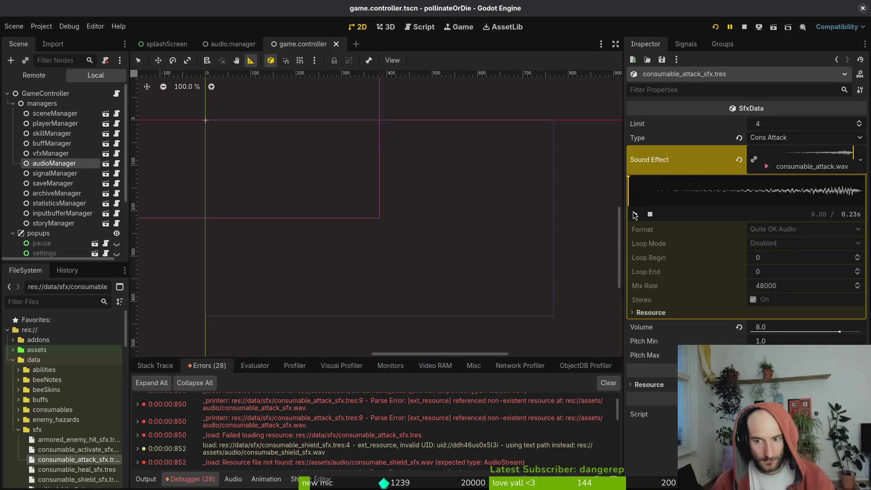
pyautogui.click(636, 214)
pyautogui.click(635, 215)
pyautogui.scroll(-1, 55, 408)
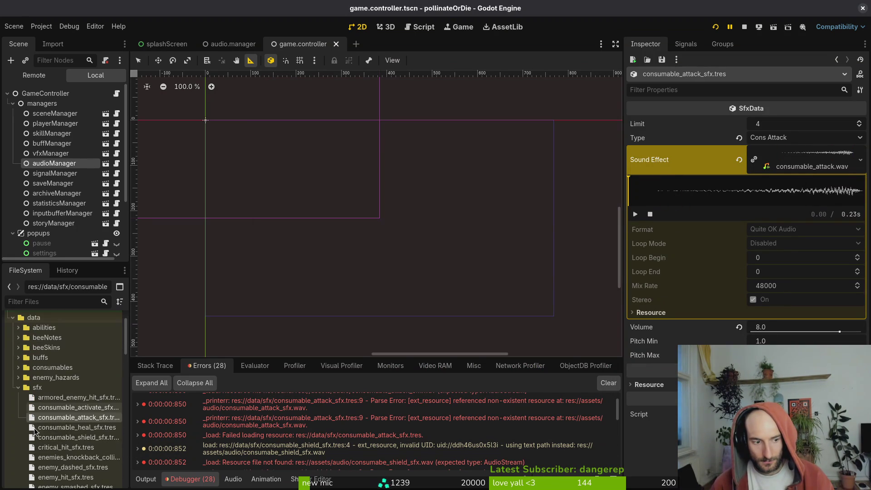
pyautogui.scroll(-1, 299, 445)
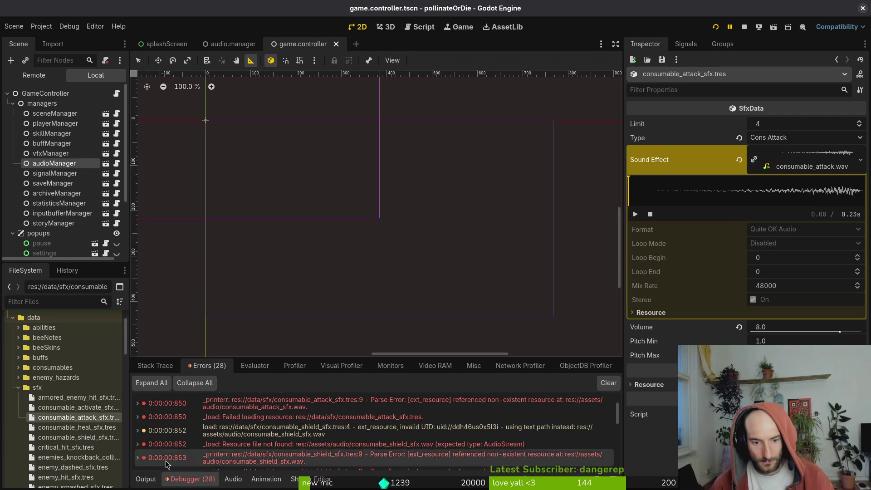
# Check consumable_heal_sfx.tres, then give consumable_shield_sfx.tres consumabe_shield_sfx.wav and save
pyautogui.doubleClick(78, 427)
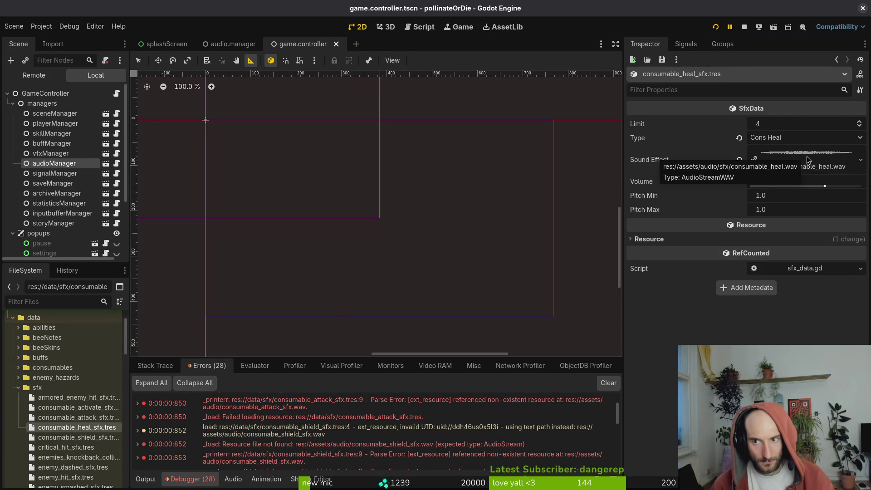
pyautogui.doubleClick(78, 437)
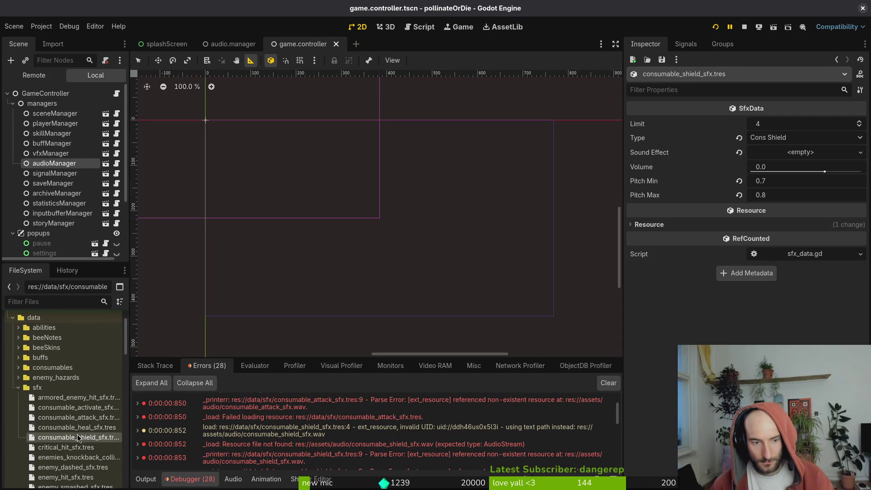
pyautogui.click(780, 152)
pyautogui.click(771, 295)
pyautogui.write('consumabe')
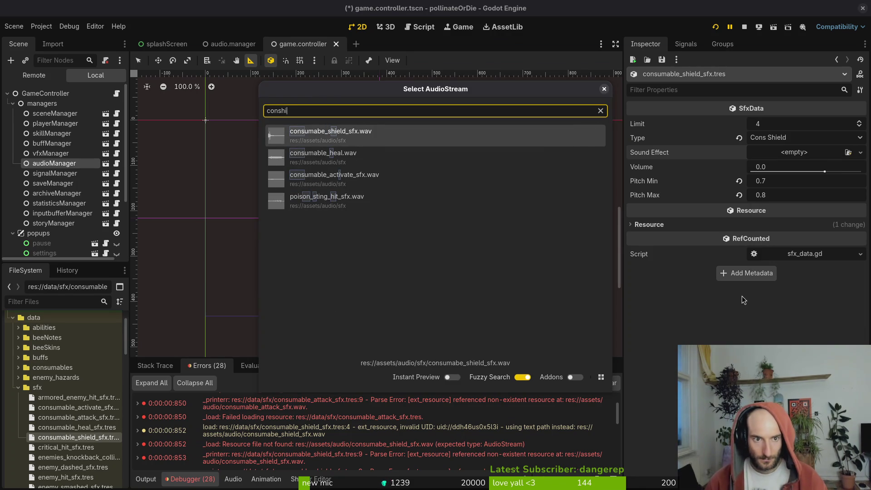
pyautogui.press('Return')
pyautogui.hotkey('ctrl', 's')
# Scroll down the FileSystem and select poisonsting_hit_sfx.tres
pyautogui.scroll(-3, 340, 426)
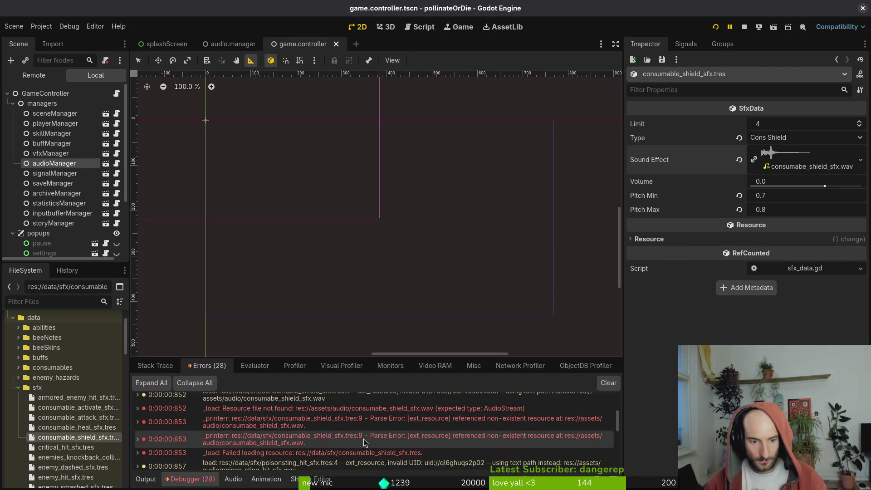
pyautogui.scroll(-2, 363, 442)
pyautogui.moveTo(379, 427)
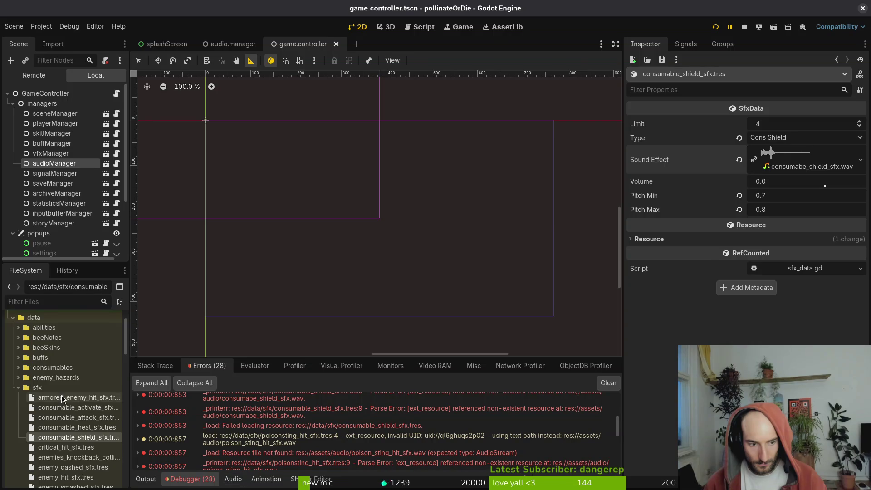
pyautogui.scroll(-5, 66, 399)
pyautogui.scroll(-5, 66, 399)
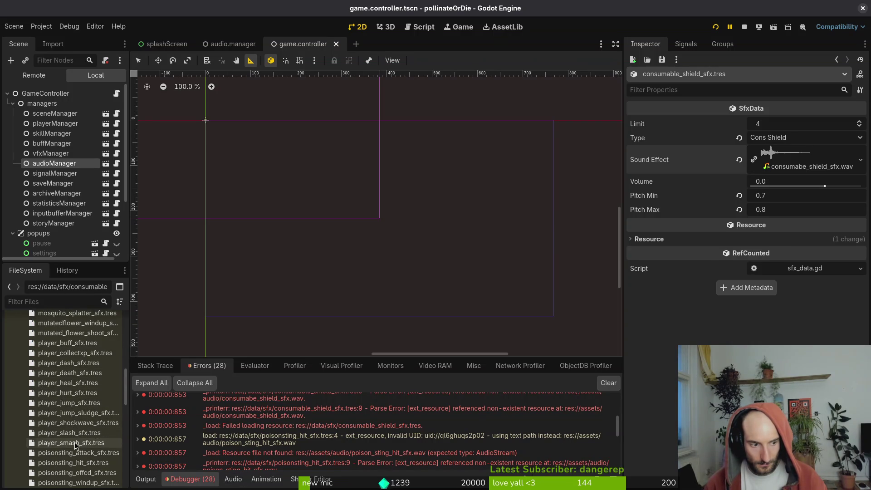
pyautogui.scroll(-3, 77, 371)
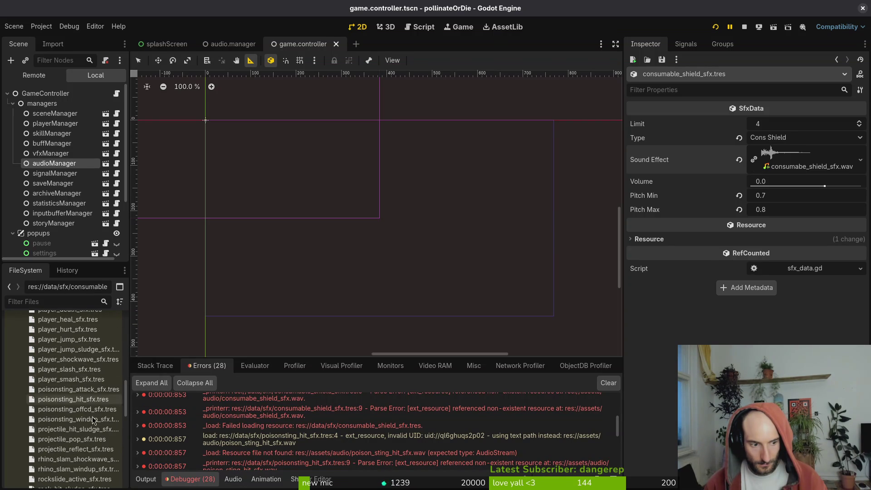
pyautogui.click(75, 399)
# Relink poisonsting_hit_sfx.tres to poison_sting_hit_sfx.wav and save
pyautogui.click(738, 153)
pyautogui.click(765, 152)
pyautogui.click(788, 293)
pyautogui.write('stin')
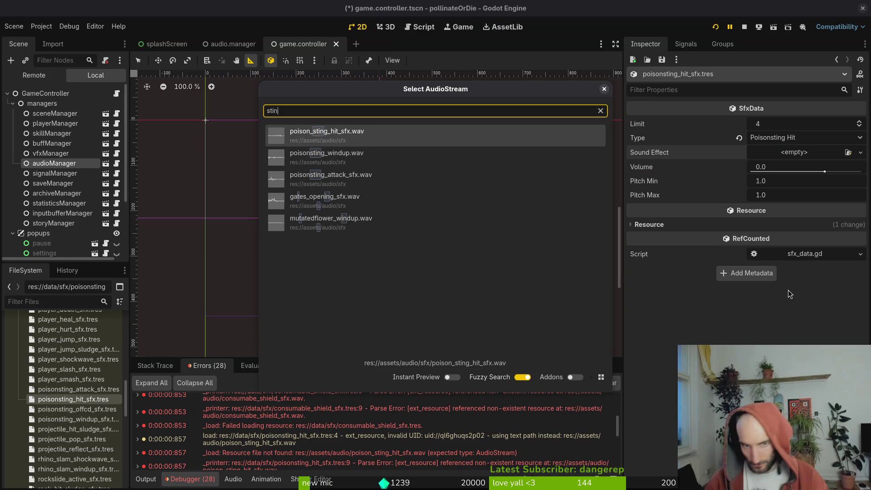
pyautogui.press('Return')
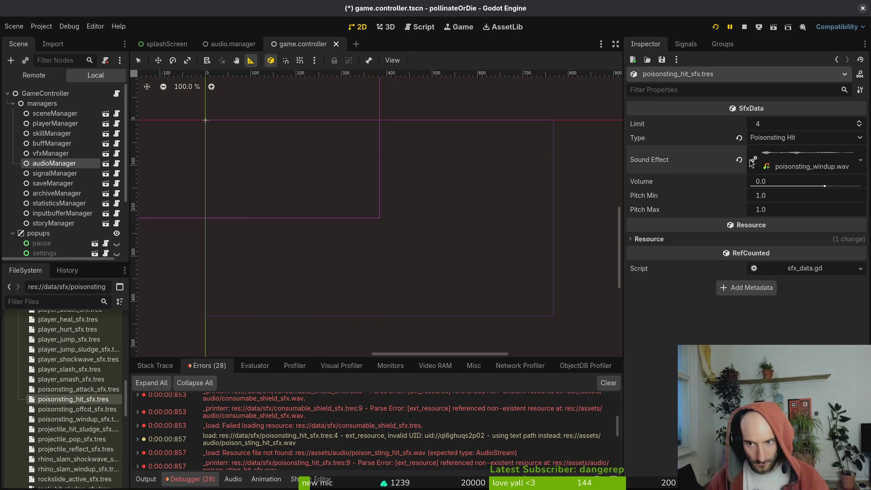
pyautogui.click(738, 160)
pyautogui.click(780, 152)
pyautogui.click(801, 296)
pyautogui.write('sting')
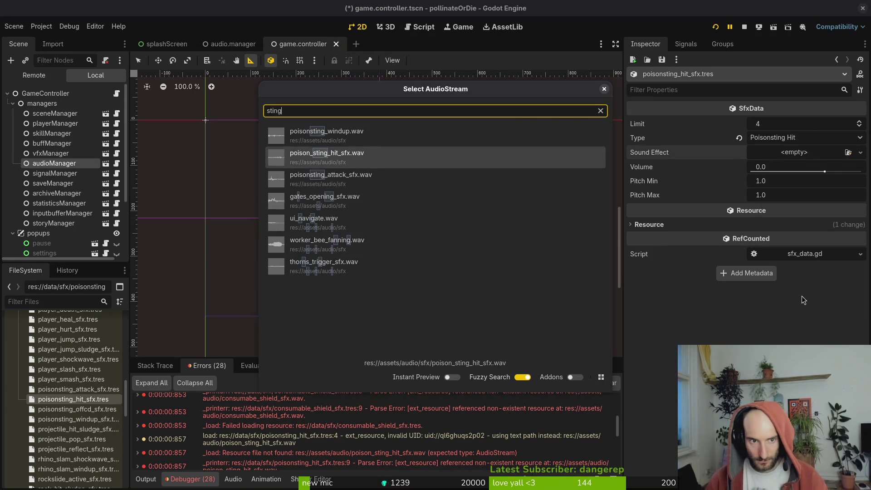
pyautogui.press('Return')
pyautogui.hotkey('ctrl', 's')
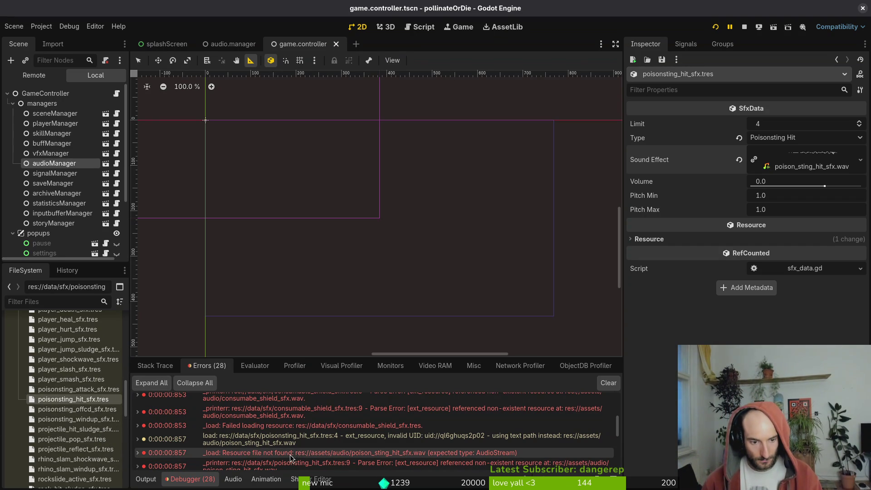
# Find and select rockslide_active_sfx.tres, starting and abandoning a rename
pyautogui.scroll(-4, 313, 452)
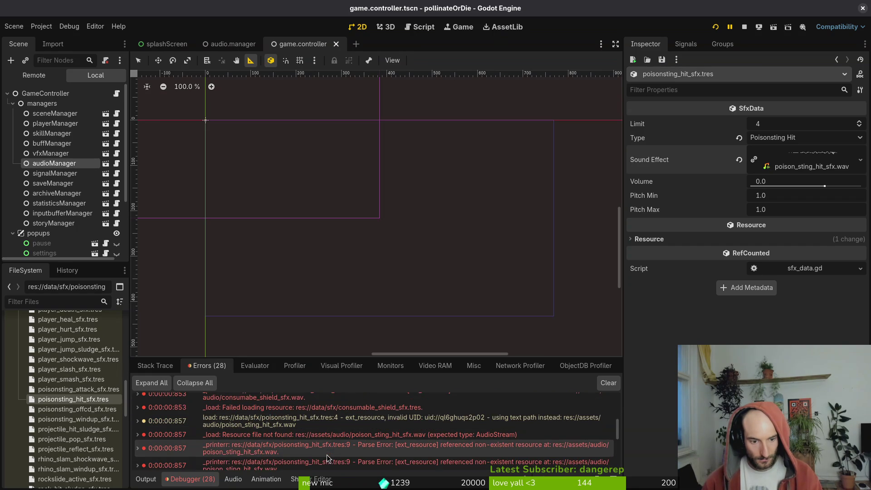
pyautogui.moveTo(380, 444)
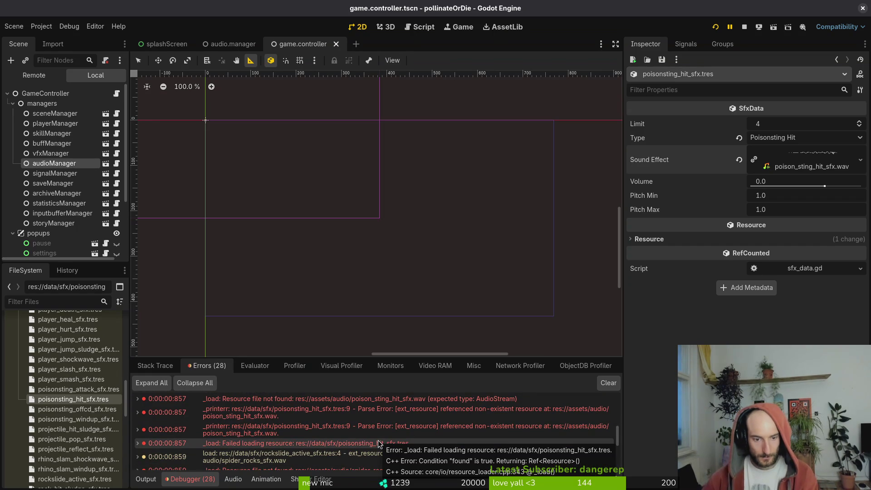
pyautogui.scroll(-2, 317, 442)
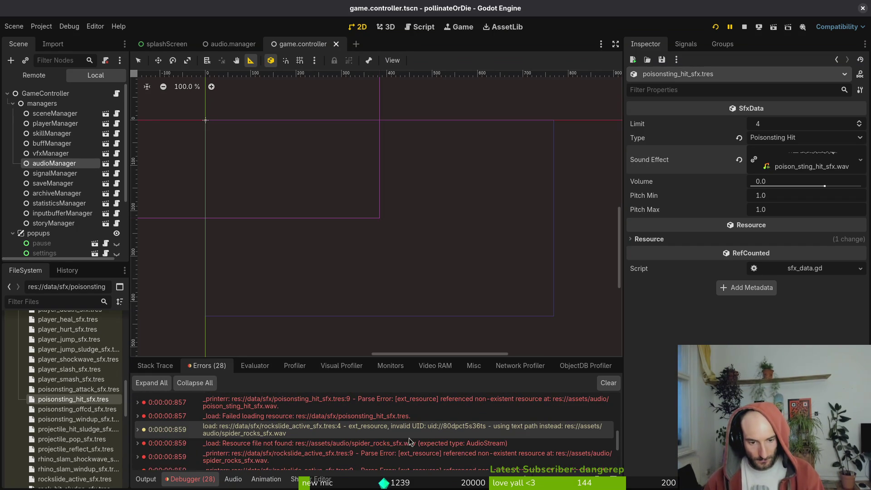
pyautogui.scroll(-5, 83, 408)
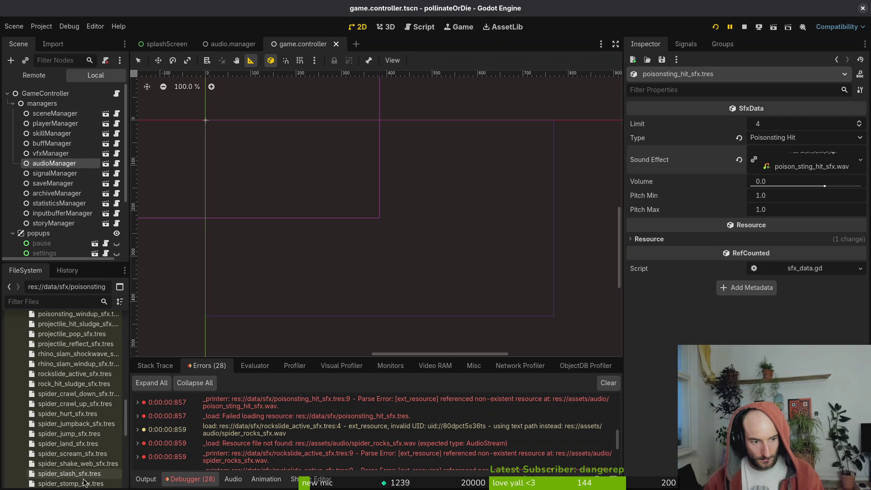
pyautogui.scroll(-1, 88, 438)
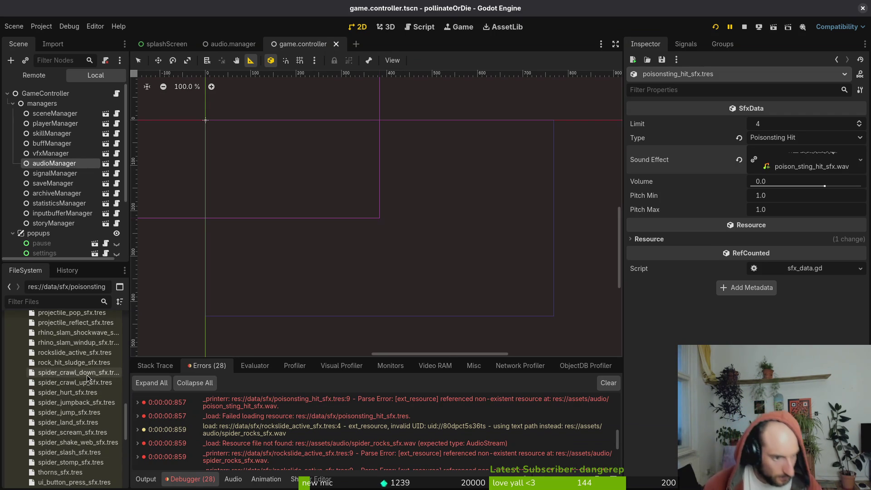
pyautogui.click(80, 353)
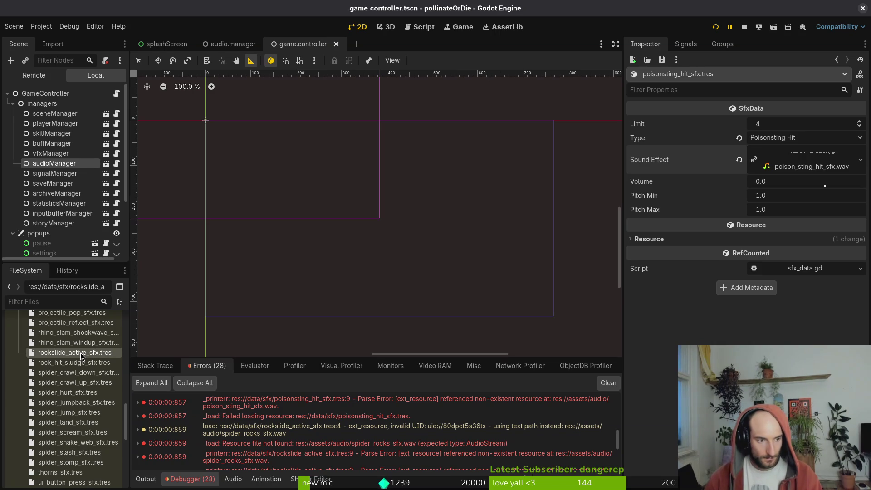
pyautogui.rightClick(81, 354)
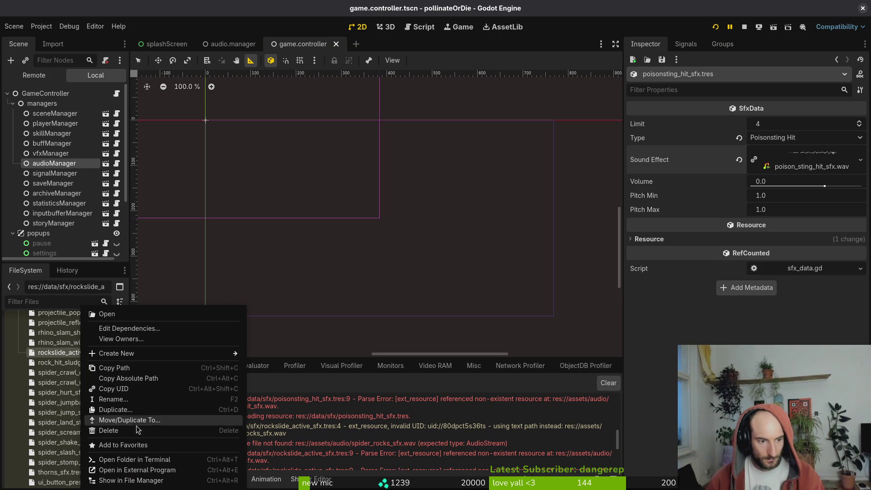
pyautogui.click(150, 403)
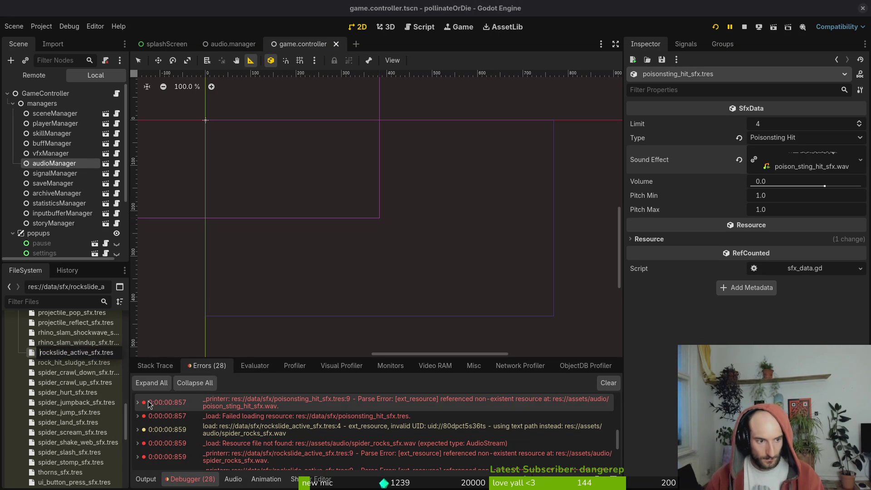
pyautogui.click(70, 354)
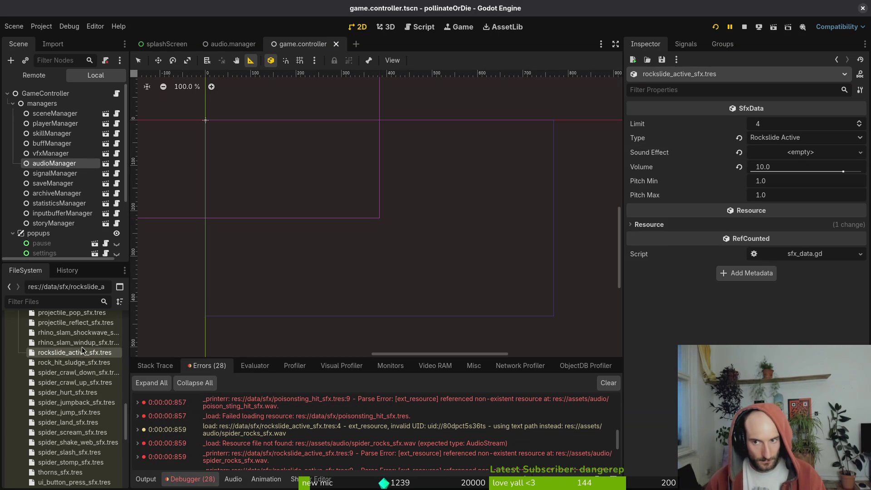
# Assign spider_rocks_sfx.wav to rockslide_active_sfx.tres and save
pyautogui.click(771, 152)
pyautogui.click(755, 300)
pyautogui.write('rocks')
pyautogui.press('Return')
pyautogui.hotkey('ctrl', 's')
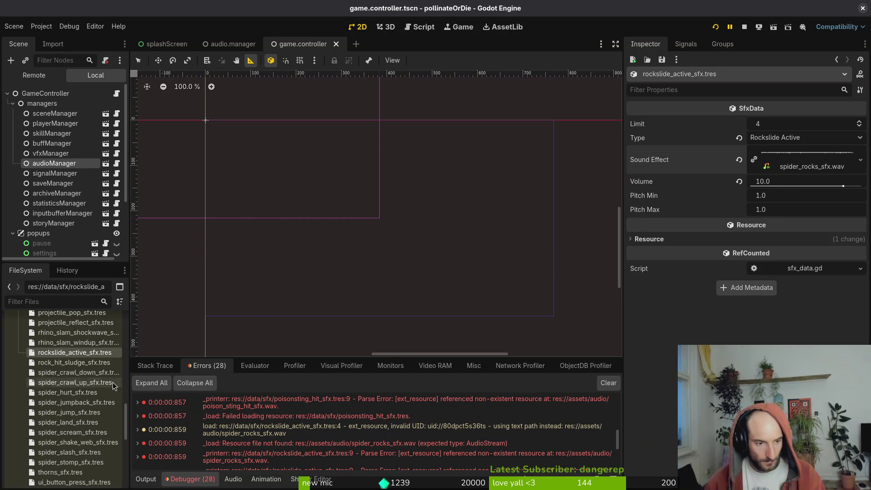
# Assign spider_hurt_sfx.wav to spider_hurt_sfx.tres
pyautogui.scroll(-3, 311, 452)
pyautogui.scroll(-3, 316, 453)
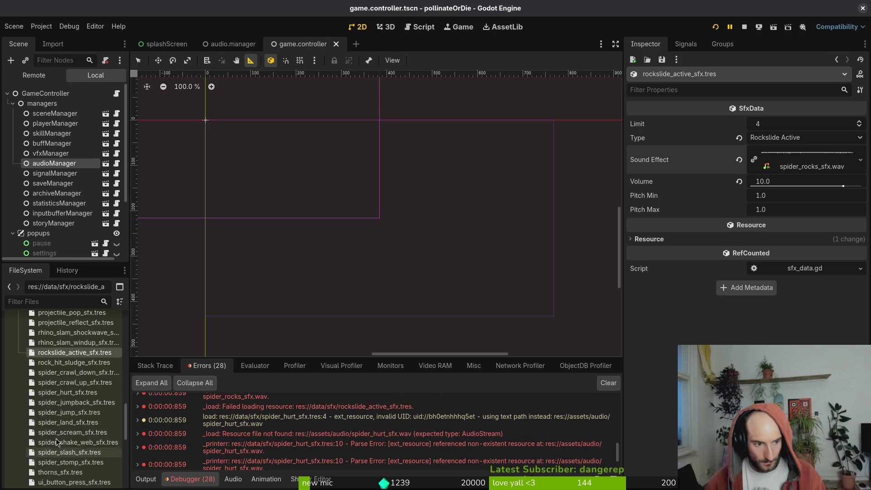
pyautogui.click(80, 391)
pyautogui.click(800, 152)
pyautogui.click(804, 295)
pyautogui.write('hurt')
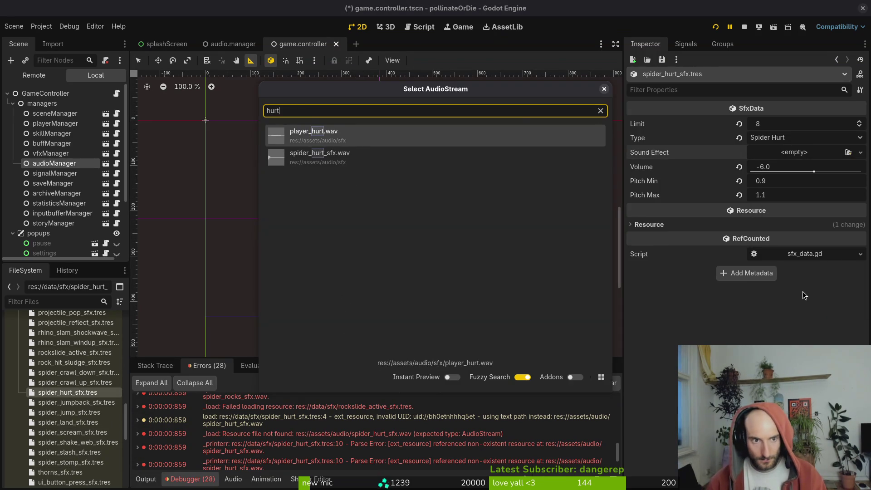
pyautogui.press('Down')
pyautogui.press('Return')
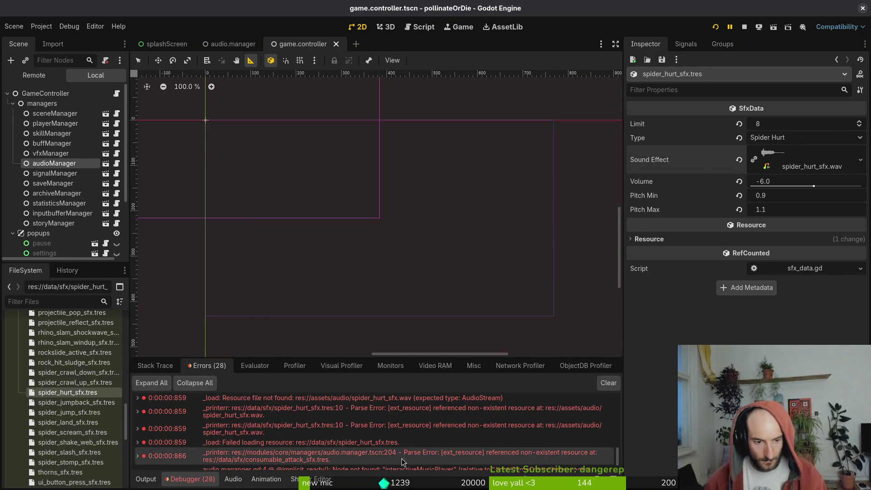
# Clear the Errors list and run the project
pyautogui.scroll(-1, 431, 436)
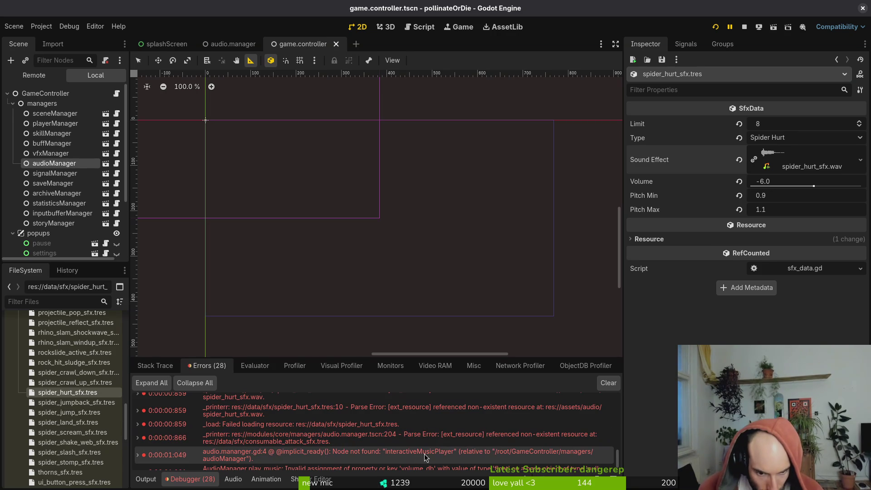
pyautogui.scroll(-1, 502, 463)
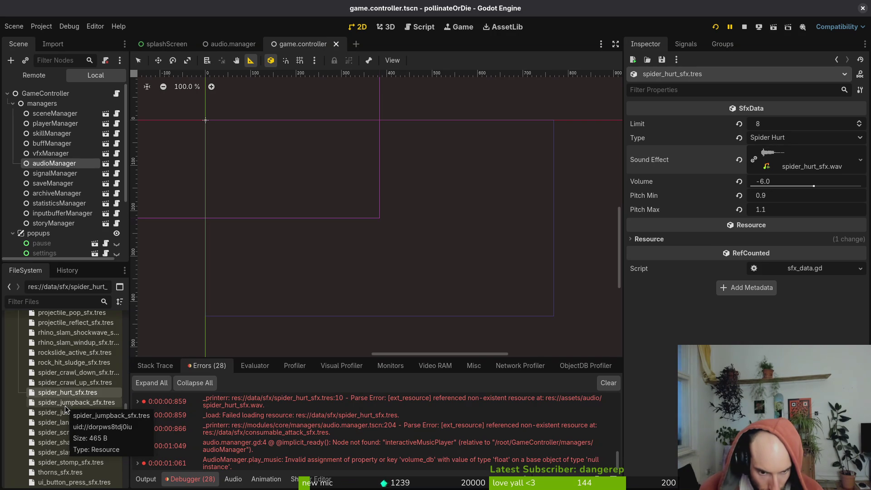
pyautogui.scroll(-5, 64, 405)
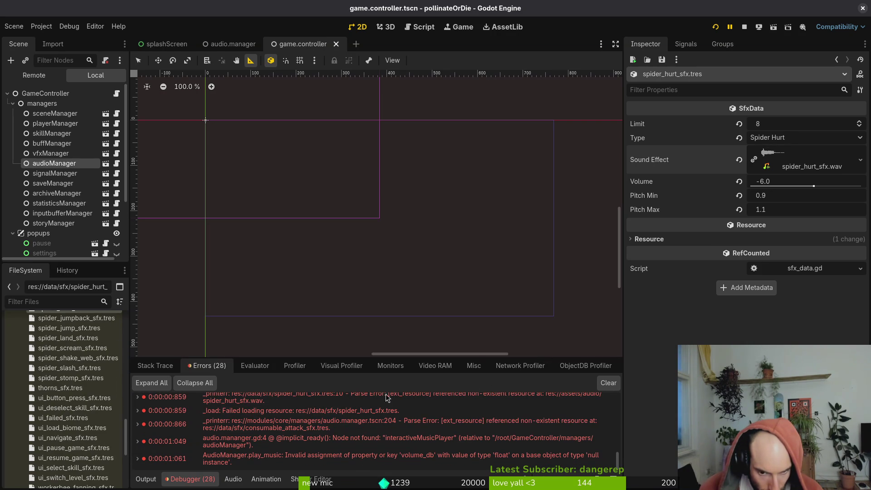
pyautogui.click(608, 382)
pyautogui.scroll(10, 64, 399)
pyautogui.scroll(15, 58, 402)
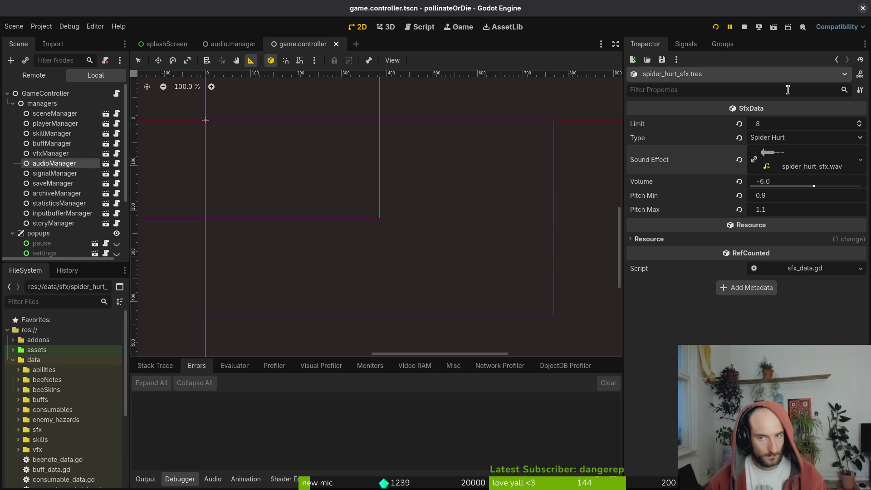
pyautogui.click(718, 28)
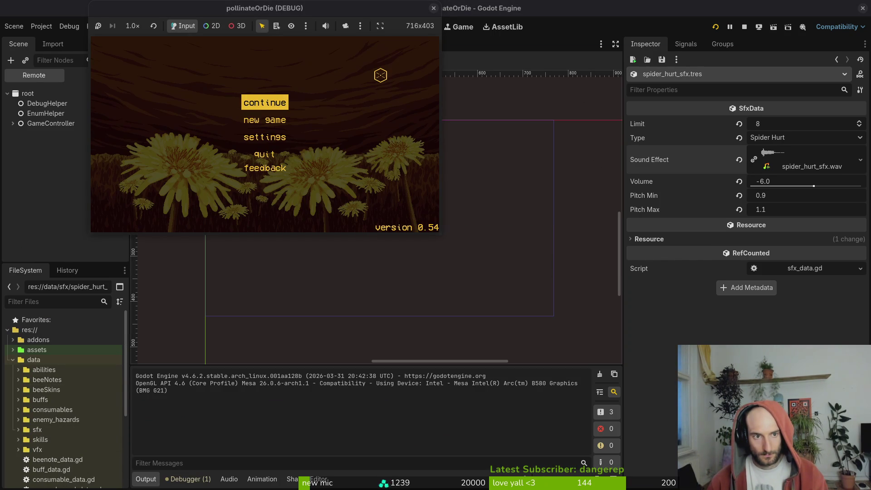
# Play the mantis boss level from the debug level select, then stop the game
pyautogui.press('Return')
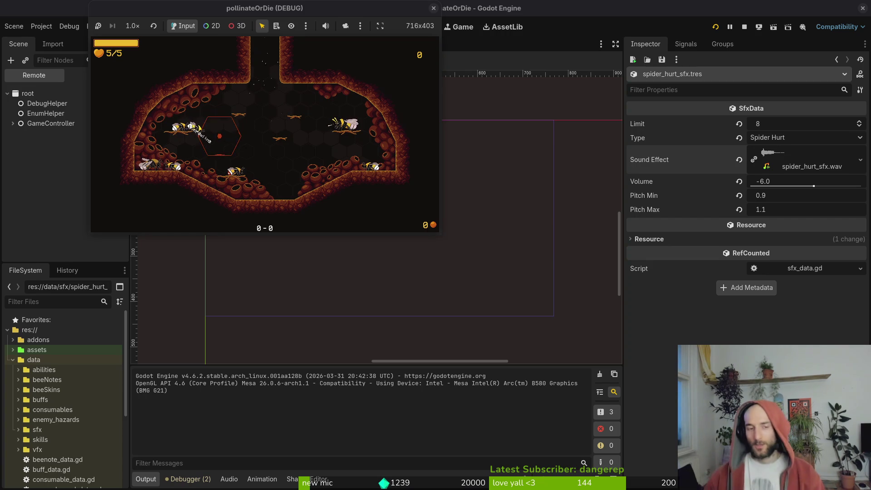
pyautogui.press('Escape')
pyautogui.press('Down')
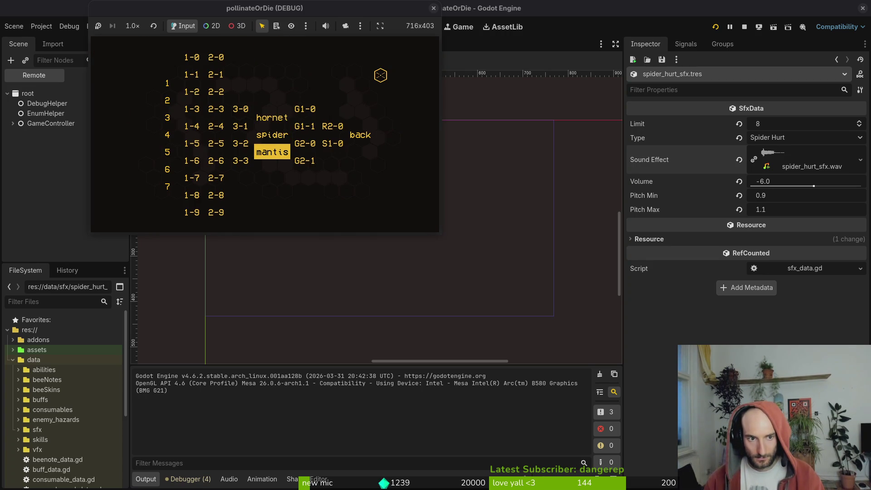
pyautogui.press('Return')
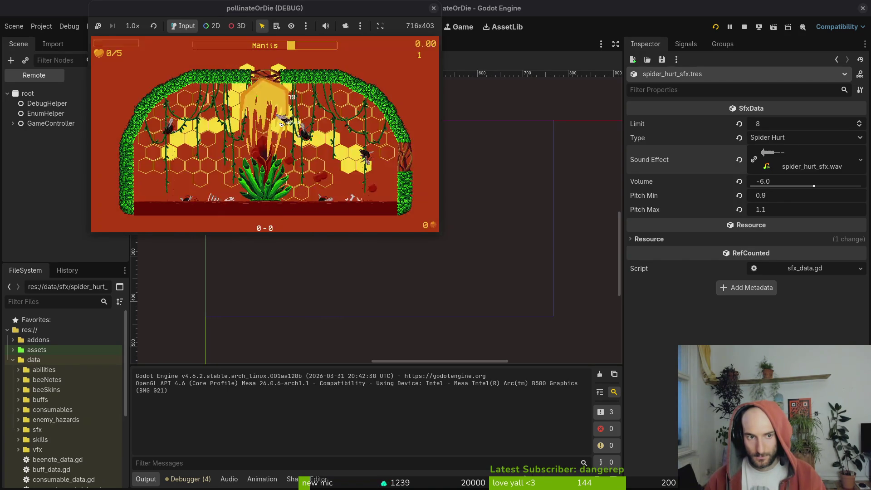
pyautogui.click(433, 7)
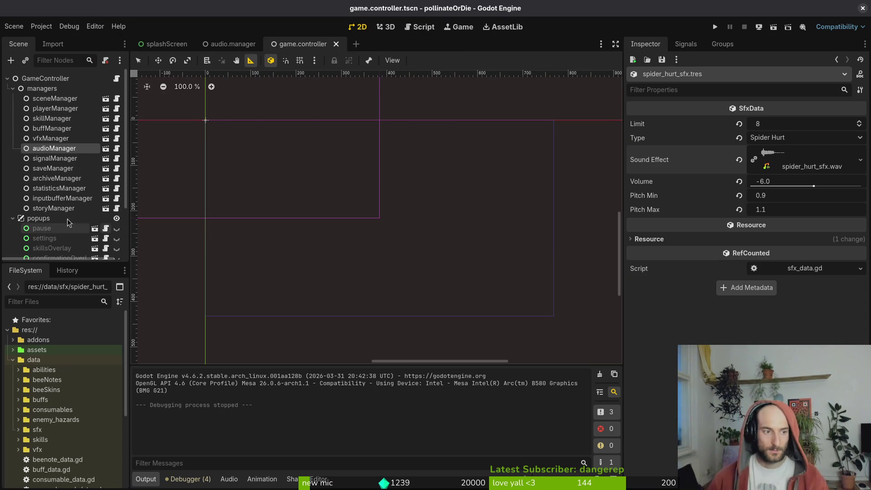
# Save the game controller scene and close the game.controller and audio.manager tabs
pyautogui.click(13, 218)
pyautogui.click(13, 89)
pyautogui.hotkey('ctrl', 's')
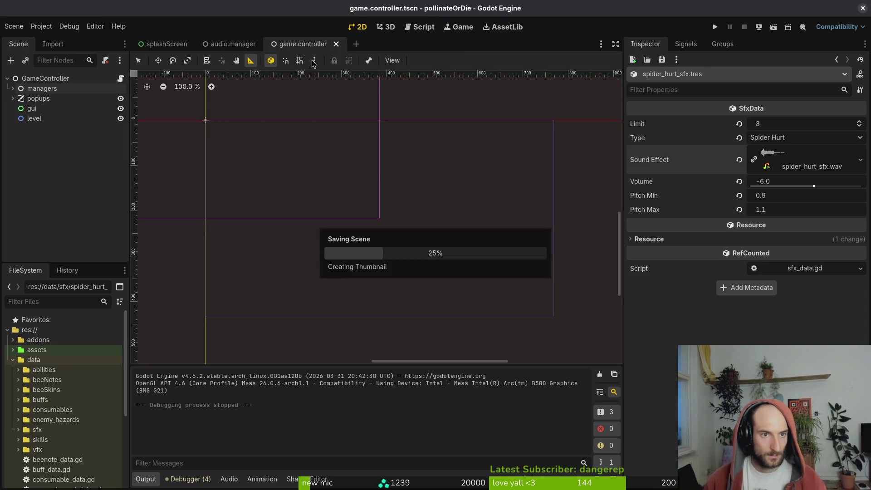
pyautogui.middleClick(313, 44)
pyautogui.middleClick(230, 46)
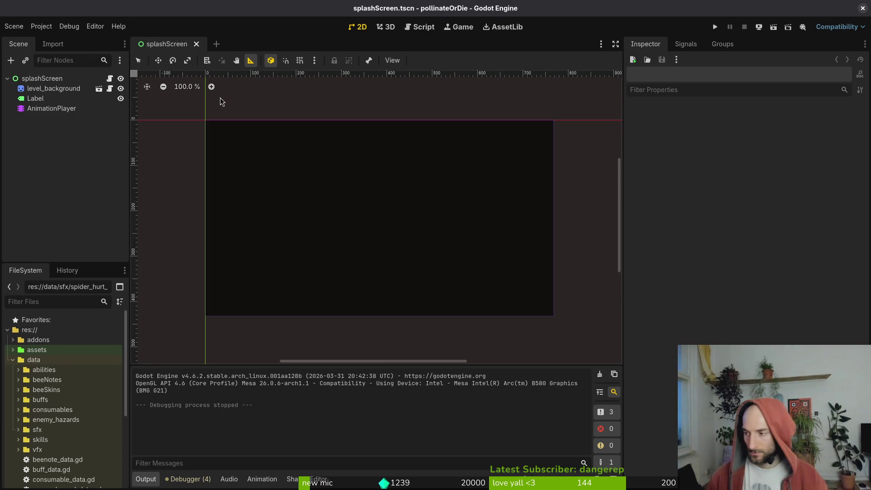
pyautogui.hotkey('alt', 'Tab')
pyautogui.hotkey('alt', 'Tab')
pyautogui.hotkey('alt', 'Tab')
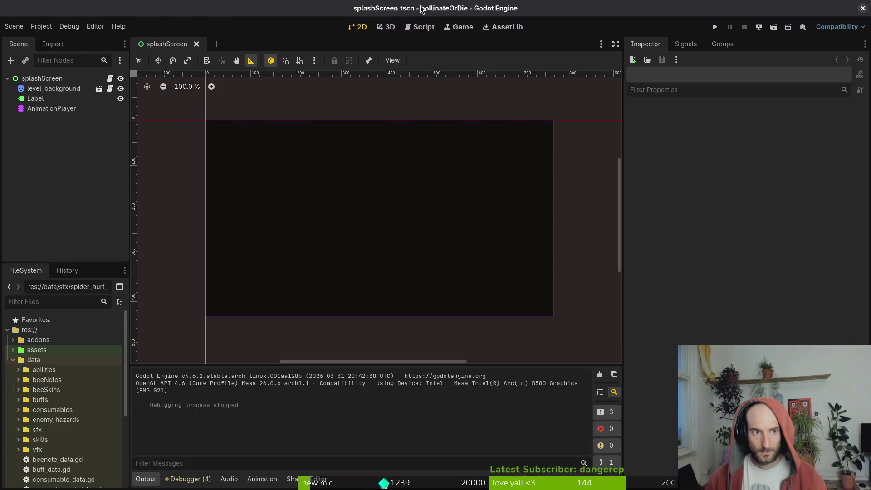
# In tig status, stage the sfx resources, enum.helper.gd and controller scenes, leaving vfx.manager.tscn unstaged
pyautogui.write('g status')
pyautogui.press('Return')
pyautogui.press('Down')
pyautogui.press('Down')
pyautogui.press('Down')
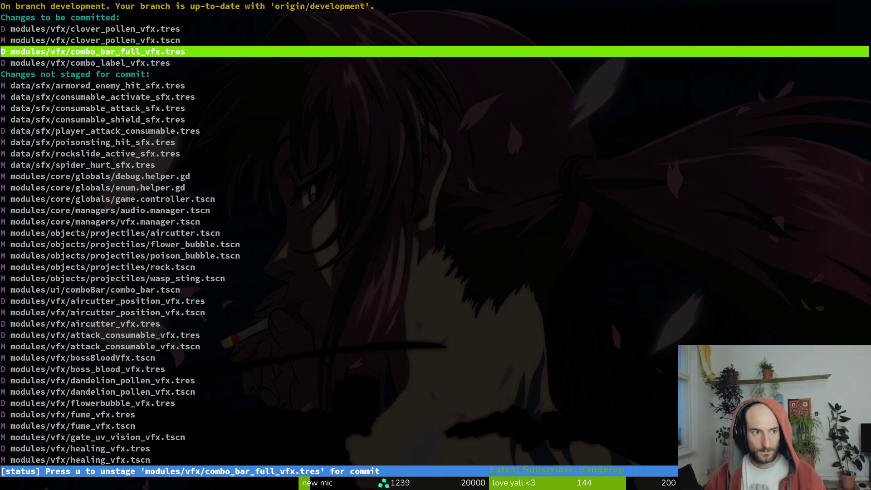
pyautogui.press('u')
pyautogui.press('u')
pyautogui.press('u')
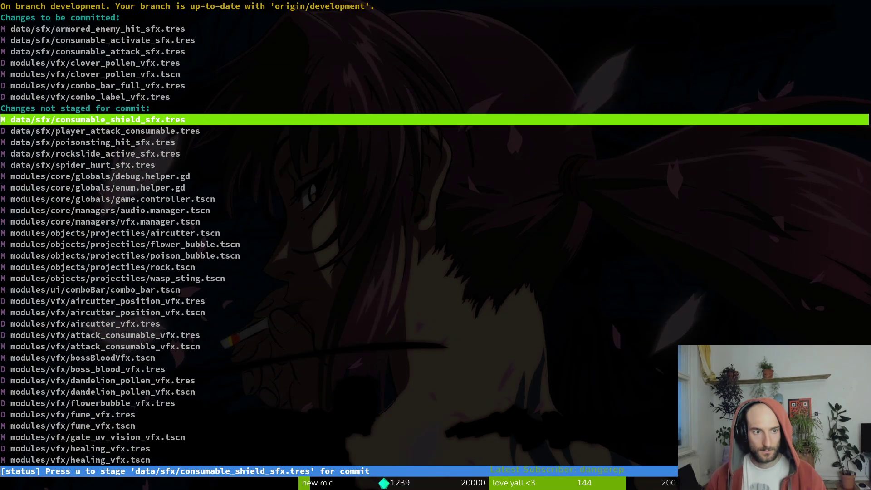
pyautogui.press('u')
pyautogui.press('Down')
pyautogui.press('u')
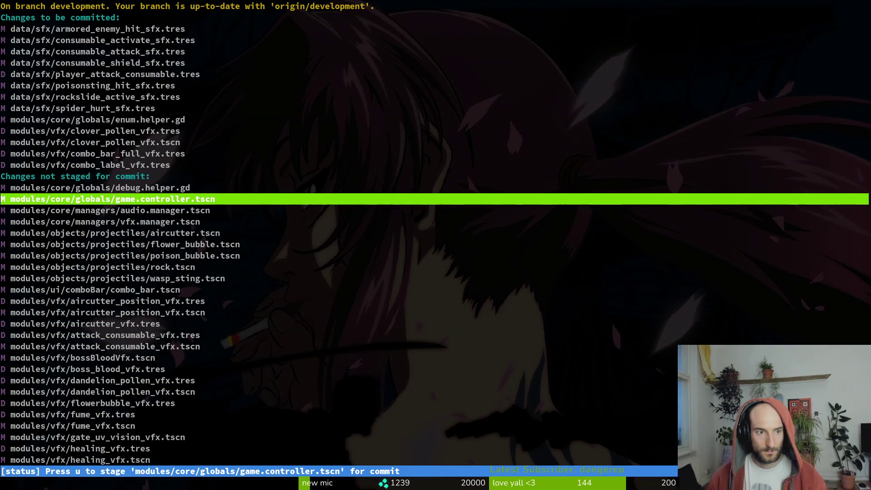
pyautogui.press('u')
pyautogui.press('u')
pyautogui.press('u')
pyautogui.press('Up')
pyautogui.press('Up')
pyautogui.press('Up')
pyautogui.press('u')
pyautogui.press('Down')
pyautogui.press('Down')
pyautogui.press('Down')
pyautogui.press('Down')
pyautogui.press('Down')
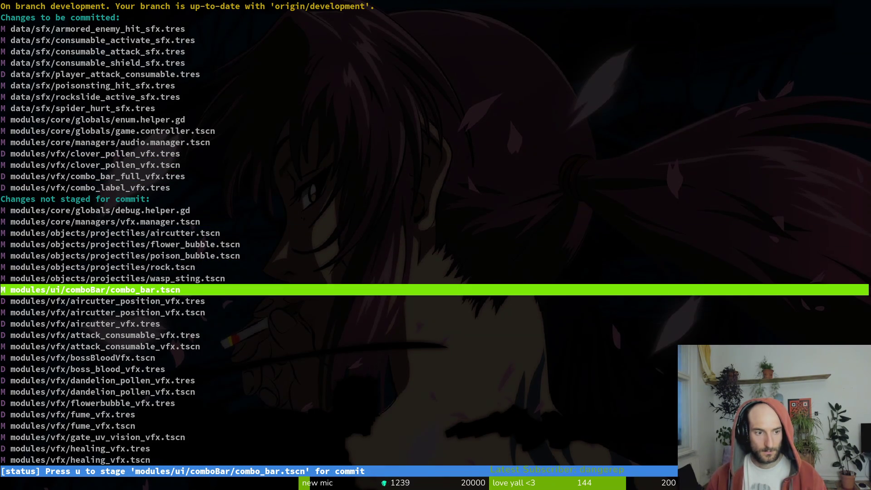
# Review the combo_bar.tscn diff, then commit as "fixed sfx and audio" and reopen tig
pyautogui.press('Return')
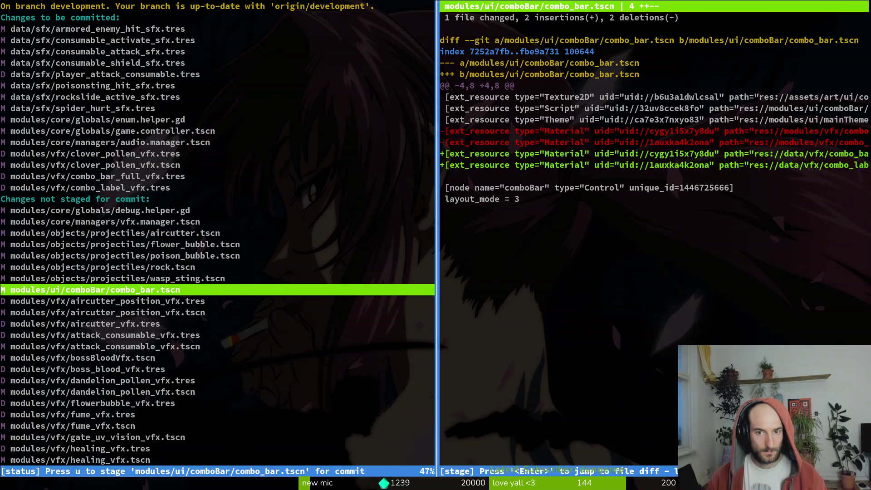
pyautogui.press('q')
pyautogui.press('Down')
pyautogui.press('Down')
pyautogui.press('Down')
pyautogui.press('Down')
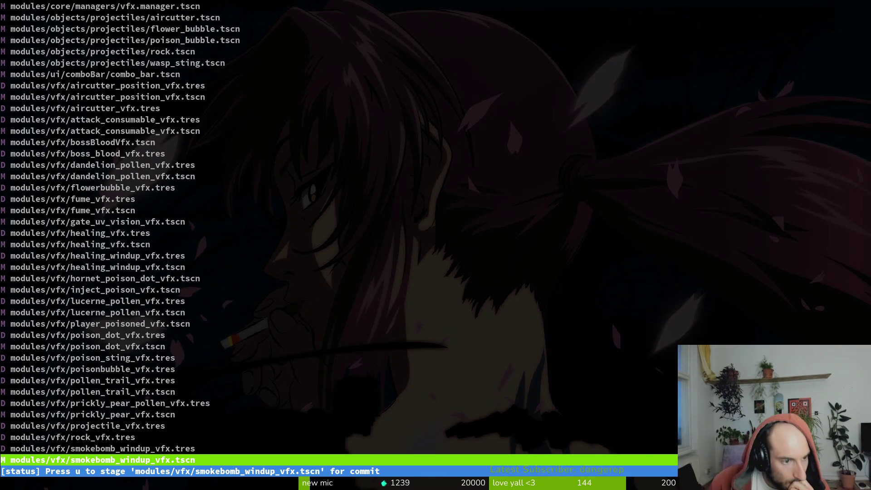
pyautogui.press('Down')
pyautogui.press('Down')
pyautogui.press('Down')
pyautogui.press('Down')
pyautogui.press('Down')
pyautogui.press('Down')
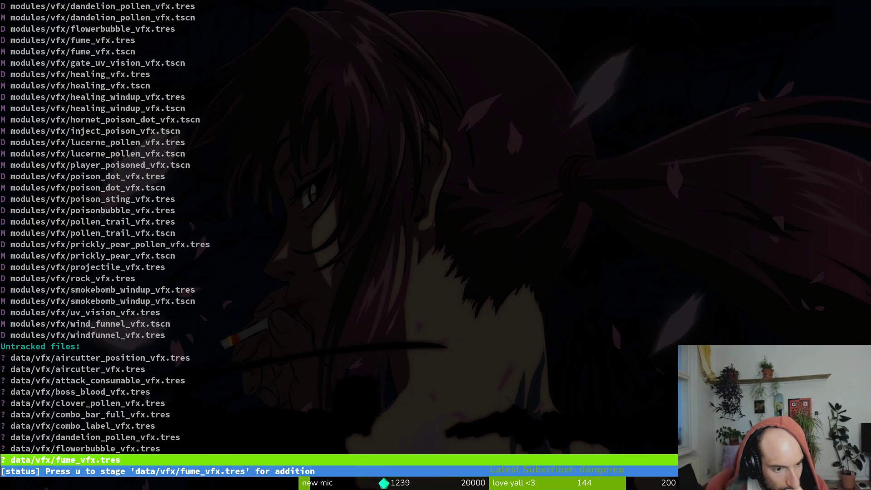
pyautogui.press('Down')
pyautogui.press('Down')
pyautogui.press('Down')
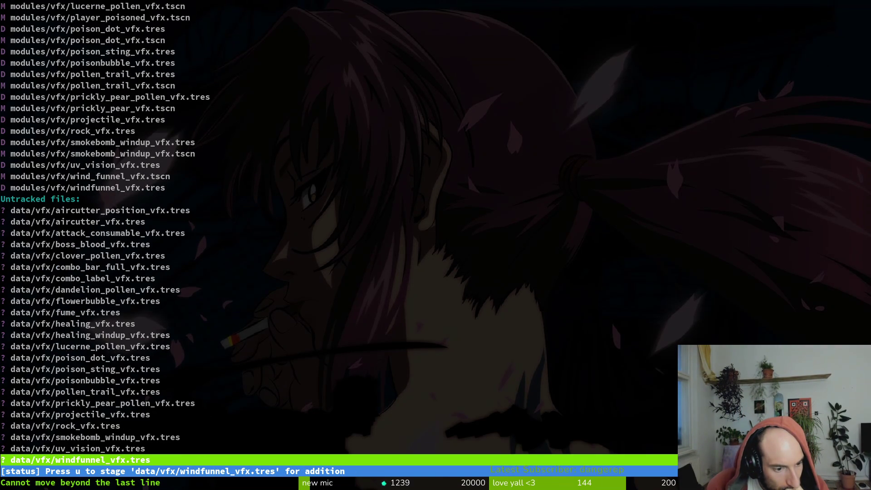
pyautogui.press('Up')
pyautogui.press('Up')
pyautogui.press('Up')
pyautogui.press('Up')
pyautogui.press('Up')
pyautogui.press('Up')
pyautogui.press('Up')
pyautogui.press('Up')
pyautogui.press('Up')
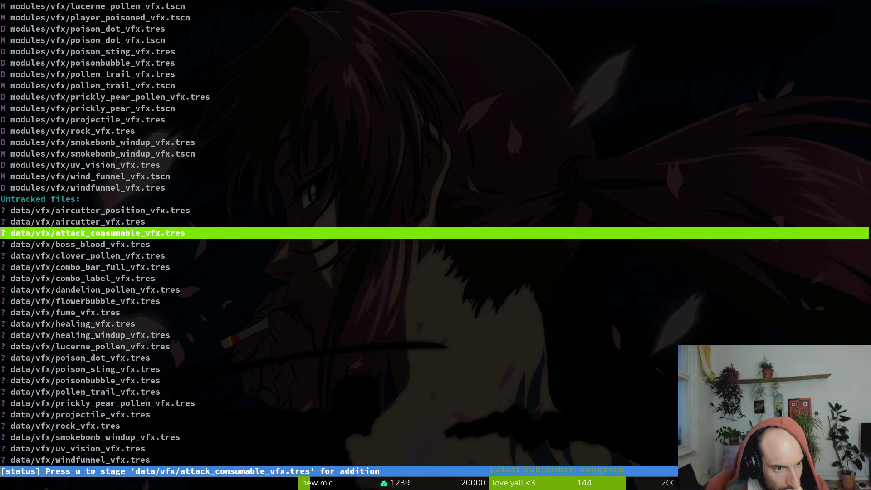
pyautogui.press('Up')
pyautogui.press('Up')
pyautogui.press('Up')
pyautogui.press('Up')
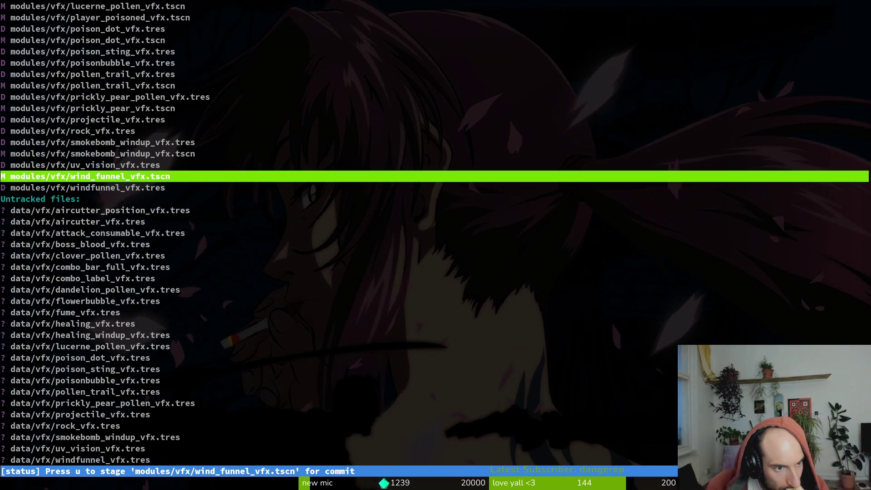
pyautogui.press('Up')
pyautogui.press('Up')
pyautogui.press('Up')
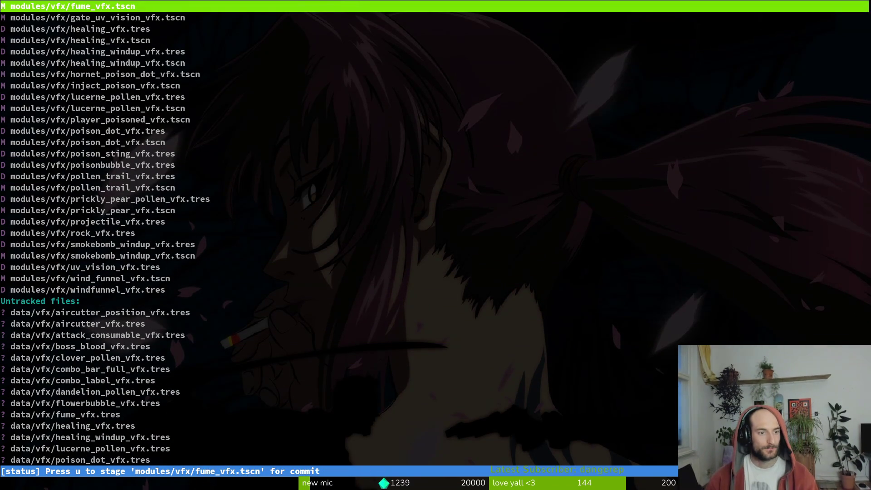
pyautogui.press('Up')
pyautogui.press('Up')
pyautogui.press('Up')
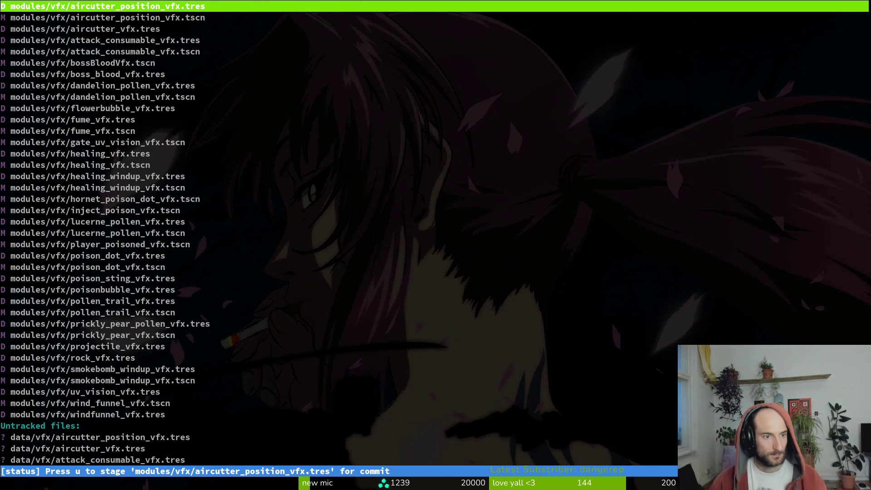
pyautogui.press('Up')
pyautogui.press('Up')
pyautogui.press('Up')
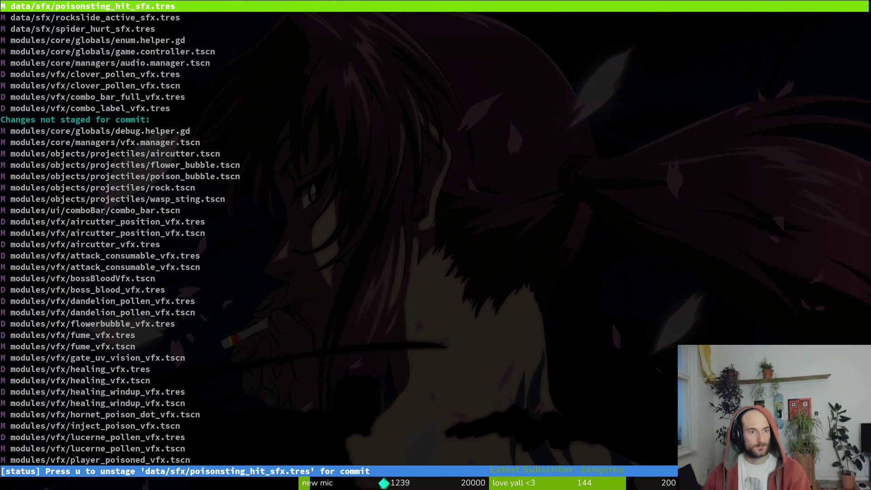
pyautogui.write('qgit commit -m')
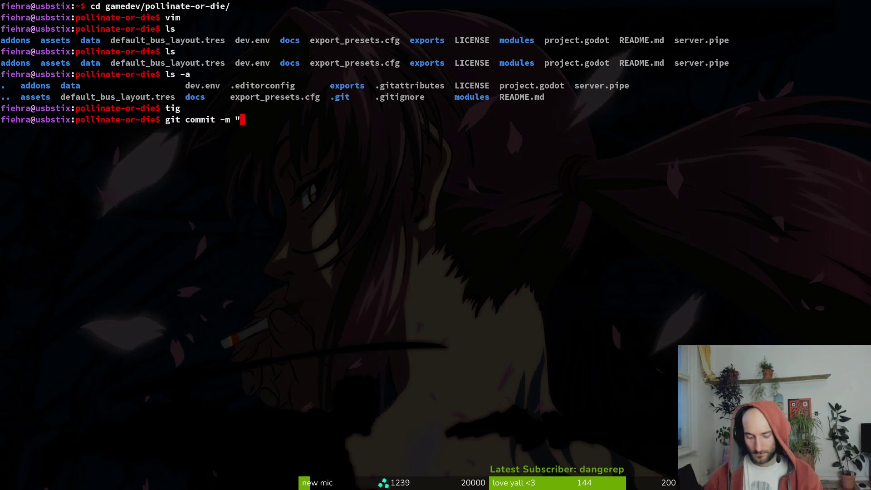
pyautogui.write('fixed sfx a')
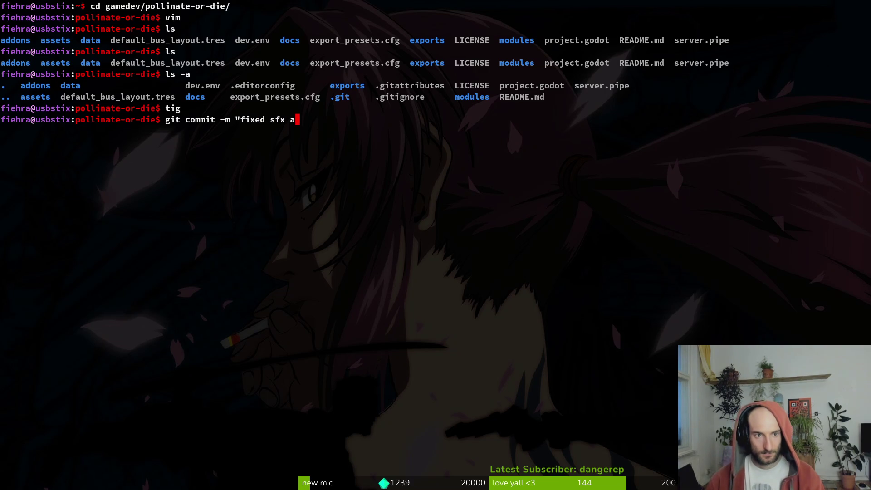
pyautogui.write('tig')
pyautogui.press('Return')
# Stage the modified aircutter, prickly pear, projectile and vfx manager files
pyautogui.press('s')
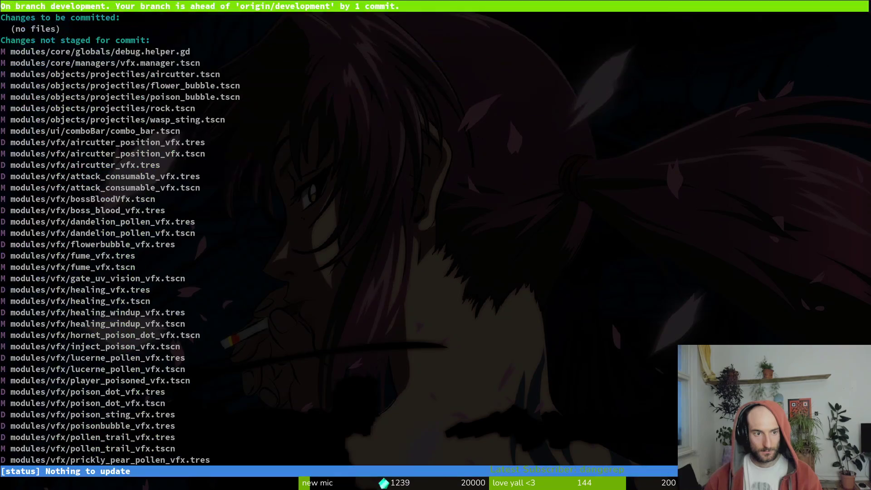
pyautogui.press('Down')
pyautogui.press('Down')
pyautogui.press('Down')
pyautogui.press('u')
pyautogui.press('u')
pyautogui.press('u')
pyautogui.press('u')
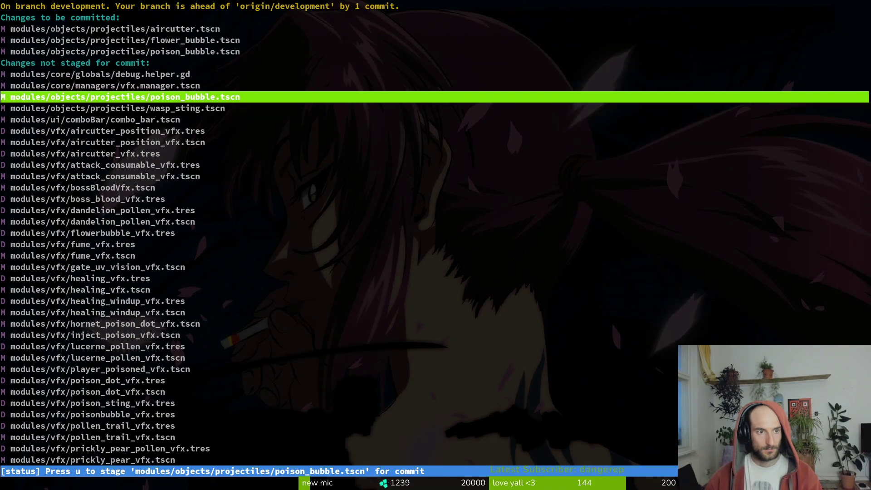
pyautogui.press('u')
pyautogui.press('u')
pyautogui.press('u')
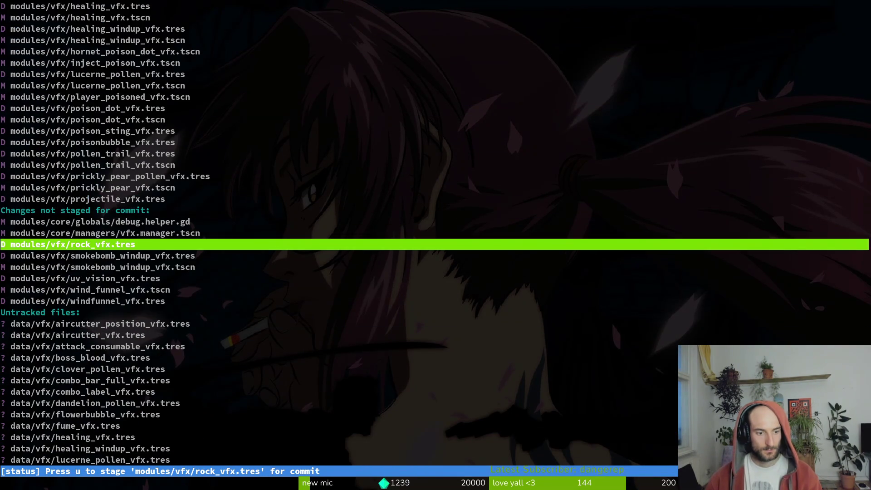
pyautogui.press('u')
pyautogui.press('u')
pyautogui.press('u')
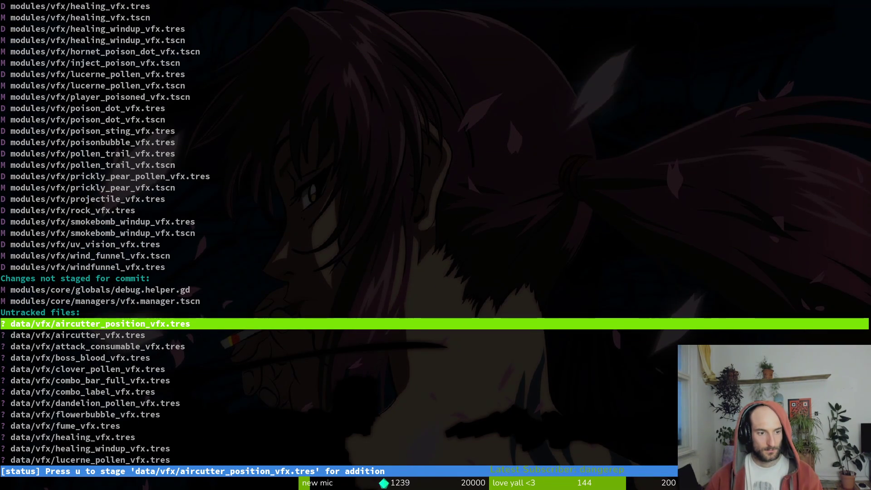
pyautogui.press('Up')
pyautogui.press('Up')
pyautogui.press('u')
# Stage the untracked data/vfx resources, quit tig and start typing the vfx-move commit
pyautogui.press('Down')
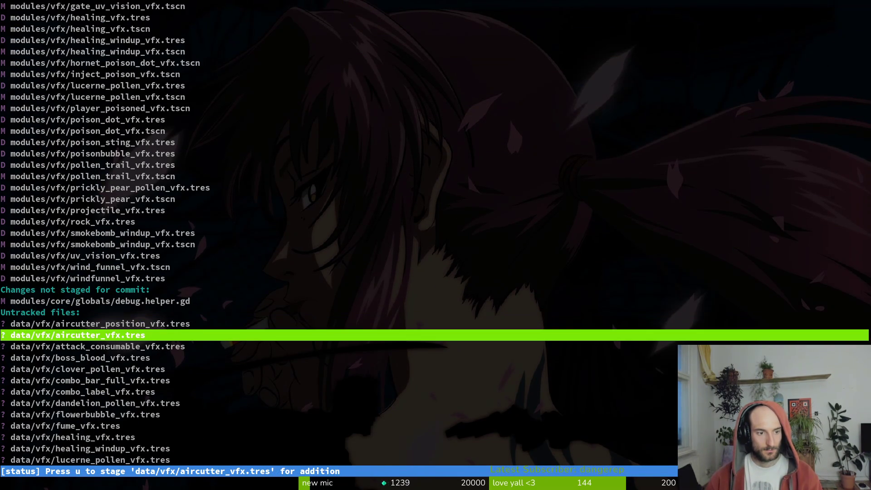
pyautogui.press('u')
pyautogui.press('Down')
pyautogui.press('u')
pyautogui.press('Down')
pyautogui.press('u')
pyautogui.press('u')
pyautogui.press('u')
pyautogui.press('Down')
pyautogui.press('u')
pyautogui.press('Down')
pyautogui.press('u')
pyautogui.press('Down')
pyautogui.press('u')
pyautogui.press('Down')
pyautogui.press('u')
pyautogui.press('Down')
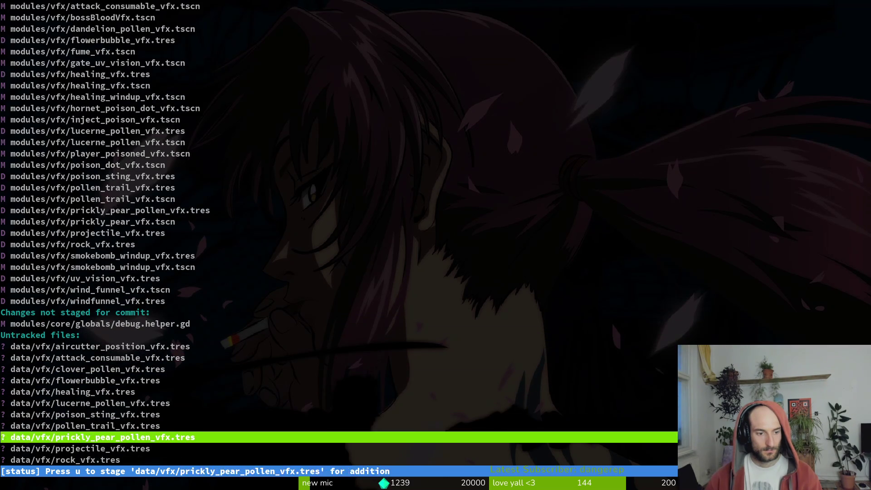
pyautogui.press('u')
pyautogui.press('Down')
pyautogui.press('u')
pyautogui.press('Down')
pyautogui.press('u')
pyautogui.press('u')
pyautogui.press('u')
pyautogui.press('u')
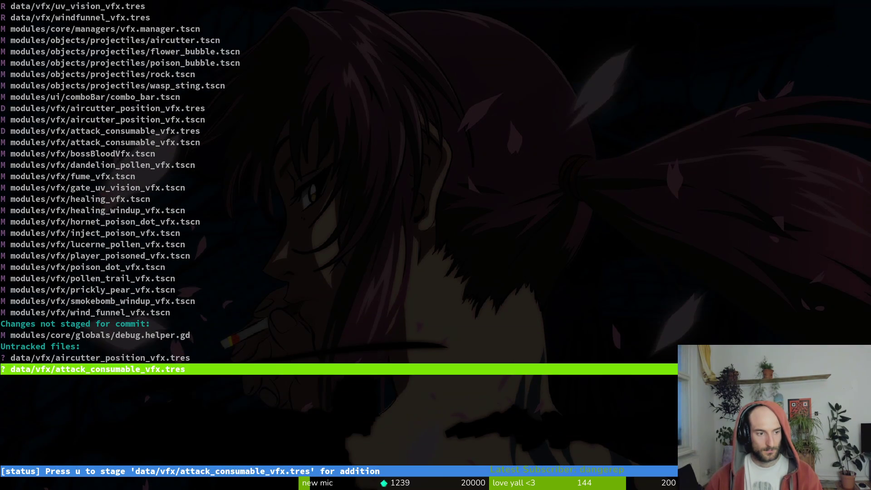
pyautogui.write('uqgit comi')
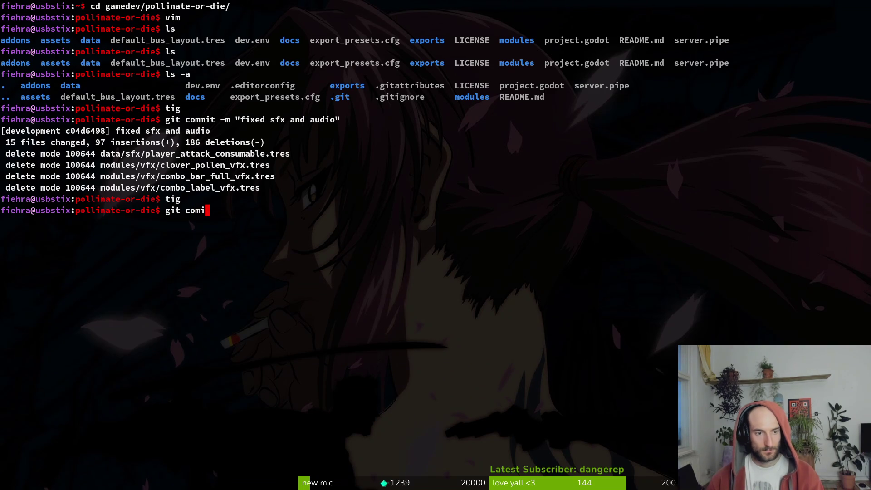
pyautogui.press('BackSpace')
pyautogui.write('mit -m "moved gpu')
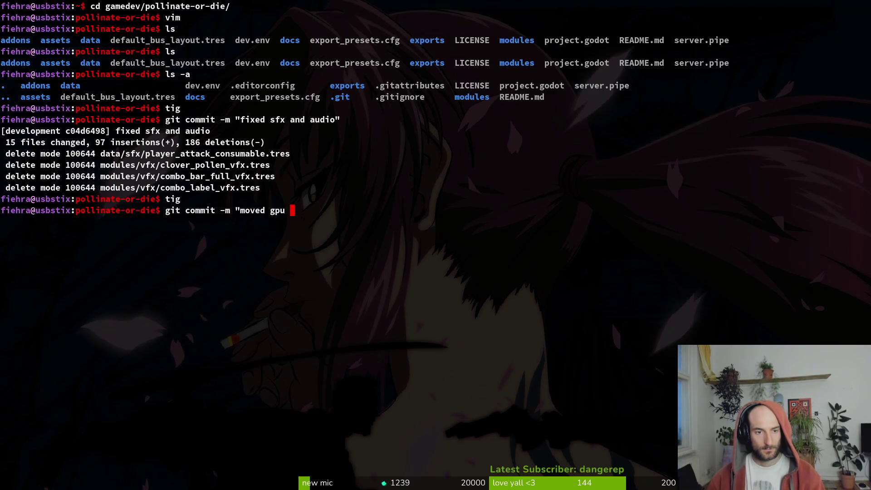
pyautogui.write('particles re')
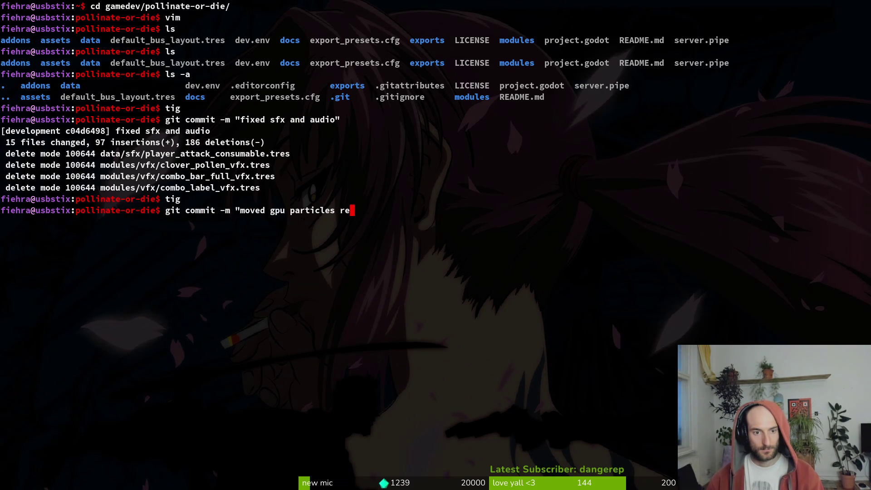
pyautogui.write('sources into the')
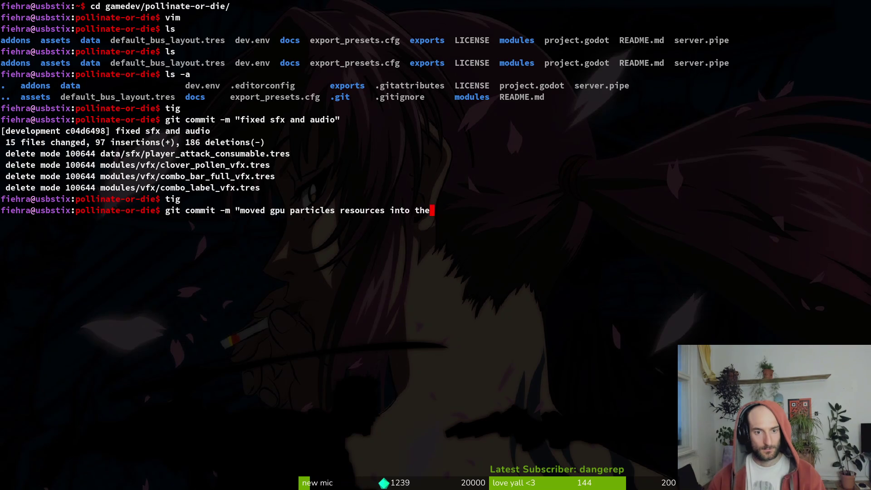
pyautogui.write('lder ins')
pyautogui.write('data"')
# Commit "moved gpu particles resources into their own vfx folder inside data" and git push to development
pyautogui.press('Return')
pyautogui.write('git push')
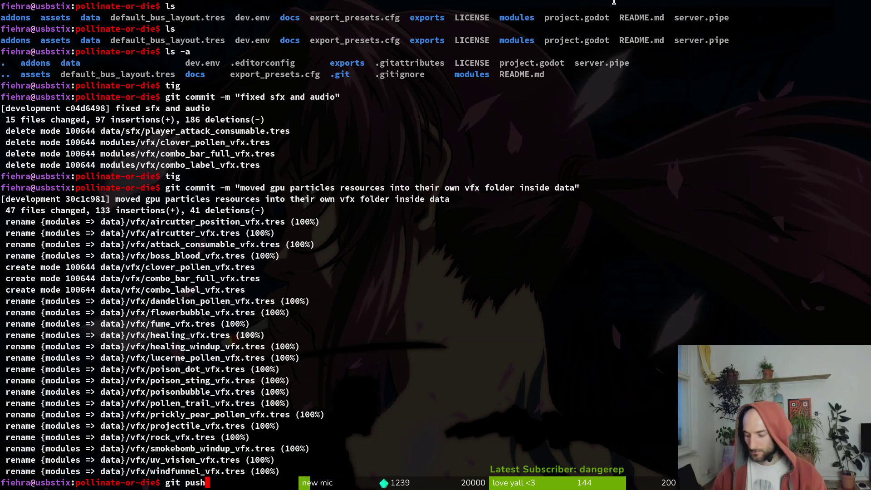
pyautogui.press('Return')
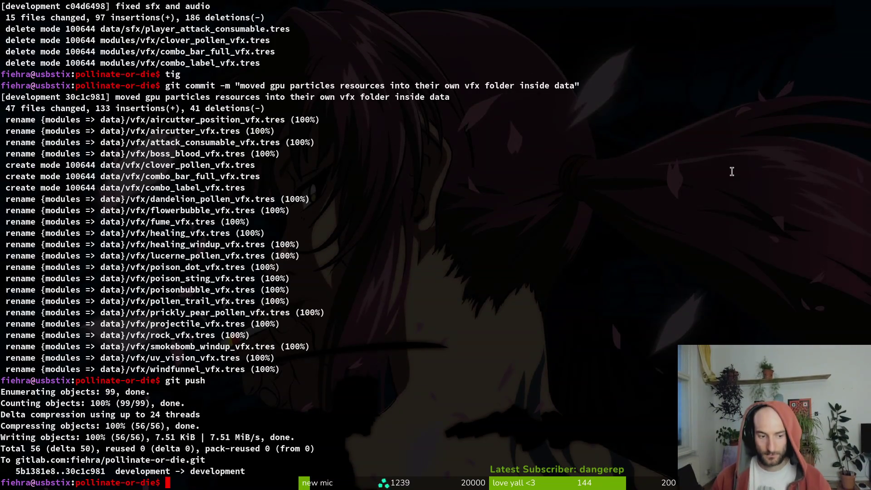
pyautogui.hotkey('alt', 'Tab')
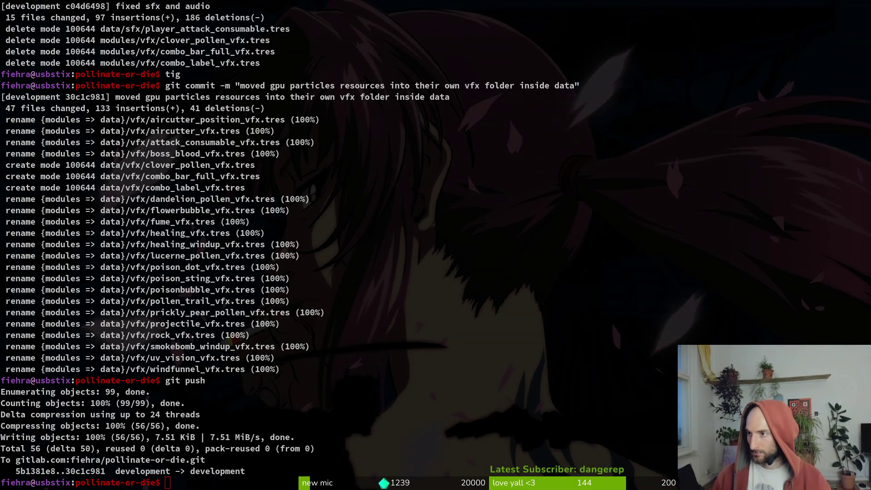
pyautogui.hotkey('alt', 'Tab')
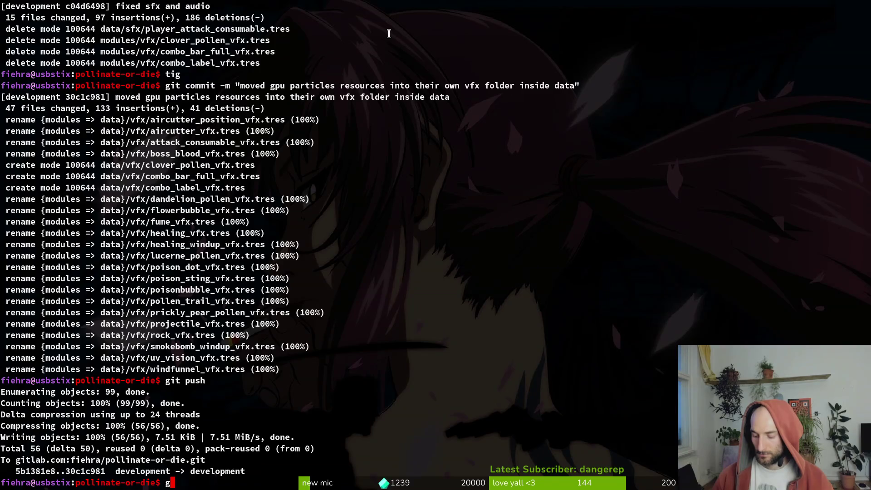
# Switch to Files and open the Downloads/sfx/sfxMayMantis folder
pyautogui.hotkey('alt', 'Tab')
pyautogui.write('"')
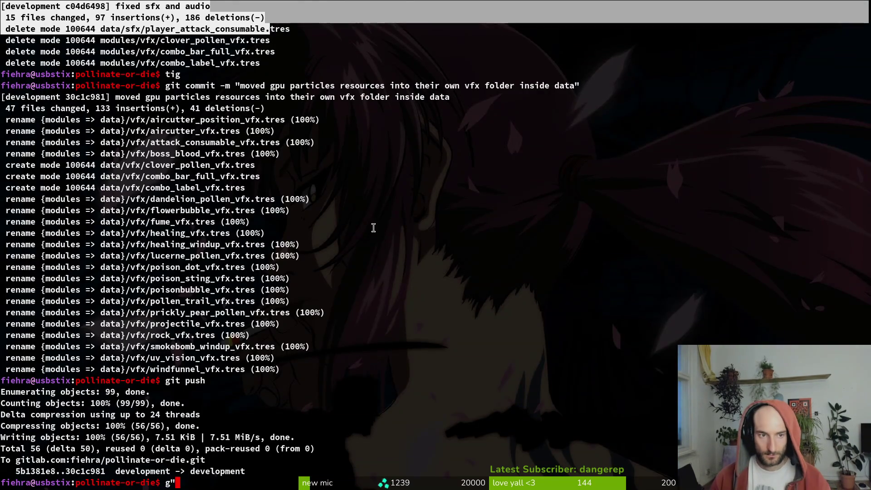
pyautogui.hotkey('alt', 'Tab')
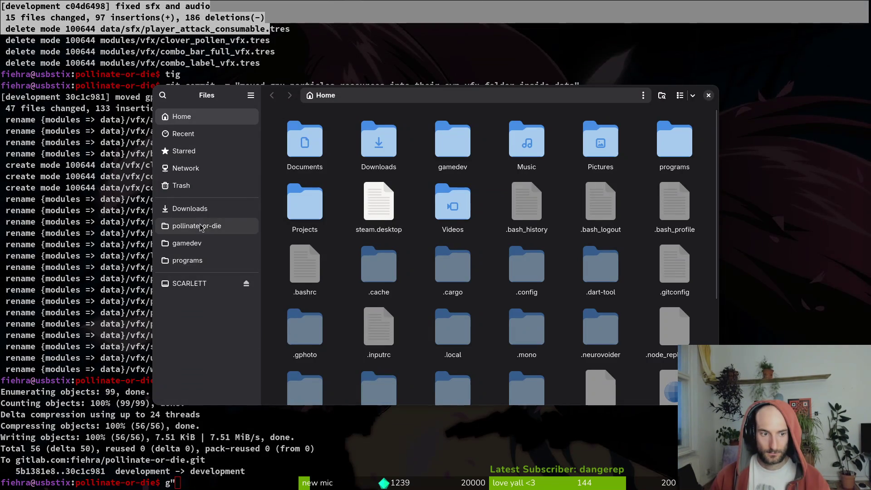
pyautogui.click(201, 226)
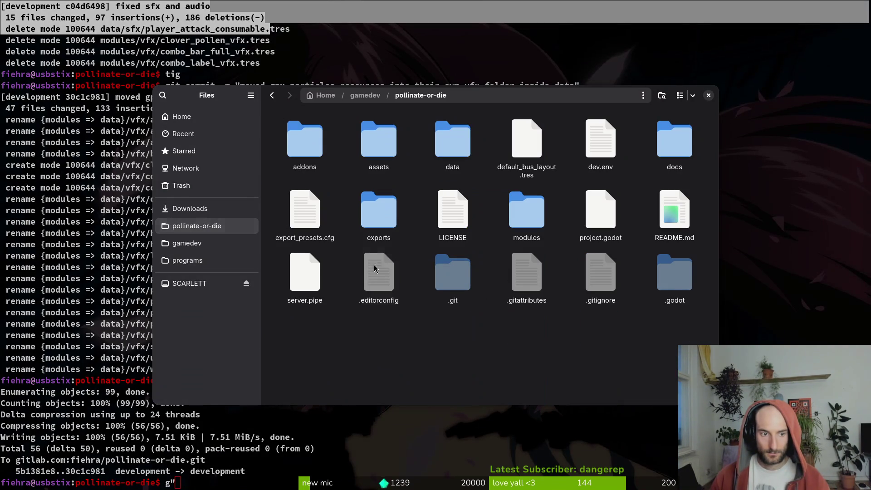
pyautogui.click(198, 207)
pyautogui.doubleClick(353, 153)
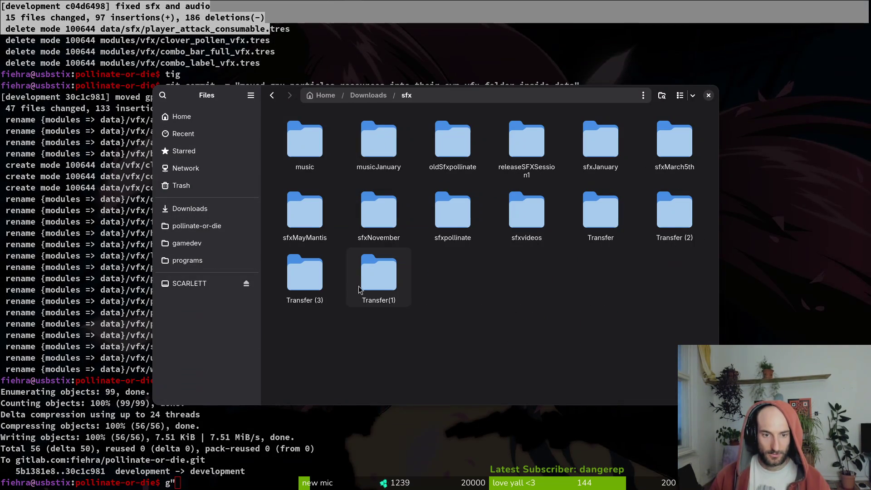
pyautogui.doubleClick(319, 222)
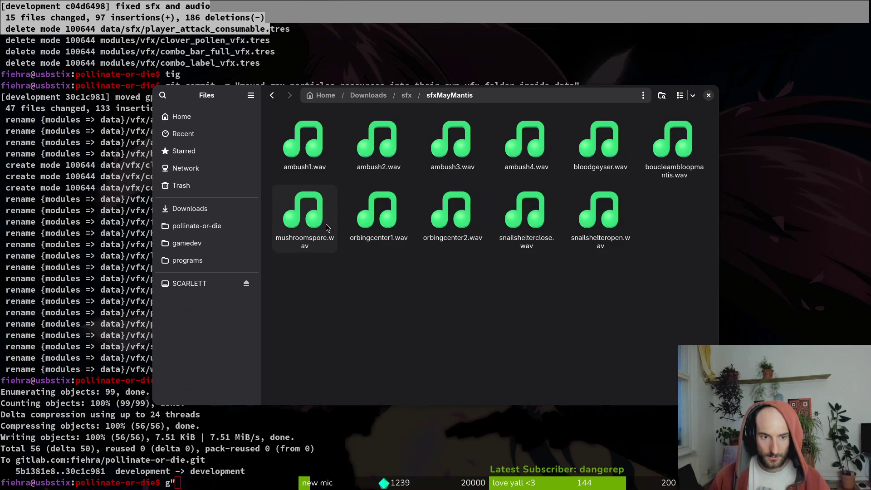
# Preview bloodgeyser.wav twice, then boucleambloopmantis.wav
pyautogui.doubleClick(592, 146)
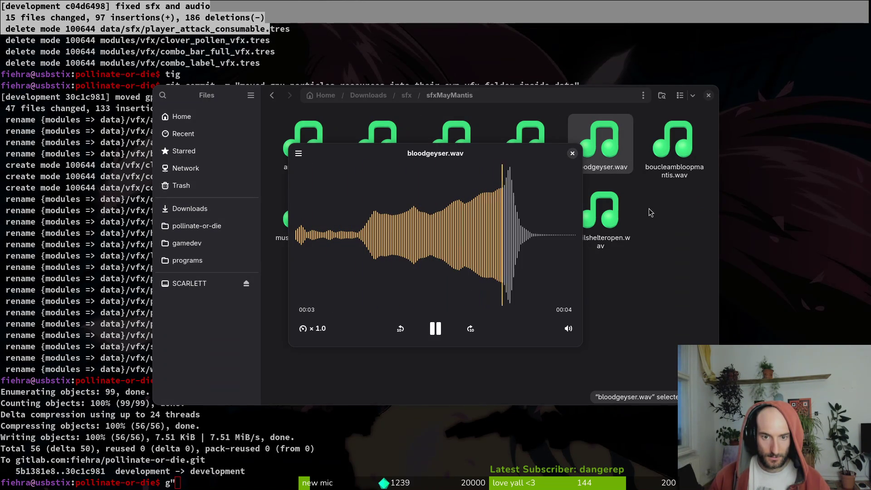
pyautogui.doubleClick(602, 145)
pyautogui.click(595, 176)
pyautogui.doubleClick(680, 145)
pyautogui.click(687, 154)
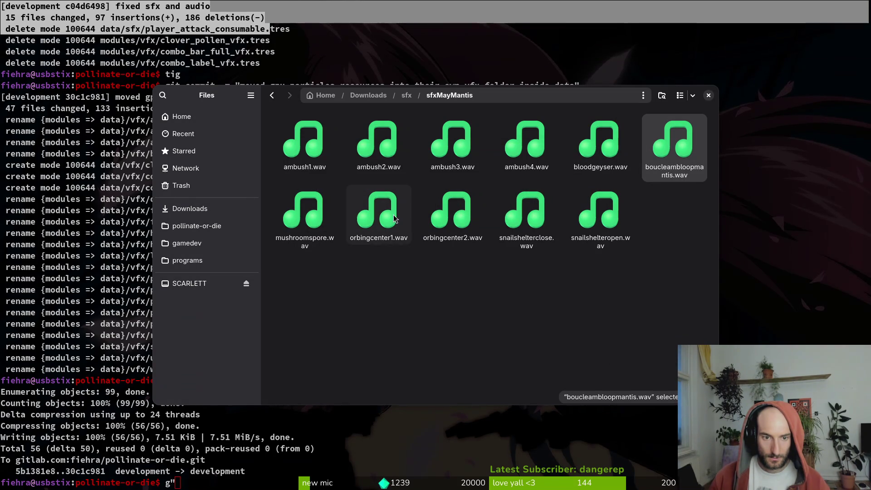
# Listen to ambush3.wav, ambush2.wav and ambush4.wav, replaying ambush2 and ambush4
pyautogui.doubleClick(449, 143)
pyautogui.click(594, 176)
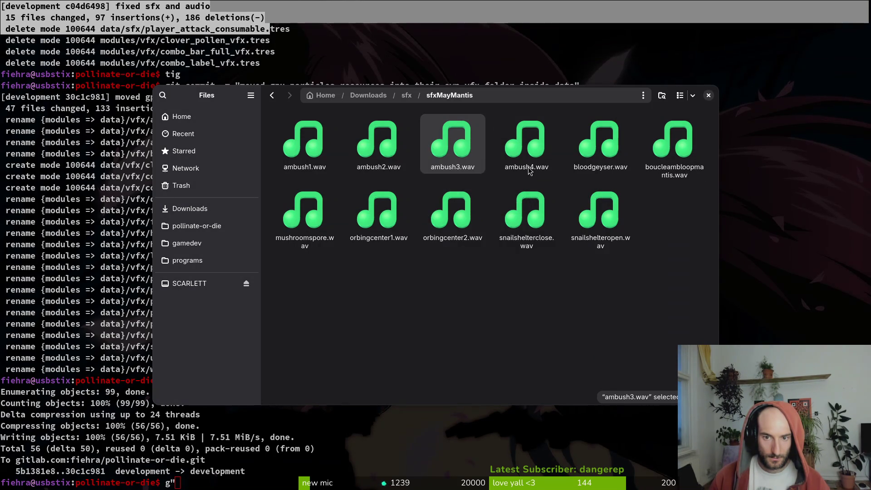
pyautogui.doubleClick(378, 141)
pyautogui.click(594, 177)
pyautogui.doubleClick(546, 156)
pyautogui.click(594, 176)
pyautogui.doubleClick(382, 143)
pyautogui.click(594, 176)
pyautogui.doubleClick(526, 140)
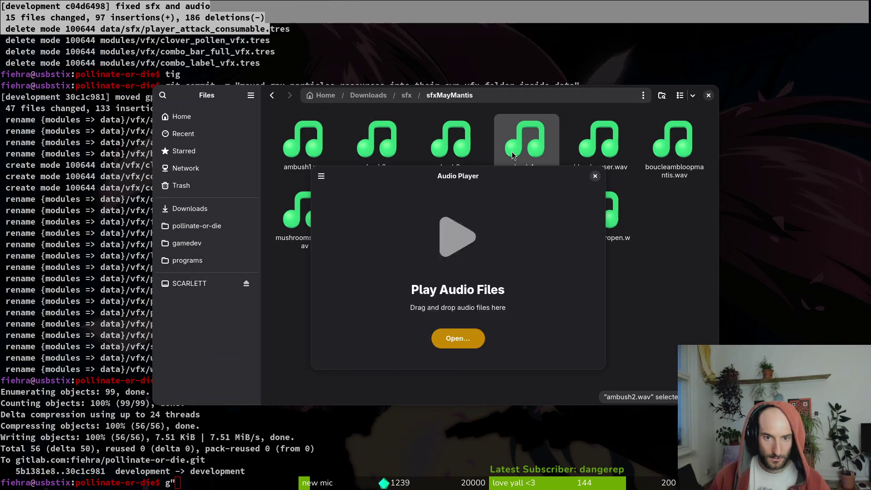
pyautogui.click(594, 176)
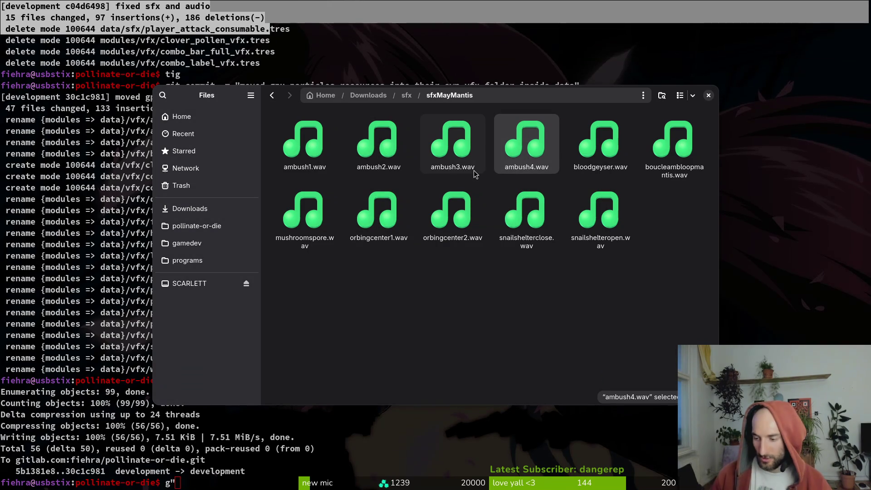
# Go back up to the sfx folder and open sfxvideos
pyautogui.press('super')
pyautogui.press('super')
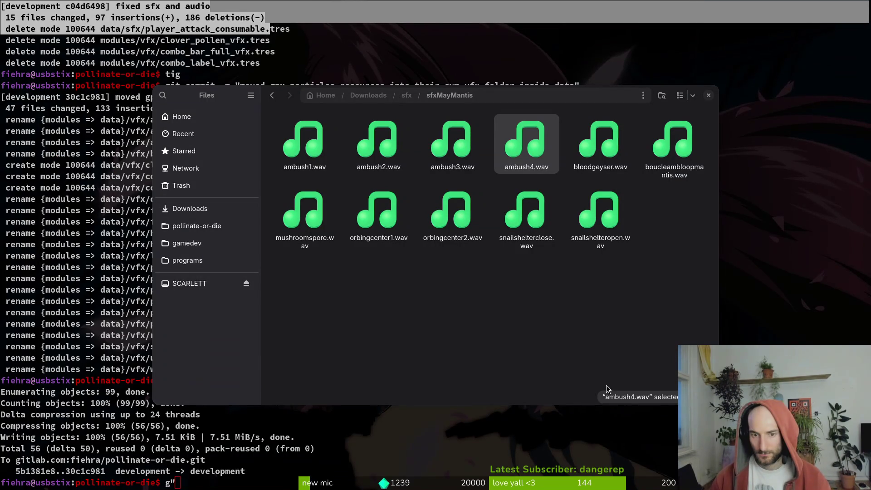
pyautogui.hotkey('alt', 'Left')
pyautogui.doubleClick(526, 213)
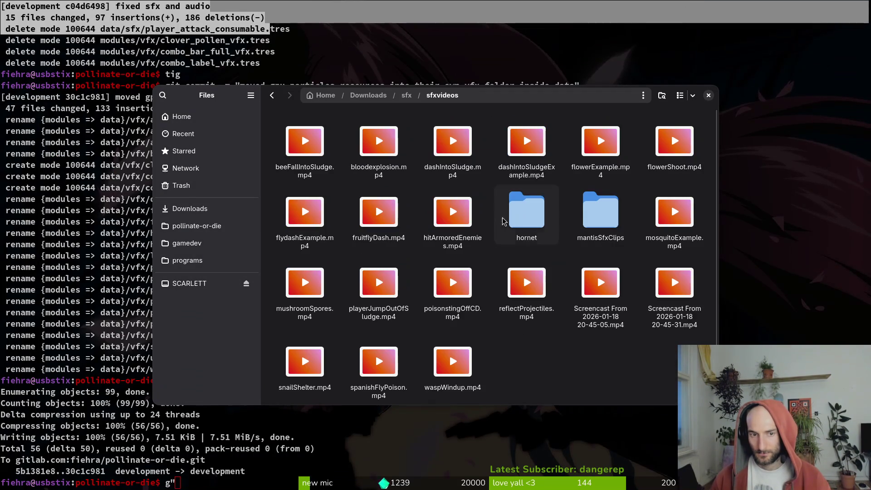
# Open mantisSfxClips and watch ambush.mp4 once and dashWall.mp4 twice in VLC
pyautogui.doubleClick(603, 229)
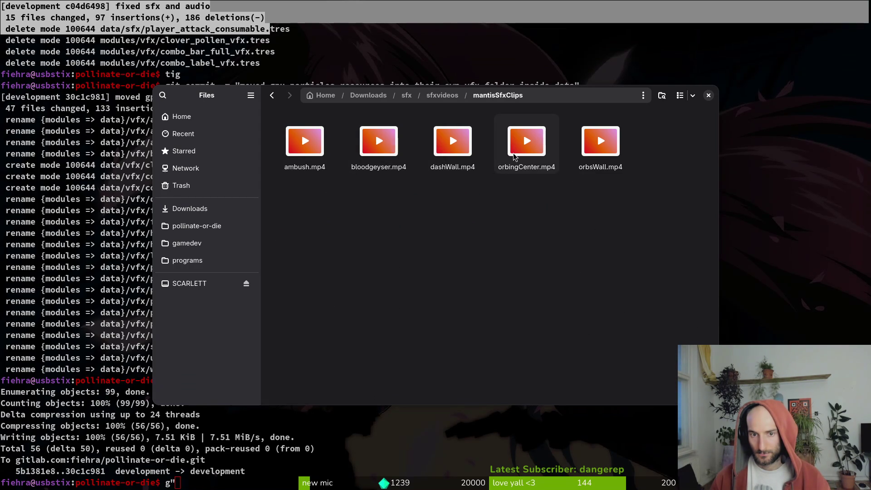
pyautogui.doubleClick(299, 154)
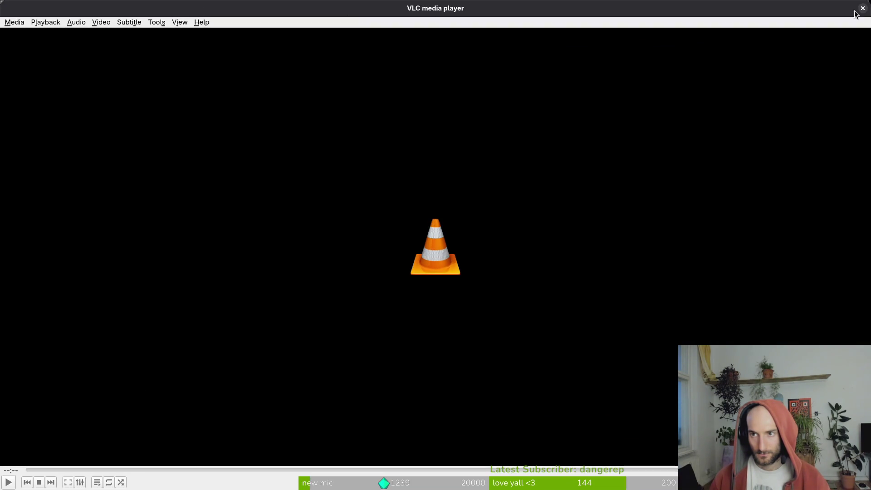
pyautogui.click(862, 8)
pyautogui.doubleClick(449, 147)
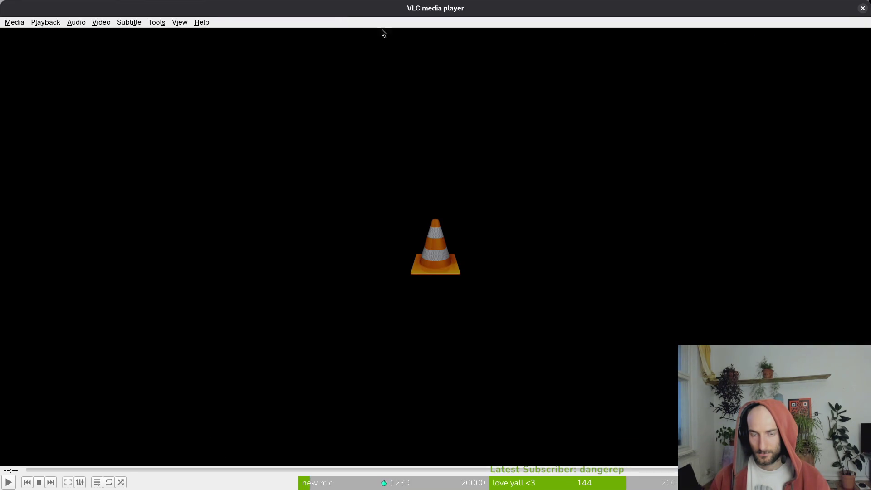
pyautogui.click(862, 8)
pyautogui.doubleClick(441, 154)
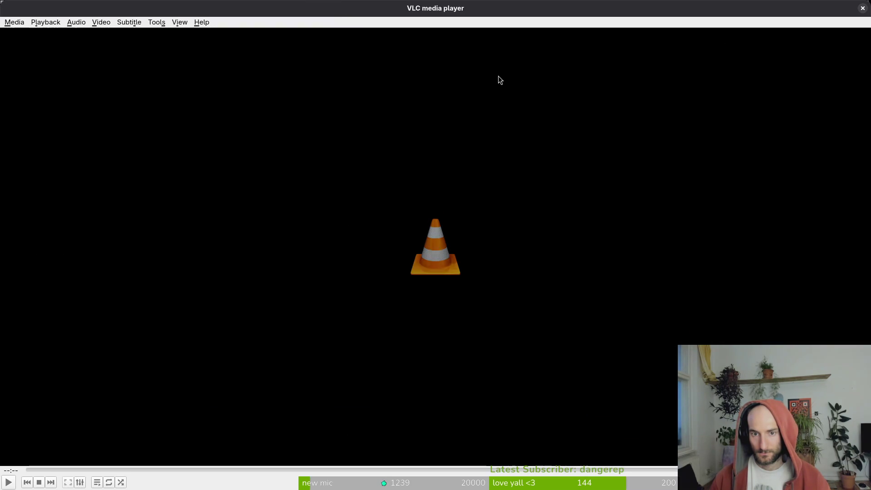
pyautogui.click(864, 8)
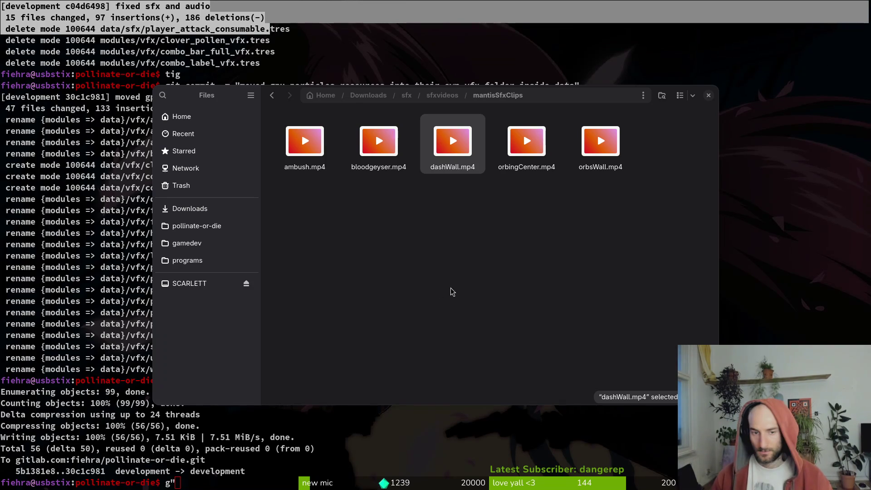
# Watch orbsWall.mp4, then move the empty Transfer folder in Downloads to trash
pyautogui.click(439, 292)
pyautogui.doubleClick(601, 143)
pyautogui.click(341, 9)
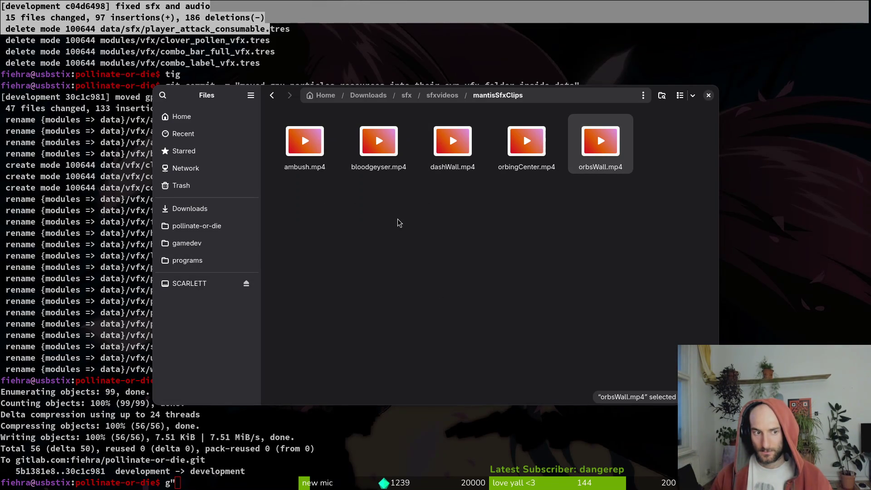
pyautogui.hotkey('alt', 'Up')
pyautogui.hotkey('alt', 'Up')
pyautogui.hotkey('alt', 'Up')
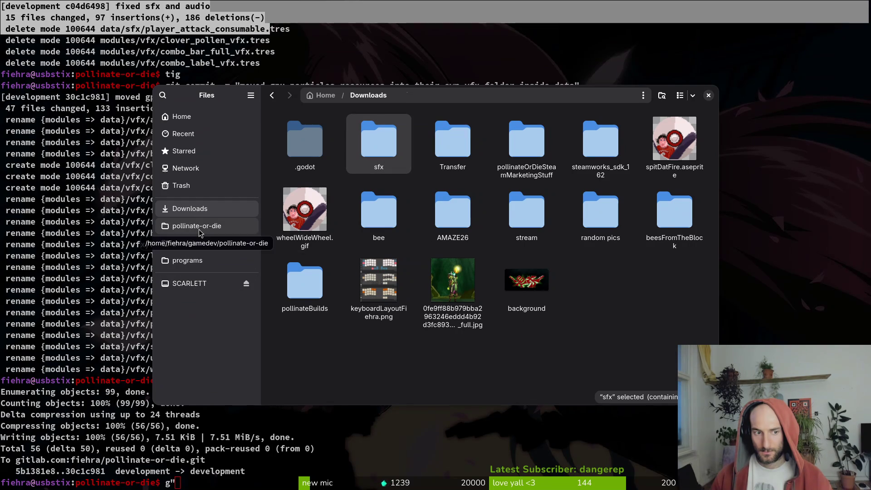
pyautogui.doubleClick(456, 142)
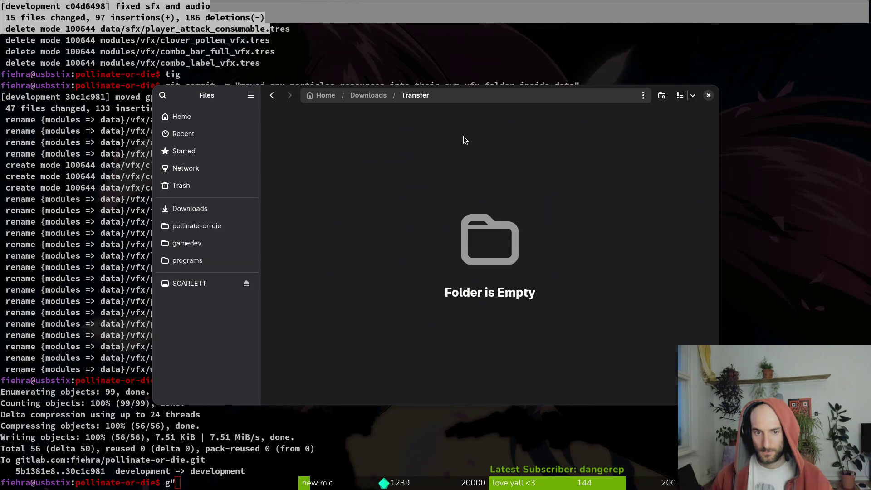
pyautogui.hotkey('alt', 'Left')
pyautogui.press('Delete')
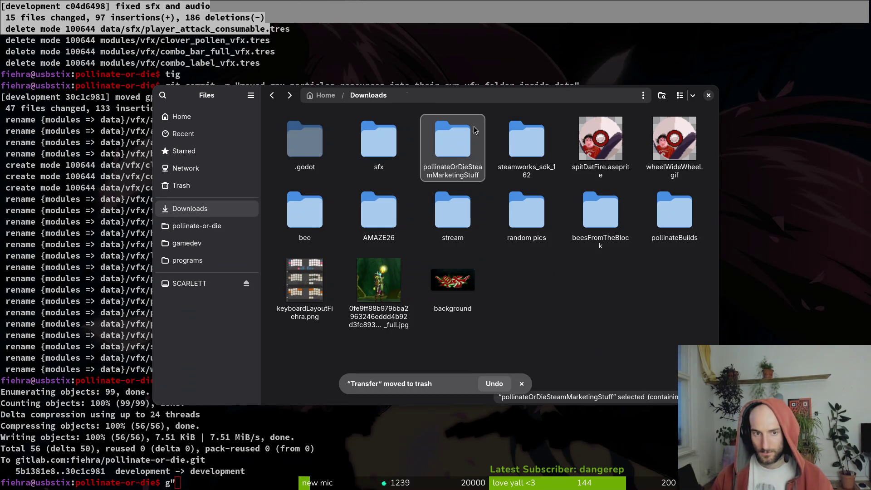
# Open sfx/sfxMayMantis and listen to bloodgeyser.wav twice
pyautogui.doubleClick(379, 141)
pyautogui.doubleClick(306, 226)
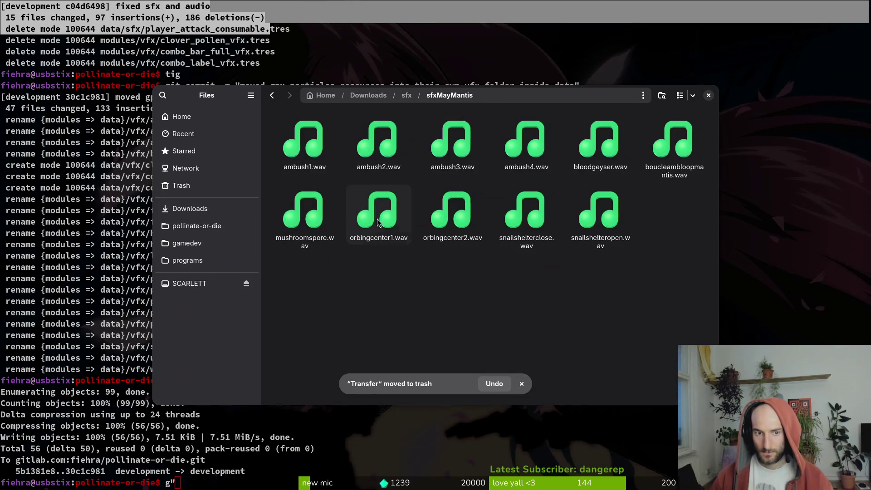
pyautogui.doubleClick(605, 154)
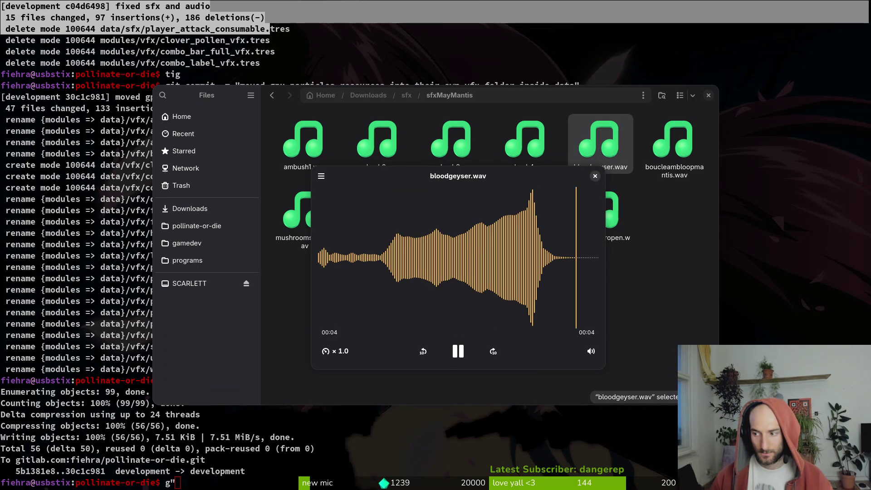
pyautogui.click(449, 352)
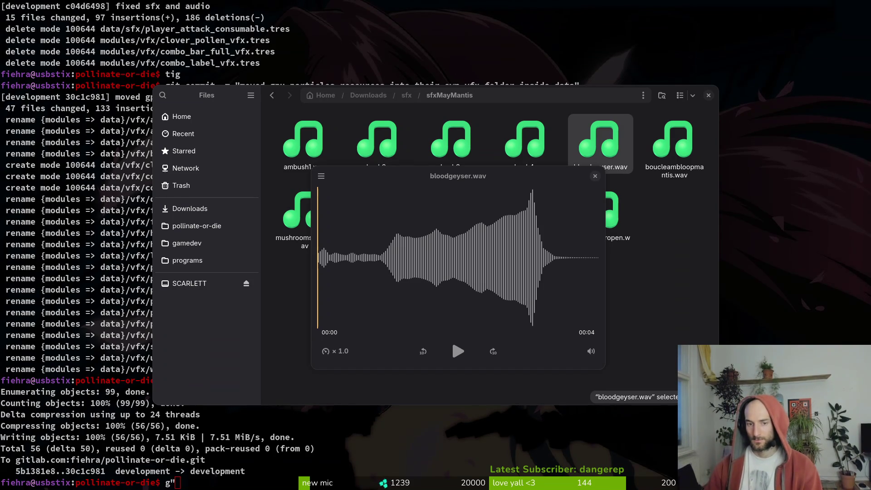
pyautogui.click(595, 176)
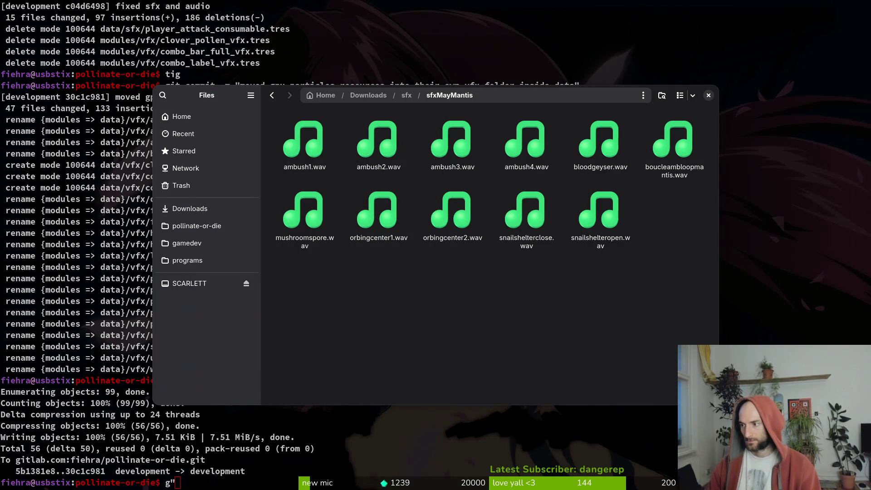
pyautogui.hotkey('alt', 'Tab')
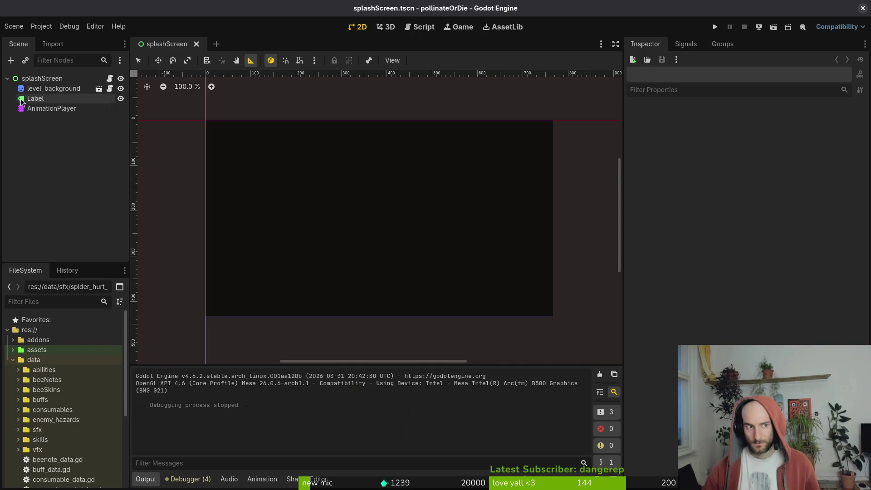
# Quick-search 'audioman' and open audio.manager.tscn in a new tab
pyautogui.hotkey('shift', 'alt', 'o')
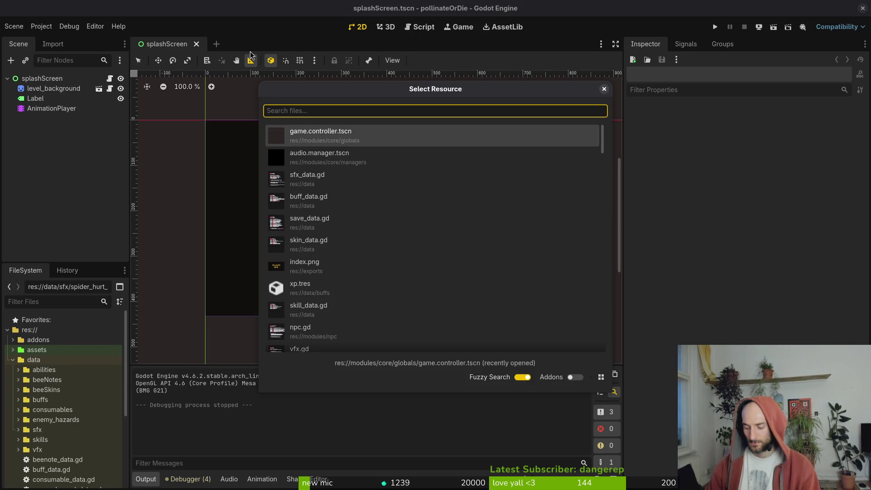
pyautogui.write('audioman')
pyautogui.press('Return')
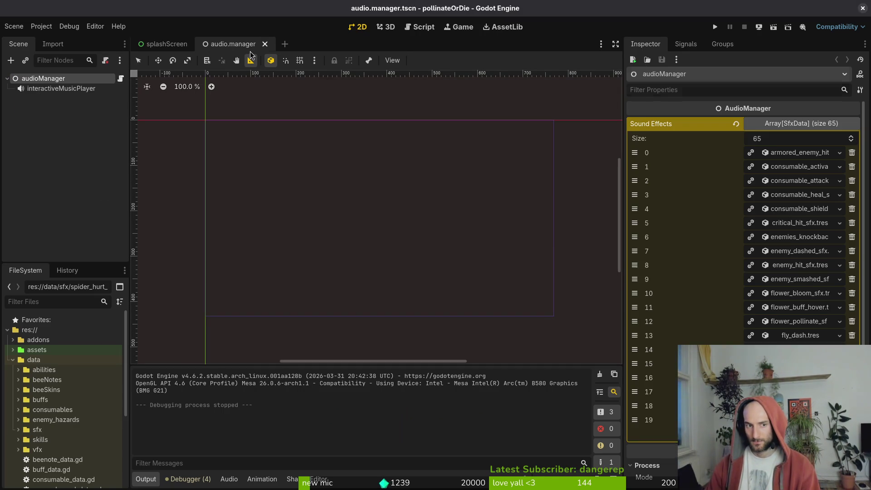
pyautogui.hotkey('alt', 'Tab')
# Launch Neovim in the project and open enum.helper.gd with the file finder
pyautogui.write('g"i')
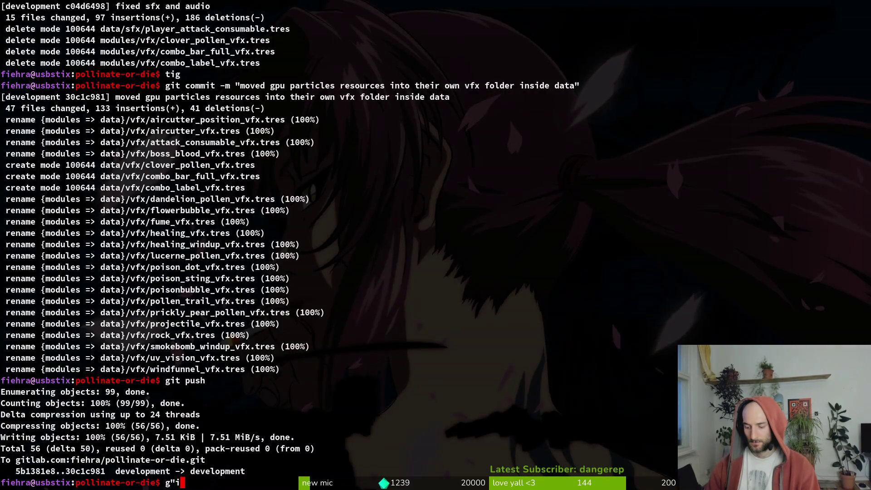
pyautogui.write('m')
pyautogui.press('Return')
pyautogui.press('Return')
pyautogui.hotkey('ctrl', 'c')
pyautogui.write('gim')
pyautogui.press('Return')
pyautogui.press('space')
pyautogui.press('f')
pyautogui.press('f')
pyautogui.write('enhe')
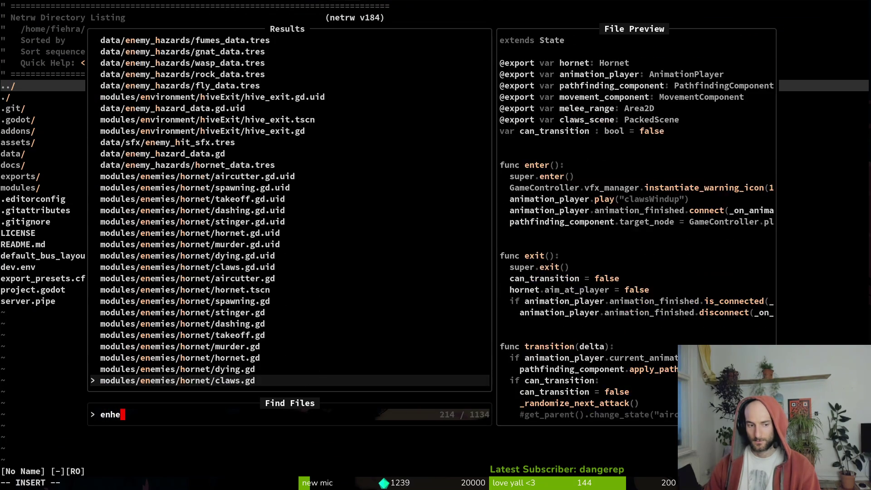
pyautogui.write('lp')
pyautogui.press('Return')
# Duplicate MANTIS_ORB_WINDUP above itself, rename the copy MANTIS_GEYSER_WINDUP, and save
pyautogui.hotkey('ctrl', 'd')
pyautogui.hotkey('ctrl', 'd')
pyautogui.hotkey('ctrl', 'd')
pyautogui.press('k')
pyautogui.press('k')
pyautogui.press('k')
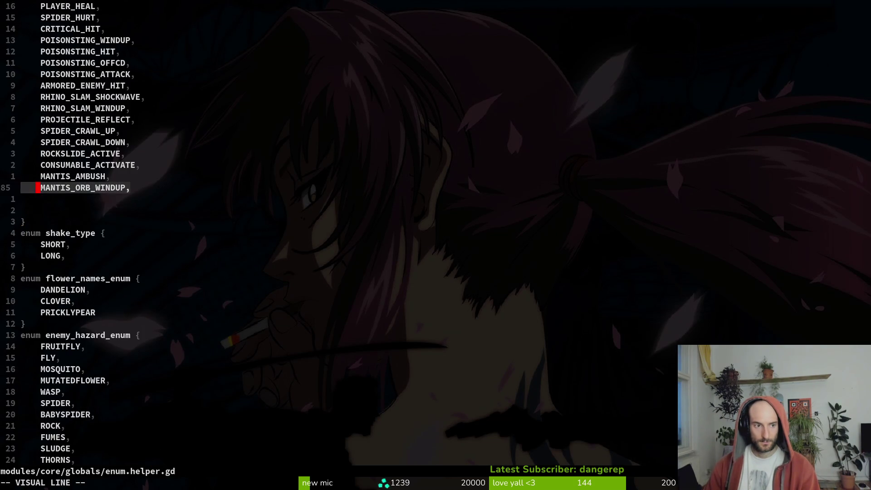
pyautogui.press('y')
pyautogui.press('y')
pyautogui.write('P')
pyautogui.write('ciwMANTIS_,')
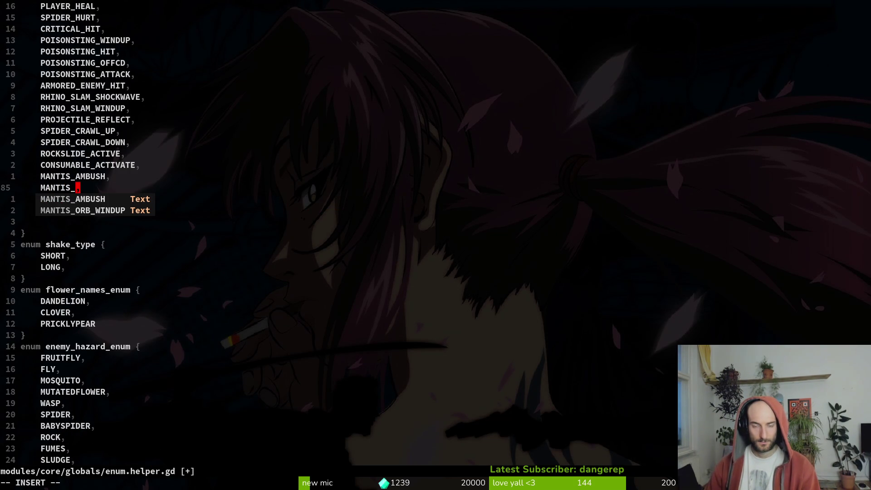
pyautogui.write('GEYSER_WINDU')
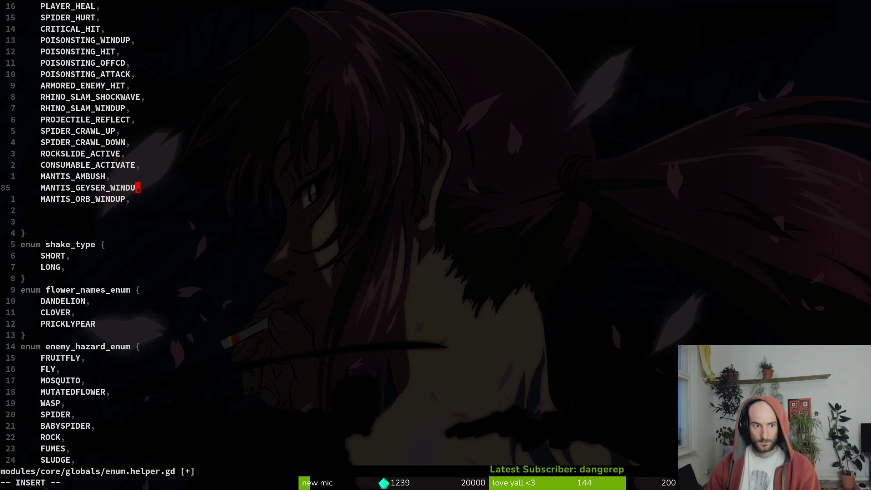
pyautogui.write(':w')
pyautogui.press('Return')
pyautogui.hotkey('alt', 'Tab')
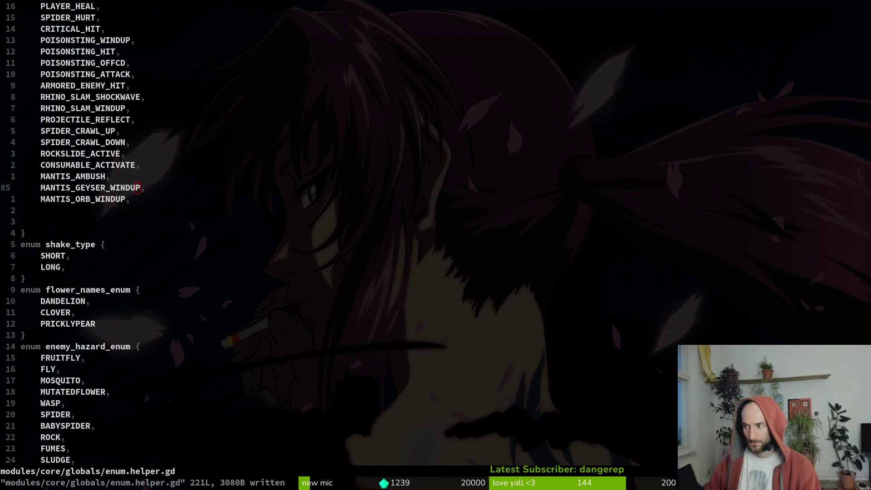
pyautogui.click(141, 200)
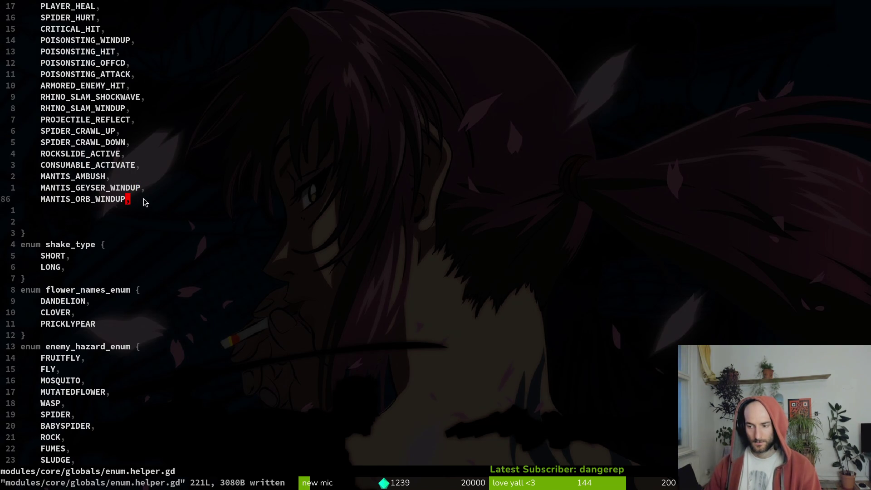
pyautogui.hotkey('alt', 'Tab')
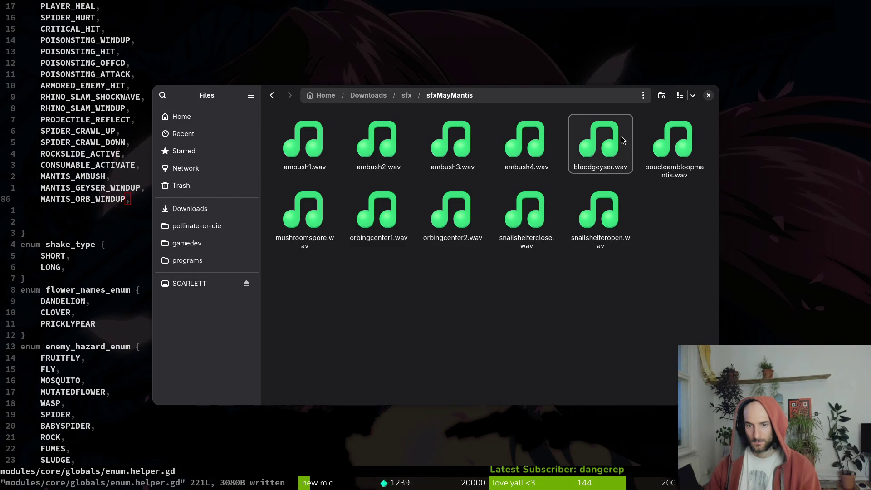
# Preview bloodgeyser.wav twice from the sfxMayMantis folder
pyautogui.click(621, 136)
pyautogui.press('space')
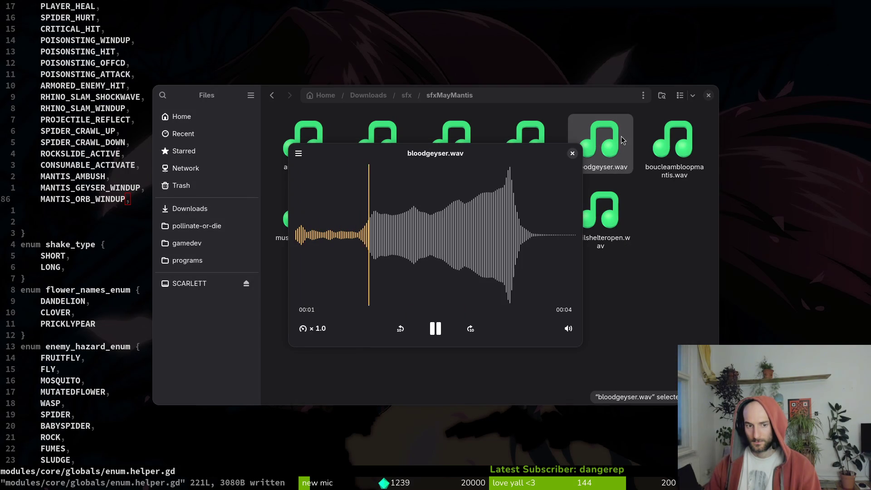
pyautogui.click(571, 153)
pyautogui.press('space')
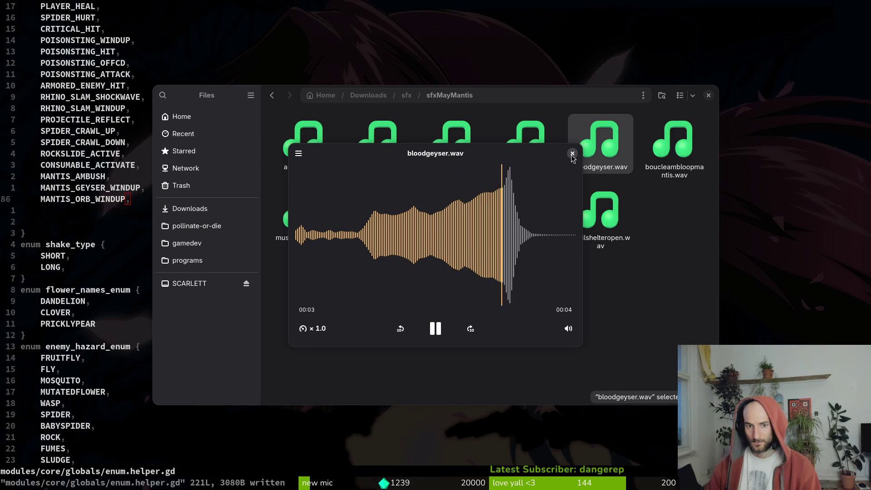
pyautogui.press('Escape')
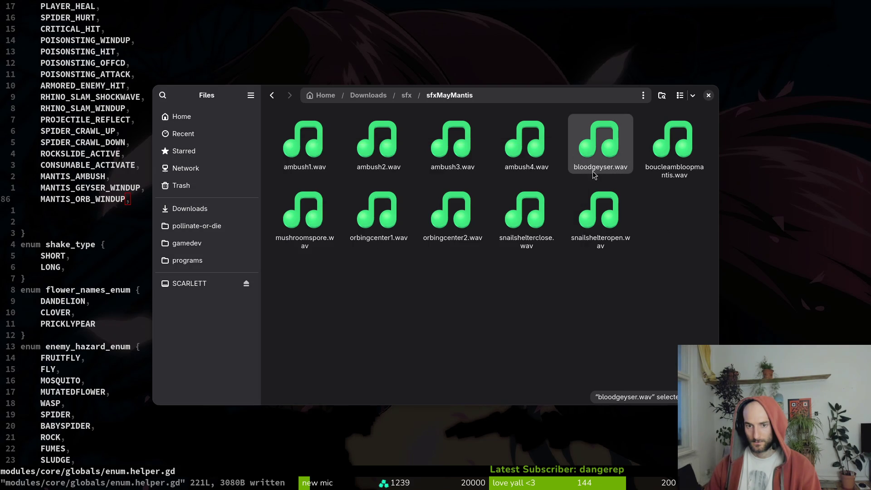
# Add a MANTIS_CLAP enum entry below MANTIS_GEYSER_WINDUP and save enum.helper.gd
pyautogui.hotkey('ctrl', 'w')
pyautogui.click(112, 188)
pyautogui.press('y')
pyautogui.press('y')
pyautogui.press('p')
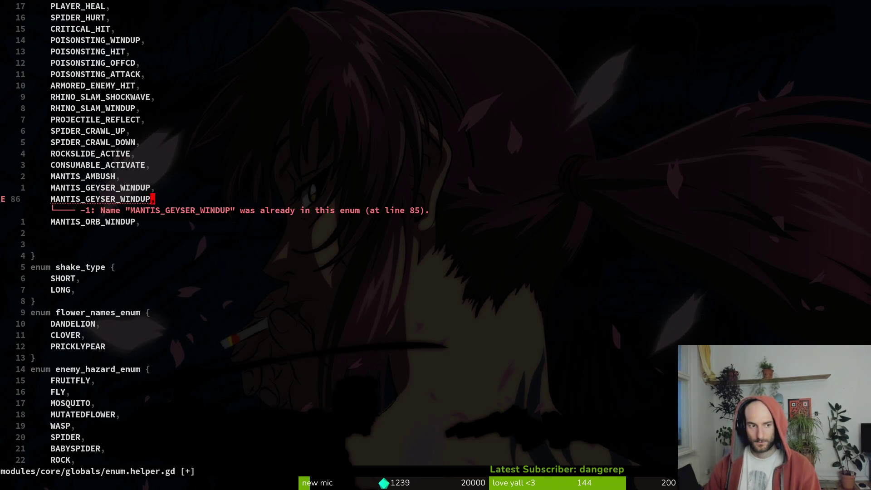
pyautogui.write('cw')
pyautogui.write('ANT')
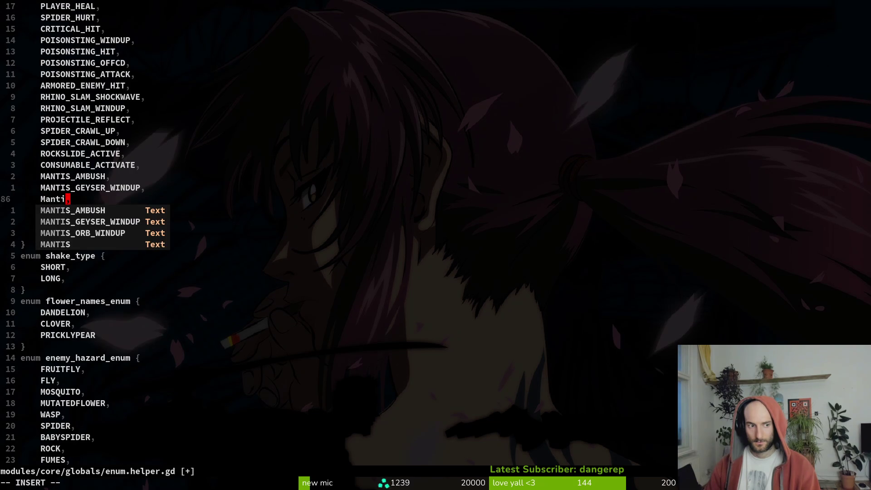
pyautogui.press('BackSpace')
pyautogui.press('BackSpace')
pyautogui.write('NI')
pyautogui.press('BackSpace')
pyautogui.write('TIS_CLAP,')
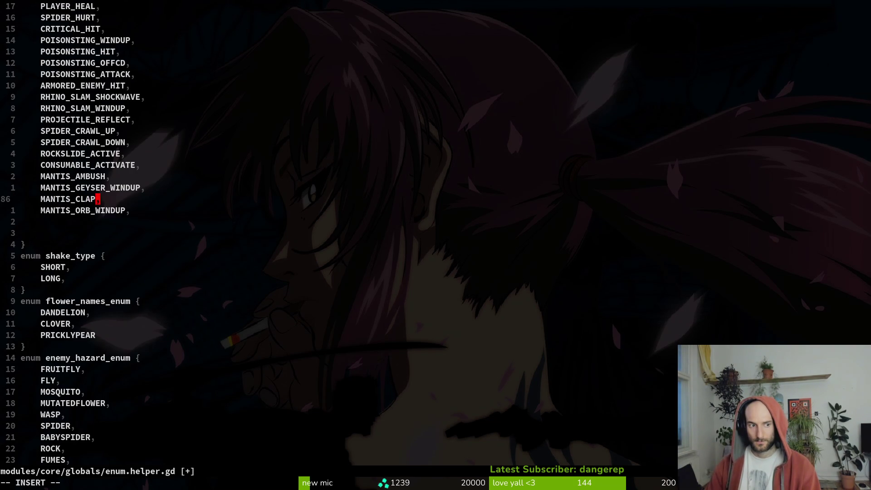
pyautogui.press('Escape')
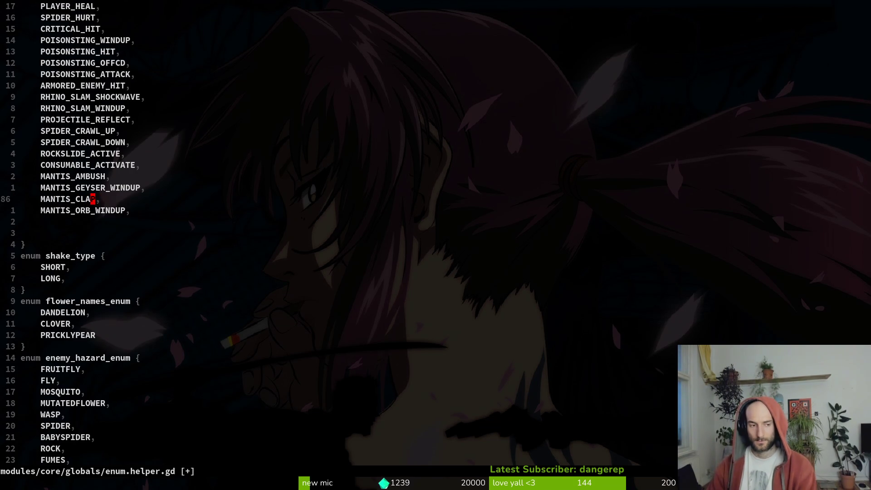
pyautogui.write(':write')
pyautogui.press('Return')
# Rename the MANTIS_ORB_WINDUP entry to MANTIS_ORBCENTER_WINDUP and save
pyautogui.press('j')
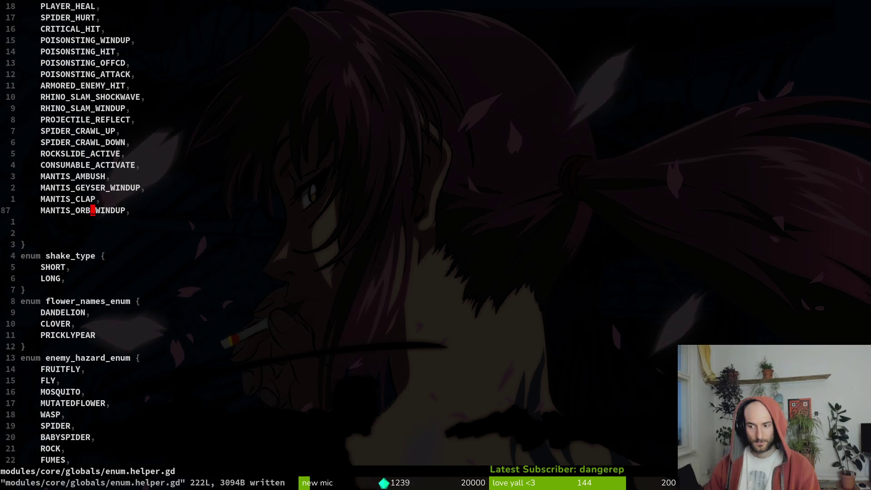
pyautogui.click(92, 214)
pyautogui.write('ciwMANTIS')
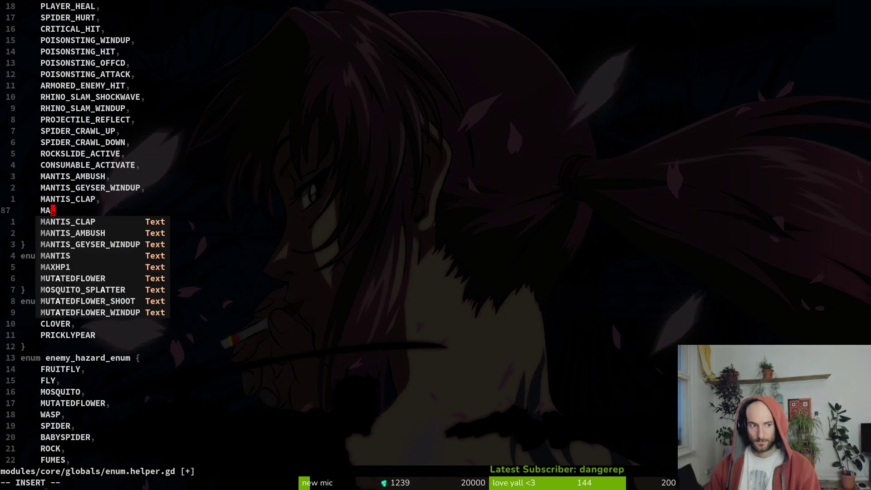
pyautogui.write('_ORBCENTE')
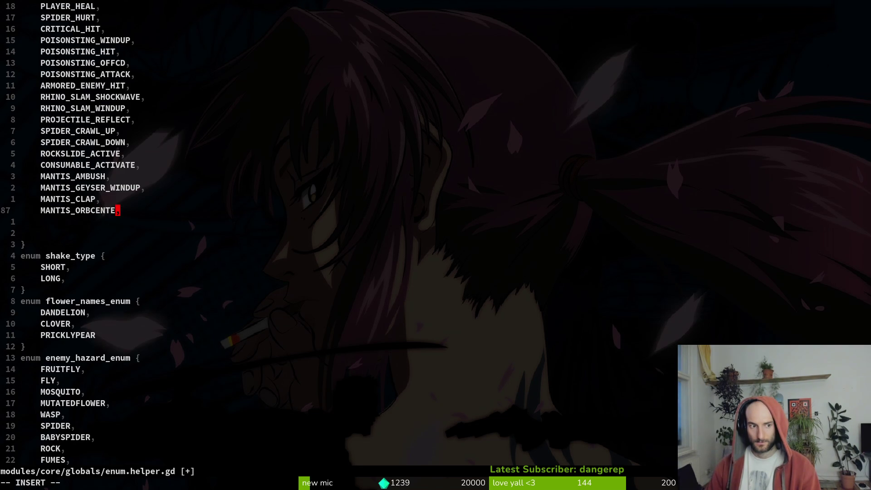
pyautogui.write(':w')
pyautogui.press('Return')
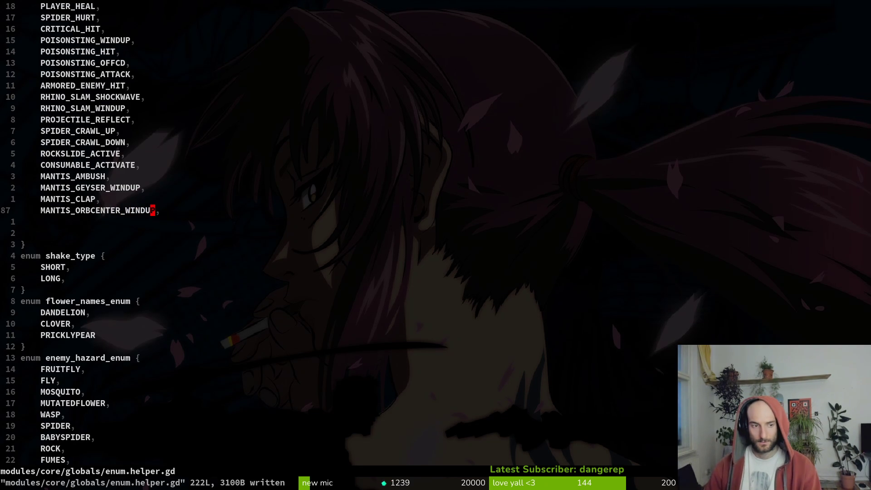
# Start another entry below MANTIS_ORBCENTER_WINDUP, discard it, and save the enum file
pyautogui.press('y')
pyautogui.press('y')
pyautogui.press('p')
pyautogui.press('c')
pyautogui.press('c')
pyautogui.write('MANTIS_')
pyautogui.hotkey('ctrl', 'w')
pyautogui.press('Escape')
pyautogui.write(':w')
pyautogui.press('Return')
pyautogui.press('k')
pyautogui.press('k')
pyautogui.press('k')
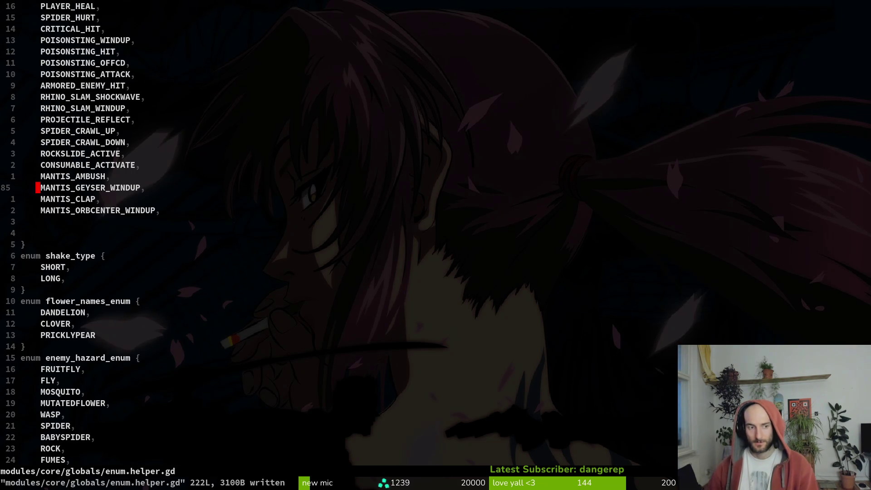
pyautogui.hotkey('alt', 'Tab')
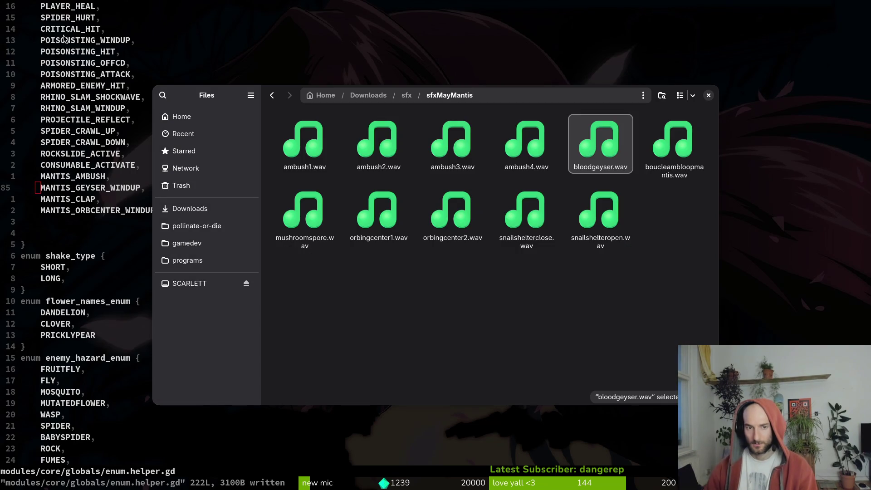
# Preview the ambush2, ambush4 and ambush1 wav sounds with the quick-look player
pyautogui.click(378, 140)
pyautogui.press('space')
pyautogui.press('Right')
pyautogui.press('Right')
pyautogui.click(595, 176)
pyautogui.press('space')
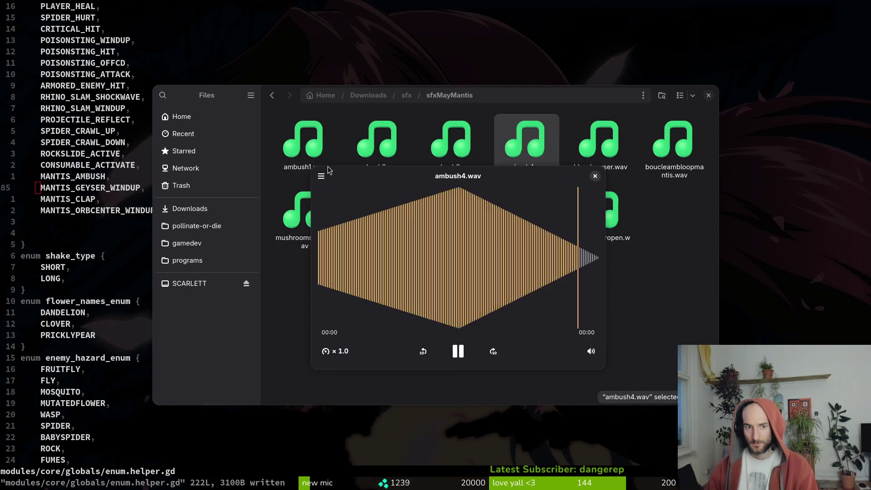
pyautogui.click(331, 146)
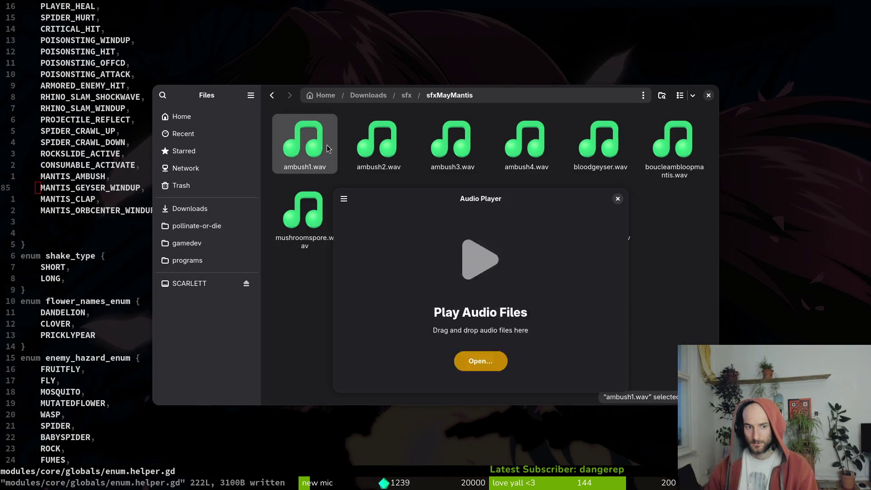
pyautogui.press('space')
pyautogui.press('space')
pyautogui.press('Right')
pyautogui.press('space')
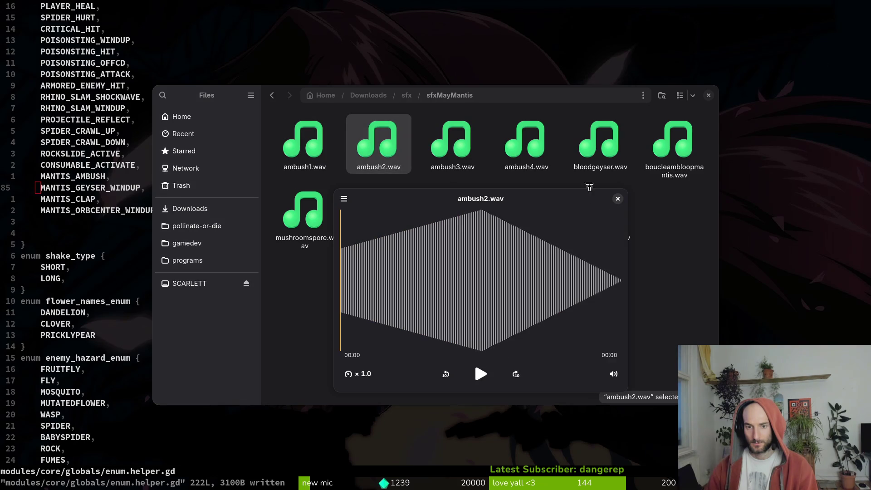
# Listen to orbingcenter1.wav and orbingcenter2.wav, replaying orbingcenter2
pyautogui.press('space')
pyautogui.click(351, 218)
pyautogui.press('space')
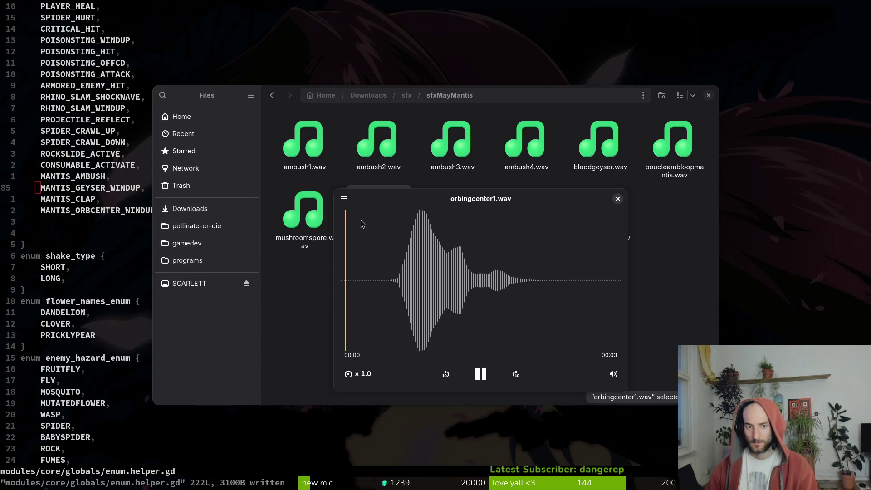
pyautogui.click(618, 199)
pyautogui.press('Right')
pyautogui.press('space')
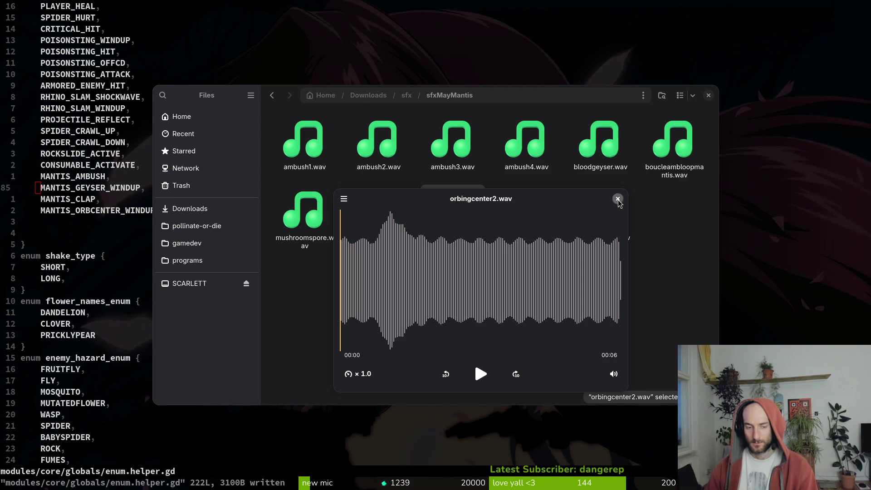
pyautogui.click(618, 200)
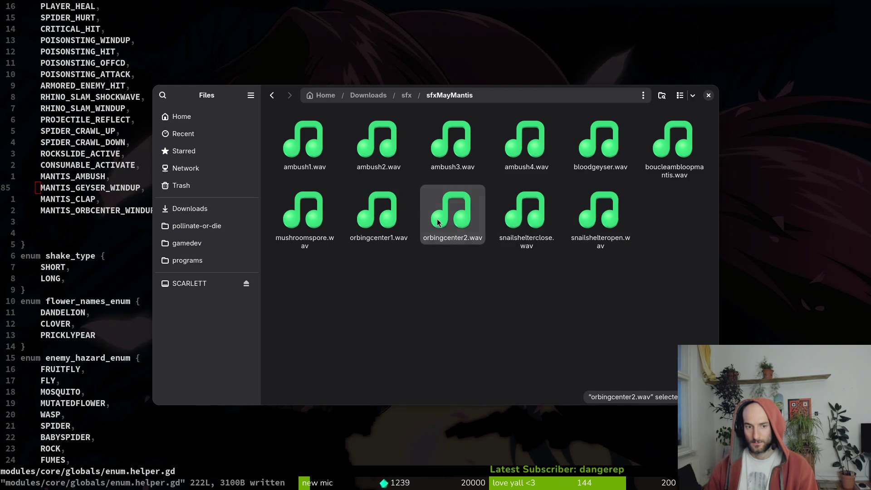
pyautogui.press('space')
# Preview mushroomspore.wav, boucleambloopmantis.wav and orbingcenter2.wav again, then return to the enum file
pyautogui.press('space')
pyautogui.press('Left')
pyautogui.press('Left')
pyautogui.press('space')
pyautogui.press('space')
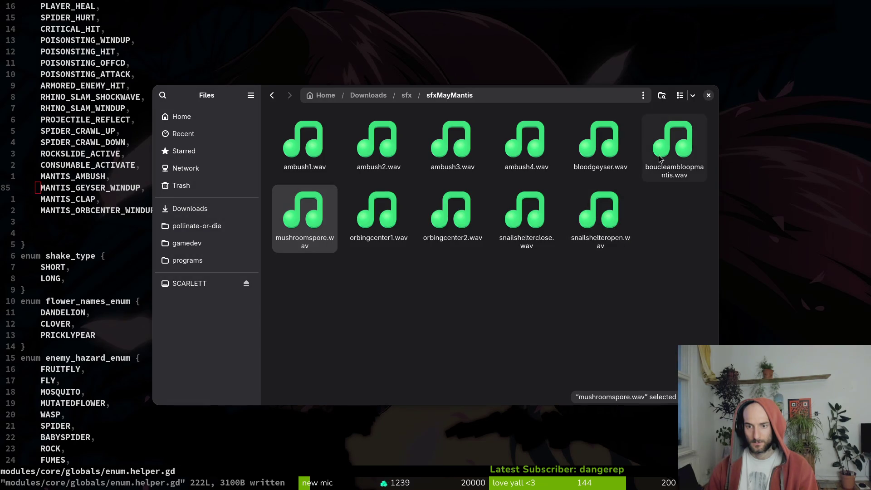
pyautogui.click(674, 148)
pyautogui.press('space')
pyautogui.click(616, 199)
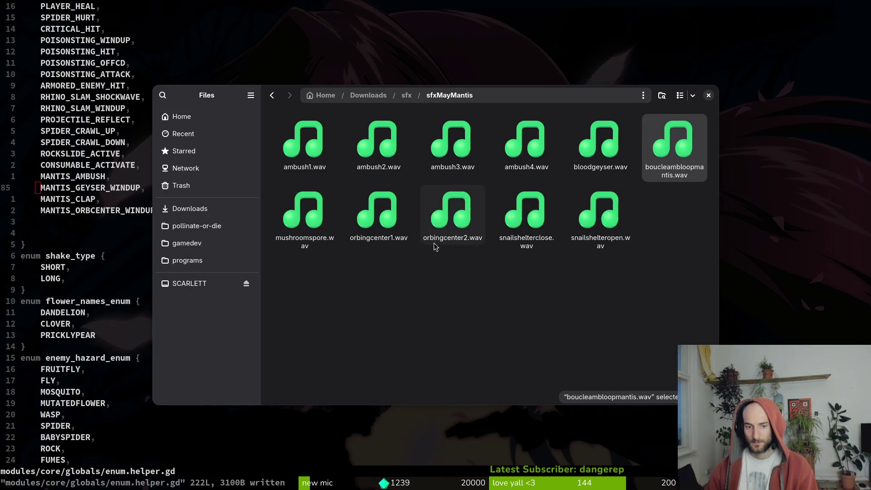
pyautogui.click(451, 218)
pyautogui.press('space')
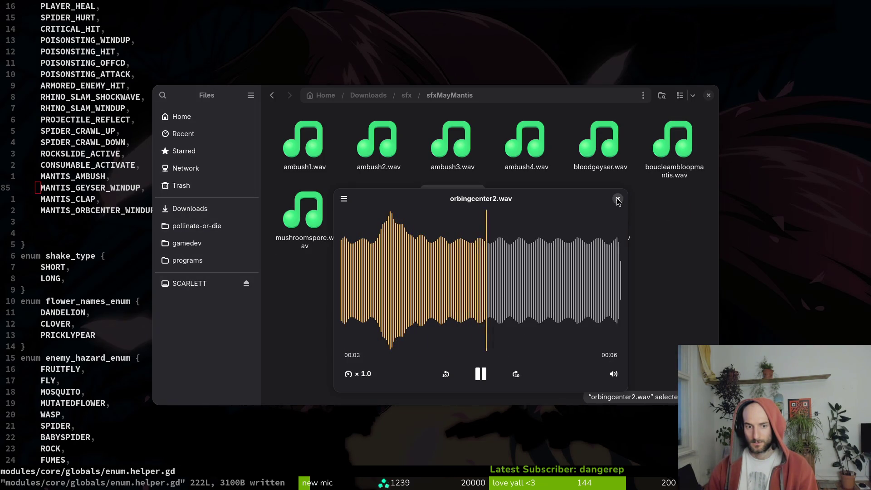
pyautogui.click(617, 199)
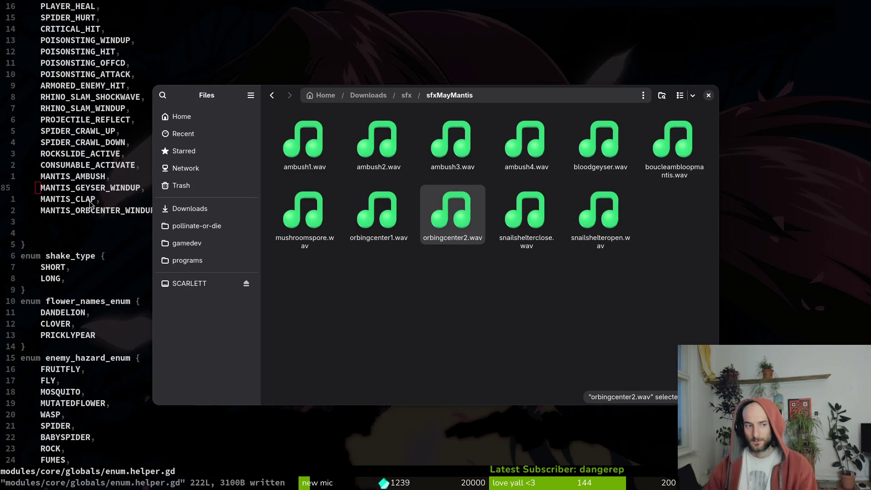
pyautogui.click(113, 210)
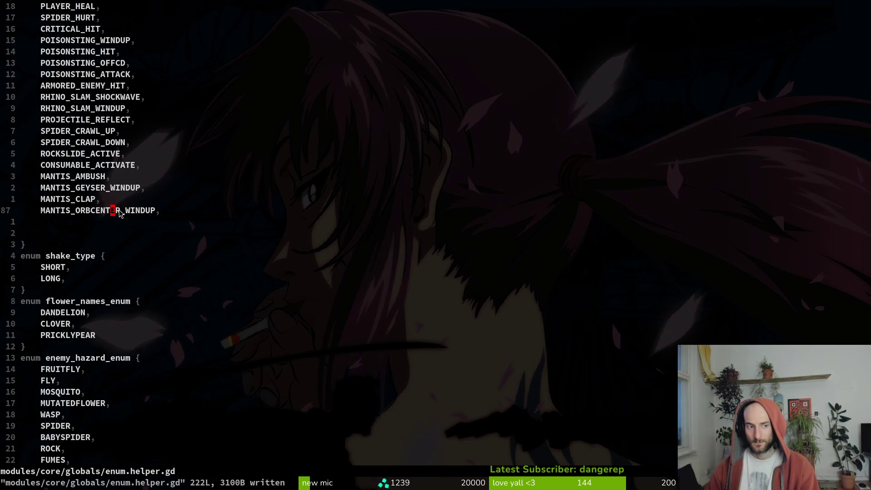
# Copy the MANTIS_ORBCENTER_WINDUP line, rename the copy MANITS_ORBING_CENTER, and save enum.helper.gd
pyautogui.hotkey('shift', 'v')
pyautogui.write('yp')
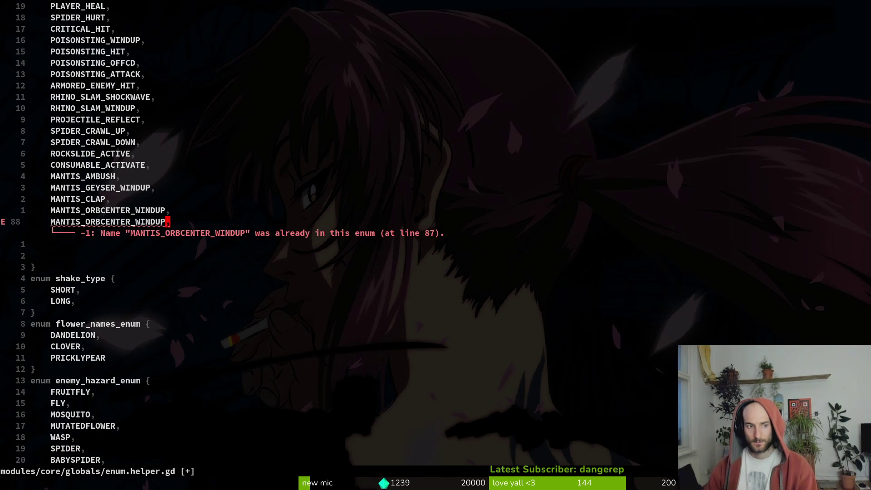
pyautogui.write('ciwMA')
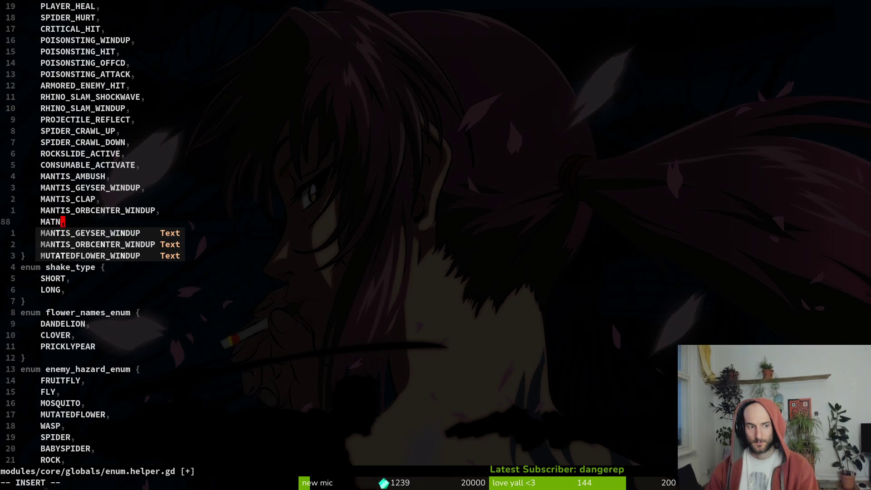
pyautogui.write('NITS_ORBING')
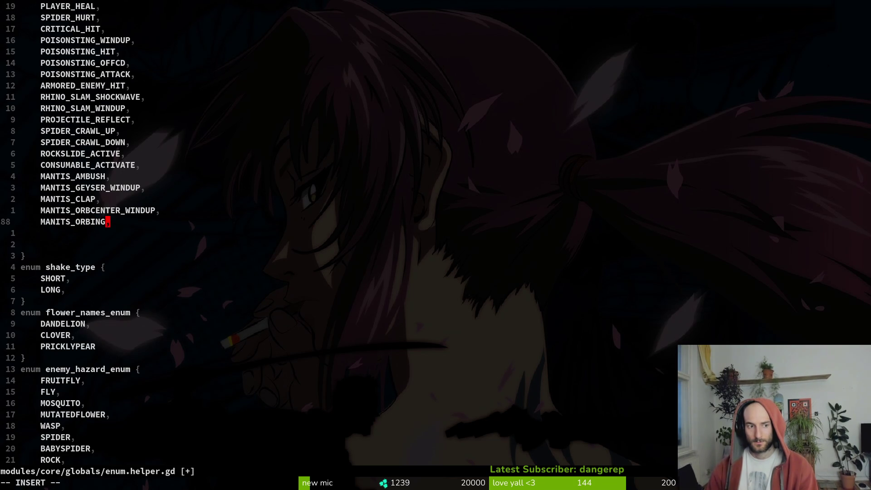
pyautogui.write(':w')
pyautogui.press('Return')
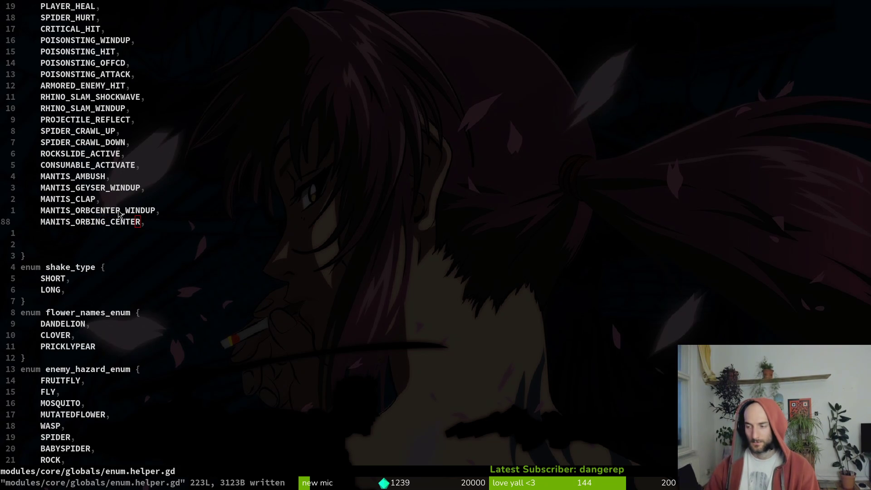
pyautogui.hotkey('alt', 'Tab')
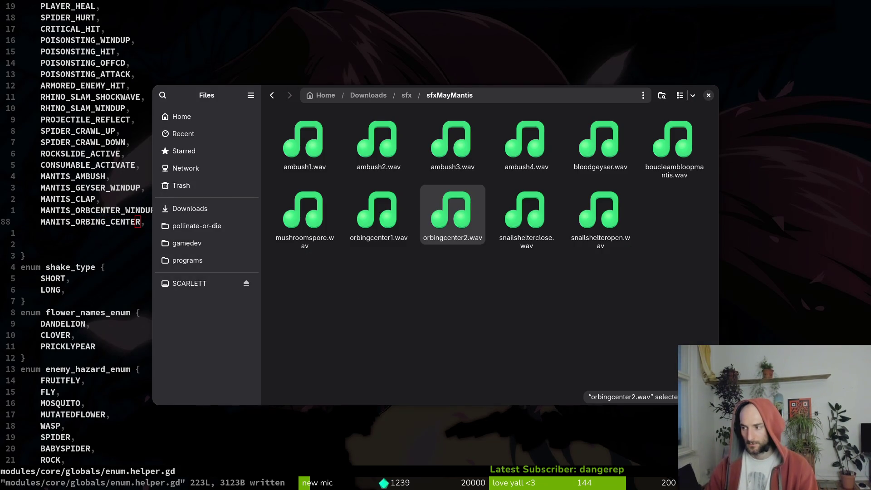
pyautogui.hotkey('alt', 'Tab')
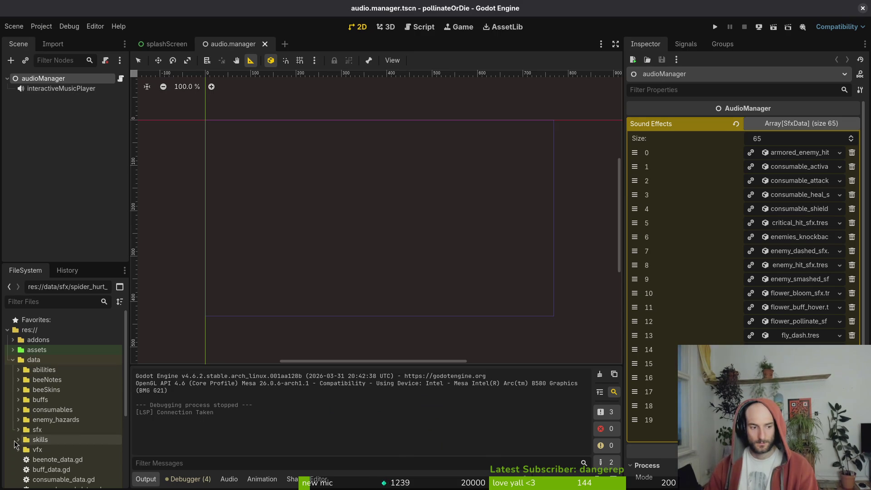
# Create a new SfxData-type resource from sfx_data.gd in the FileSystem dock
pyautogui.click(18, 429)
pyautogui.scroll(-5, 55, 445)
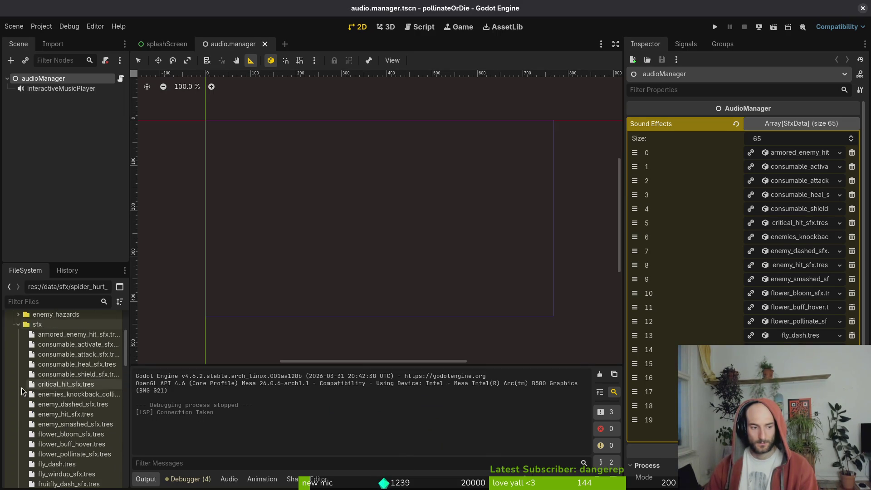
pyautogui.click(18, 324)
pyautogui.click(40, 414)
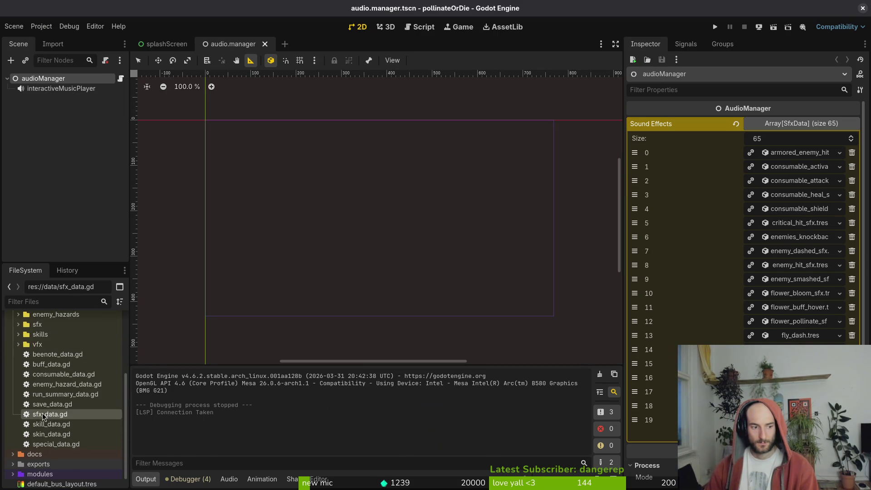
pyautogui.rightClick(40, 413)
pyautogui.moveTo(91, 352)
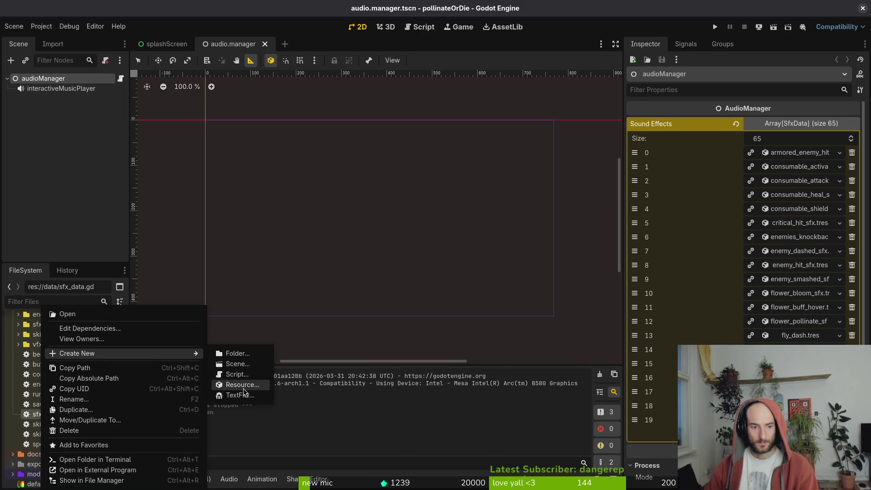
pyautogui.click(241, 389)
pyautogui.write('sfx')
pyautogui.press('Return')
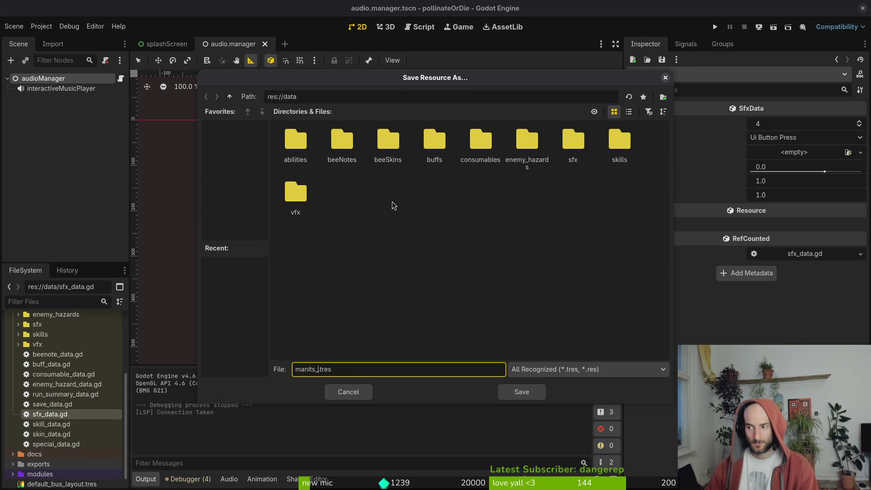
# Save the new resource as manits_geyser_windup_sfx.tres in the data/sfx folder
pyautogui.hotkey('alt', 'Tab')
pyautogui.hotkey('alt', 'Tab')
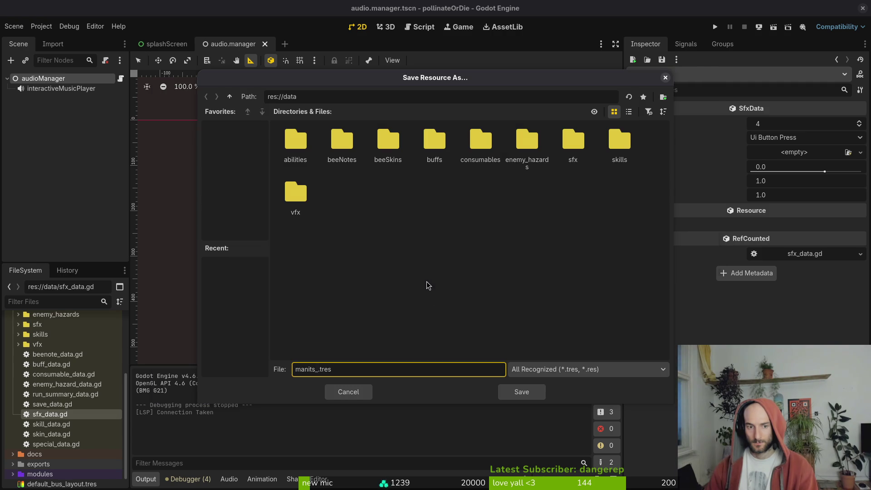
pyautogui.hotkey('alt', 'Tab')
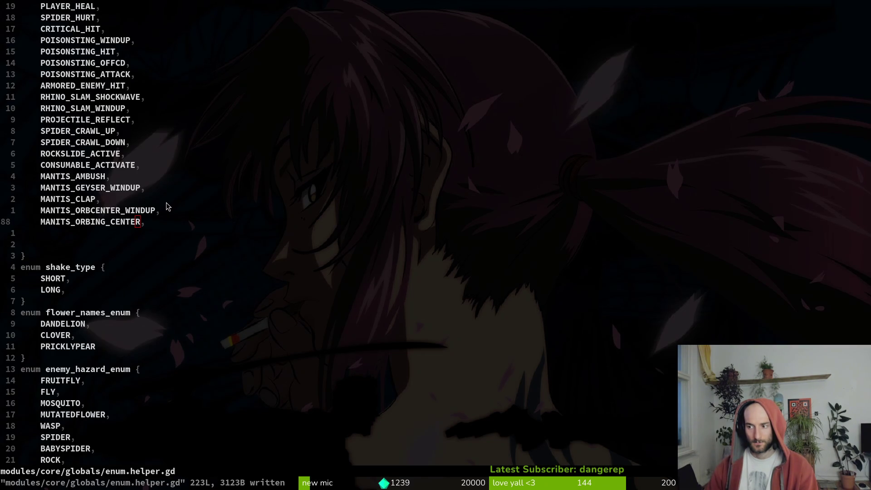
pyautogui.hotkey('alt', 'Tab')
pyautogui.write('geyser')
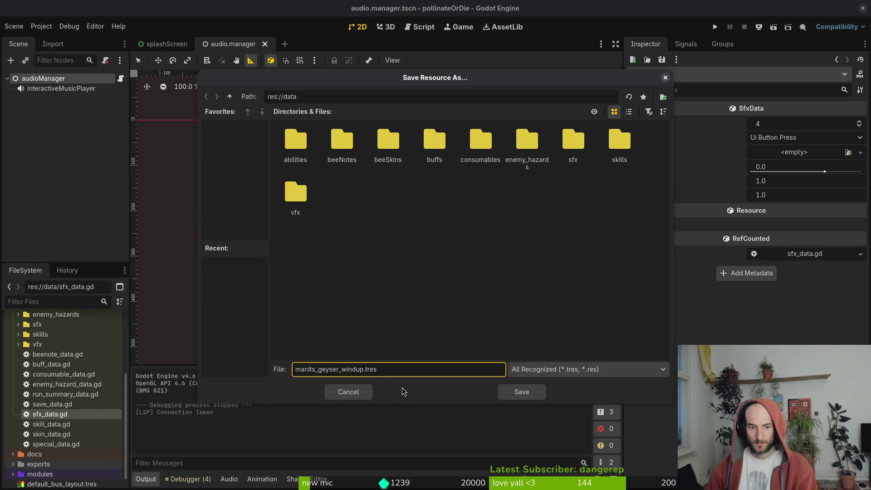
pyautogui.doubleClick(574, 141)
pyautogui.scroll(-3, 541, 259)
pyautogui.scroll(-4, 540, 259)
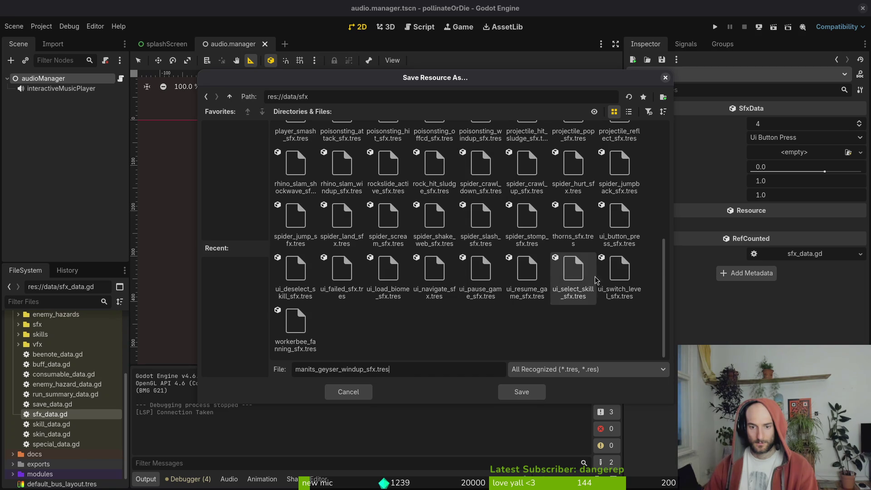
pyautogui.click(521, 391)
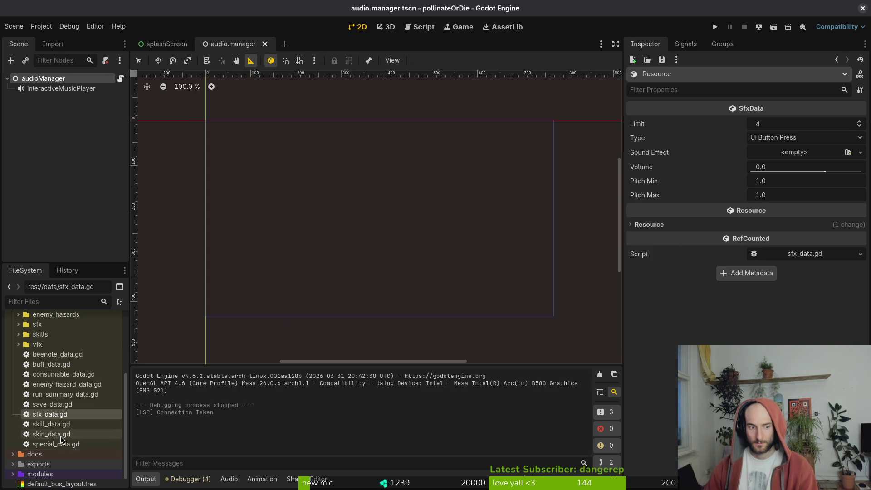
# Create another SfxData resource and save it as mantis_clap_sfx.tres
pyautogui.rightClick(37, 414)
pyautogui.moveTo(91, 354)
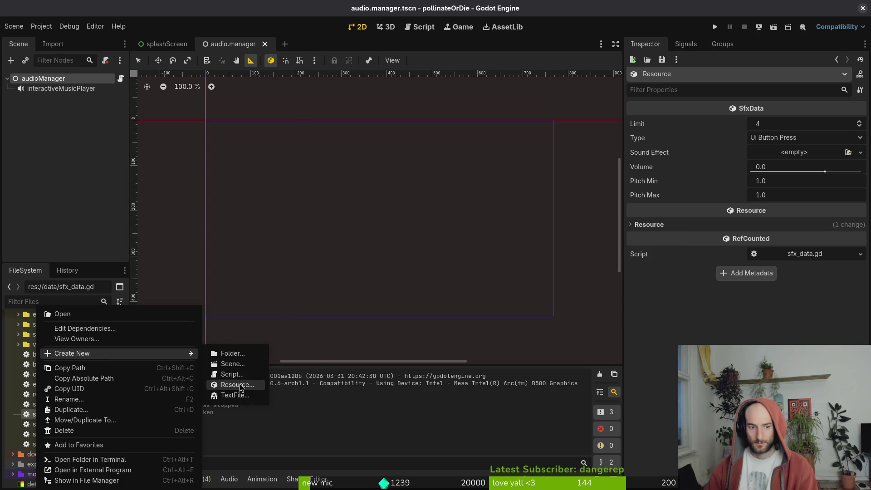
pyautogui.click(235, 384)
pyautogui.press('Return')
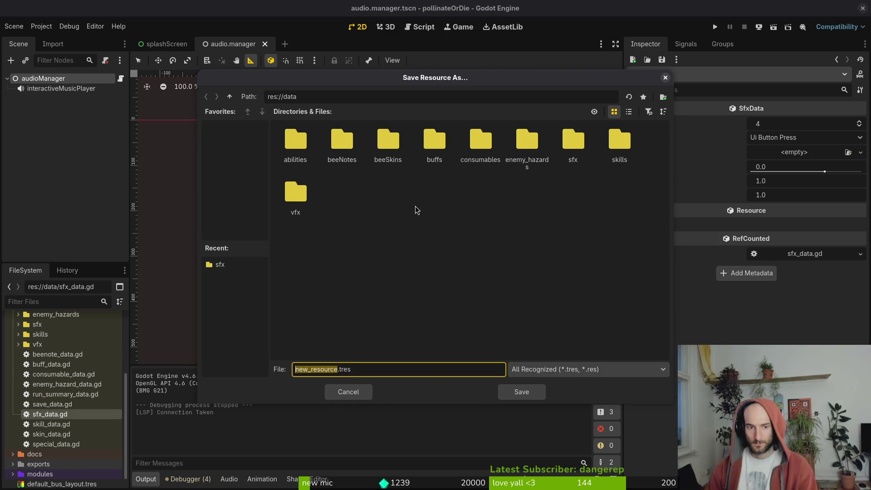
pyautogui.write('mantis_clap_sfx')
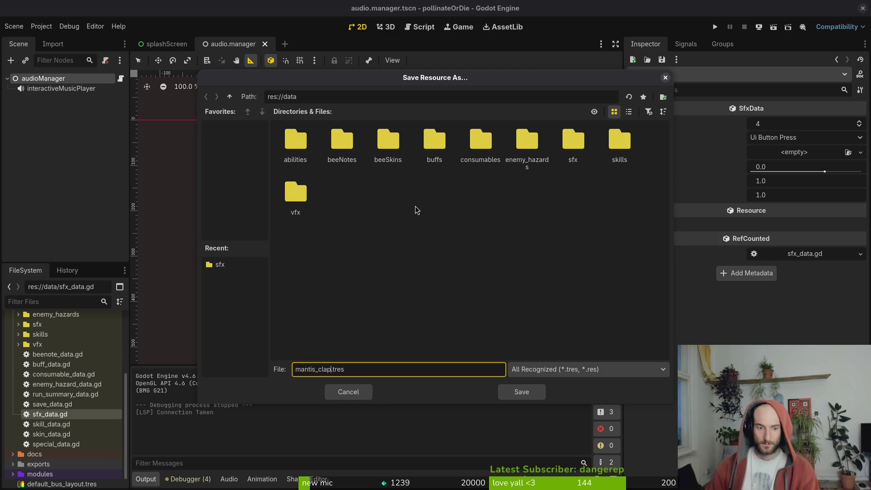
pyautogui.press('Return')
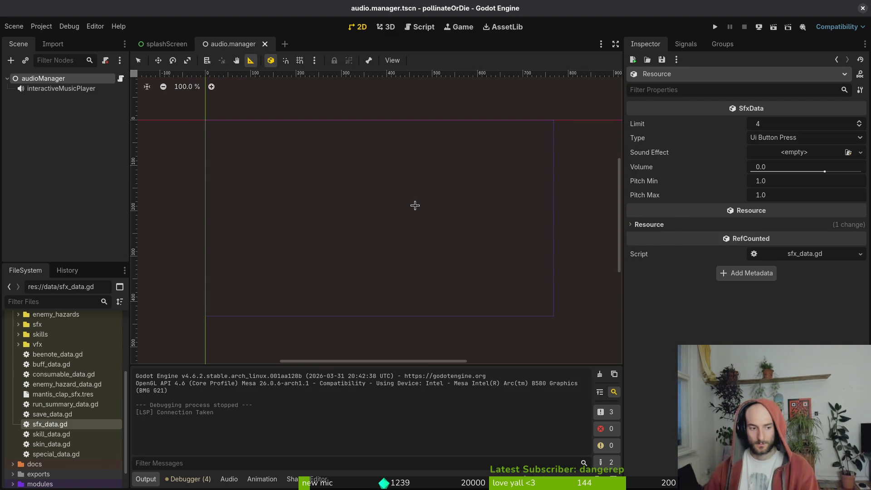
# Move mantis_clap_sfx.tres into the sfx folder
pyautogui.moveTo(45, 394)
pyautogui.mouseDown()
pyautogui.moveTo(54, 395)
pyautogui.moveTo(55, 329)
pyautogui.moveTo(50, 341)
pyautogui.mouseUp()
pyautogui.click(452, 262)
pyautogui.scroll(-10, 63, 400)
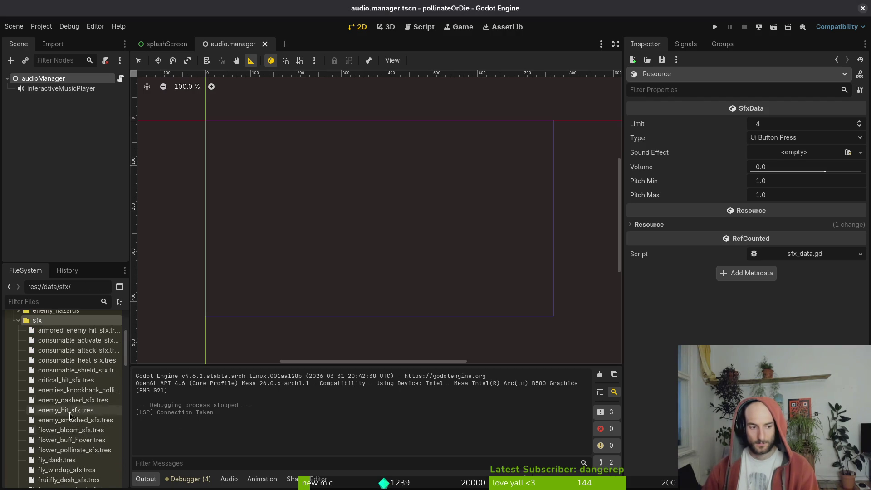
pyautogui.scroll(-10, 63, 401)
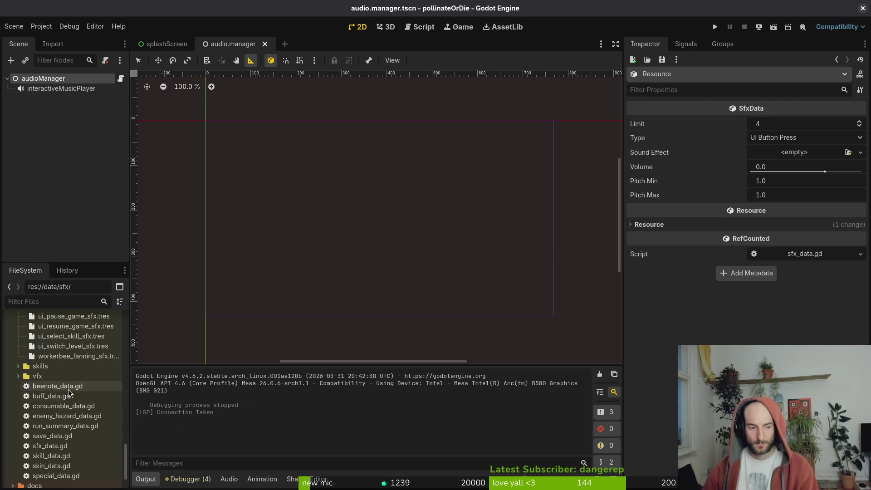
# Start creating another SfxData resource named 'mantis_orb_', then cancel it
pyautogui.rightClick(43, 448)
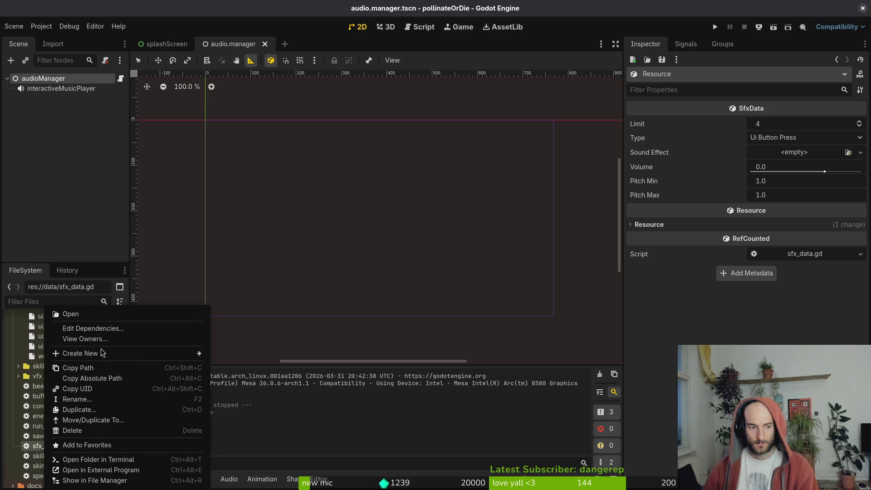
pyautogui.moveTo(105, 352)
pyautogui.click(241, 388)
pyautogui.write('mantis_orb_')
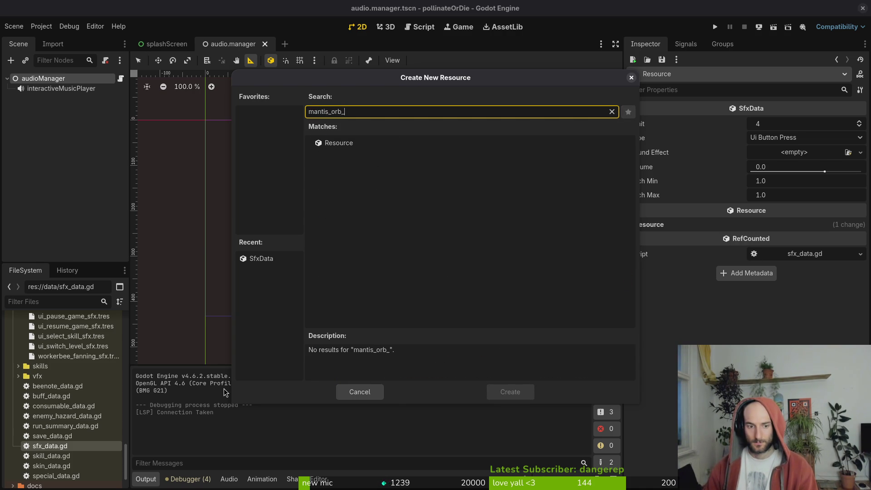
pyautogui.press('Escape')
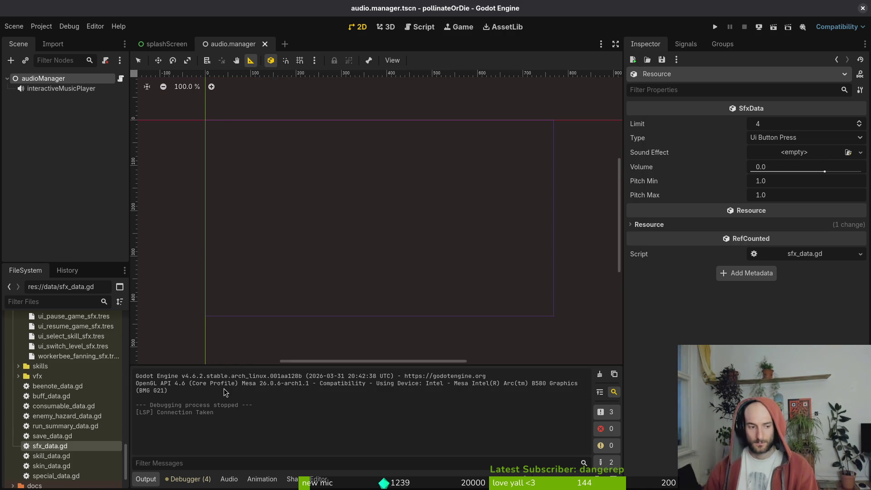
# Create an SfxData resource saved as mantis_orbcenter_windup.tres
pyautogui.rightClick(97, 445)
pyautogui.moveTo(135, 354)
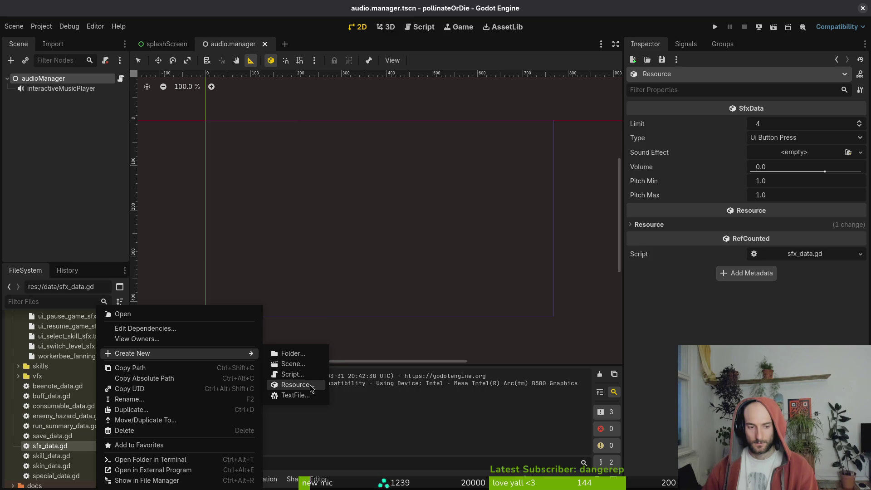
pyautogui.click(295, 384)
pyautogui.write('sfx')
pyautogui.press('Return')
pyautogui.write('mantis_orbcenter_windup.tres')
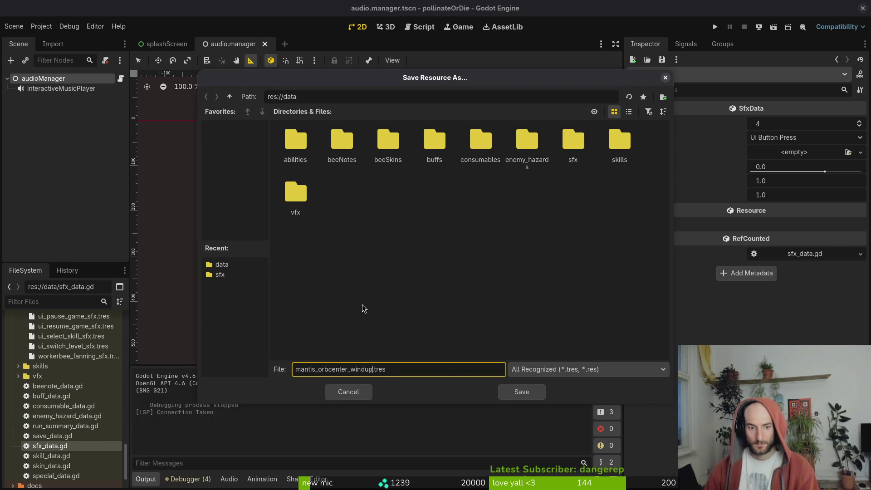
pyautogui.press('Return')
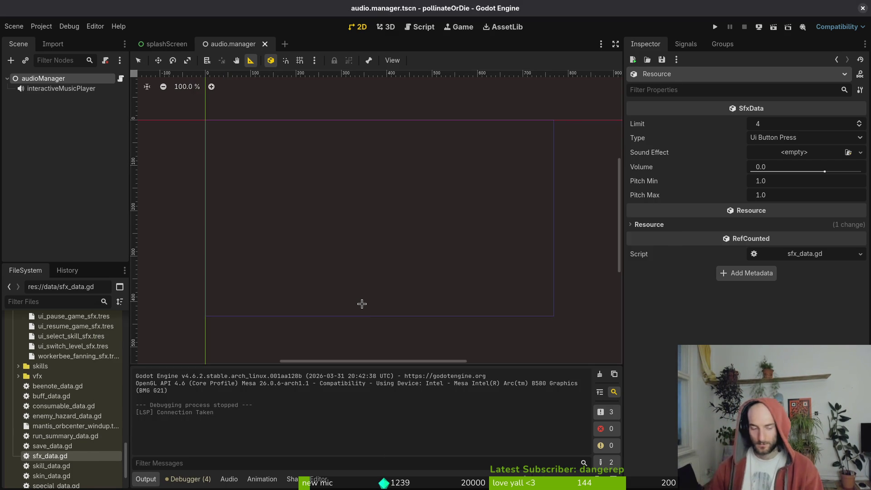
# Duplicate mantis_orbcenter_windup.tres under a new name containing 'sfx'
pyautogui.click(103, 428)
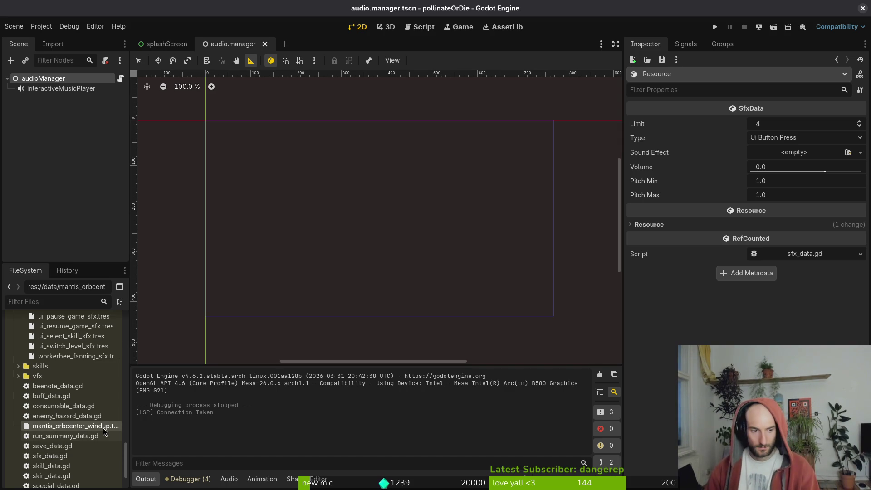
pyautogui.rightClick(103, 428)
pyautogui.rightClick(84, 428)
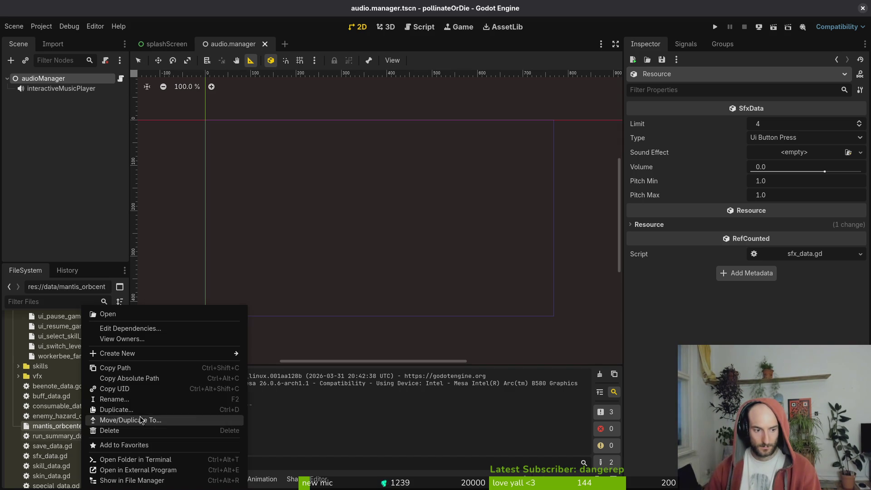
pyautogui.click(144, 408)
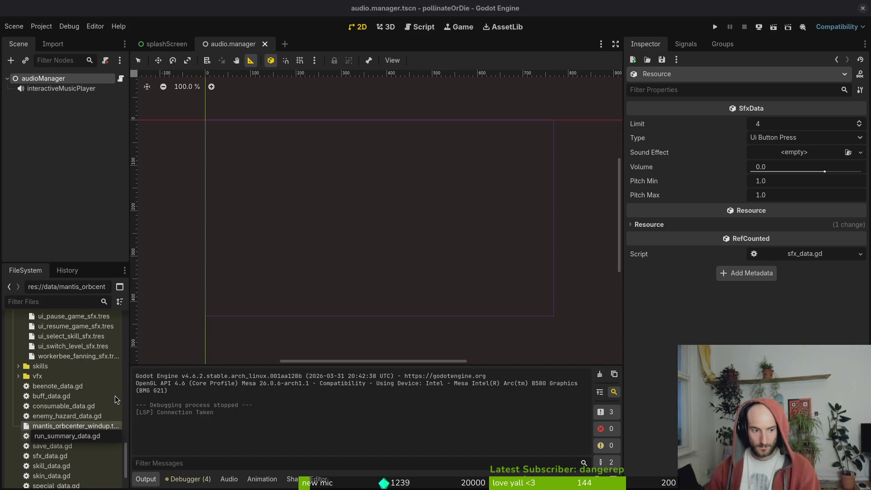
pyautogui.write('_sfx')
pyautogui.press('Return')
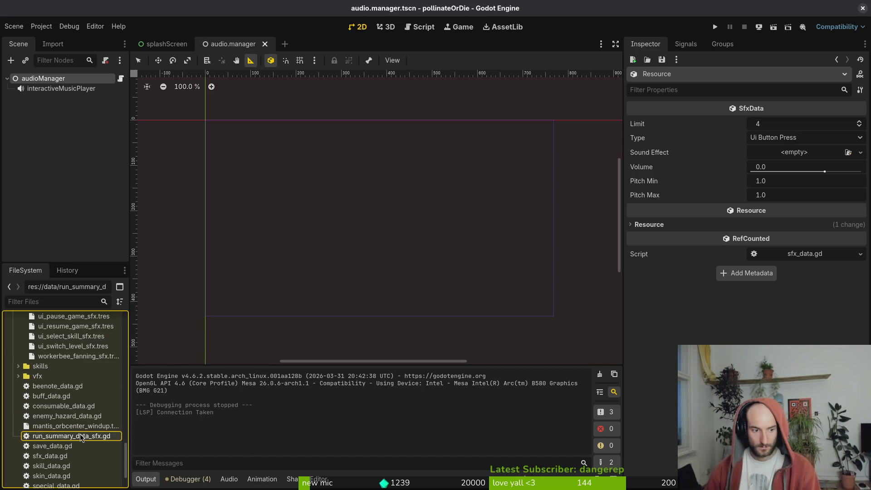
# Move mantis_orbcenter_windup.tres into the sfx folder
pyautogui.moveTo(75, 430)
pyautogui.mouseDown()
pyautogui.moveTo(89, 428)
pyautogui.moveTo(104, 347)
pyautogui.moveTo(80, 366)
pyautogui.mouseUp()
pyautogui.press('Return')
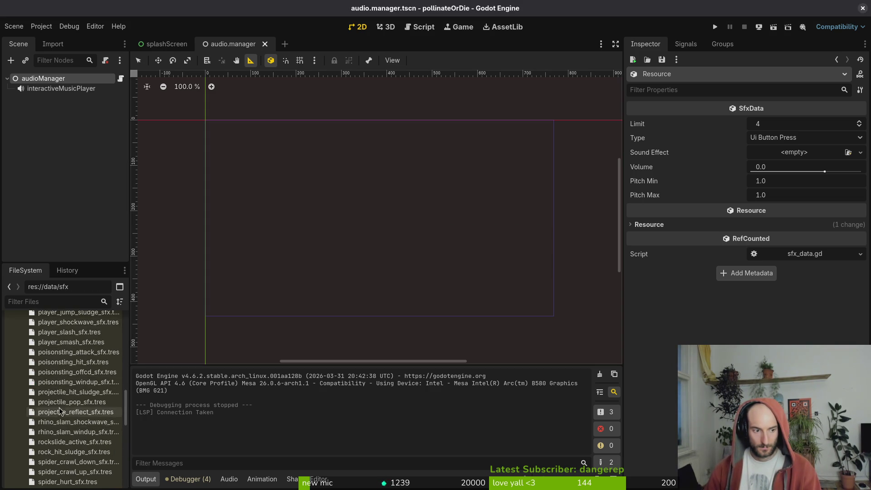
pyautogui.scroll(3, 65, 377)
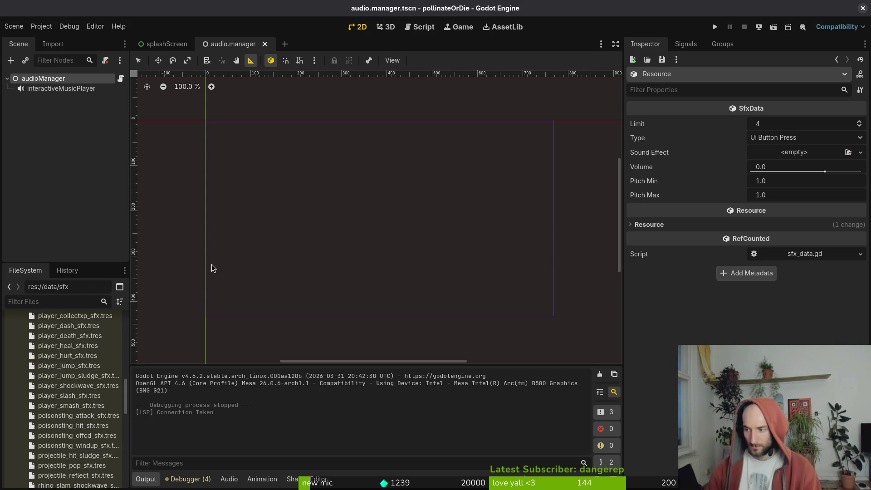
pyautogui.hotkey('alt', 'Tab')
# Open data/sfx_data.gd in the Vim finder, then quit Vim back to the shell
pyautogui.write('sfx')
pyautogui.press('Return')
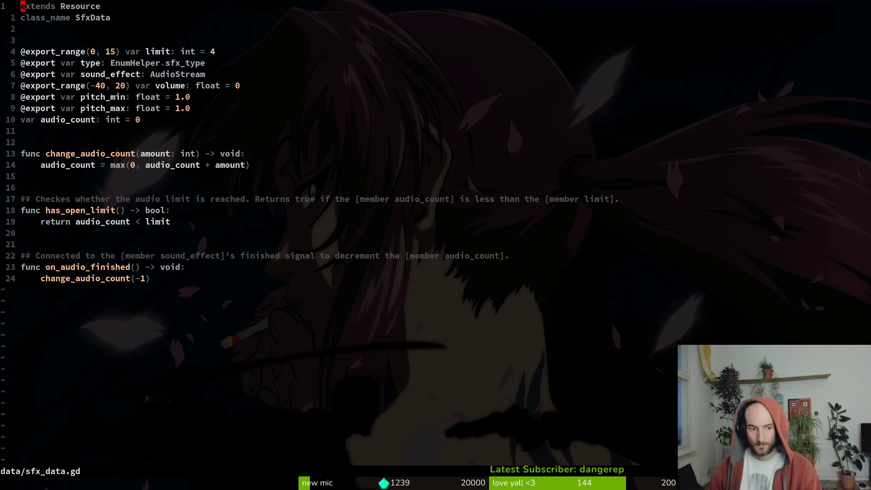
pyautogui.write(':q')
pyautogui.press('Return')
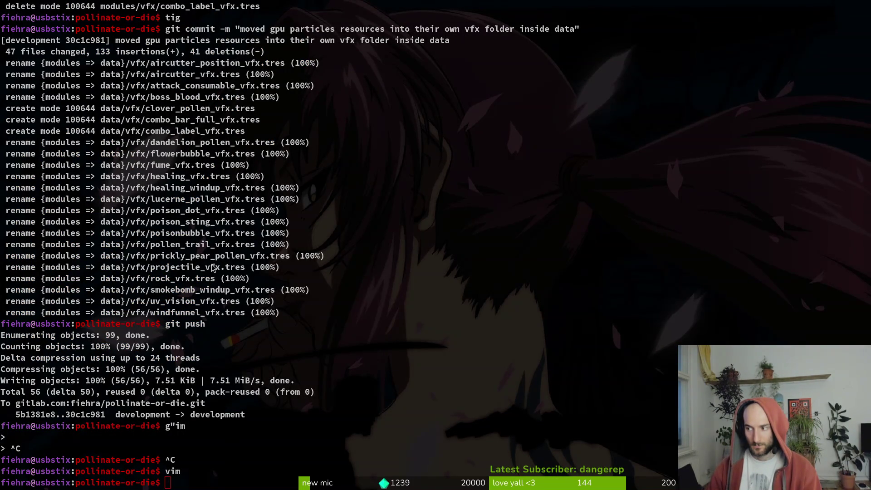
# Inspect manits_geyser_windup_sfx.tres in Godot and check its sound type list
pyautogui.hotkey('alt', 'Tab')
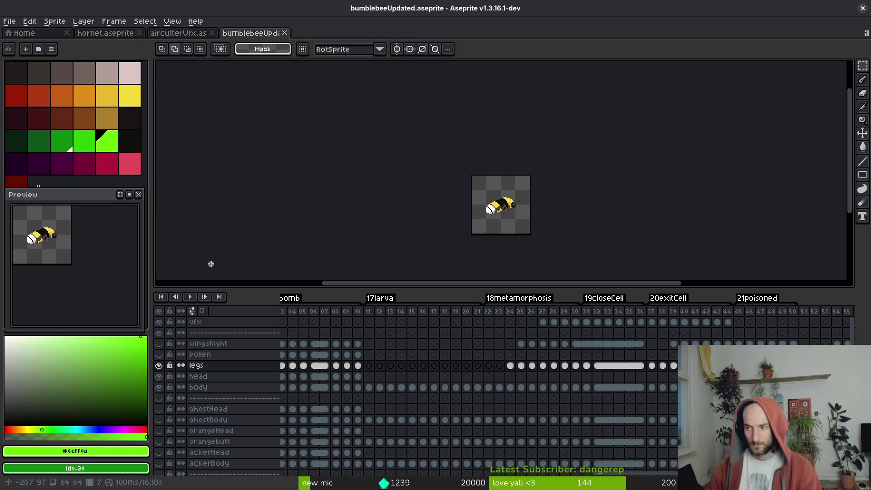
pyautogui.hotkey('alt', 'Tab')
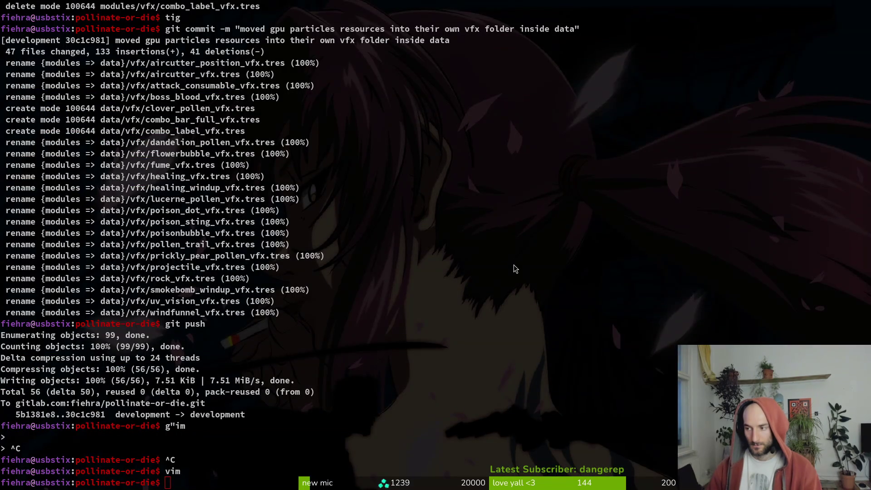
pyautogui.hotkey('alt', 'Tab')
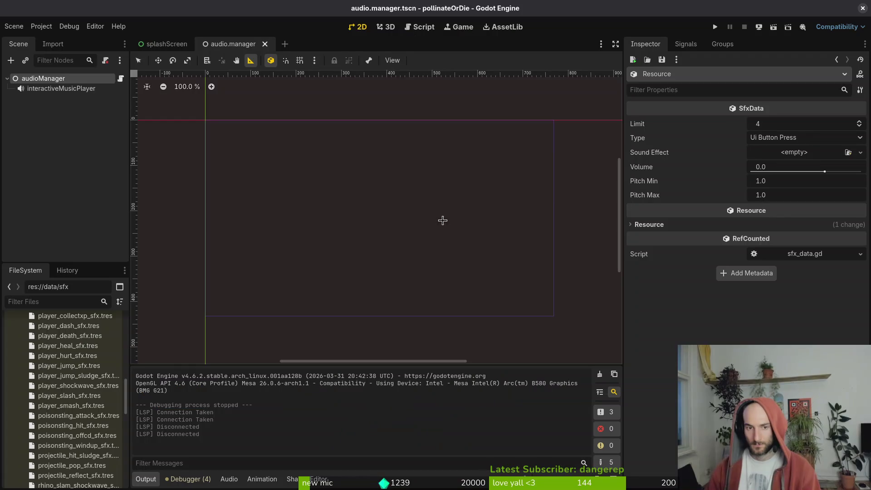
pyautogui.scroll(5, 71, 419)
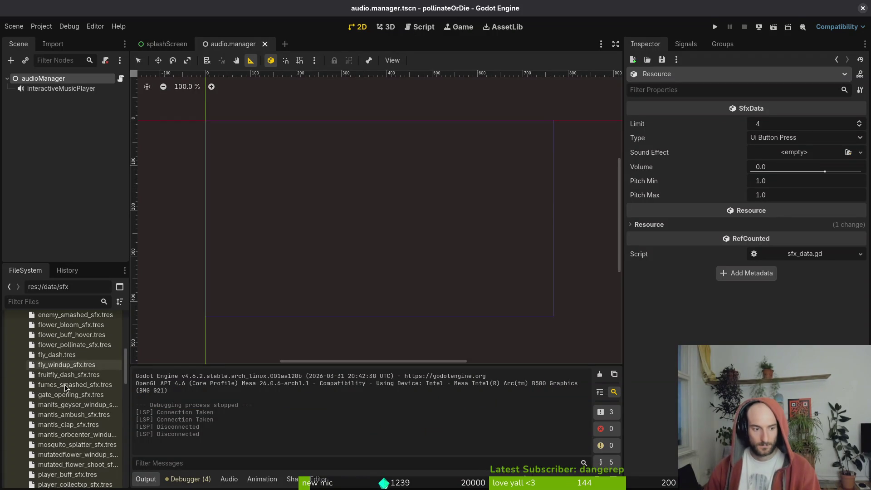
pyautogui.click(73, 404)
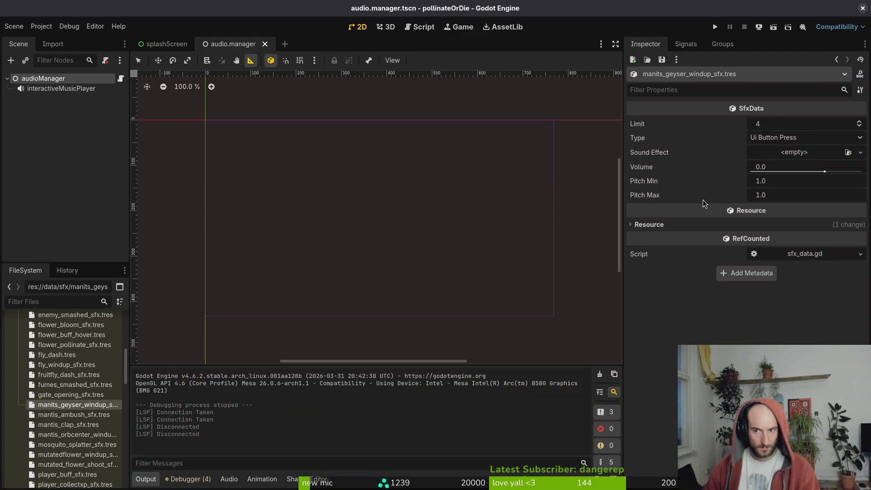
pyautogui.click(766, 138)
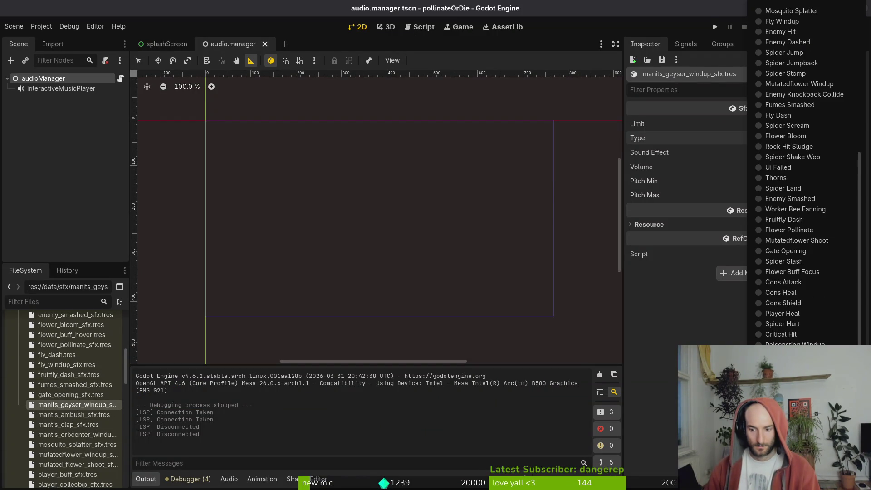
pyautogui.click(675, 388)
# Launch vim, open and save enum.helper.gd, and jump to the FUMES_SMASHED line
pyautogui.hotkey('alt', 'Tab')
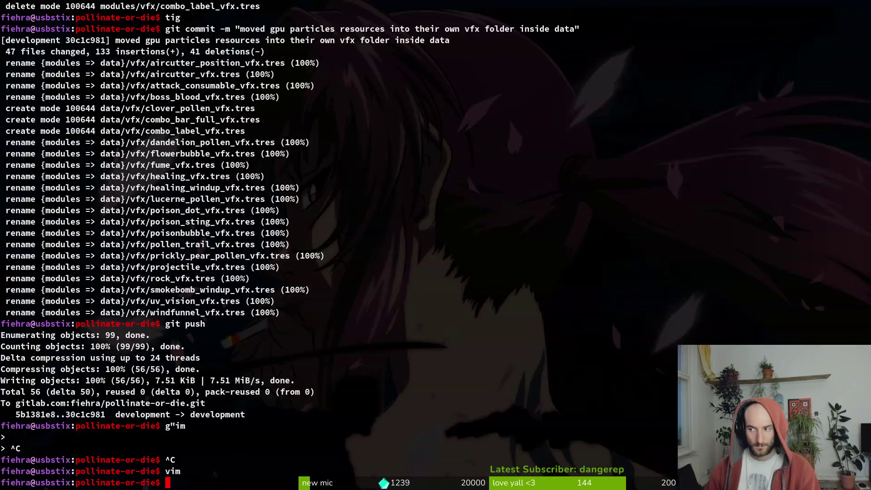
pyautogui.write('Vim')
pyautogui.press('Return')
pyautogui.write('vim')
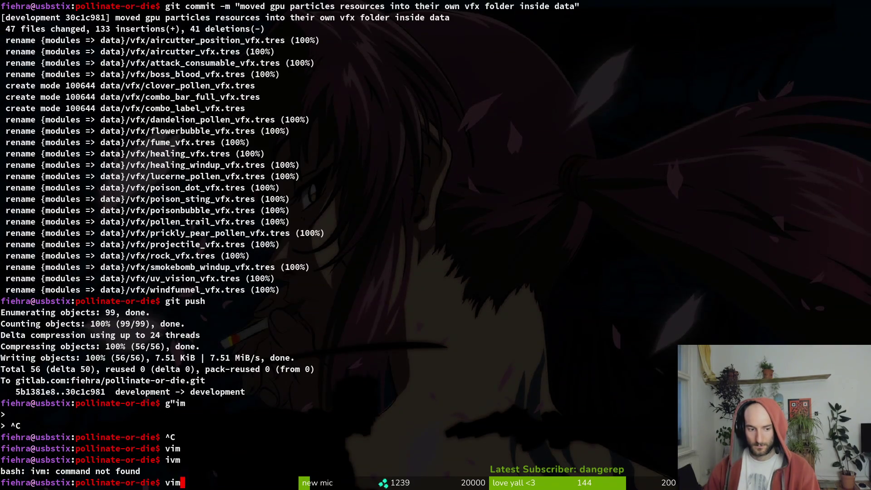
pyautogui.press('Return')
pyautogui.write('enumhel')
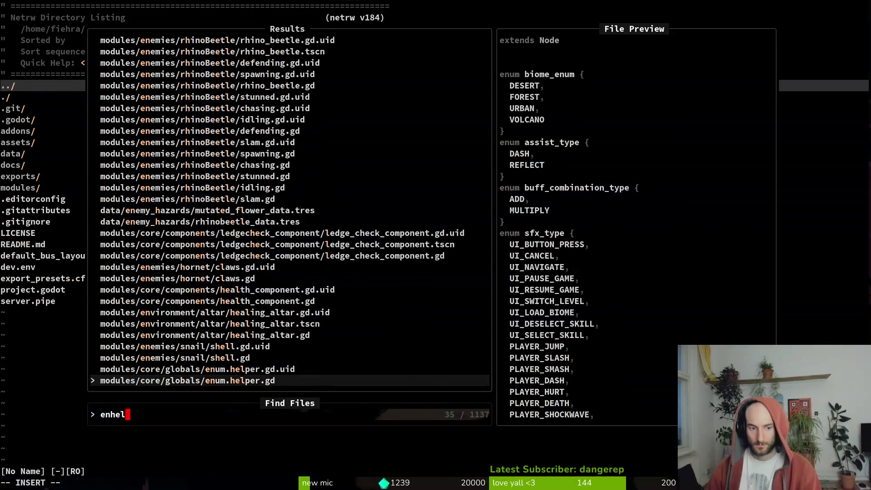
pyautogui.press('Return')
pyautogui.write(':w')
pyautogui.press('Return')
pyautogui.press('4')
pyautogui.press('9')
pyautogui.press('G')
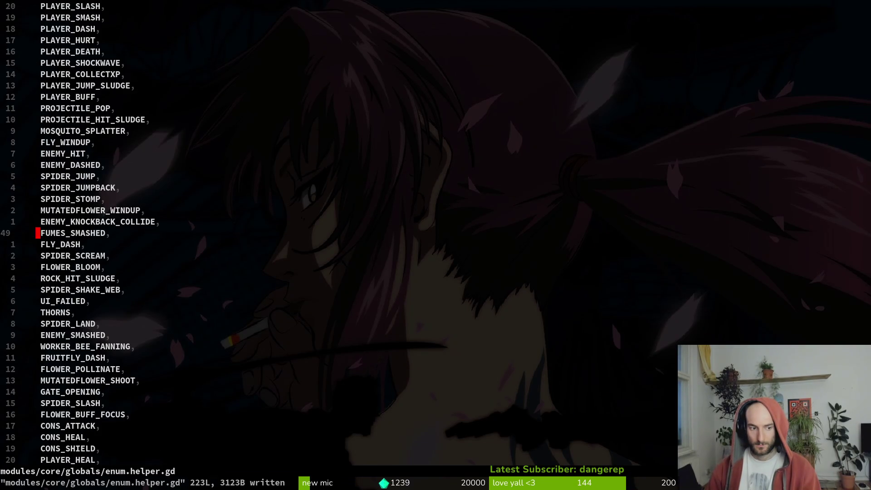
# Back in Godot, browse the resource's sound type list
pyautogui.hotkey('alt', 'Tab')
pyautogui.click(787, 149)
pyautogui.scroll(-10, 787, 181)
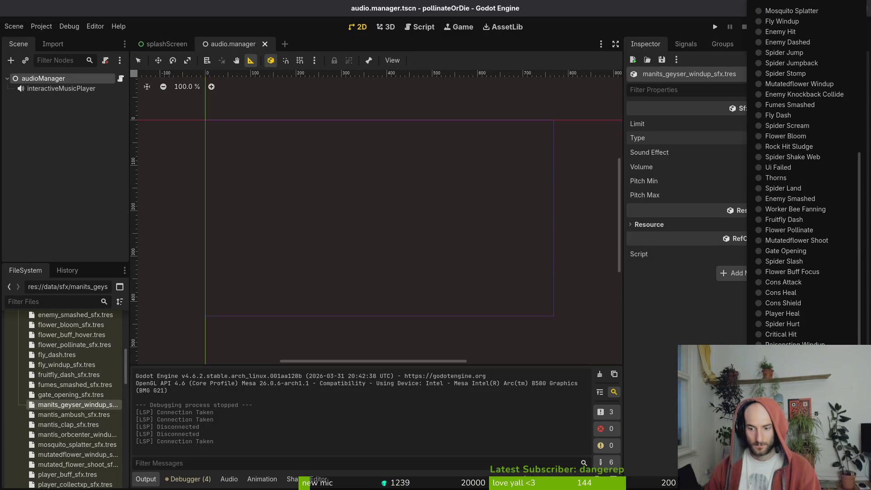
# Recheck the type list, keeping Ui Button Press, then reload the project to pick up new enum entries
pyautogui.press('Escape')
pyautogui.click(72, 121)
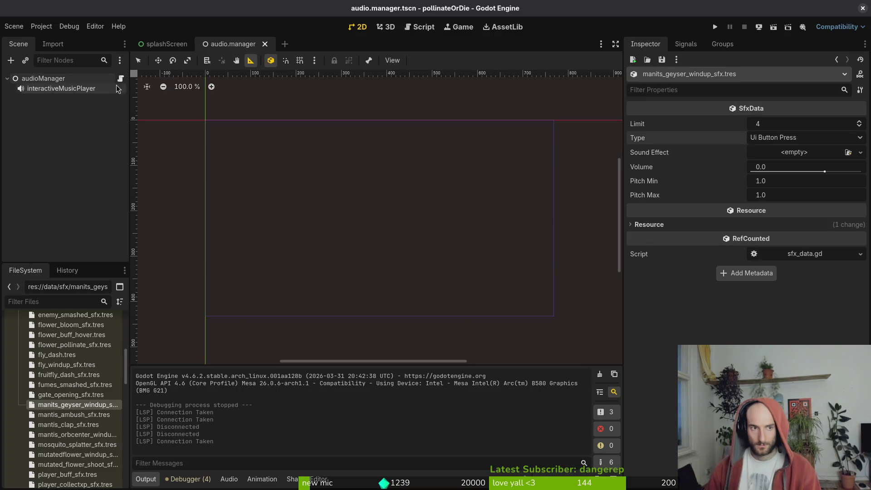
pyautogui.click(805, 139)
pyautogui.scroll(-5, 803, 181)
pyautogui.click(673, 387)
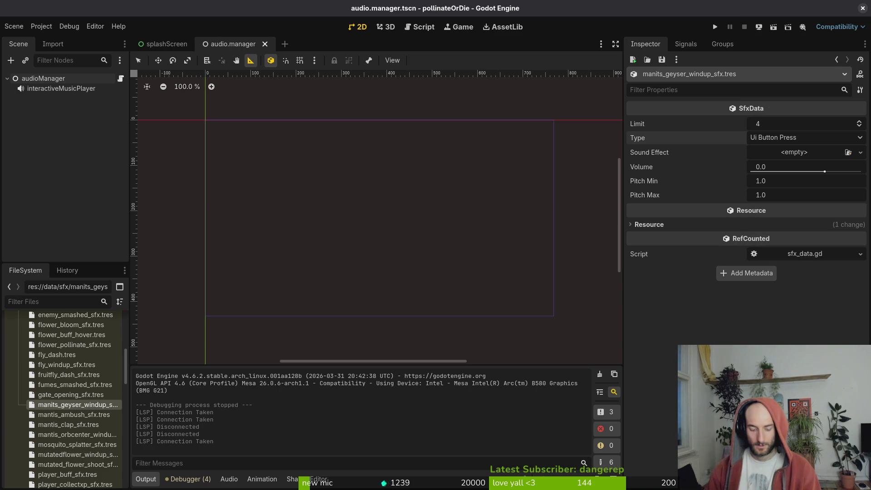
pyautogui.click(37, 26)
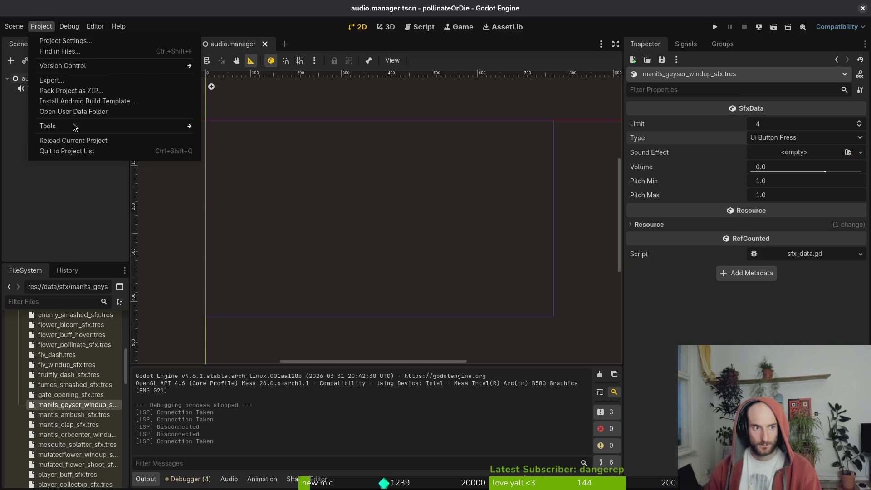
pyautogui.click(89, 142)
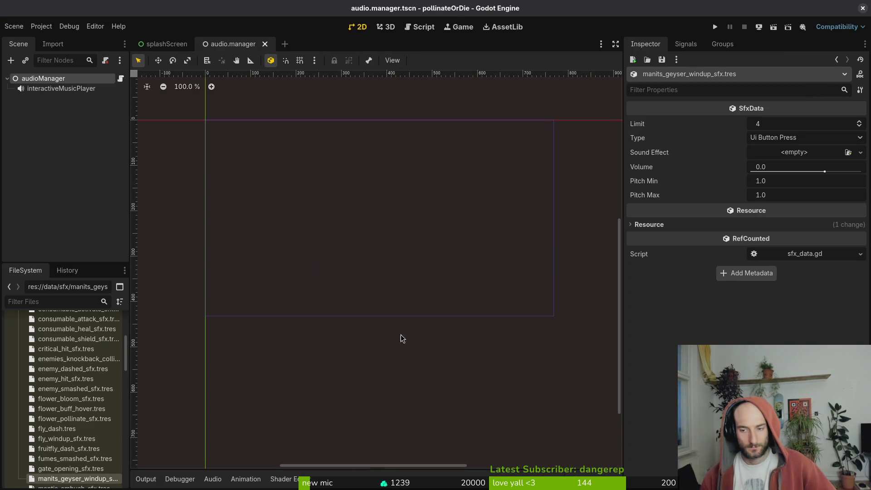
# Set the resource's Type to Mantis Geyser Windup and save with Ctrl+S
pyautogui.click(798, 141)
pyautogui.scroll(-5, 798, 150)
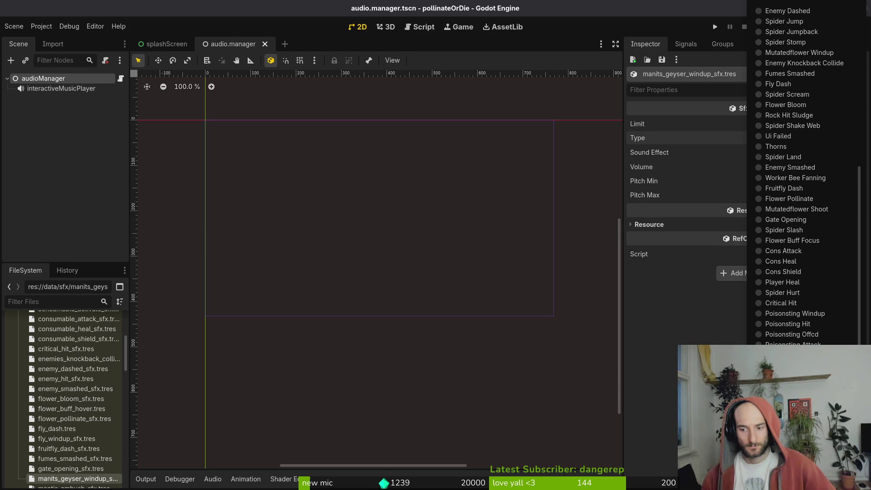
pyautogui.click(794, 340)
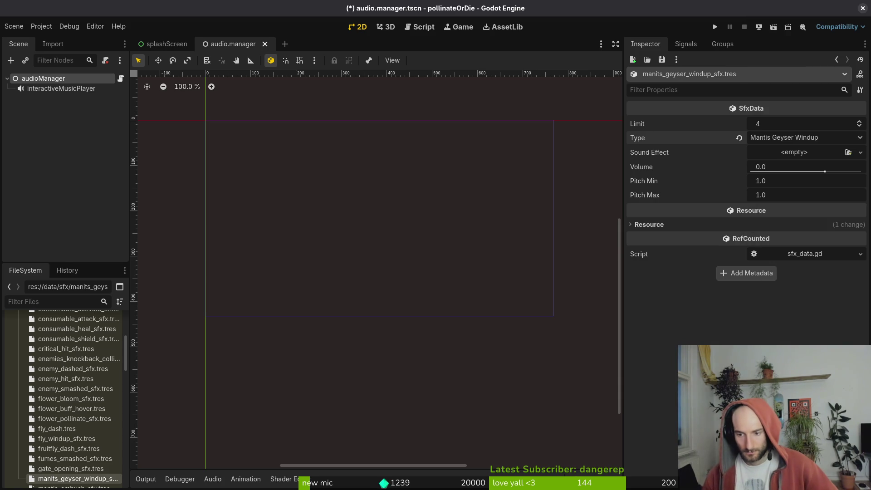
pyautogui.click(810, 154)
pyautogui.click(701, 336)
pyautogui.hotkey('ctrl', 's')
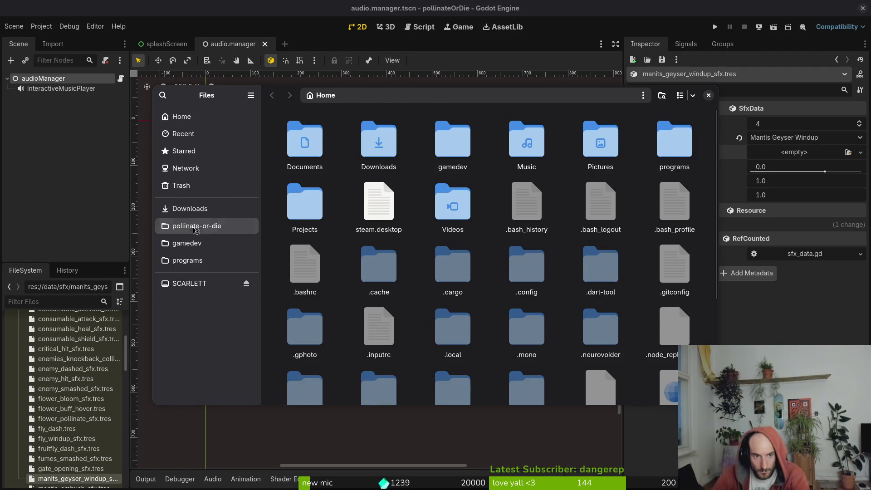
# Browse to Downloads/sfx/sfxMayMantis and preview orbingcenter1.wav
pyautogui.click(196, 225)
pyautogui.click(190, 208)
pyautogui.doubleClick(358, 139)
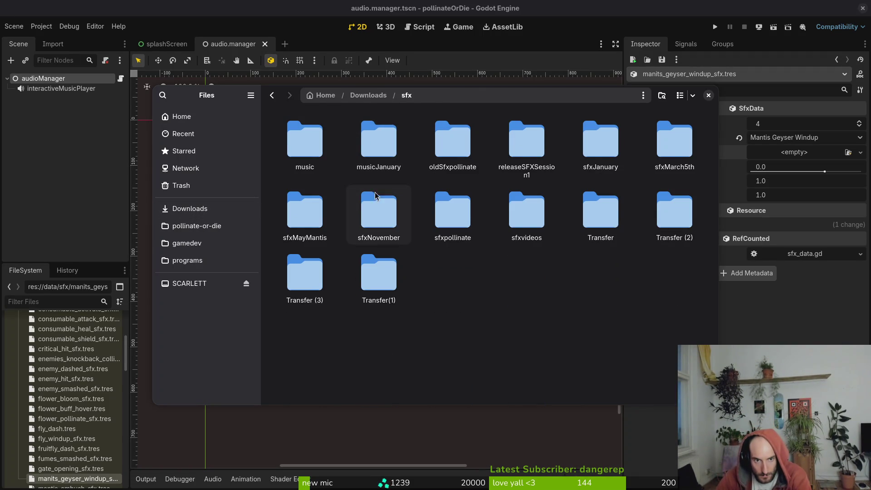
pyautogui.doubleClick(313, 218)
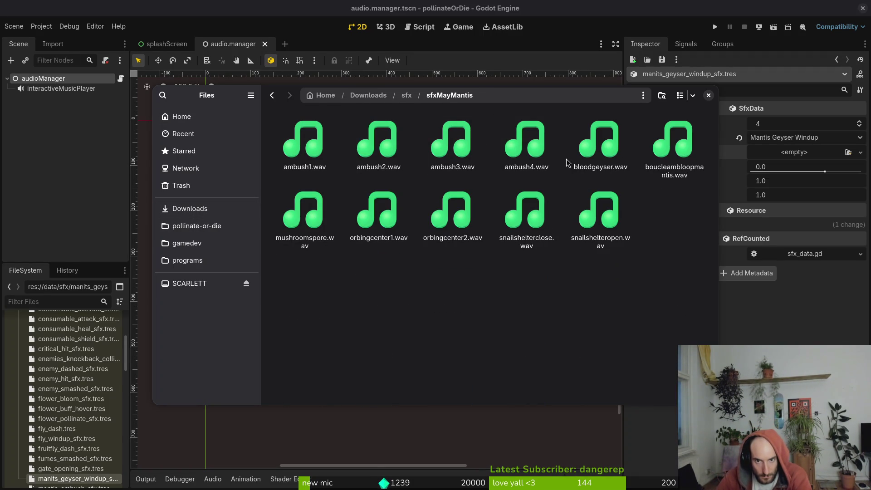
pyautogui.doubleClick(378, 211)
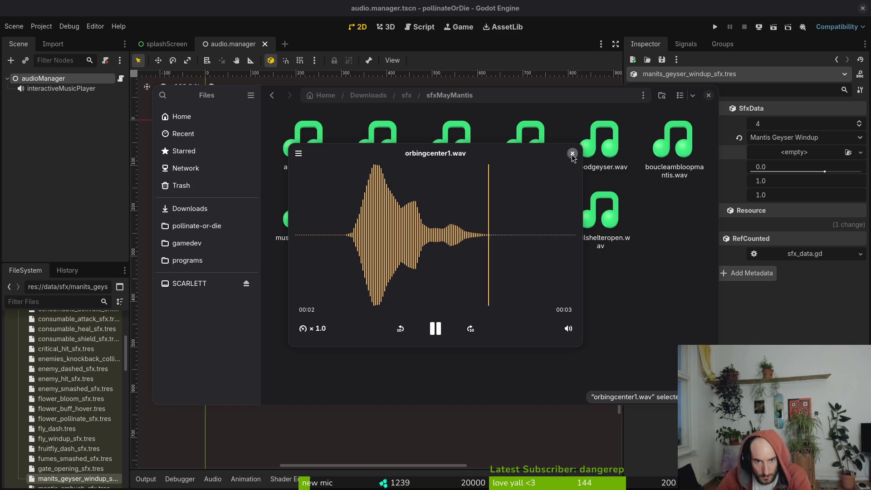
pyautogui.click(572, 154)
pyautogui.press('space')
pyautogui.press('Escape')
pyautogui.press('Right')
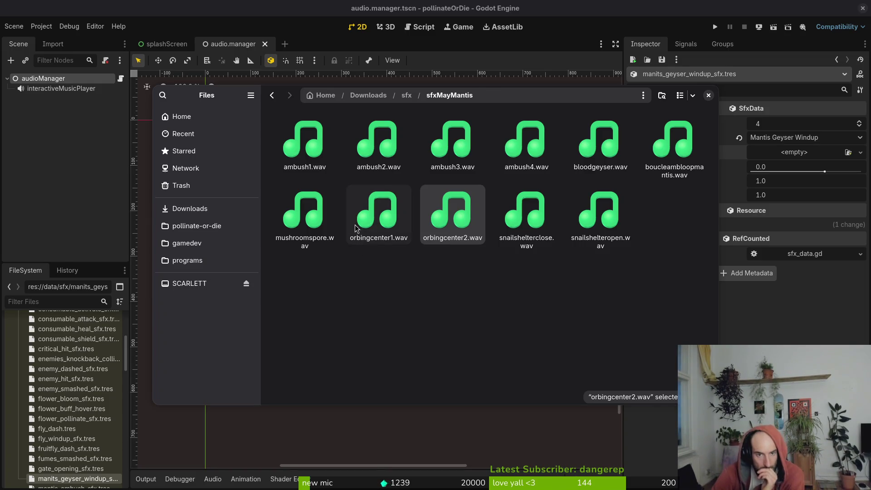
# Replay orbingcenter1.wav several times, then return to the Godot editor
pyautogui.doubleClick(377, 201)
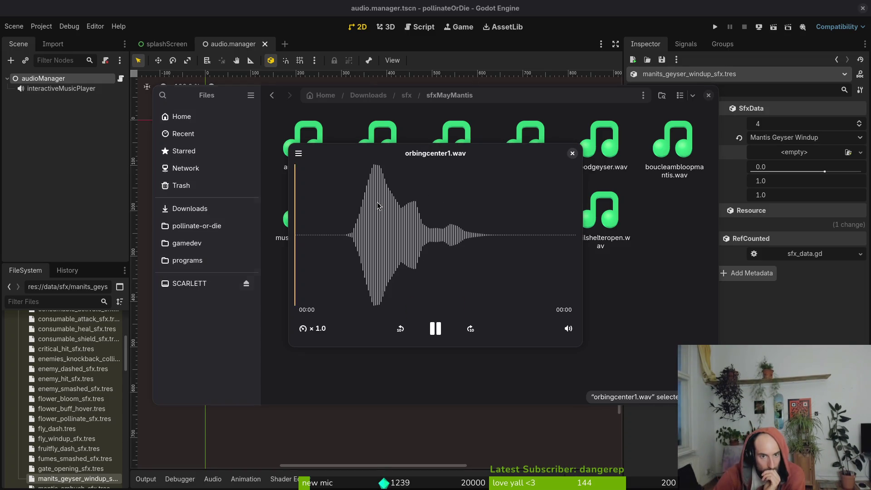
pyautogui.click(573, 154)
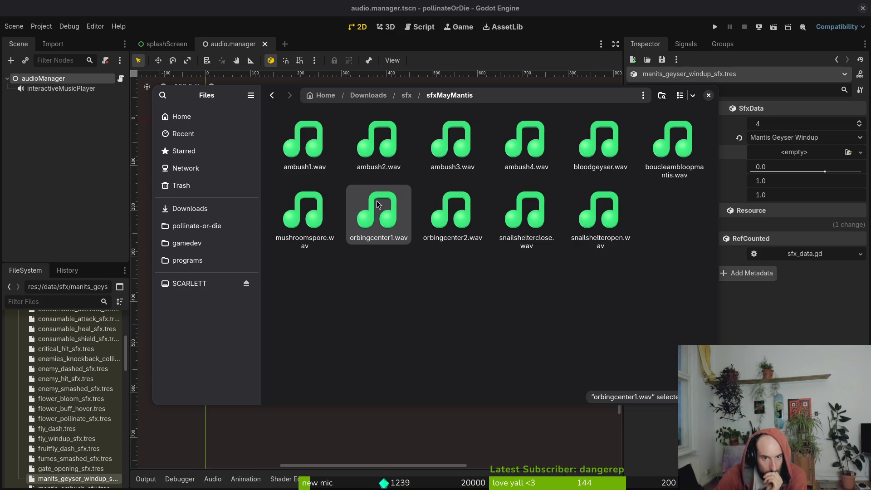
pyautogui.doubleClick(376, 201)
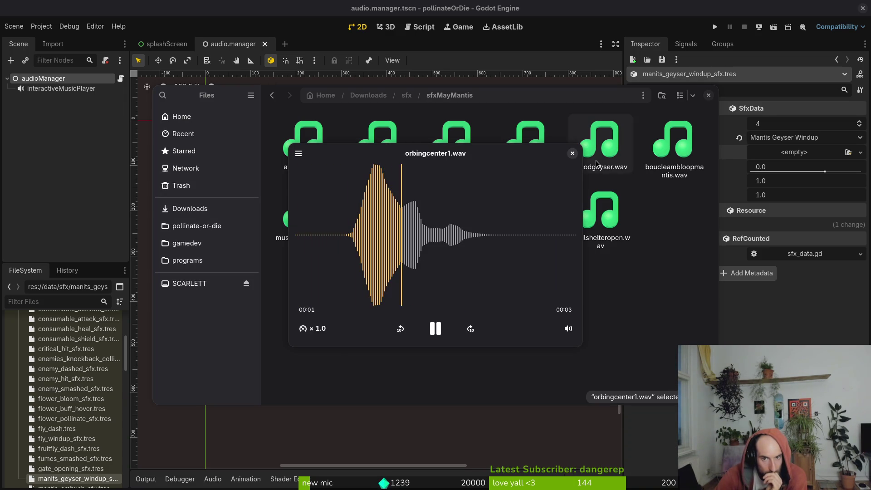
pyautogui.click(572, 153)
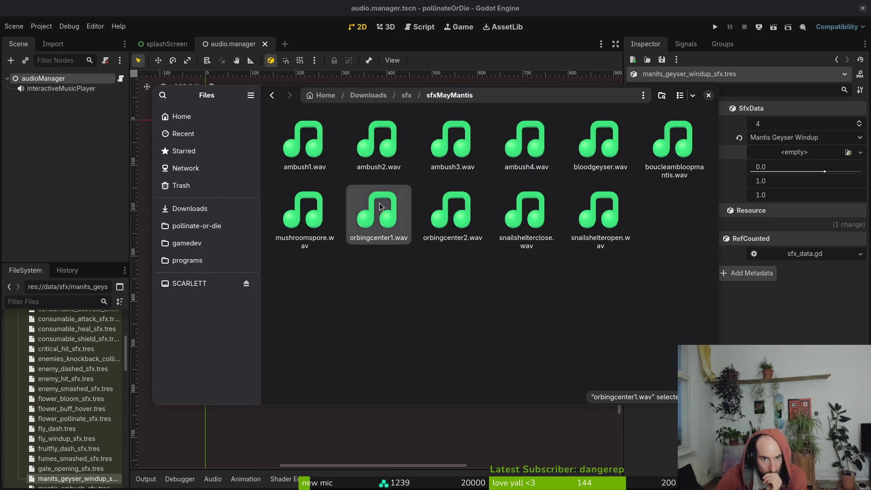
pyautogui.doubleClick(379, 203)
pyautogui.click(573, 154)
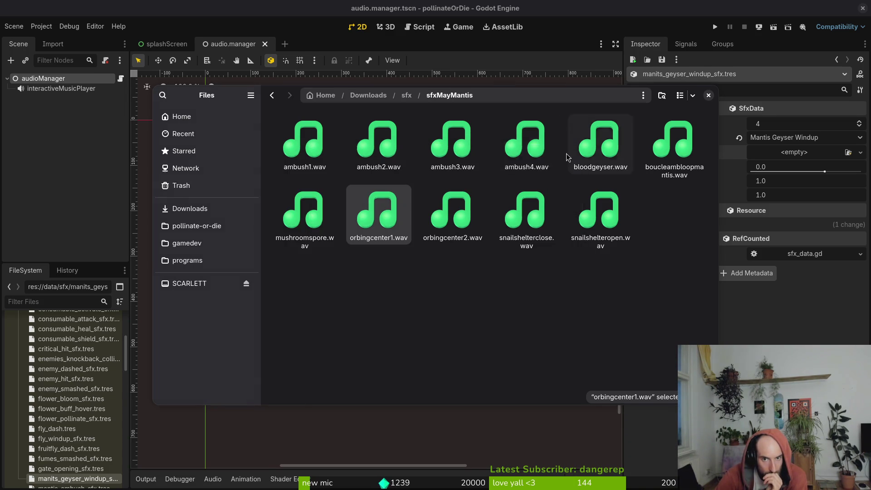
pyautogui.doubleClick(377, 202)
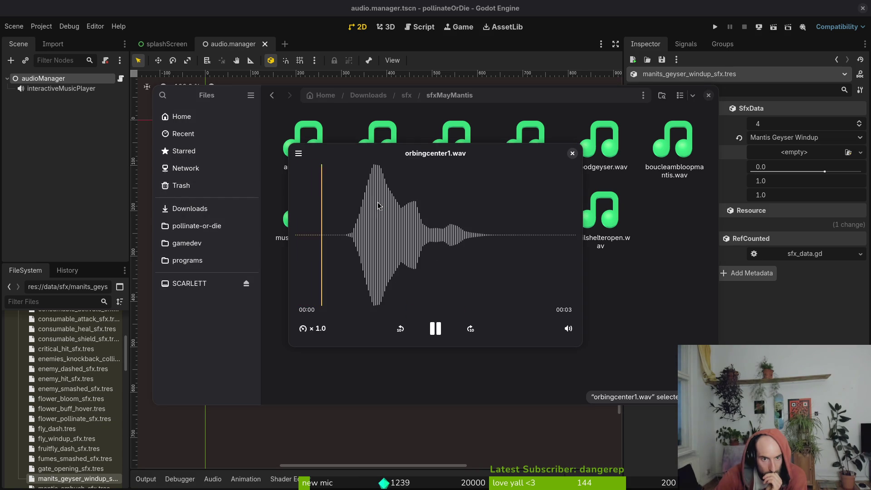
pyautogui.click(572, 154)
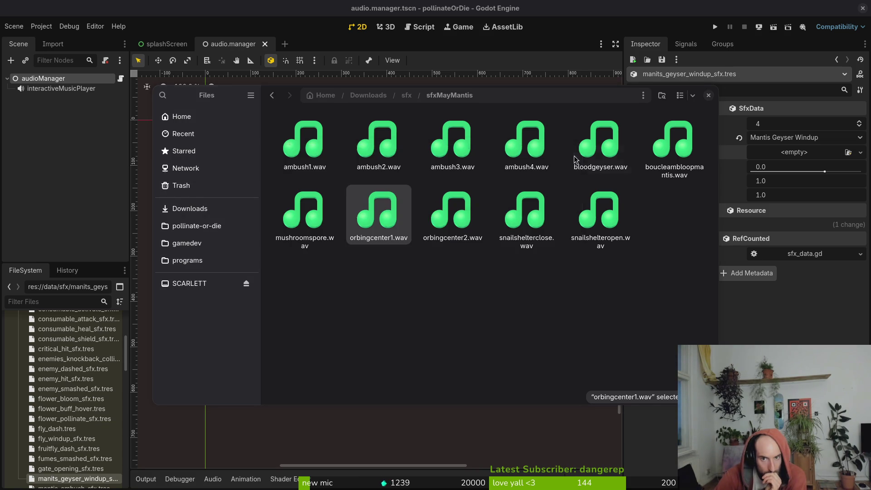
pyautogui.doubleClick(377, 205)
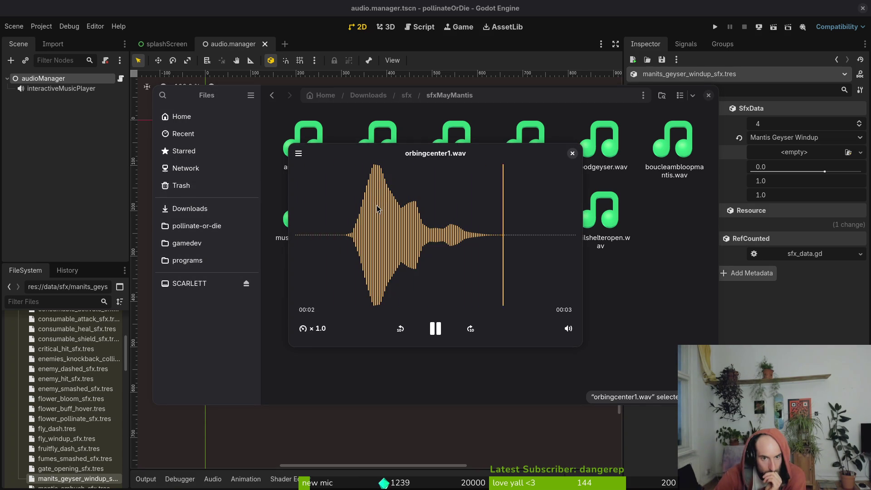
pyautogui.click(376, 225)
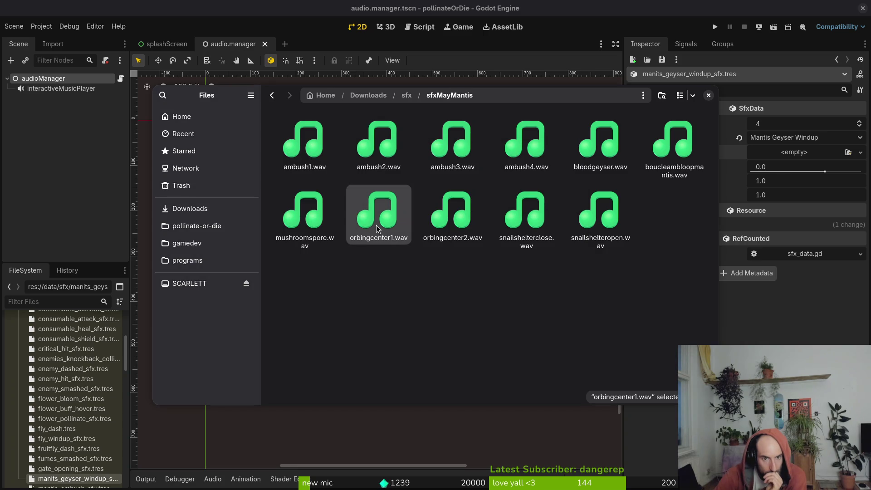
pyautogui.doubleClick(372, 201)
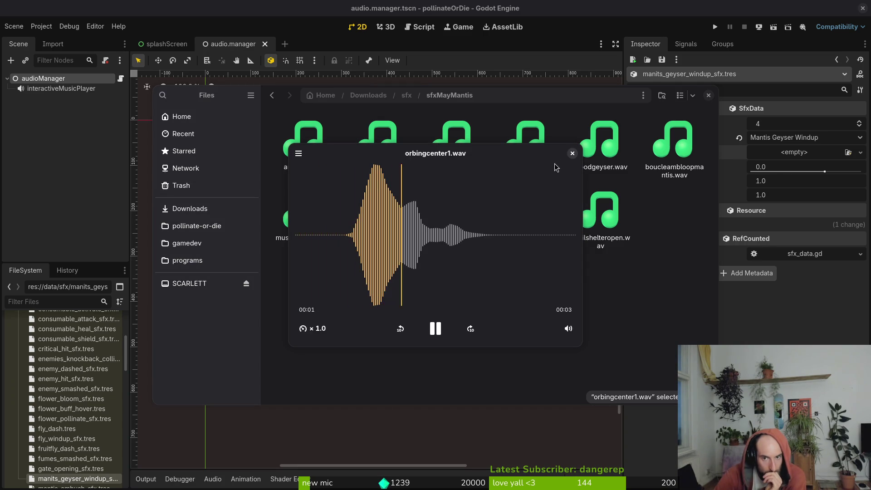
pyautogui.click(572, 153)
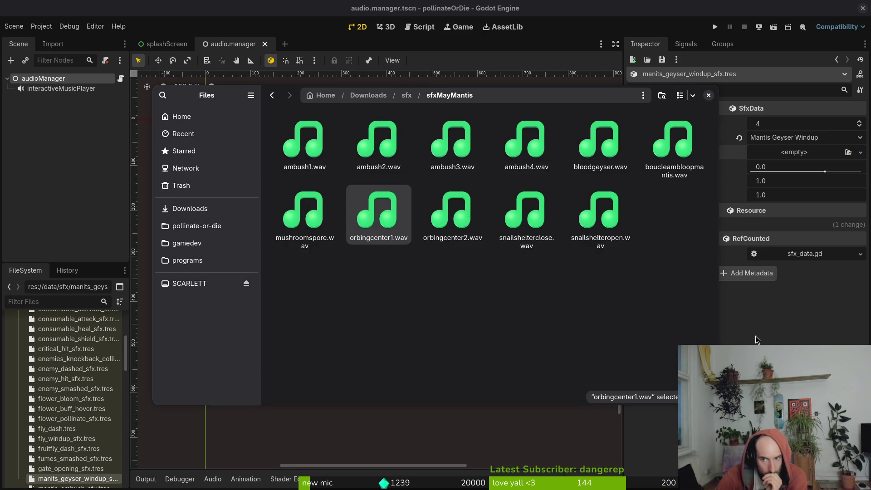
pyautogui.click(52, 178)
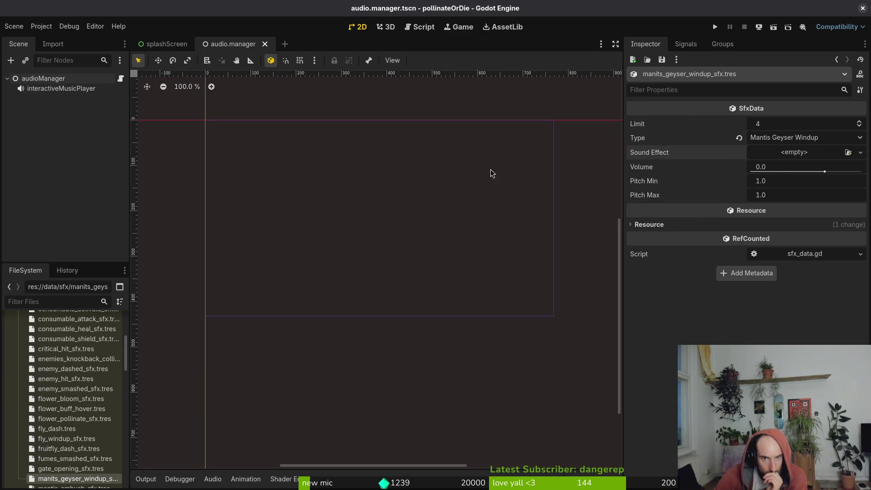
pyautogui.click(792, 154)
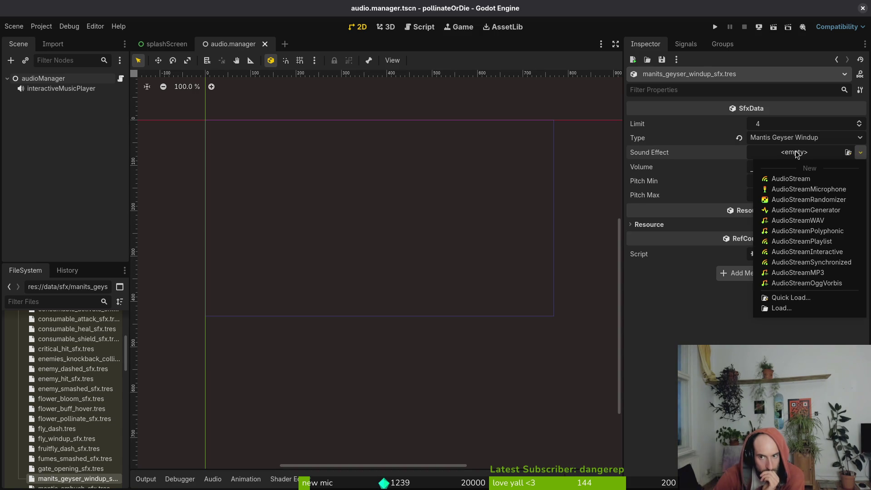
pyautogui.click(792, 298)
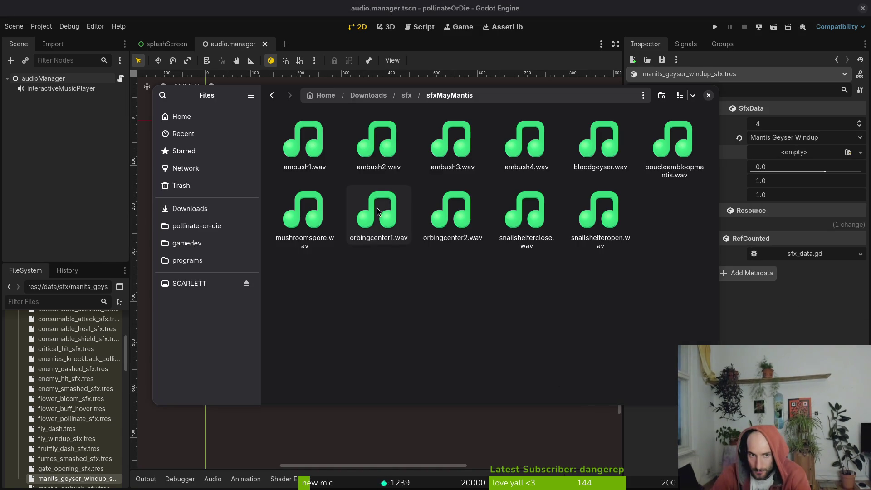
pyautogui.click(377, 210)
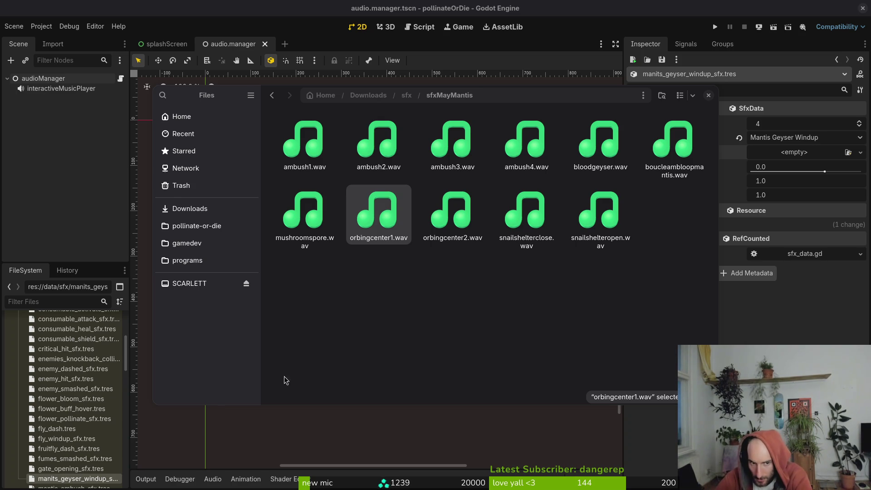
pyautogui.click(151, 235)
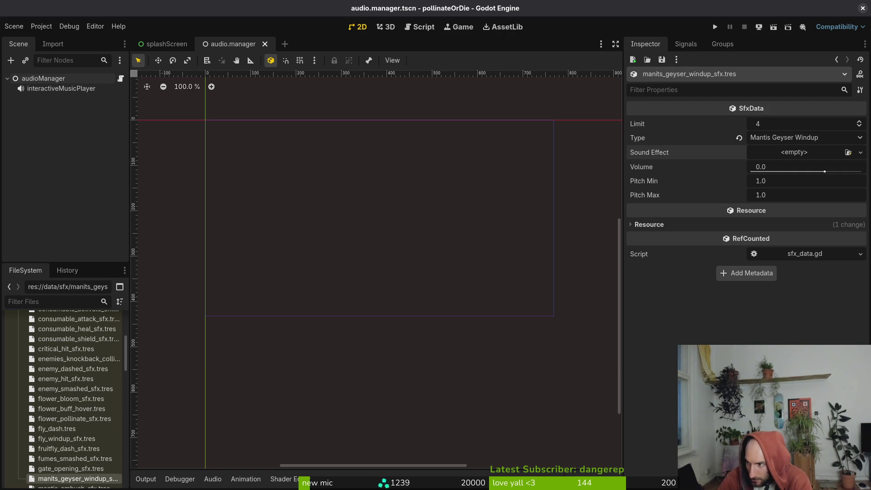
pyautogui.hotkey('alt', 'Tab')
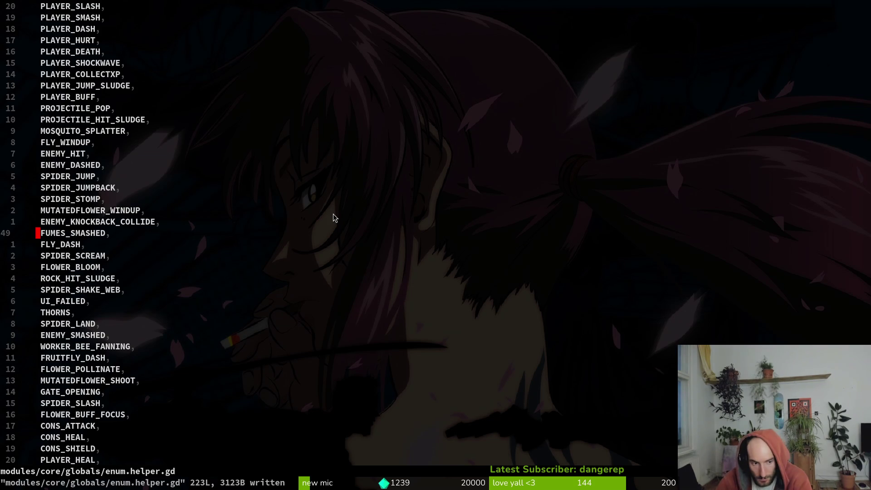
# Exit Vim with :q to free the shell, then bring the Files window forward
pyautogui.write(':q')
pyautogui.press('Return')
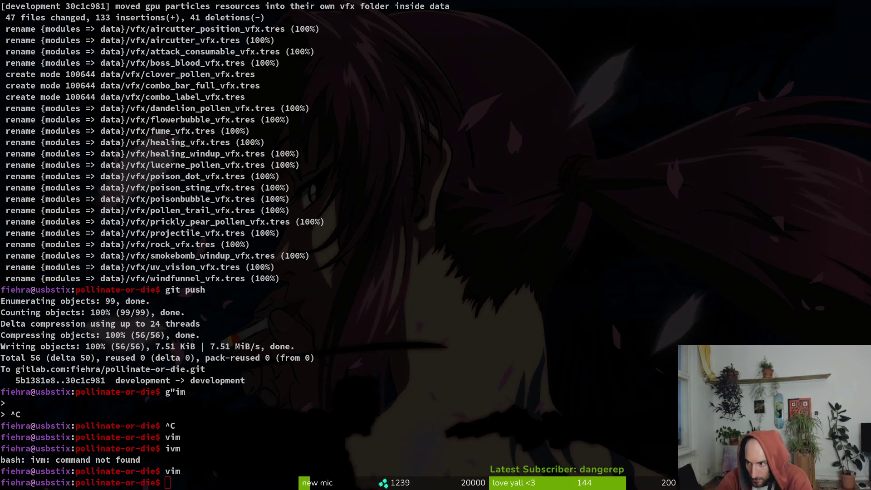
pyautogui.hotkey('alt', 'Tab')
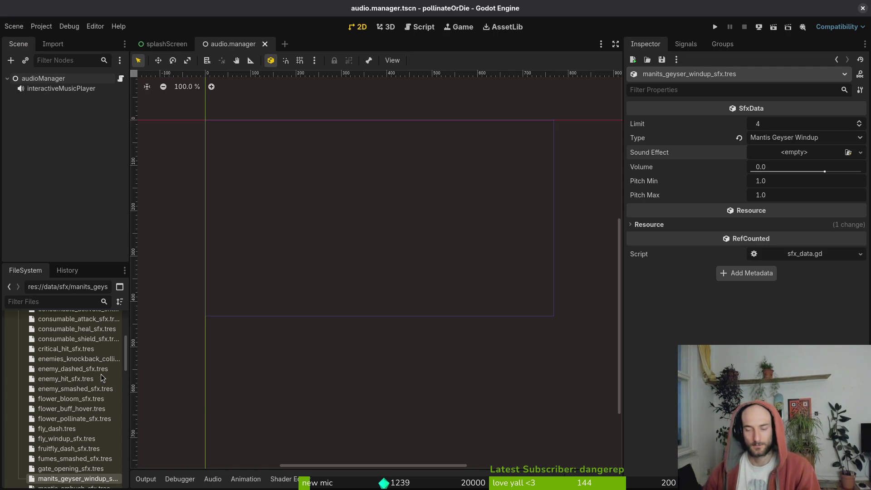
pyautogui.hotkey('alt', 'Tab')
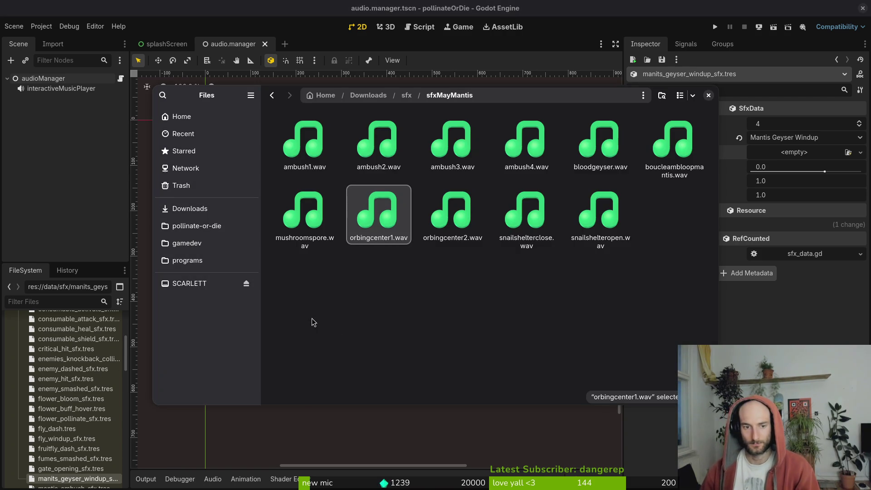
# Paste orbingcenter1.wav into the pollinate-or-die assets/audio folder
pyautogui.click(190, 225)
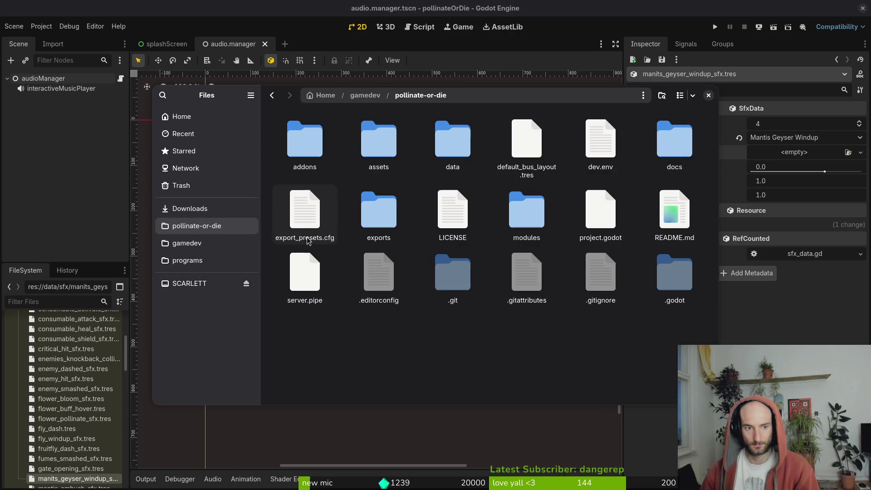
pyautogui.doubleClick(381, 140)
pyautogui.doubleClick(449, 143)
pyautogui.hotkey('ctrl', 'v')
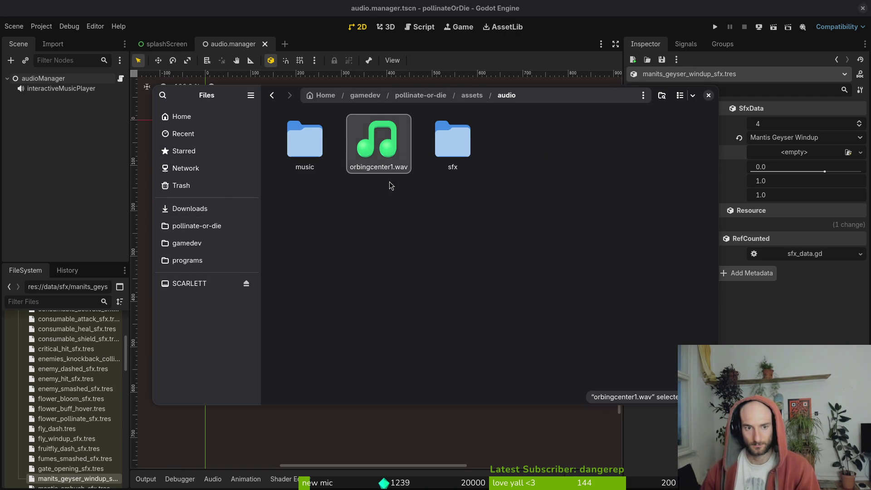
pyautogui.click(385, 130)
pyautogui.write('q')
pyautogui.press('Escape')
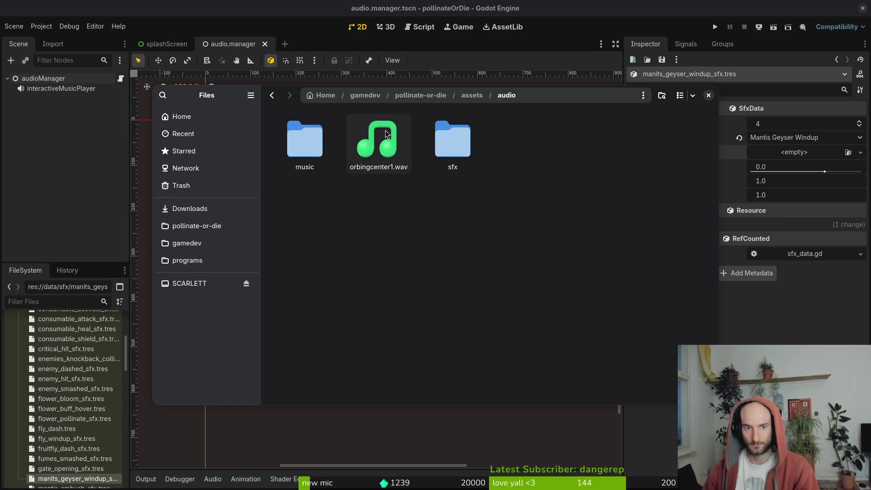
# Rename orbingcenter1.wav to mantis_orbcenter_windup
pyautogui.click(384, 131)
pyautogui.press('F2')
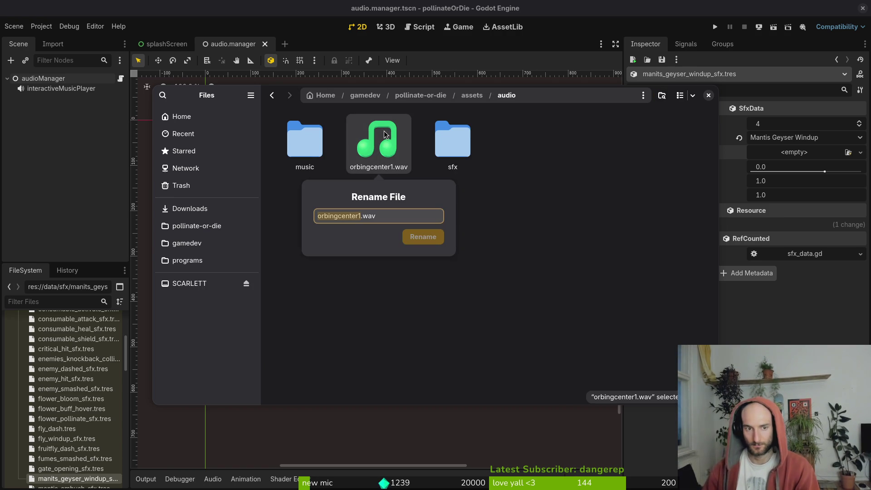
pyautogui.write('mantis_orbi')
pyautogui.press('BackSpace')
pyautogui.write('center_windup')
pyautogui.press('Return')
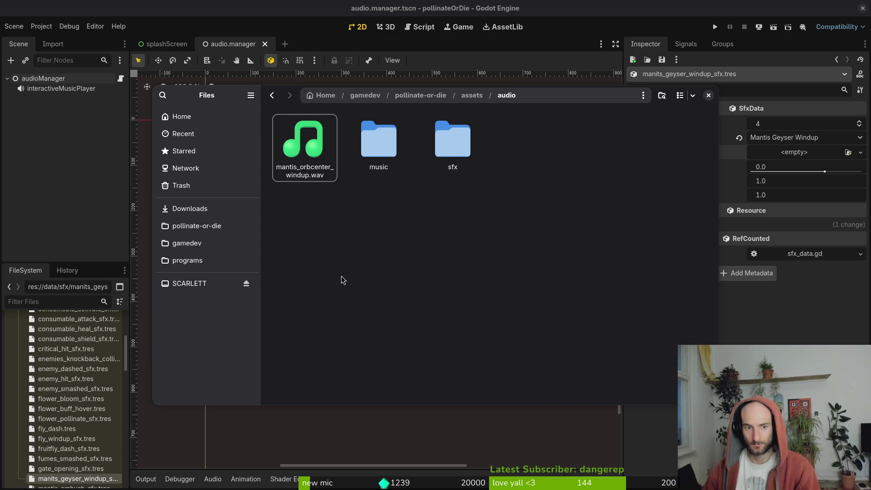
# Add the _sfx suffix to make mantis_orbcenter_windup_sfx.wav, then close Files
pyautogui.rightClick(312, 182)
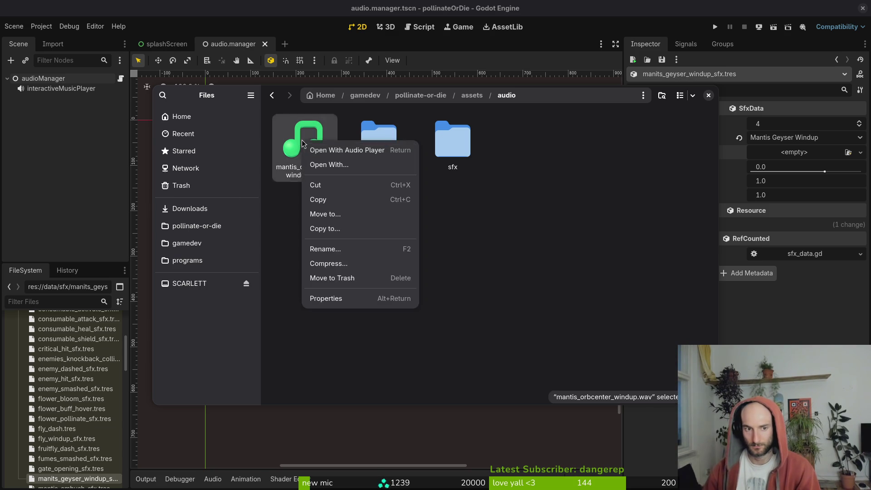
pyautogui.click(358, 246)
pyautogui.press('Right')
pyautogui.write('_sfx')
pyautogui.press('Return')
pyautogui.click(358, 247)
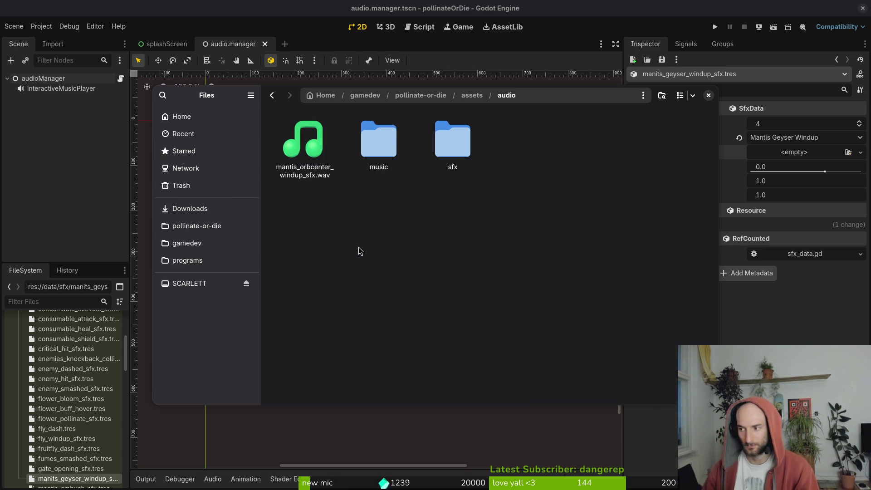
pyautogui.hotkey('ctrl', 'w')
pyautogui.scroll(10, 68, 385)
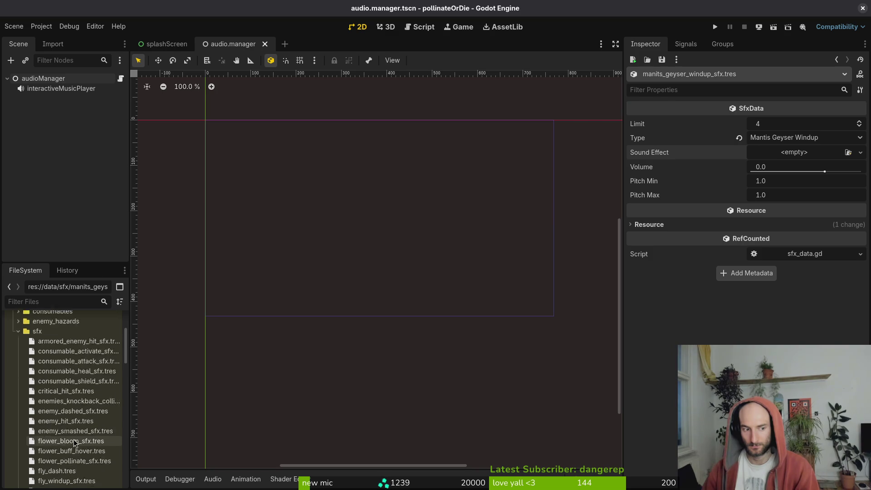
# Collapse the sfx folder, test-run the project, then close the game window
pyautogui.click(18, 373)
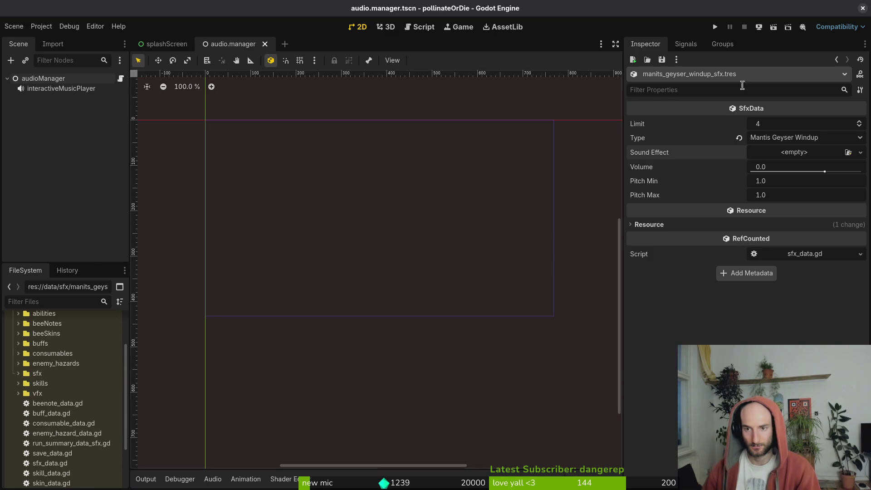
pyautogui.click(715, 27)
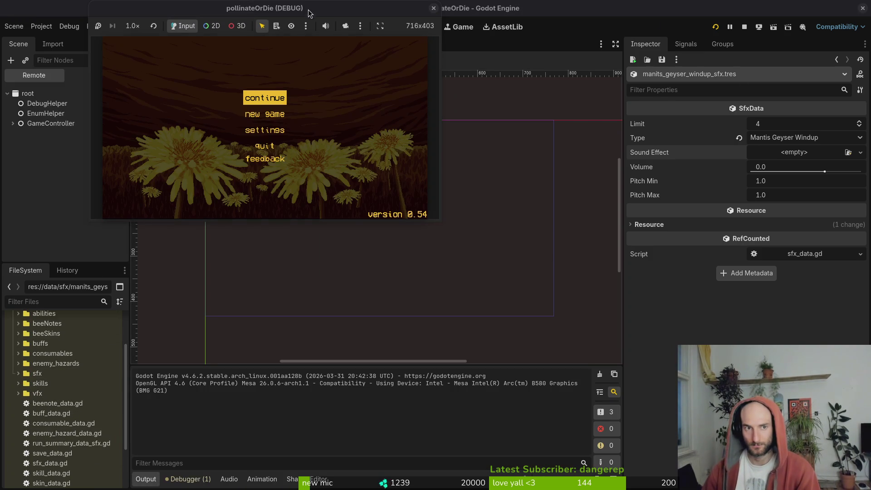
pyautogui.click(375, 26)
pyautogui.doubleClick(425, 12)
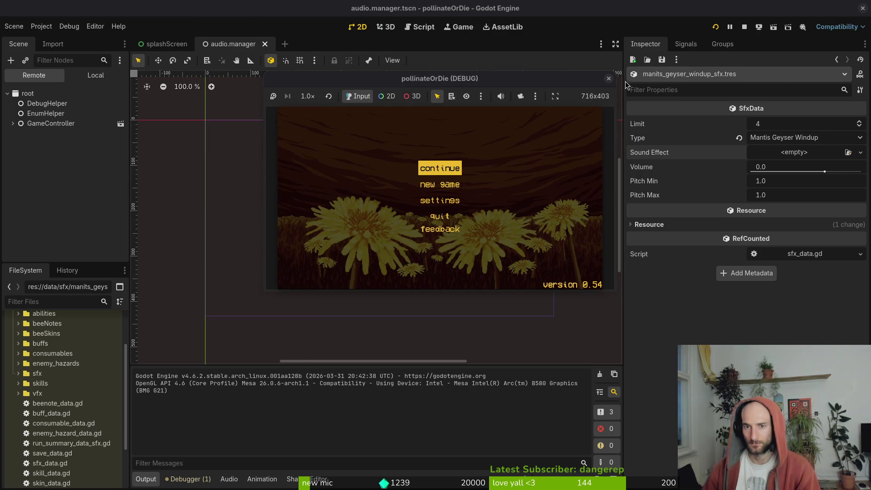
pyautogui.click(608, 78)
# Browse the Debug and Editor menus, briefly opening and closing Editor Settings
pyautogui.click(68, 26)
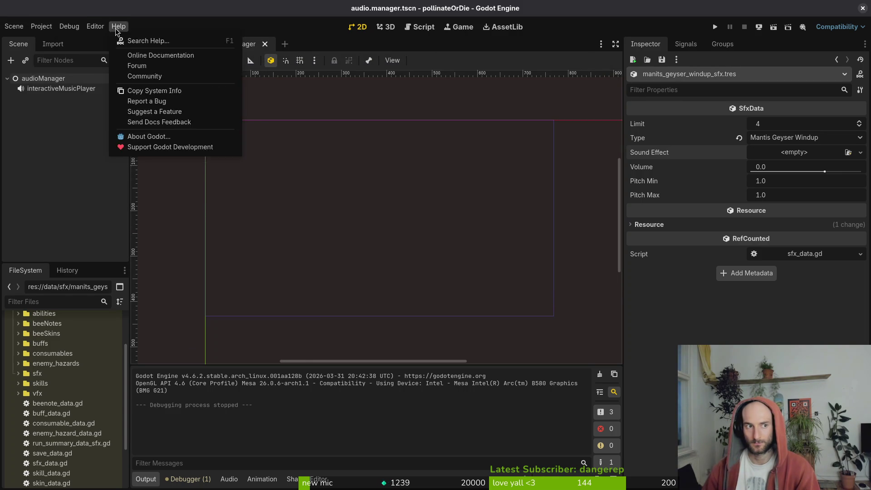
pyautogui.click(95, 26)
pyautogui.click(95, 25)
pyautogui.click(95, 26)
pyautogui.click(110, 44)
pyautogui.click(631, 78)
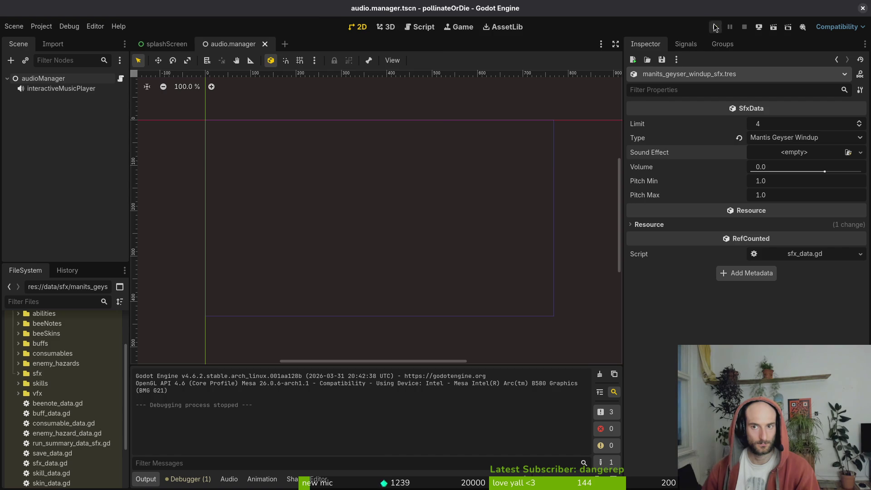
# Run the project again, enlarge the game window, then close it to stop the run
pyautogui.click(715, 26)
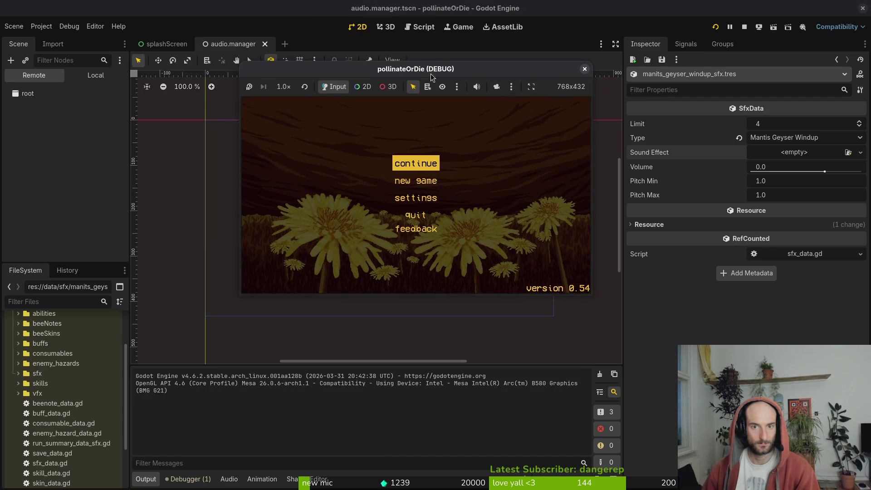
pyautogui.doubleClick(410, 60)
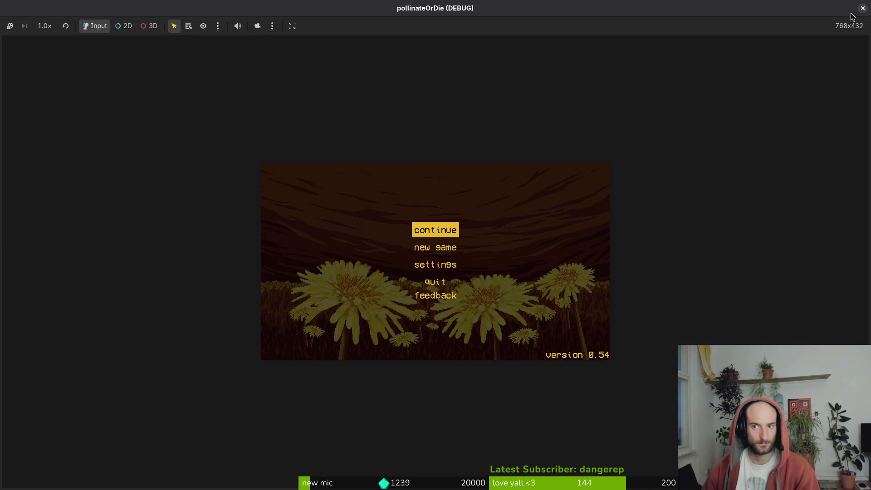
pyautogui.click(862, 7)
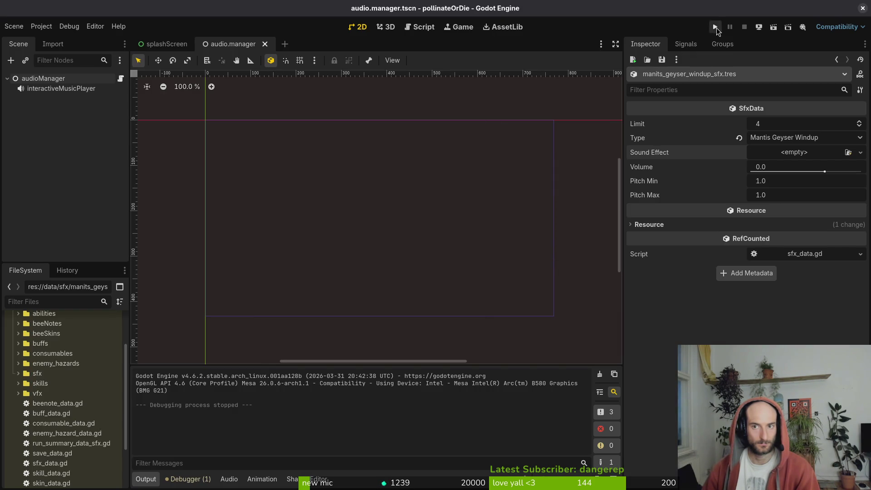
# Run the game again, try the Game view's camera and selection options, then stop it and return to 2D
pyautogui.click(715, 27)
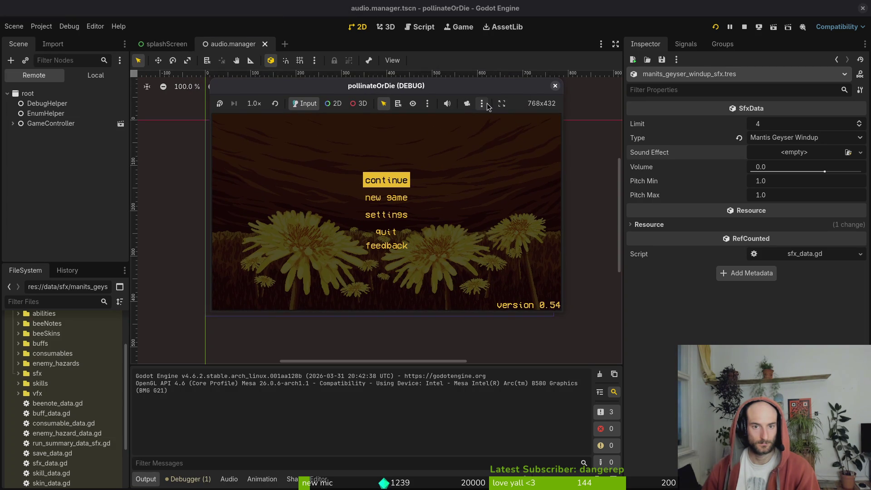
pyautogui.click(481, 104)
pyautogui.click(427, 104)
pyautogui.click(427, 104)
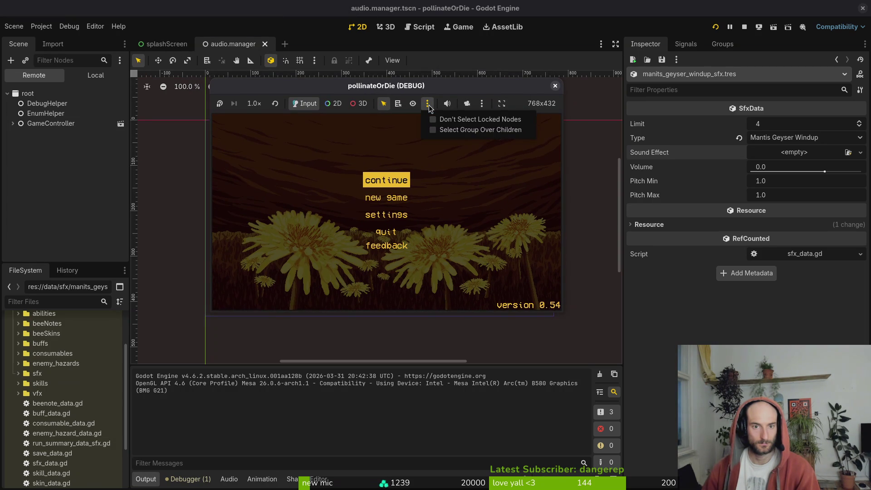
pyautogui.click(428, 108)
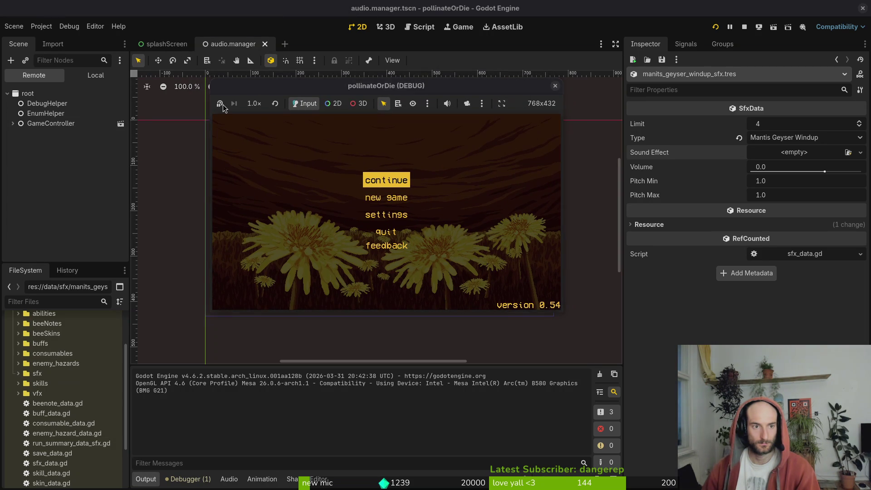
pyautogui.click(412, 103)
pyautogui.click(556, 87)
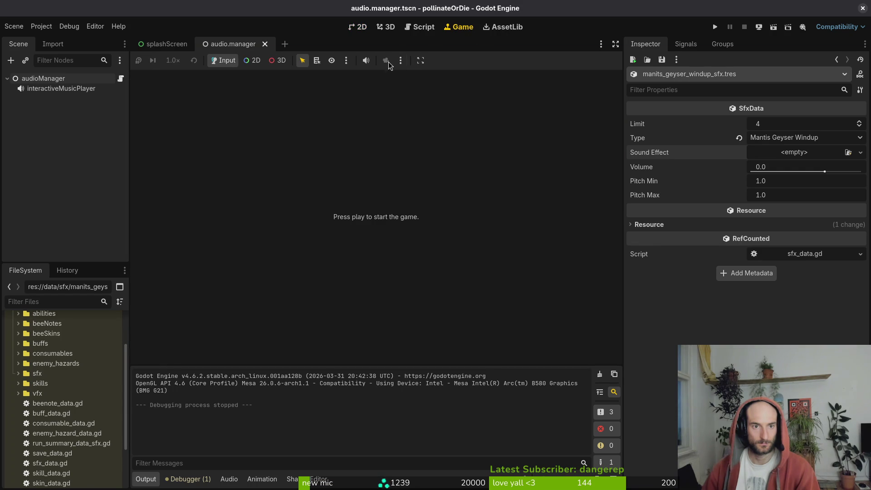
pyautogui.click(362, 27)
pyautogui.click(95, 25)
# In Editor Settings, collapse the Docks, FileSystem, Text Editor and Export sections and select Run > Window Placement
pyautogui.click(104, 40)
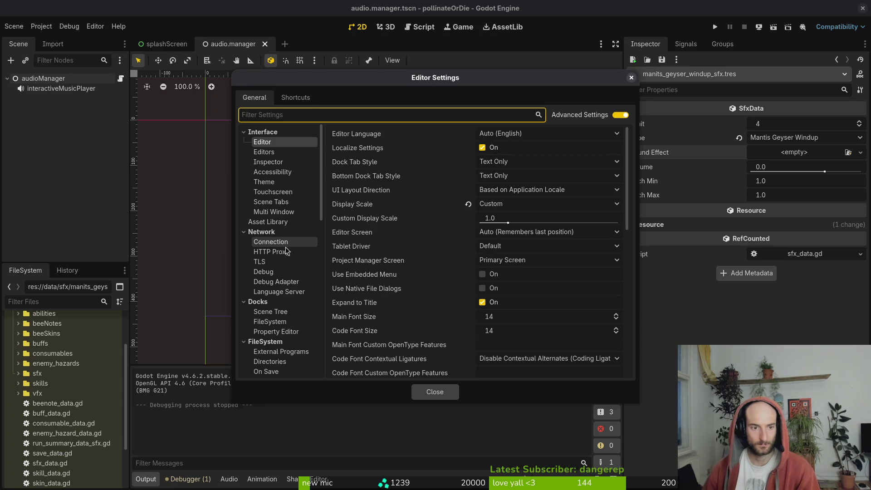
pyautogui.scroll(-8, 284, 217)
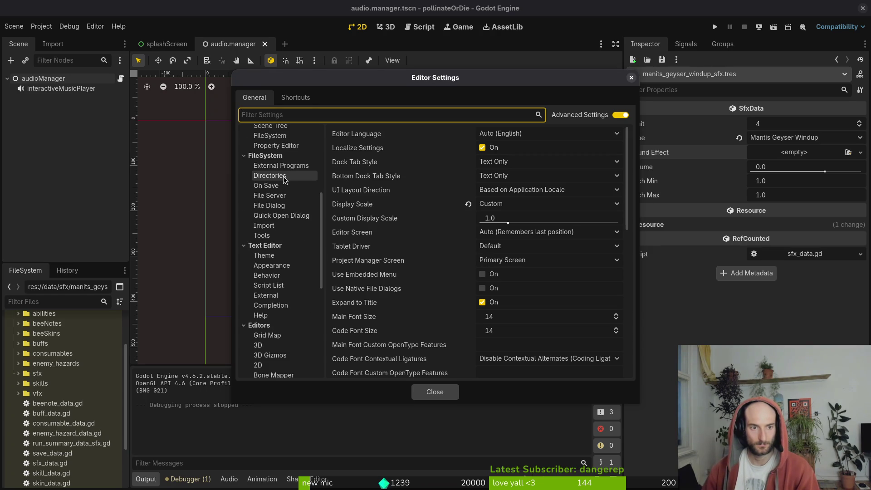
pyautogui.click(290, 295)
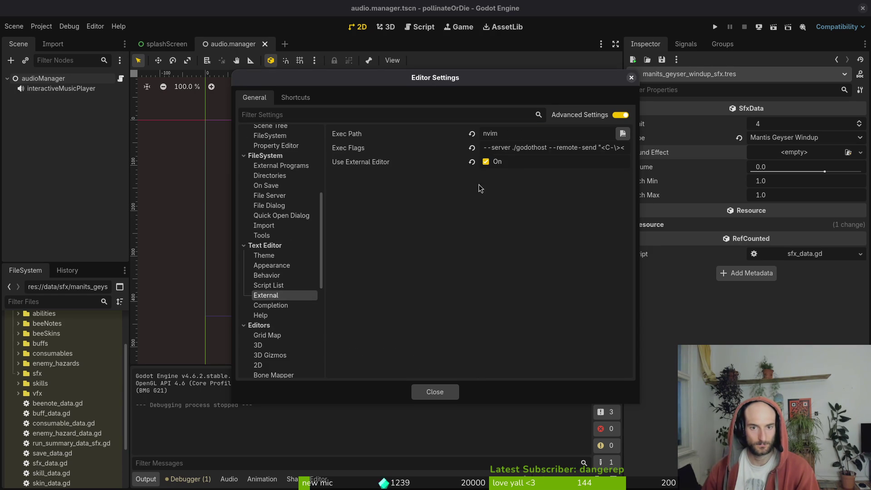
pyautogui.scroll(4, 277, 227)
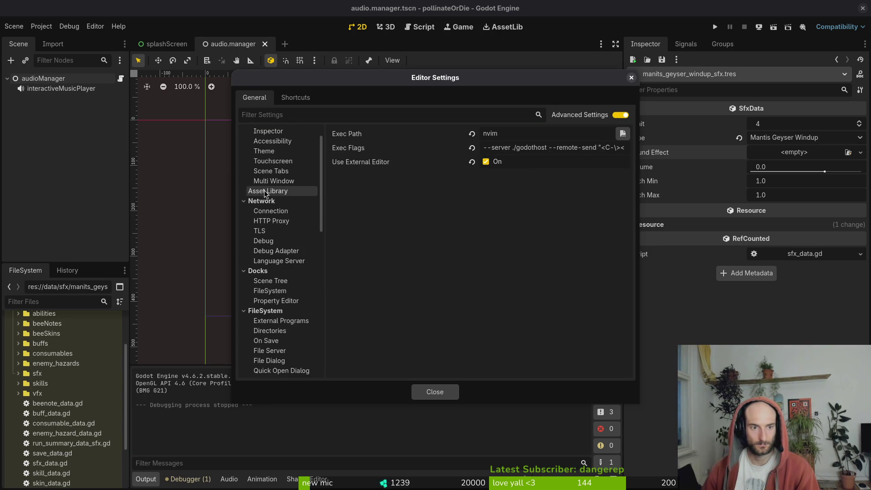
pyautogui.click(244, 211)
pyautogui.click(243, 221)
pyautogui.click(243, 231)
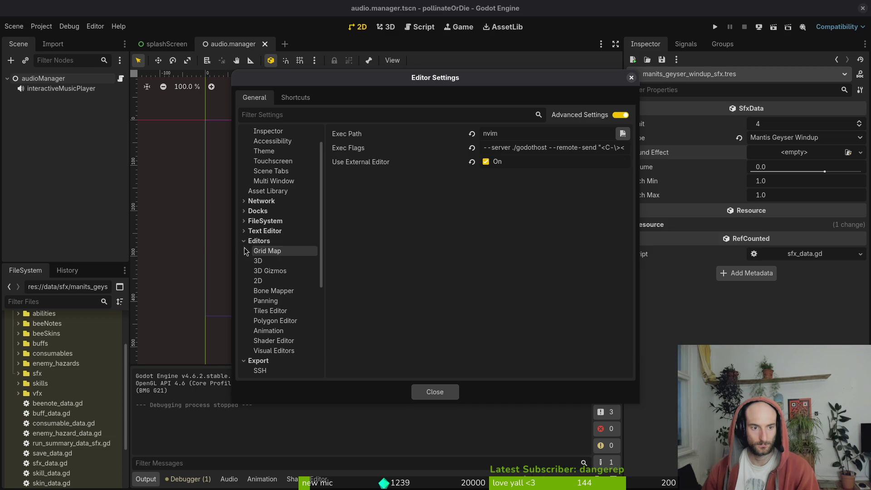
pyautogui.click(243, 242)
pyautogui.click(242, 241)
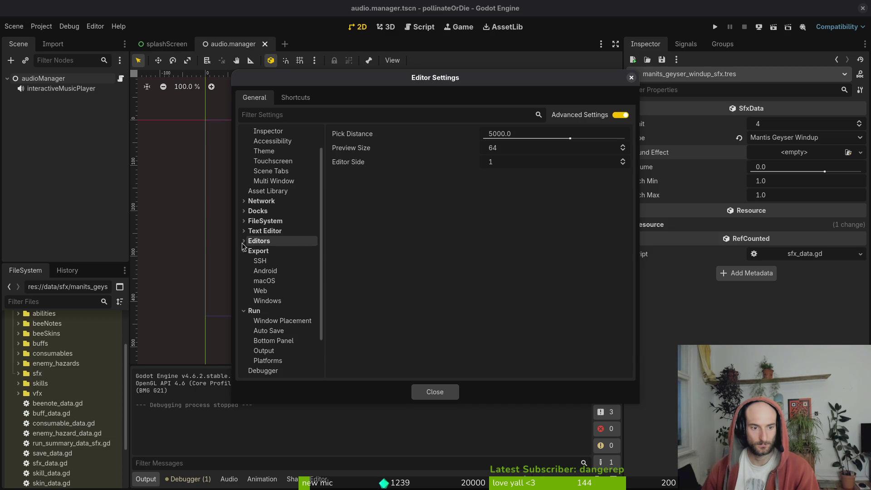
pyautogui.click(242, 251)
pyautogui.click(241, 262)
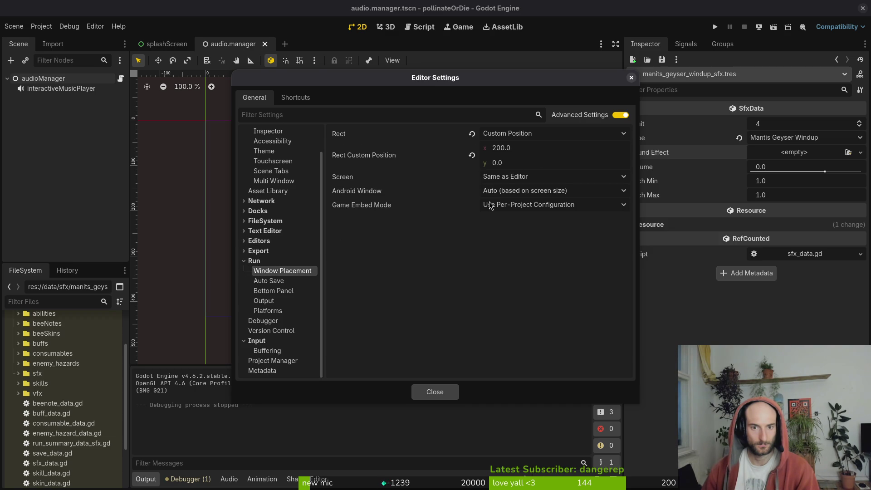
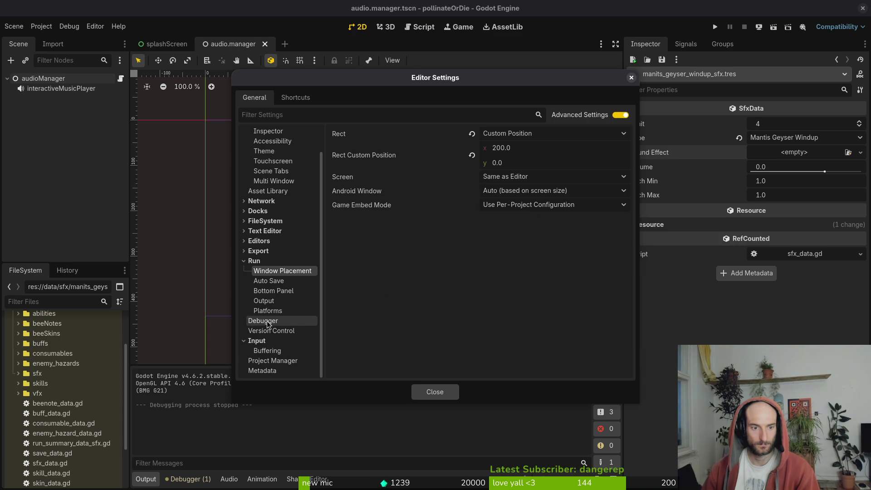
# Close Editor Settings, then review the main scene and 768x432 window size in Project Settings
pyautogui.click(243, 260)
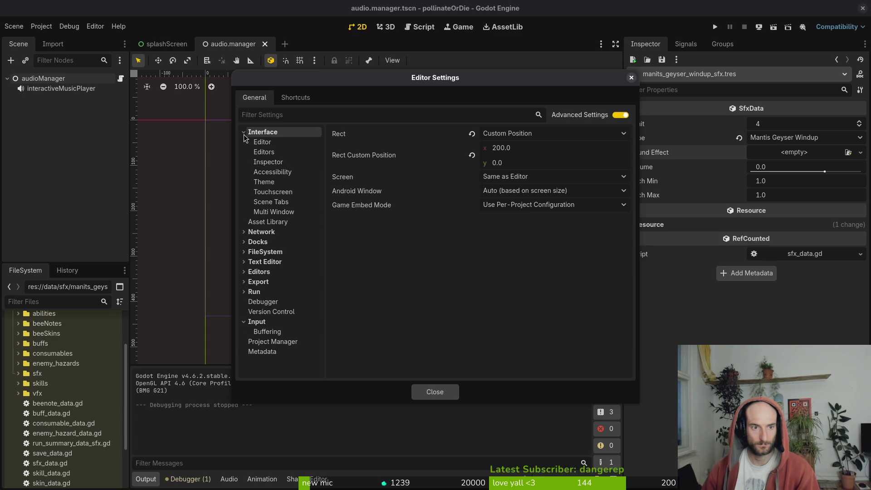
pyautogui.press('Escape')
pyautogui.click(49, 29)
pyautogui.click(64, 41)
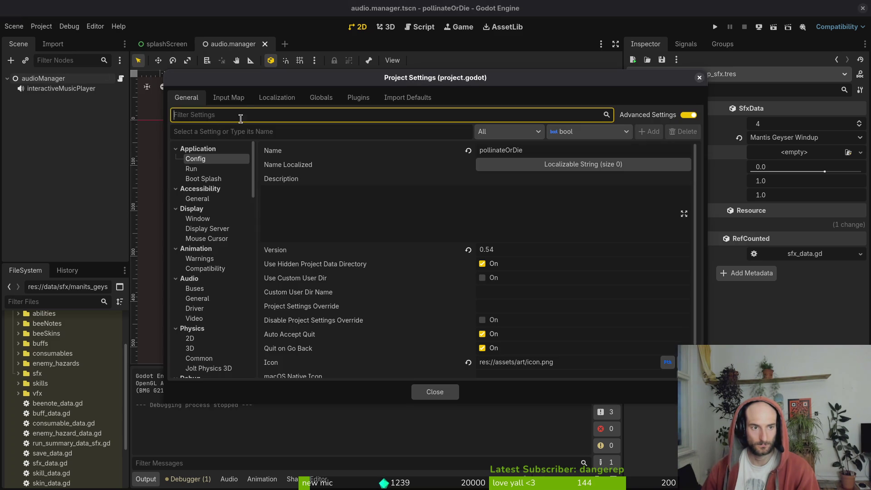
pyautogui.click(193, 169)
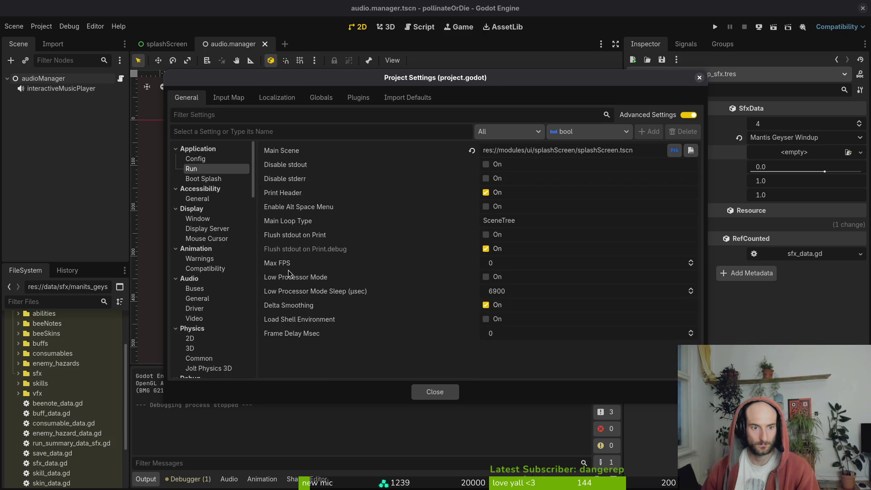
pyautogui.click(200, 219)
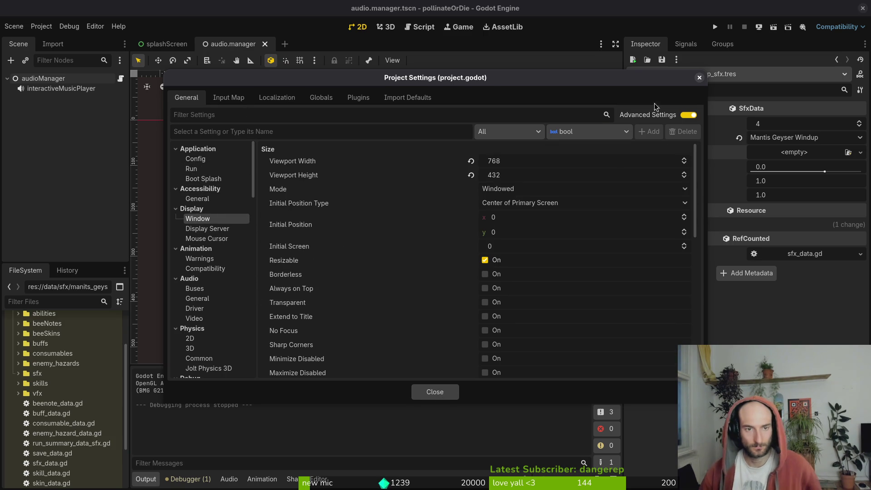
pyautogui.click(699, 77)
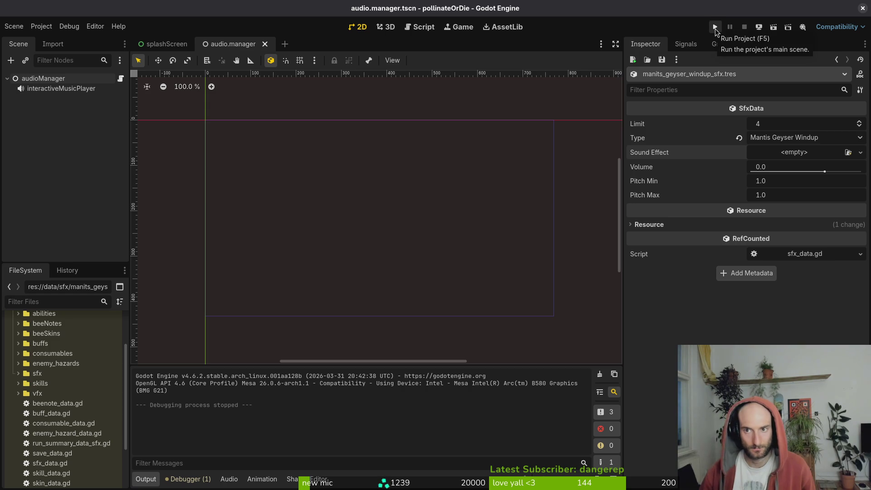
# Run the pollinateOrDie project and restart it in a floating game window
pyautogui.click(714, 27)
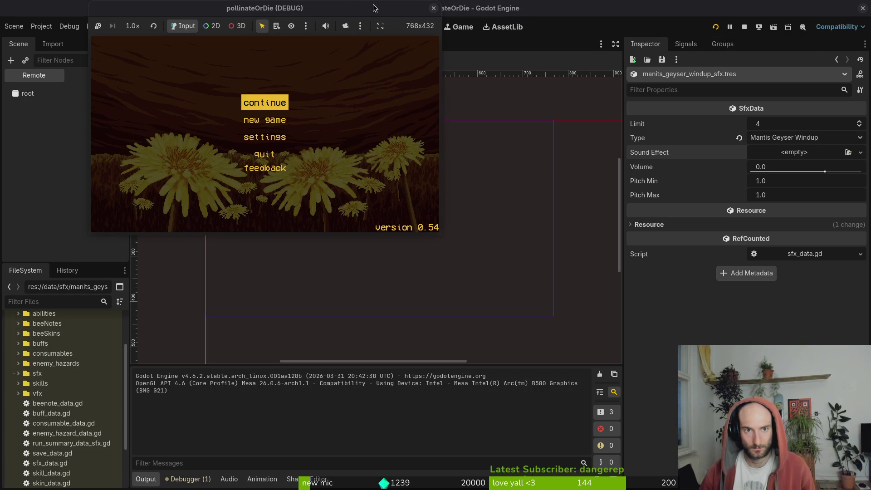
pyautogui.moveTo(299, 13); pyautogui.dragTo(406, 78)
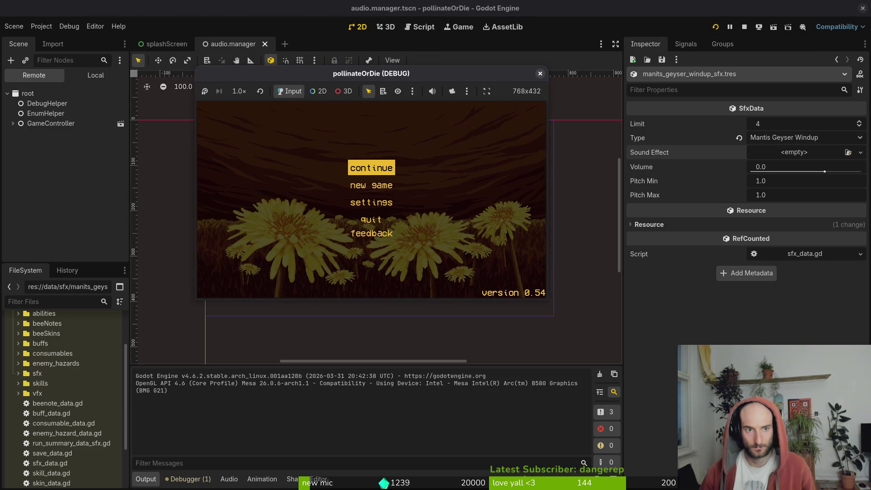
pyautogui.click(487, 93)
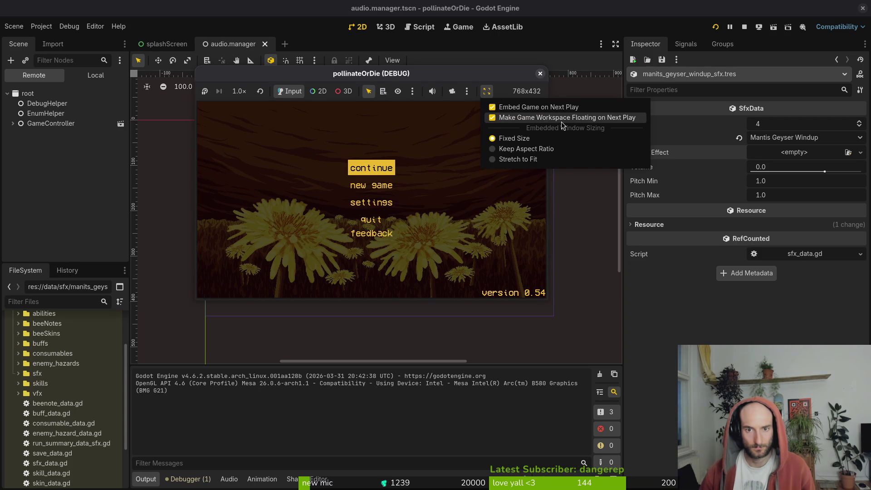
pyautogui.click(538, 93)
pyautogui.click(540, 73)
pyautogui.click(716, 27)
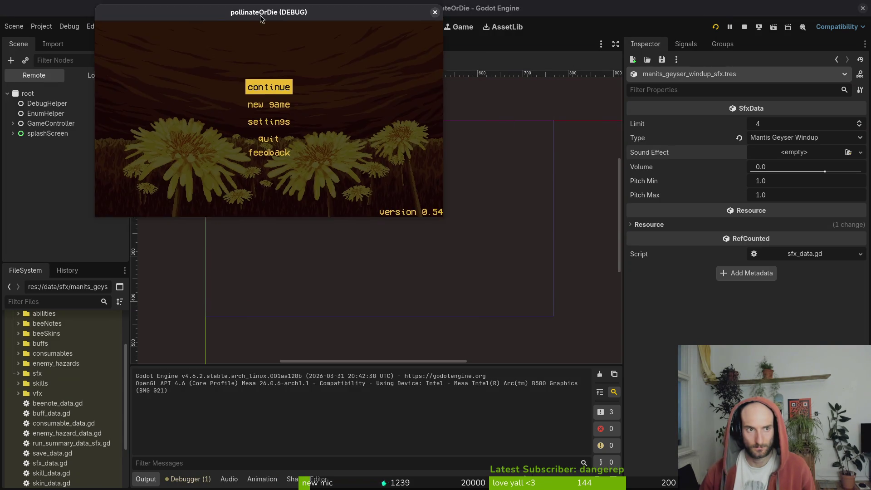
pyautogui.moveTo(263, 6); pyautogui.dragTo(417, 110)
# Turn on Embed Game on Next Play in the Game workspace and restart the game
pyautogui.click(464, 27)
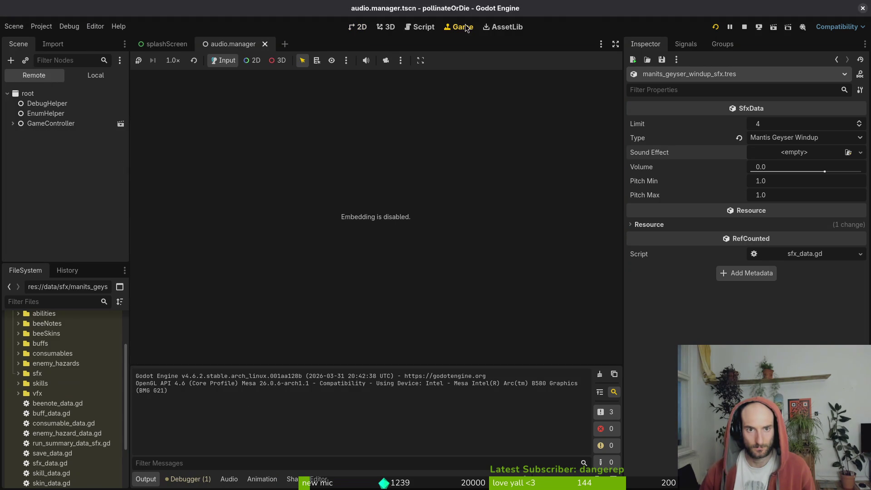
pyautogui.click(404, 61)
pyautogui.click(450, 76)
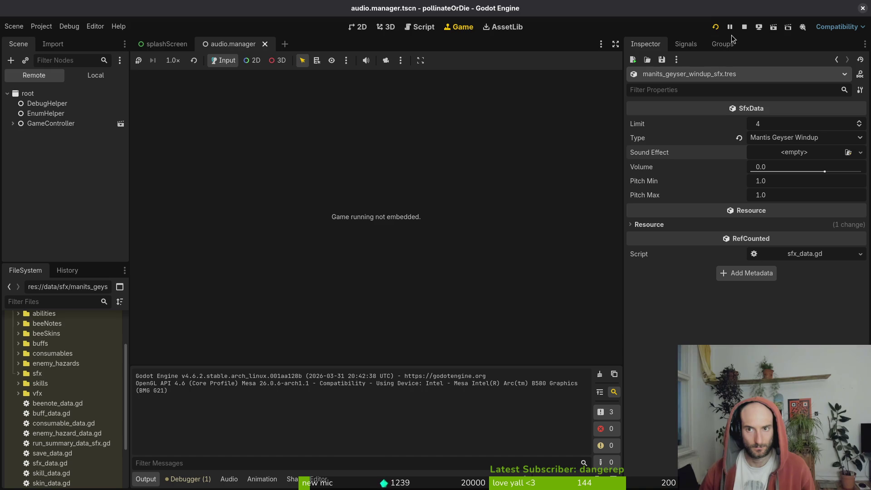
pyautogui.click(715, 28)
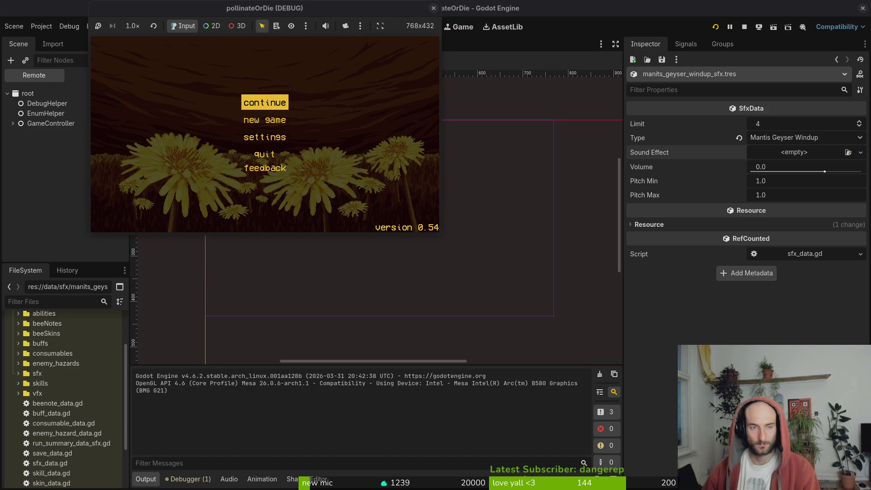
# Set the embedded game to Stretch to Fit and restart it
pyautogui.click(360, 26)
pyautogui.click(435, 38)
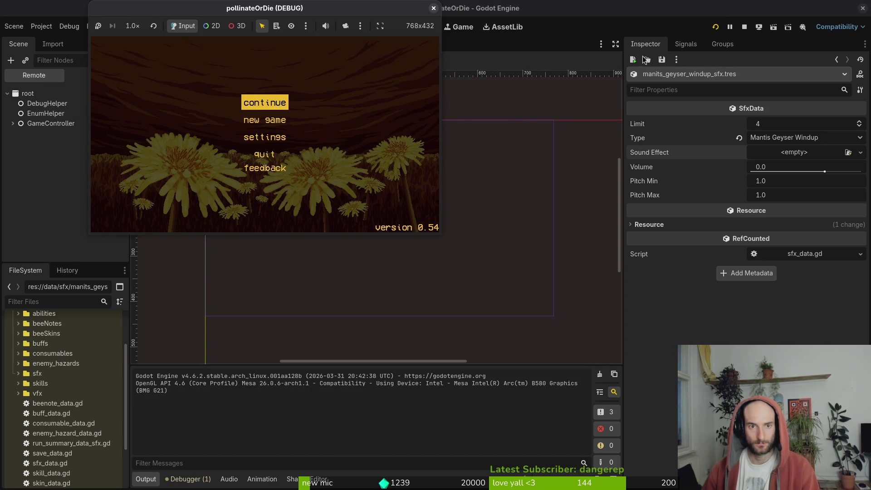
pyautogui.click(379, 27)
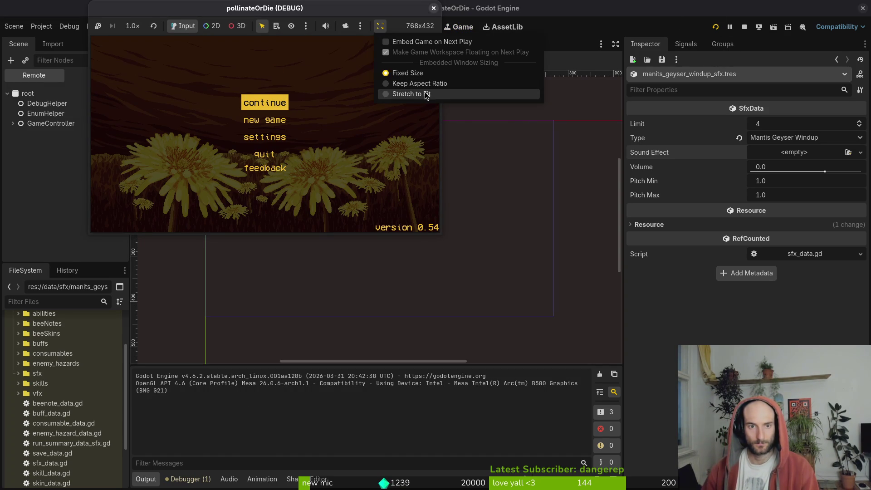
pyautogui.click(410, 93)
pyautogui.click(383, 30)
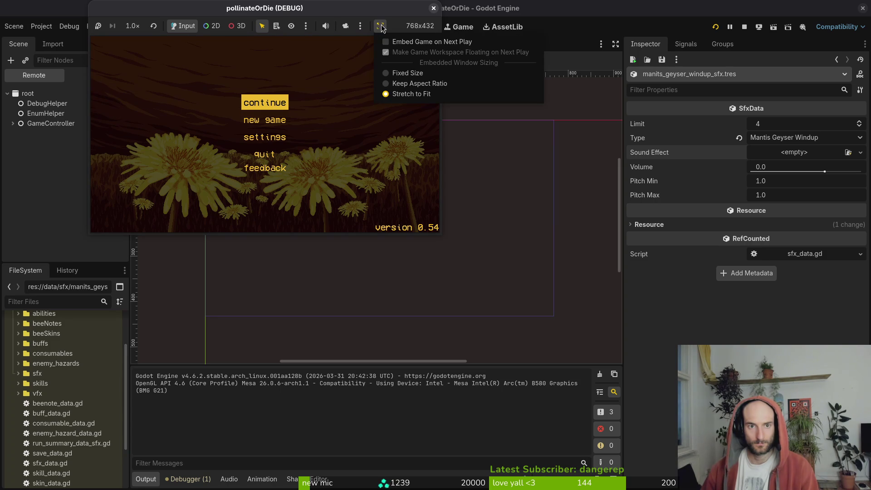
pyautogui.click(399, 40)
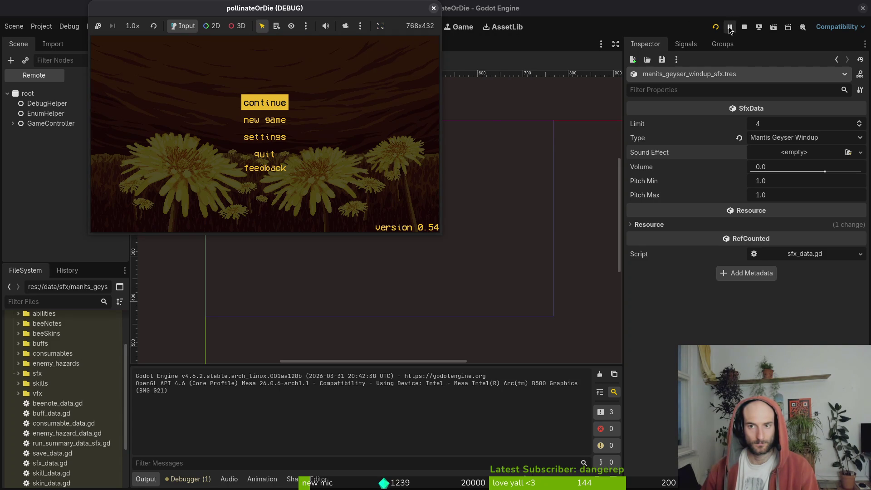
pyautogui.click(715, 27)
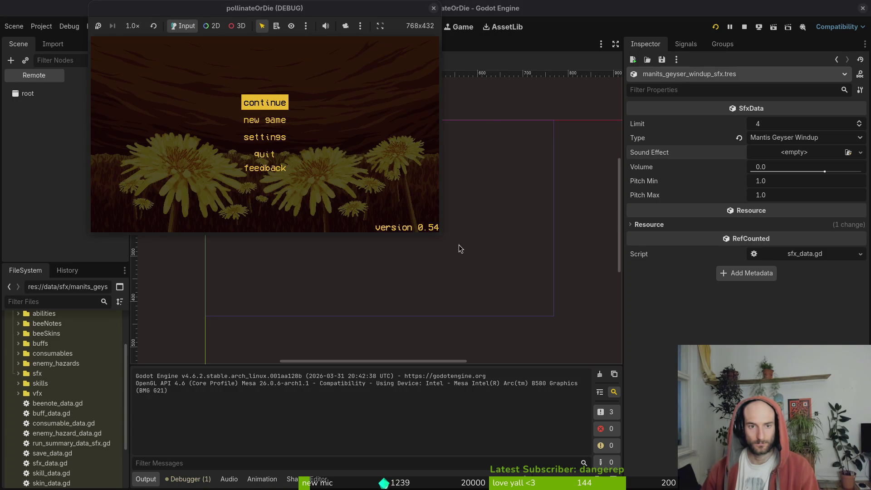
# Resize the game window and switch its sizing to Keep Aspect Ratio
pyautogui.moveTo(438, 232)
pyautogui.mouseDown()
pyautogui.moveTo(607, 350)
pyautogui.moveTo(729, 405)
pyautogui.moveTo(794, 417)
pyautogui.mouseUp()
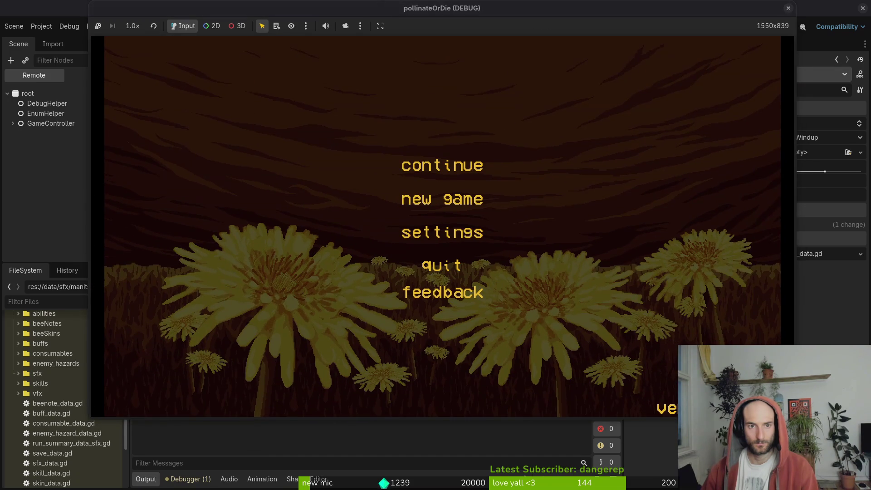
pyautogui.click(385, 26)
pyautogui.click(425, 77)
pyautogui.click(384, 29)
pyautogui.click(423, 86)
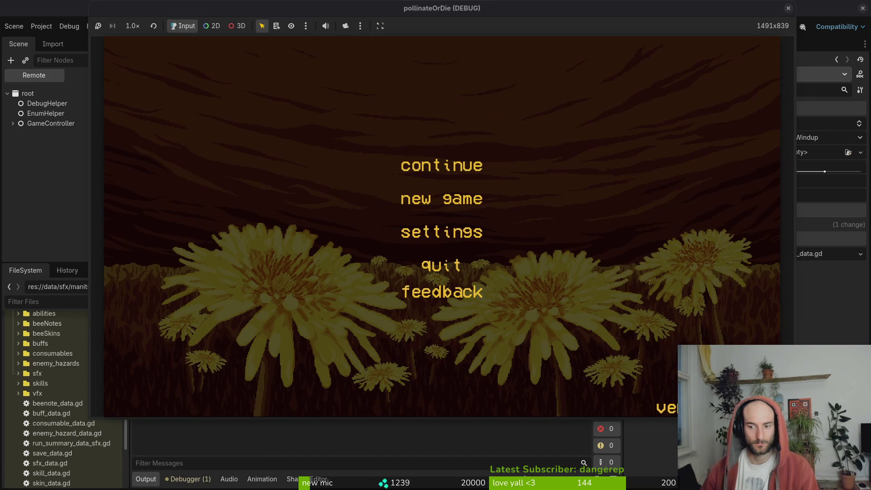
pyautogui.moveTo(796, 417)
pyautogui.mouseDown()
pyautogui.moveTo(648, 399)
pyautogui.moveTo(539, 417)
pyautogui.moveTo(647, 389)
pyautogui.moveTo(518, 400)
pyautogui.moveTo(385, 358)
pyautogui.moveTo(351, 336)
pyautogui.moveTo(771, 435)
pyautogui.moveTo(750, 440)
pyautogui.moveTo(755, 417)
pyautogui.moveTo(734, 397)
pyautogui.mouseUp()
# Choose Continue in the game menu to enter the level, then return to the editor
pyautogui.press('Down')
pyautogui.press('Up')
pyautogui.press('Return')
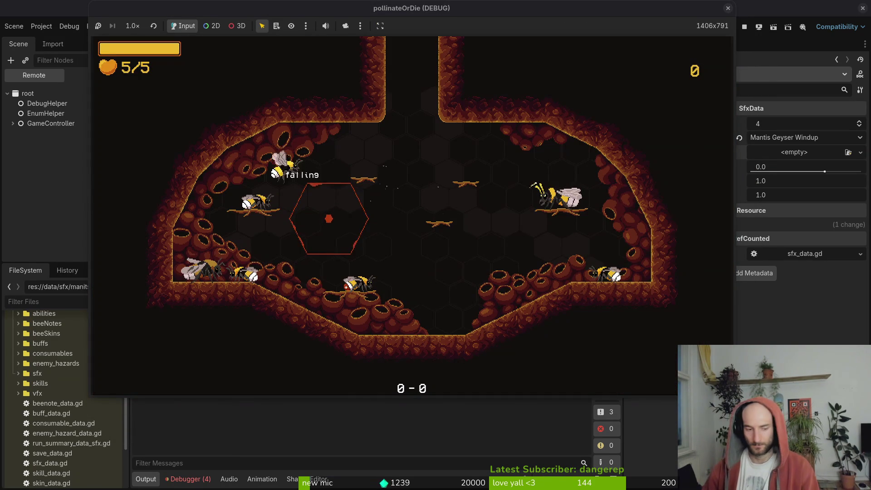
pyautogui.click(212, 482)
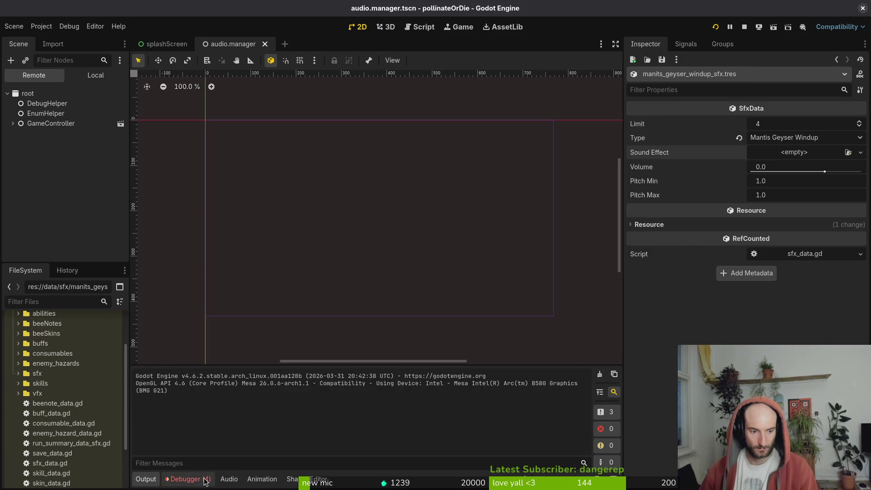
# From the debugger errors, rename run_summary_data_sfx.gd back to run_summary_data.gd
pyautogui.click(211, 480)
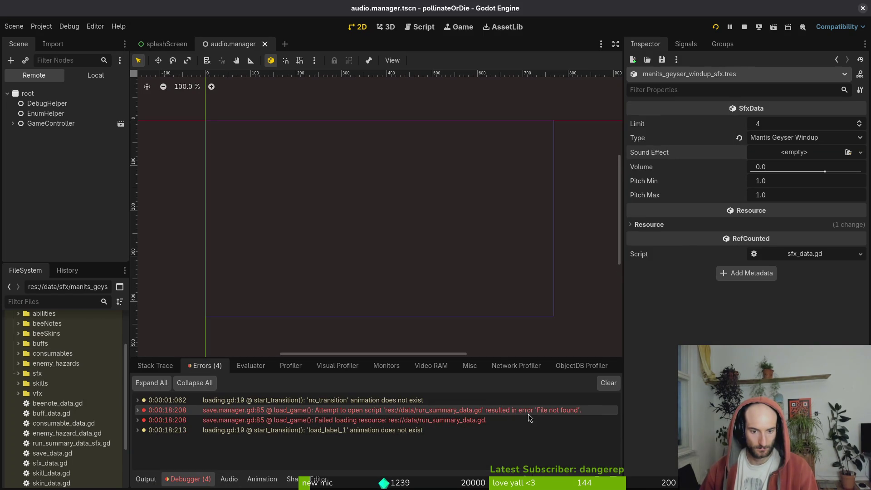
pyautogui.moveTo(524, 421)
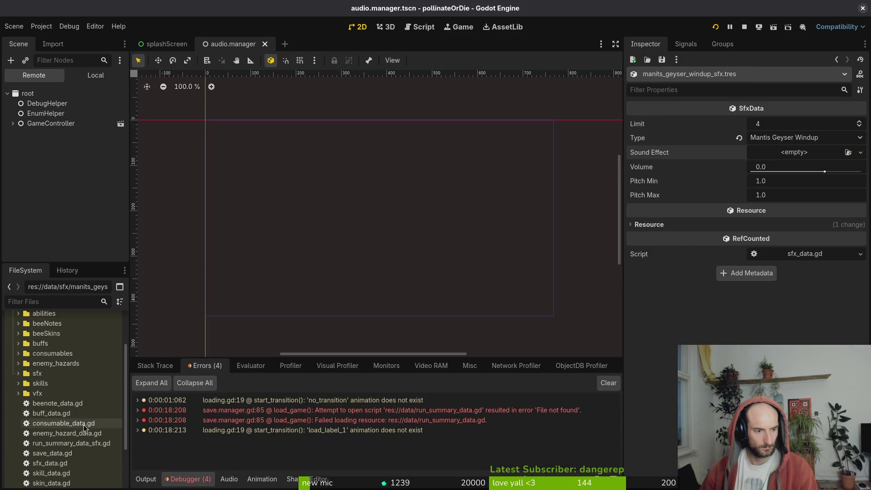
pyautogui.click(68, 443)
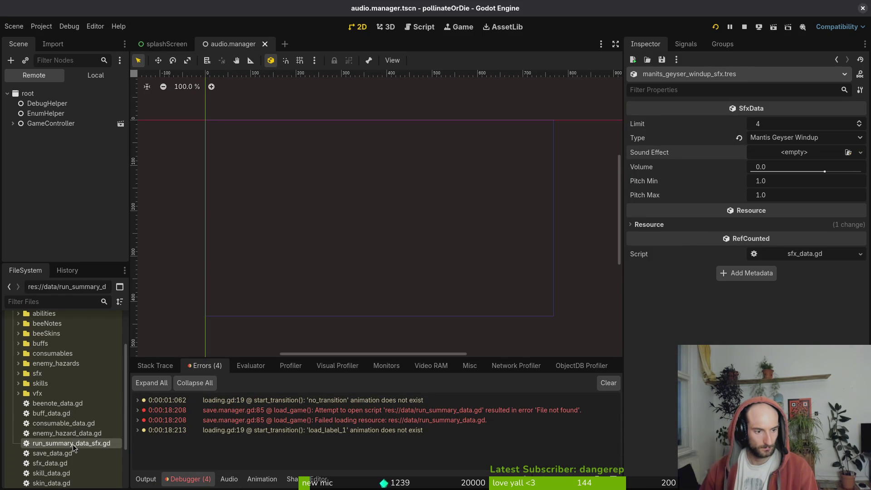
pyautogui.press('F2')
pyautogui.click(105, 449)
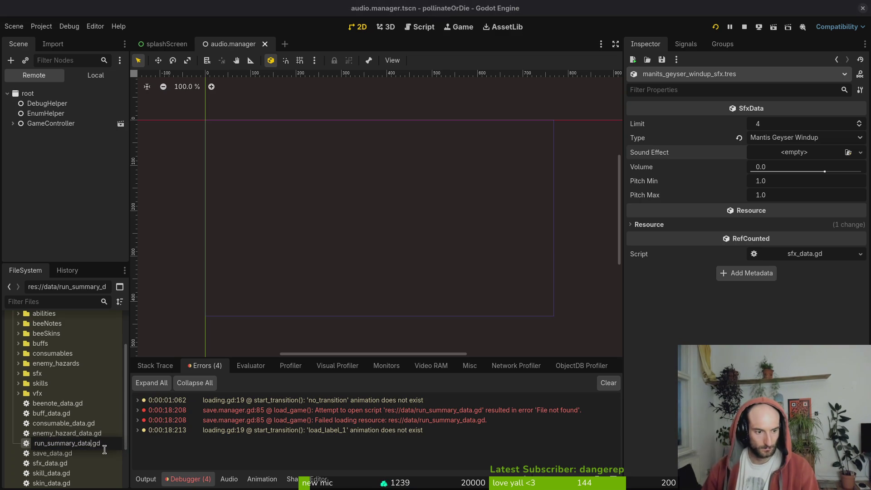
pyautogui.press('Return')
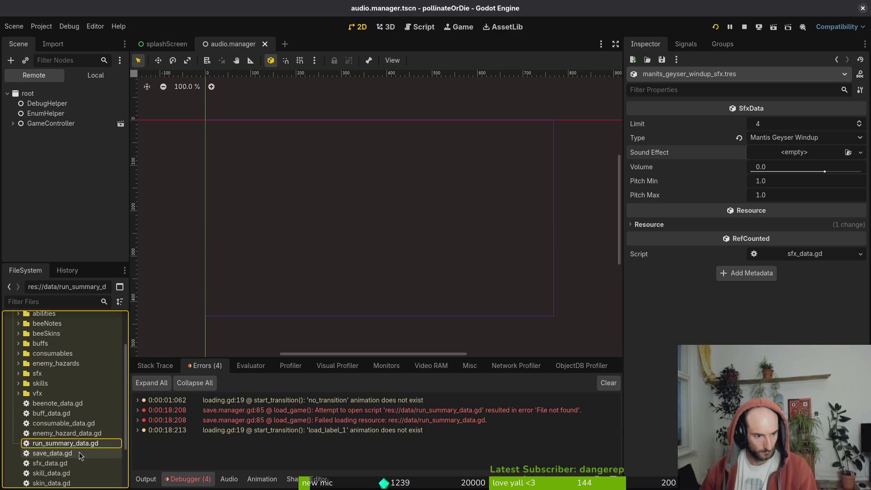
pyautogui.click(74, 442)
# Browse the vfx and sfx data folders to locate the mantis_orbcenter_windup resource
pyautogui.click(15, 392)
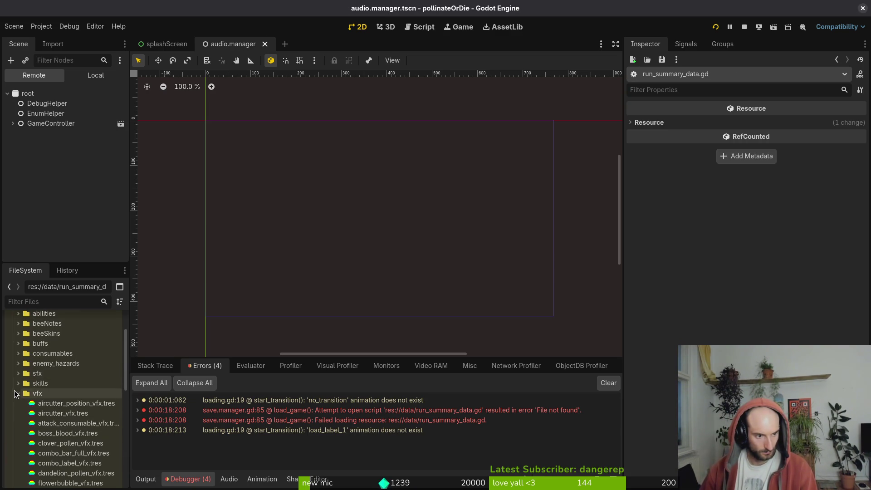
pyautogui.scroll(-3, 81, 428)
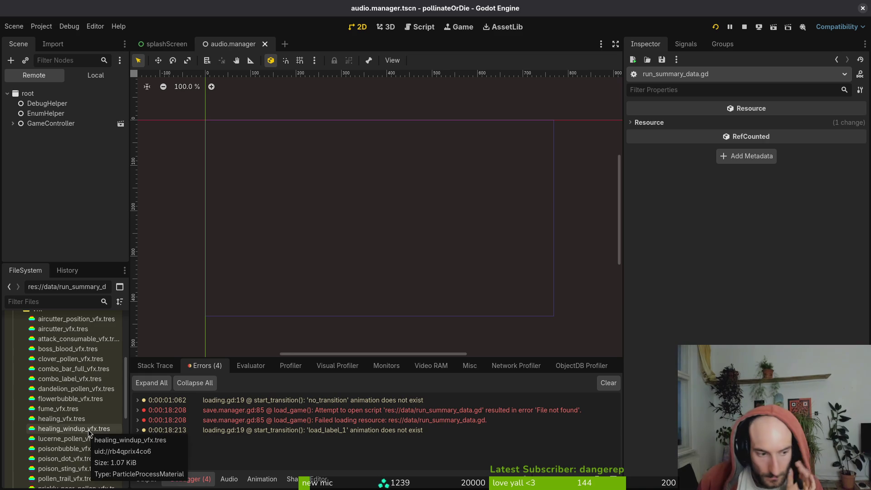
pyautogui.scroll(-3, 86, 433)
pyautogui.scroll(5, 21, 385)
pyautogui.click(12, 417)
pyautogui.click(18, 394)
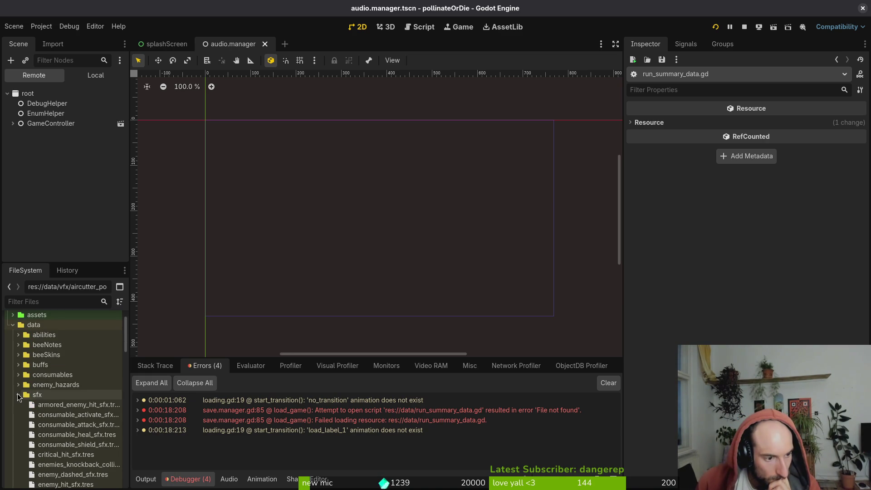
pyautogui.scroll(-4, 79, 449)
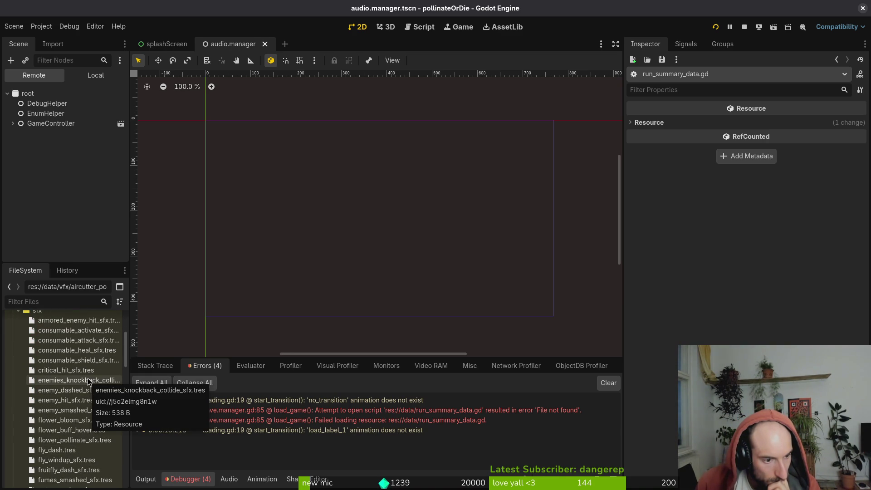
pyautogui.scroll(-4, 88, 395)
pyautogui.scroll(3, 88, 403)
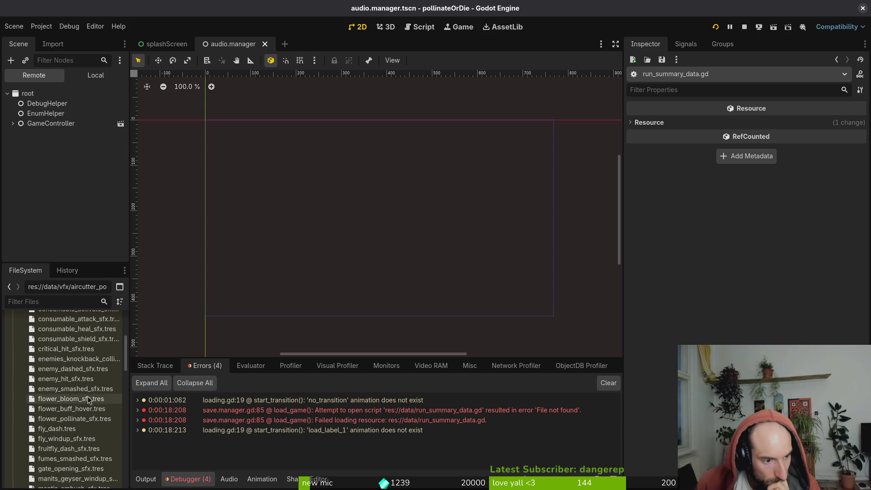
pyautogui.scroll(-4, 88, 408)
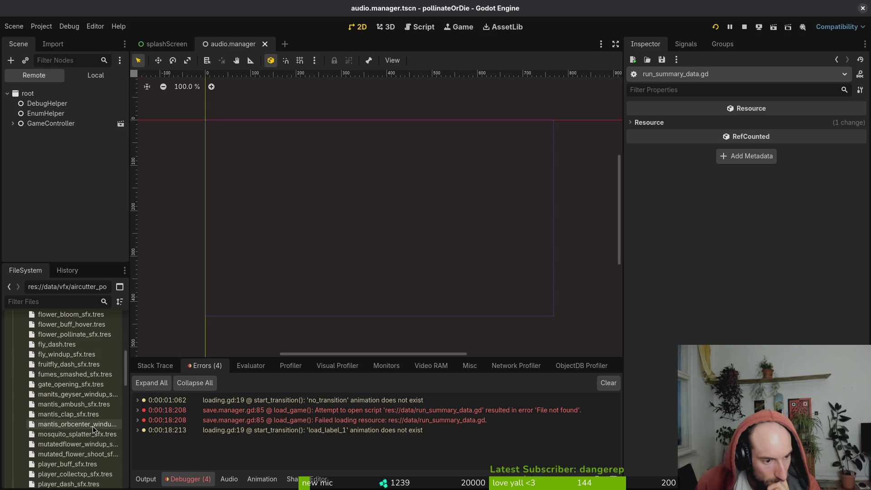
# Rename mantis_orbcenter_windup.tres to mantis_orbcenter_windup_sfx.tres
pyautogui.click(93, 425)
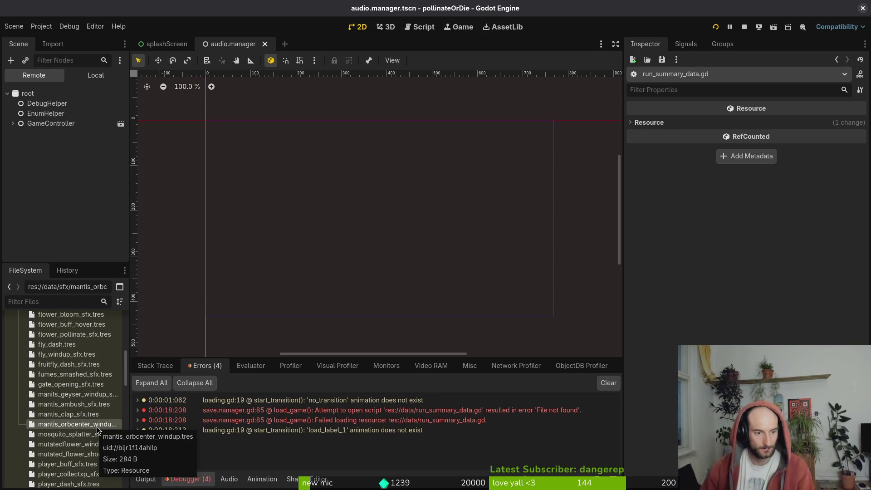
pyautogui.rightClick(98, 429)
pyautogui.click(145, 395)
pyautogui.press('Right')
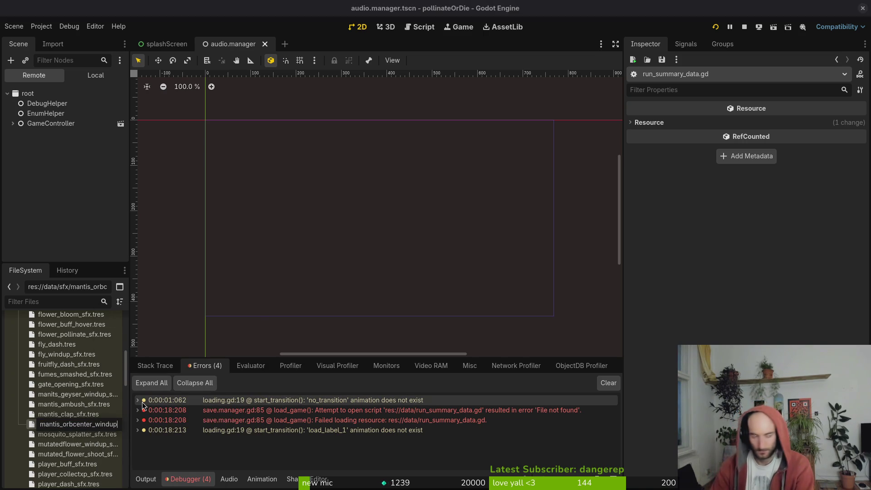
pyautogui.write('_sfx')
pyautogui.press('Return')
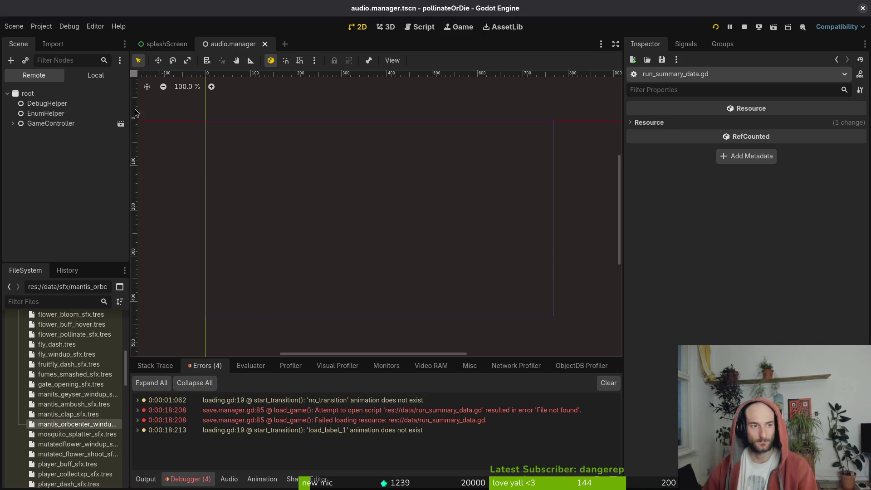
# Set the orbcenter windup resource's Type to Mantis Orbcenter Windup in the Inspector
pyautogui.click(88, 80)
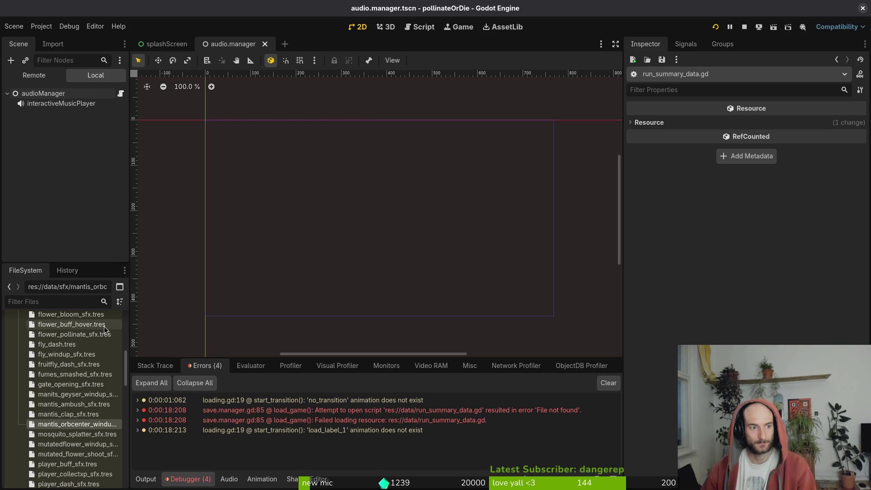
pyautogui.click(68, 427)
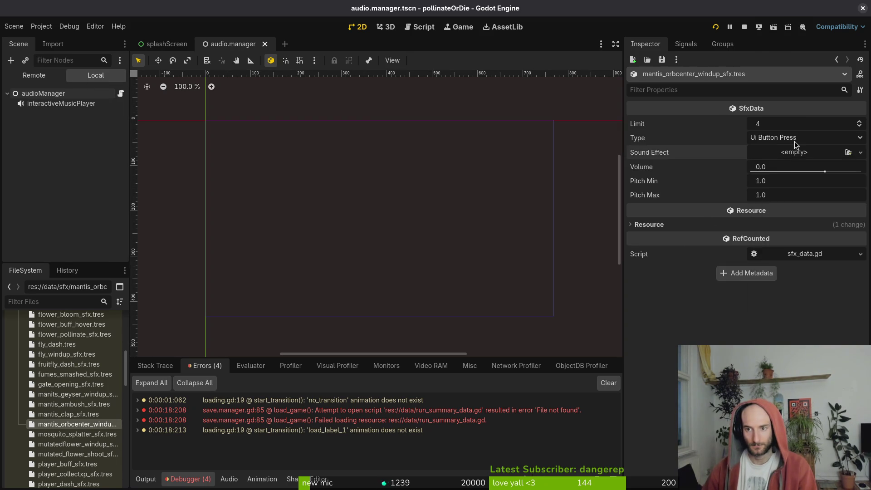
pyautogui.click(800, 138)
pyautogui.scroll(-5, 803, 312)
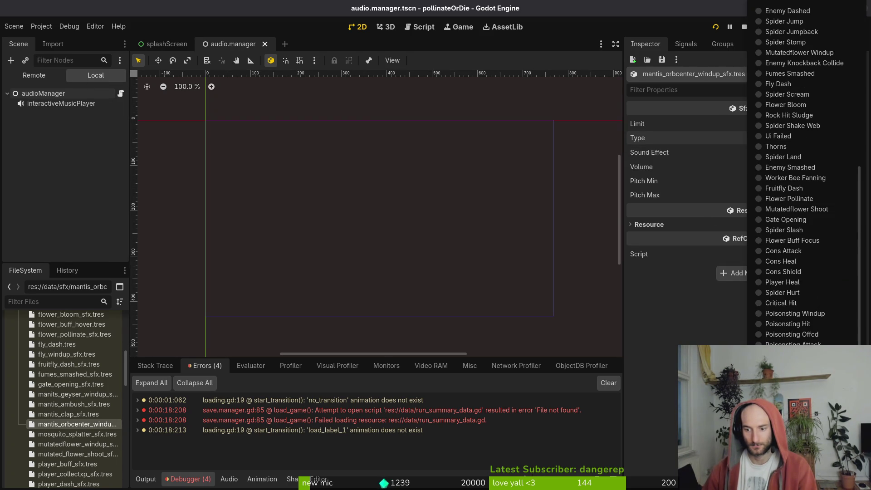
pyautogui.click(801, 313)
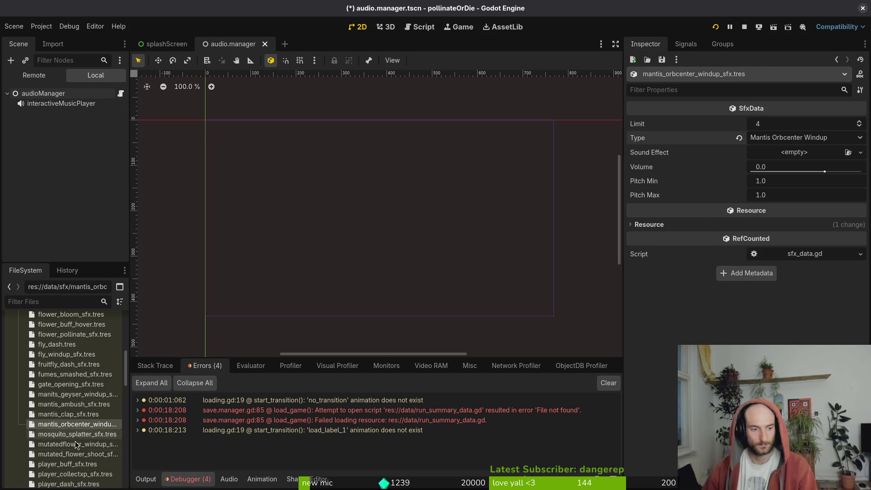
# Search Quick Load for a geyser windup sound effect ('geyser', 'wind'), then dismiss the search
pyautogui.click(73, 395)
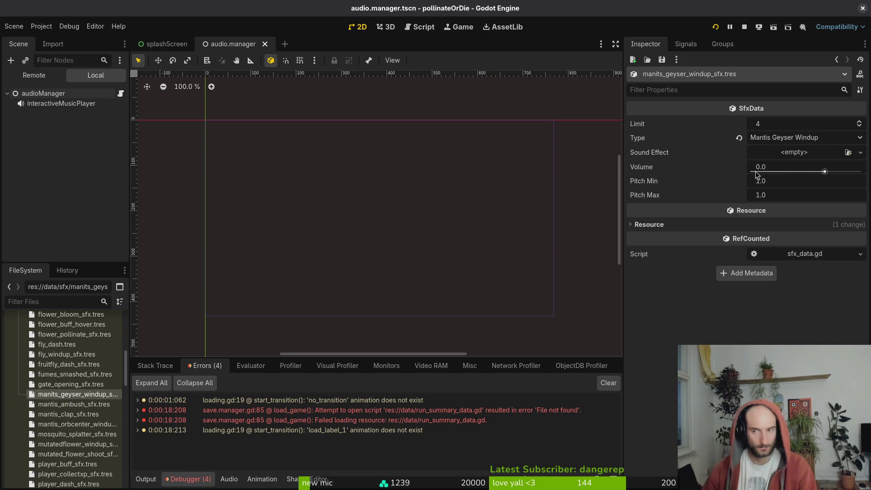
pyautogui.click(798, 152)
pyautogui.click(807, 298)
pyautogui.write('geyser')
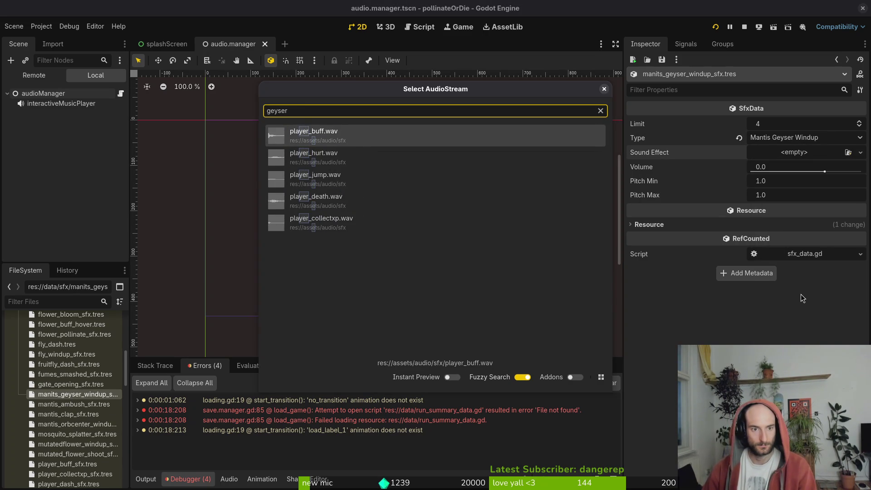
pyautogui.press('BackSpace')
pyautogui.press('BackSpace')
pyautogui.press('BackSpace')
pyautogui.write('wind')
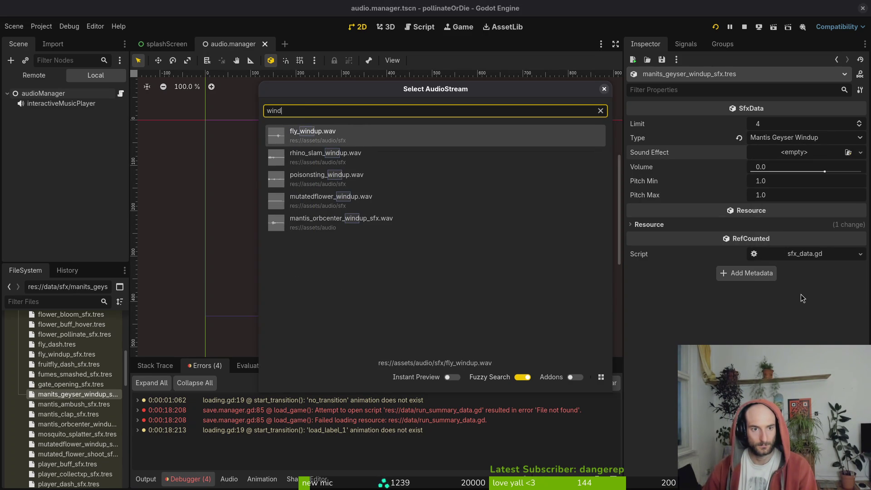
pyautogui.press('Escape')
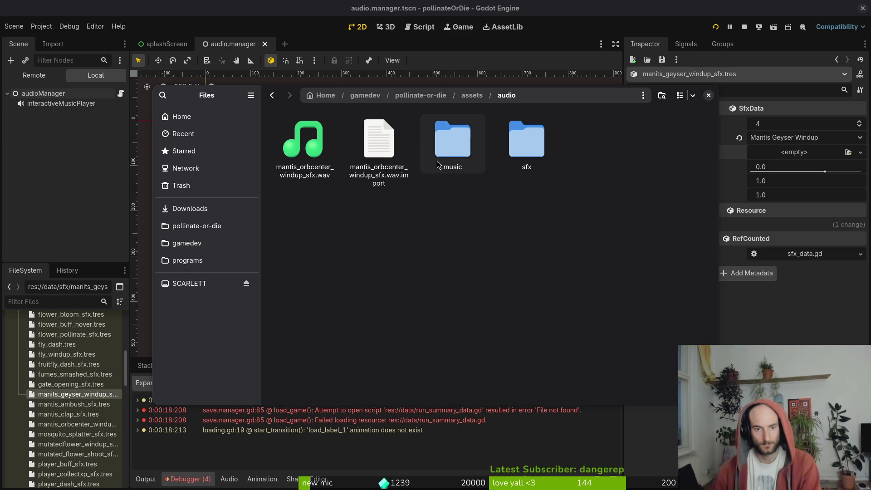
# Preview bloodgeyser.wav in Downloads > sfx > sfxMayMantis
pyautogui.click(174, 208)
pyautogui.doubleClick(374, 149)
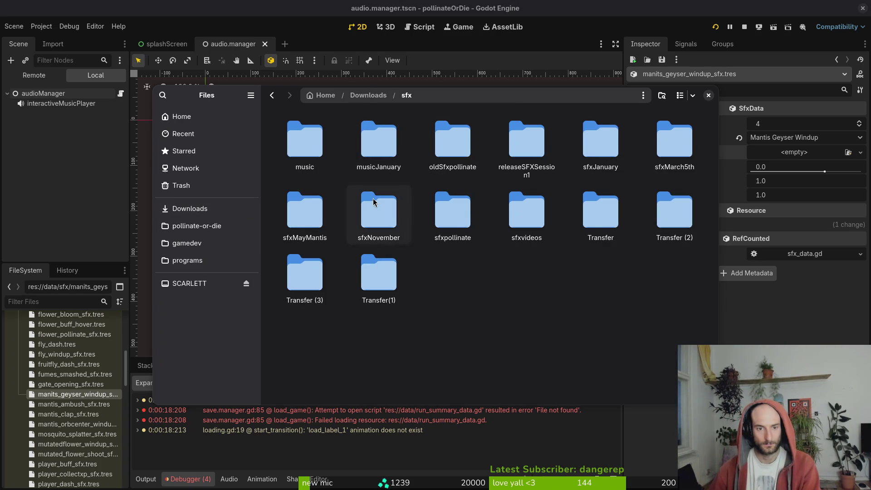
pyautogui.doubleClick(317, 222)
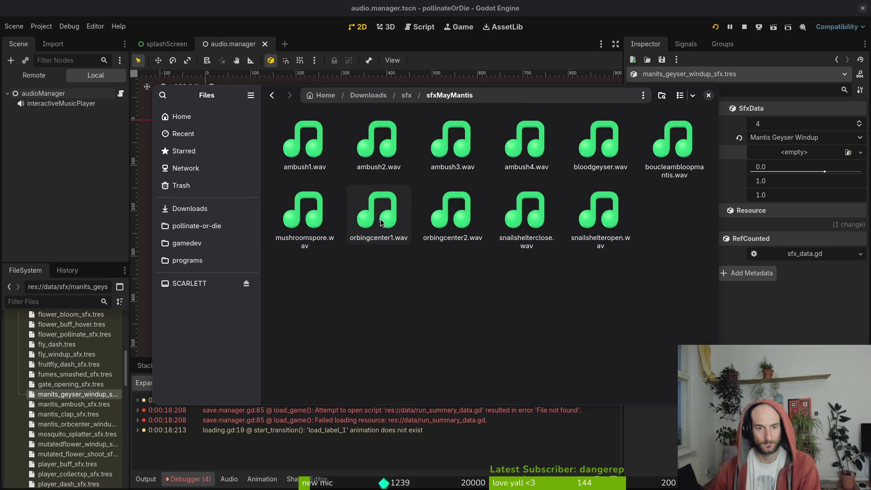
pyautogui.click(611, 150)
pyautogui.press('space')
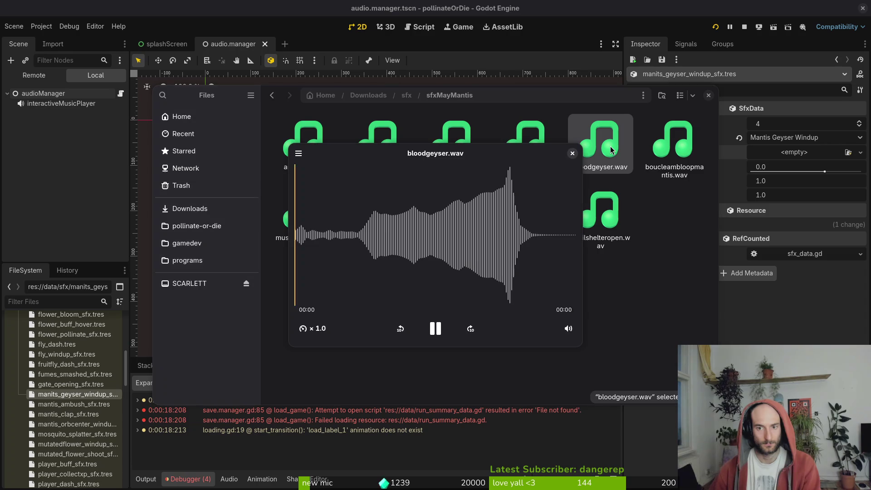
pyautogui.press('space')
pyautogui.press('space')
pyautogui.press('space')
# Navigate to the pollinate-or-die project's assets/audio folder
pyautogui.click(190, 209)
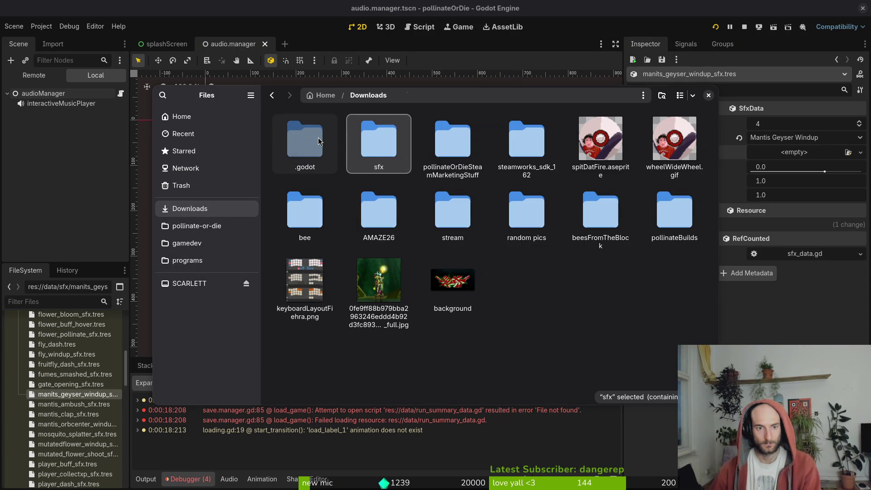
pyautogui.click(227, 225)
pyautogui.doubleClick(394, 209)
pyautogui.hotkey('alt', 'Left')
pyautogui.doubleClick(435, 173)
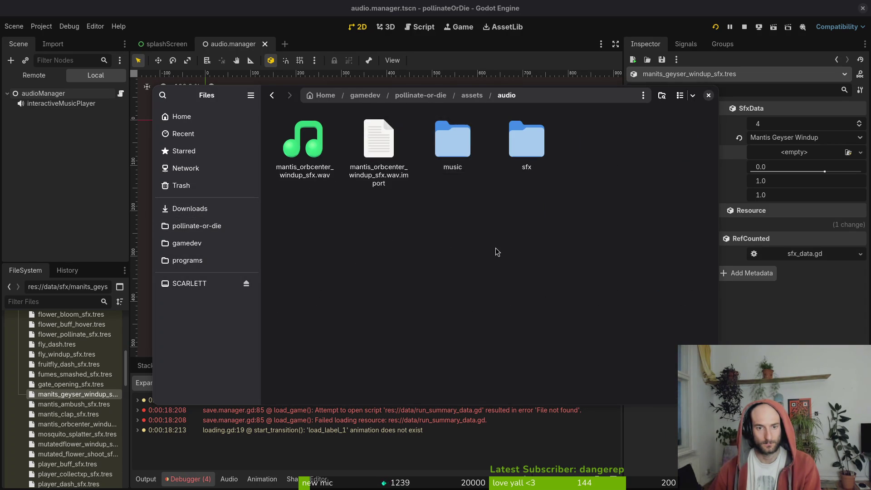
pyautogui.click(708, 94)
# Assign bloodgeyser.wav as the geyser windup's Sound Effect via a Quick Load search for 'geys'
pyautogui.click(798, 154)
pyautogui.click(801, 298)
pyautogui.write('geys')
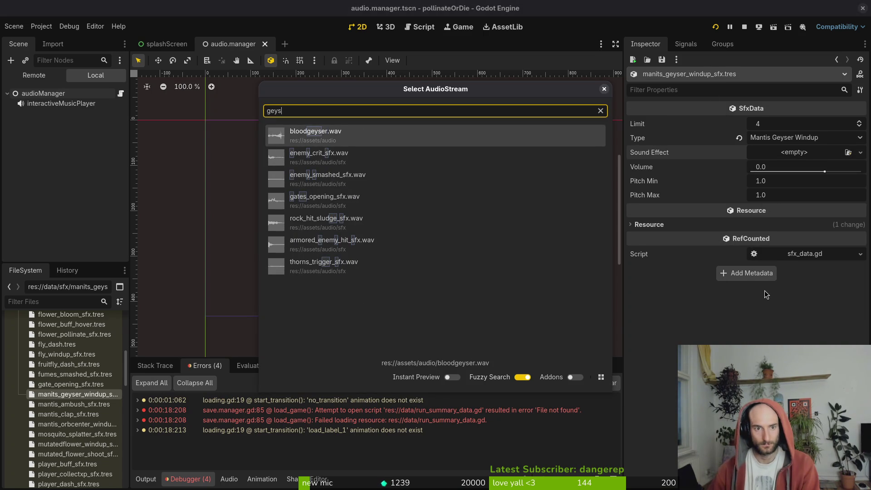
pyautogui.press('Return')
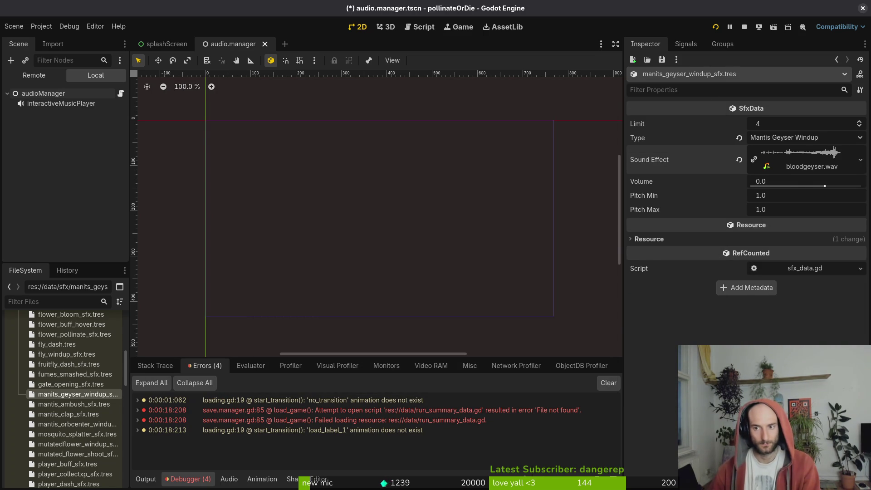
# Expand the sound effect and play the bloodgeyser preview
pyautogui.click(785, 157)
pyautogui.click(637, 215)
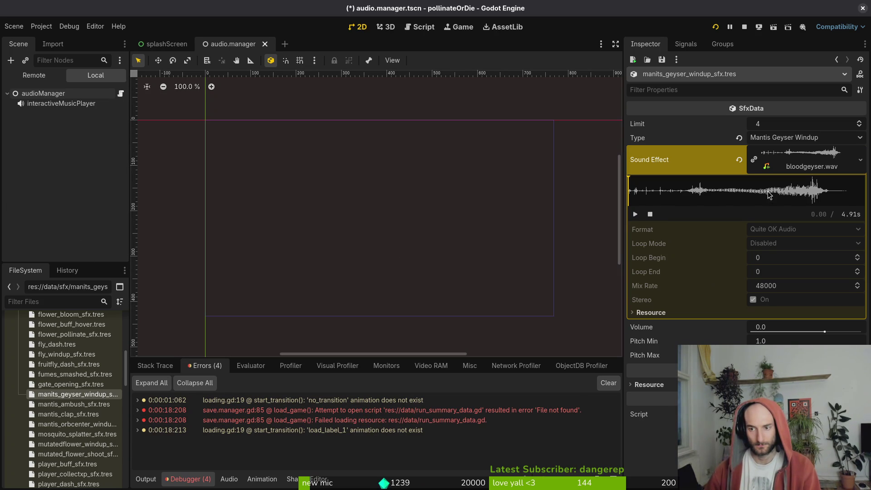
pyautogui.click(796, 158)
pyautogui.click(774, 162)
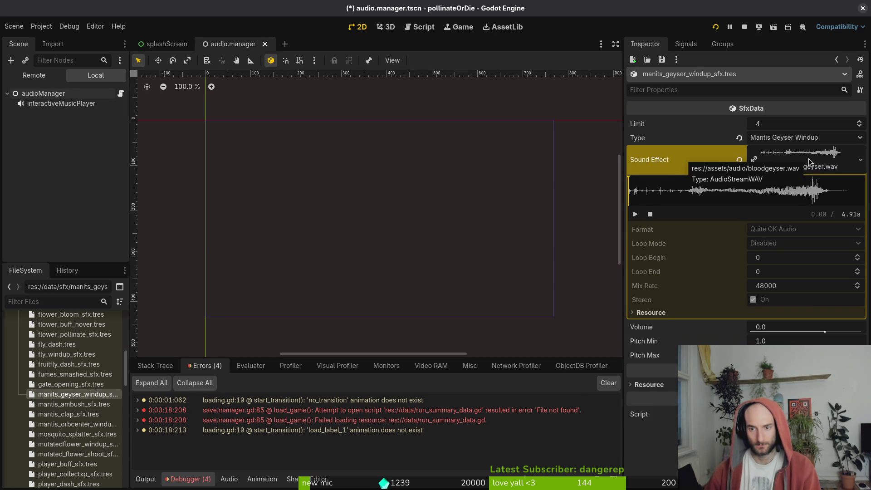
pyautogui.click(809, 162)
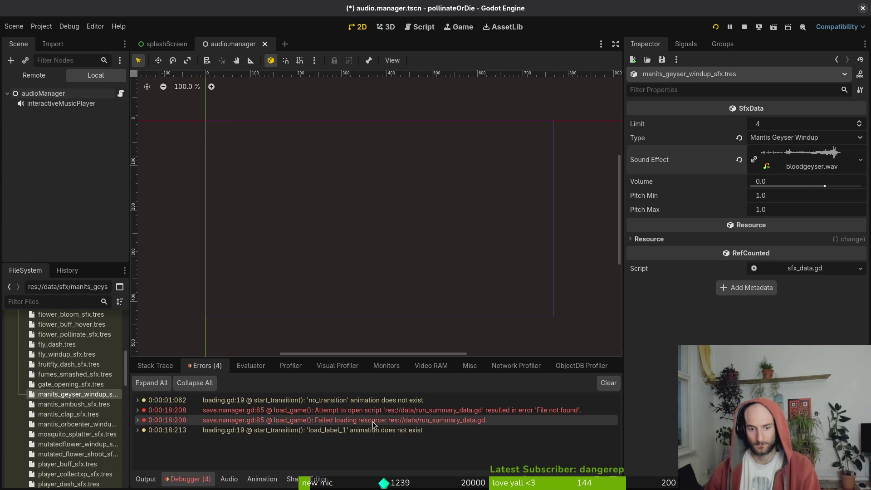
pyautogui.click(28, 93)
# Add the geyser windup sfx as entry 65 on the last page of audioManager's Sound Effects
pyautogui.scroll(-3, 775, 317)
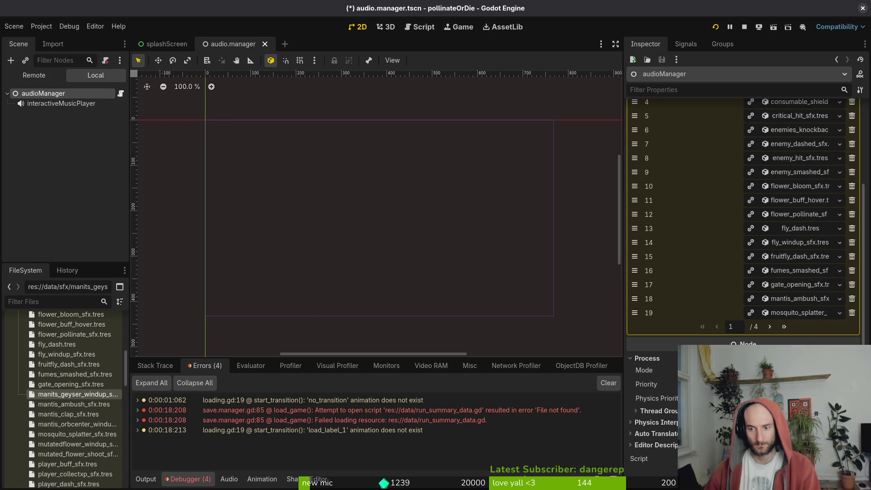
pyautogui.click(768, 327)
pyautogui.click(769, 326)
pyautogui.click(769, 326)
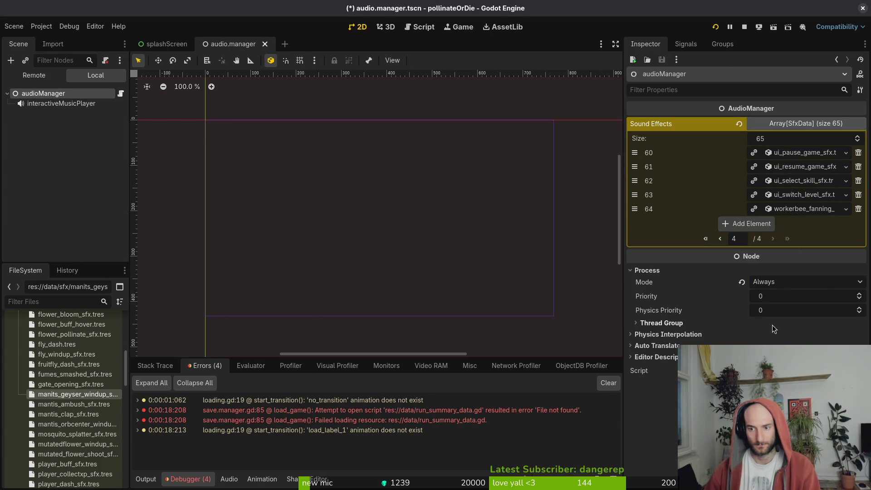
pyautogui.doubleClick(74, 394)
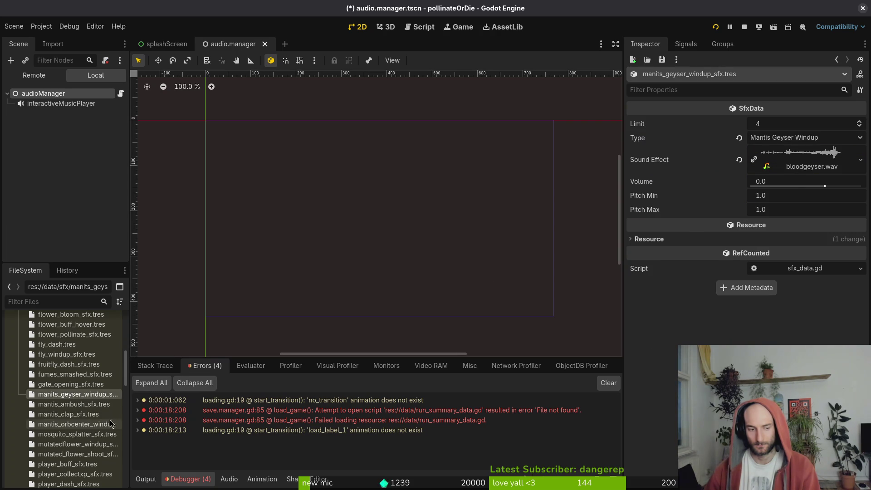
pyautogui.click(43, 93)
pyautogui.scroll(-3, 778, 323)
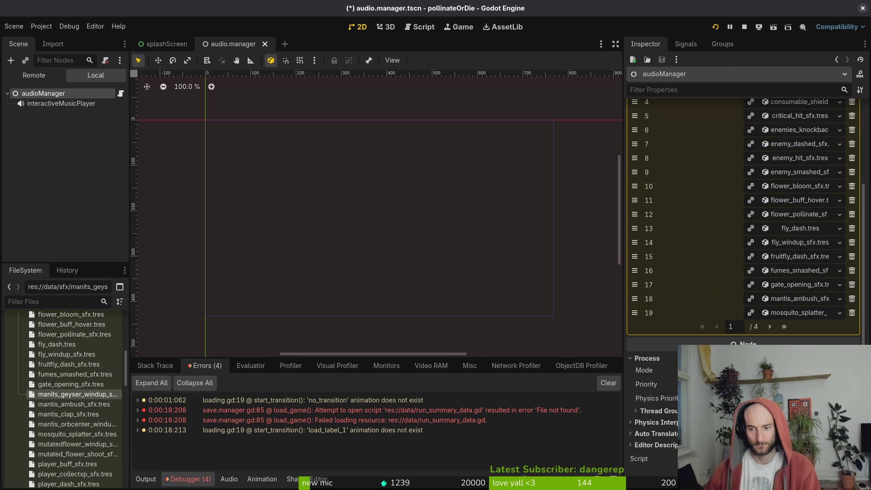
pyautogui.click(782, 326)
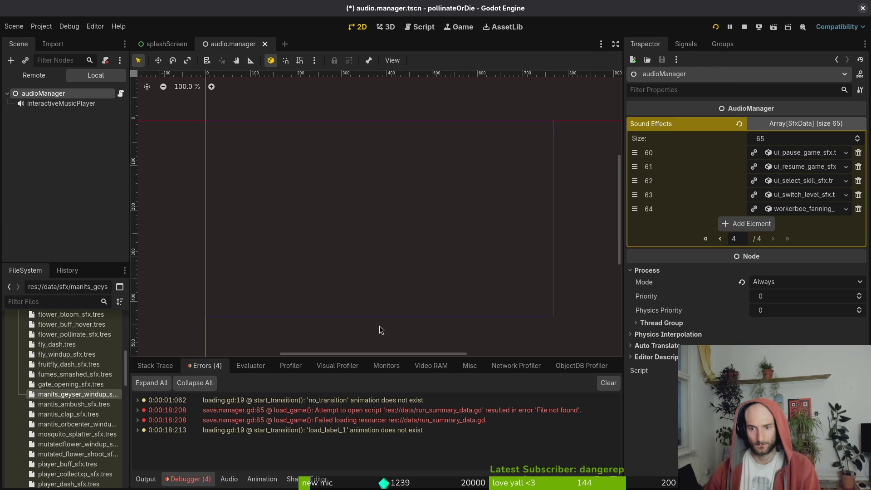
pyautogui.moveTo(92, 399)
pyautogui.mouseDown()
pyautogui.moveTo(599, 280)
pyautogui.moveTo(725, 225)
pyautogui.mouseUp()
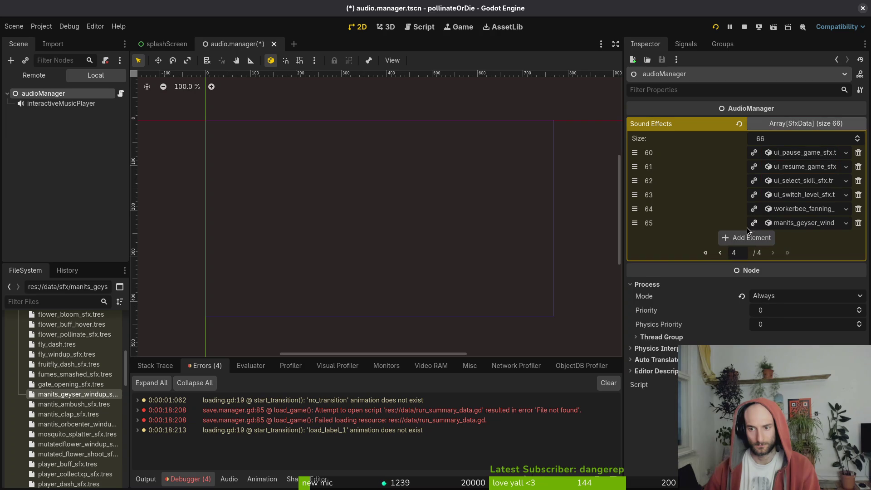
# Save the audio manager scene, briefly run and stop the game, and inspect the new entry
pyautogui.hotkey('ctrl', 's')
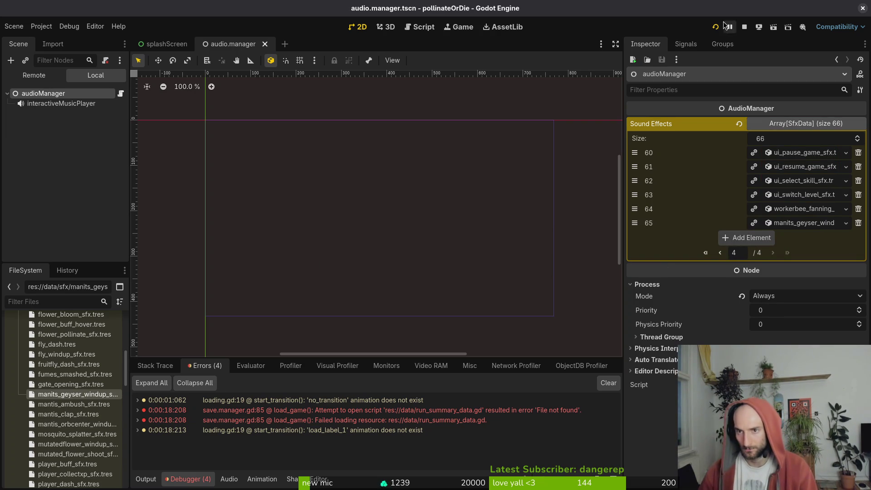
pyautogui.click(744, 27)
pyautogui.click(717, 28)
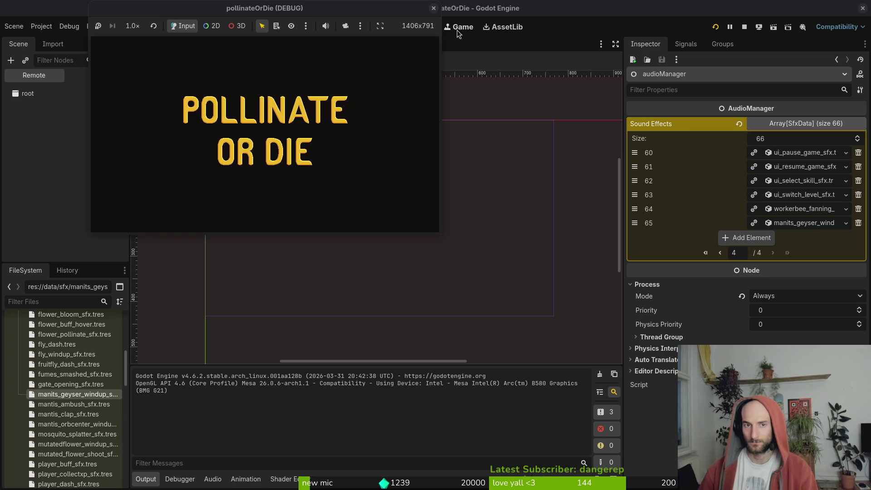
pyautogui.click(433, 7)
pyautogui.click(800, 225)
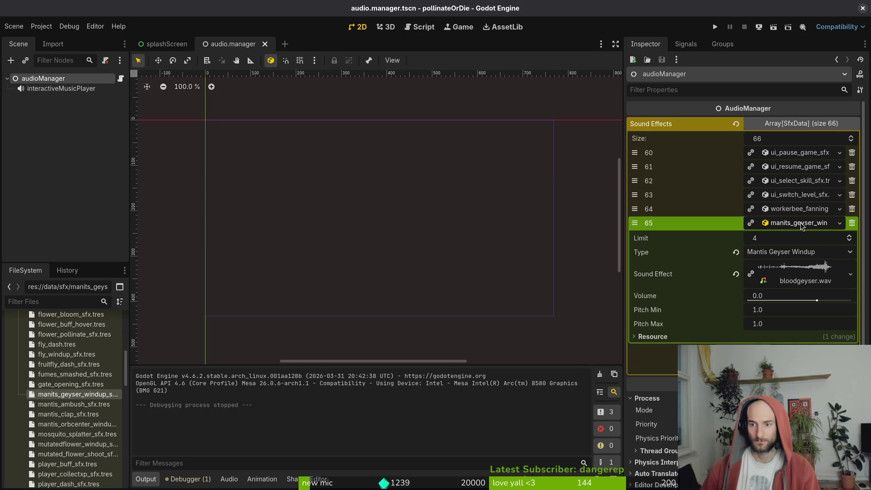
pyautogui.click(800, 223)
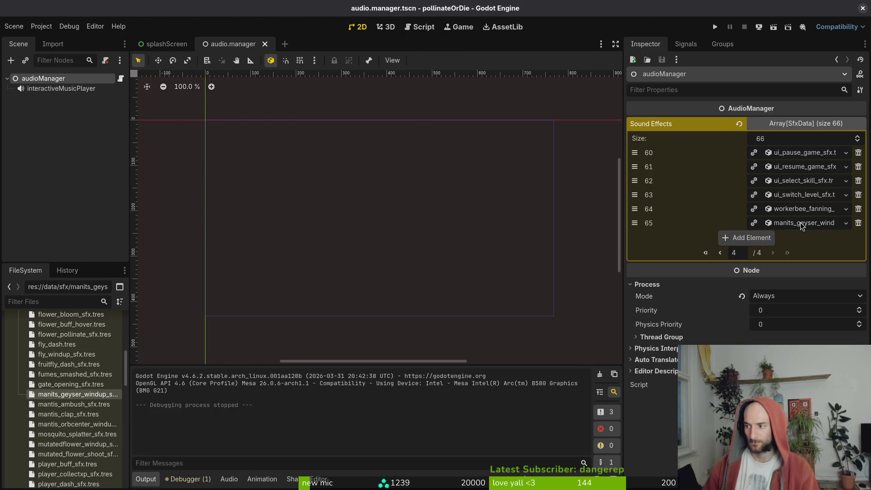
# Open spawn_geyser.gd in Neovim with the file finder and move to its enter function
pyautogui.press('super+2')
pyautogui.press('Return')
pyautogui.write('matn')
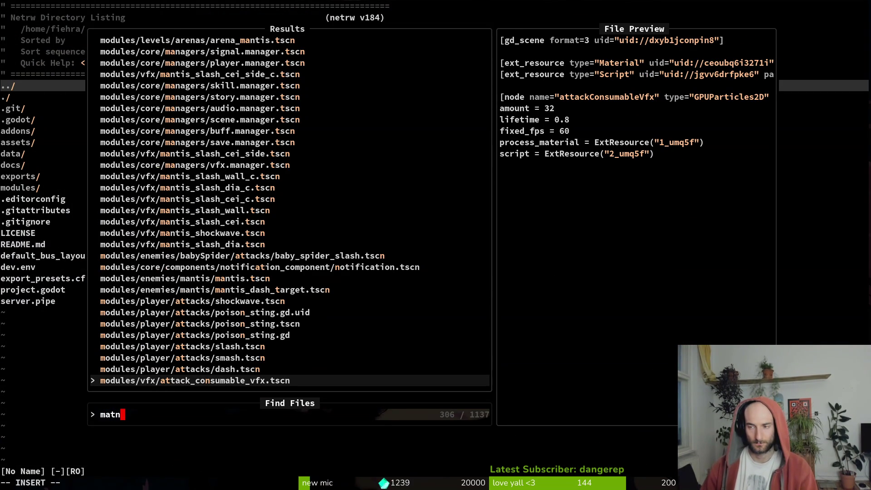
pyautogui.write('gey')
pyautogui.press('Return')
pyautogui.press('j')
pyautogui.press('j')
pyautogui.press('j')
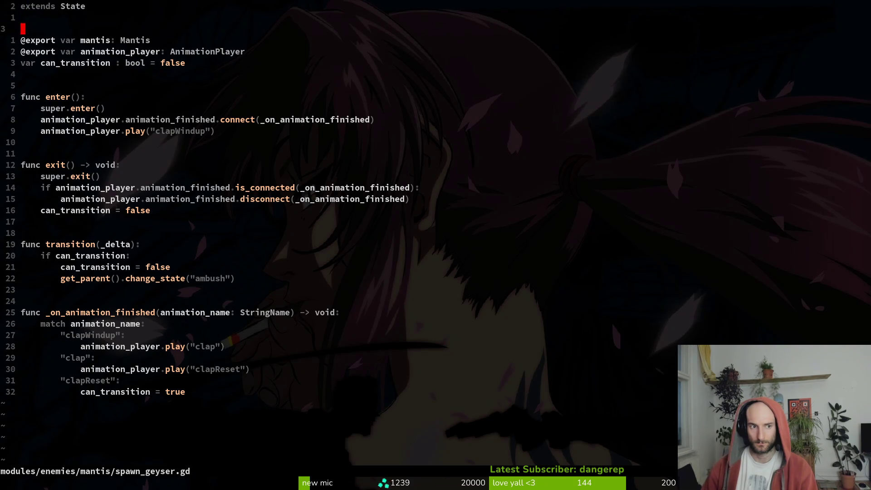
pyautogui.press('j')
pyautogui.press('j')
pyautogui.press('j')
# Paste the create_sfx call from clipboard history with MANTIS_GEYSER_WINDUP into enter() and save with :w
pyautogui.press('super+v')
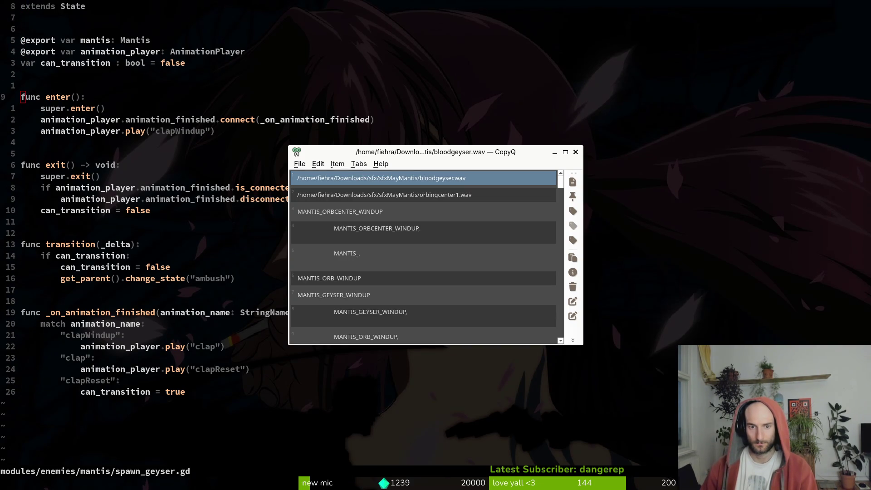
pyautogui.press('Down')
pyautogui.press('Down')
pyautogui.press('Down')
pyautogui.write('sfx')
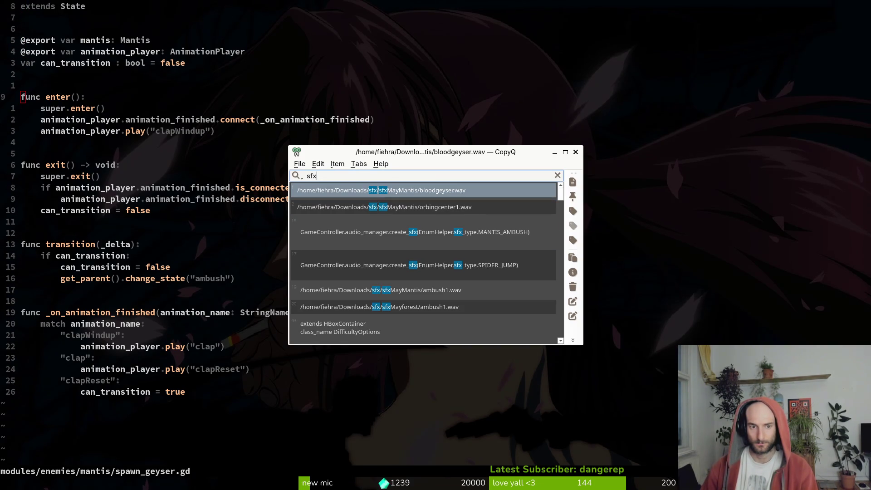
pyautogui.press('Down')
pyautogui.press('Down')
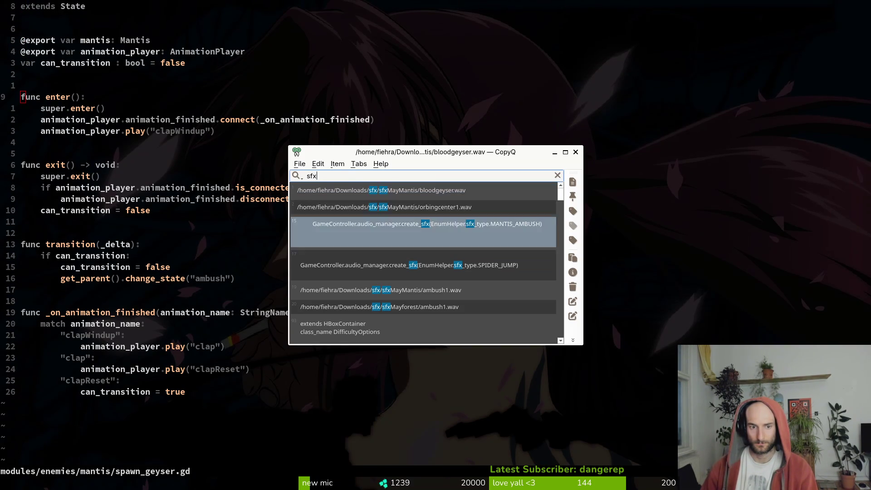
pyautogui.press('Return')
pyautogui.press('j')
pyautogui.press('j')
pyautogui.press('j')
pyautogui.write('p$hciwMANT')
pyautogui.press('Tab')
pyautogui.press('Tab')
pyautogui.press('Tab')
pyautogui.press('Escape')
pyautogui.write(':w')
pyautogui.press('Return')
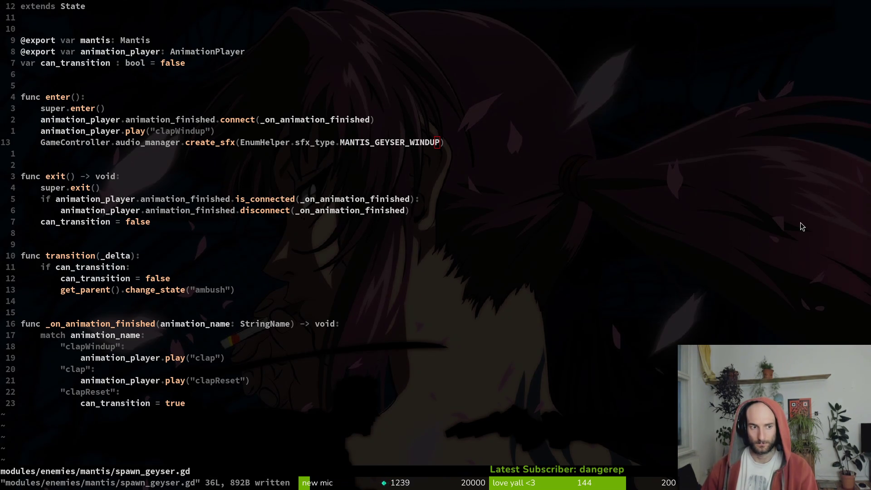
pyautogui.hotkey('alt', 'Tab')
pyautogui.hotkey('ctrl', 's')
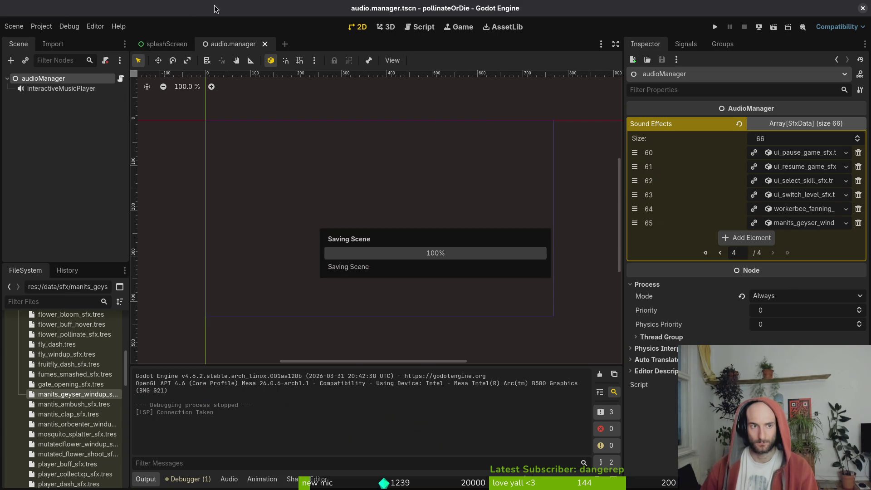
# Quick-open the game.controller.tscn scene
pyautogui.hotkey('shift', 'alt', 'o')
pyautogui.write('agmcotnr')
pyautogui.press('Down')
pyautogui.press('Down')
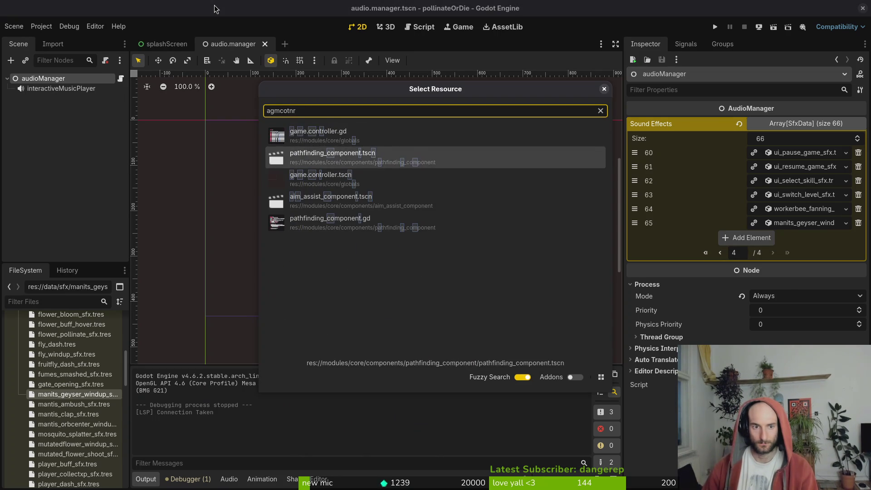
pyautogui.press('Return')
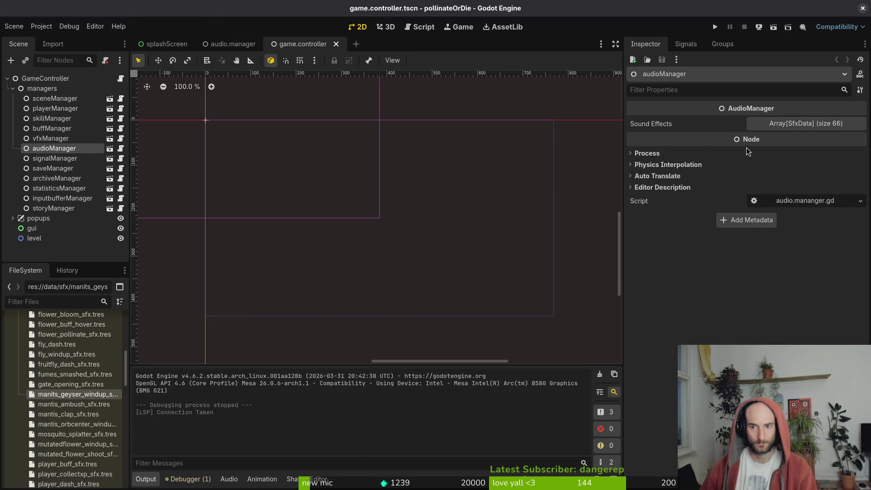
# Page through audioManager's Sound Effects to confirm entries 60–65 end with the geyser windup
pyautogui.click(785, 129)
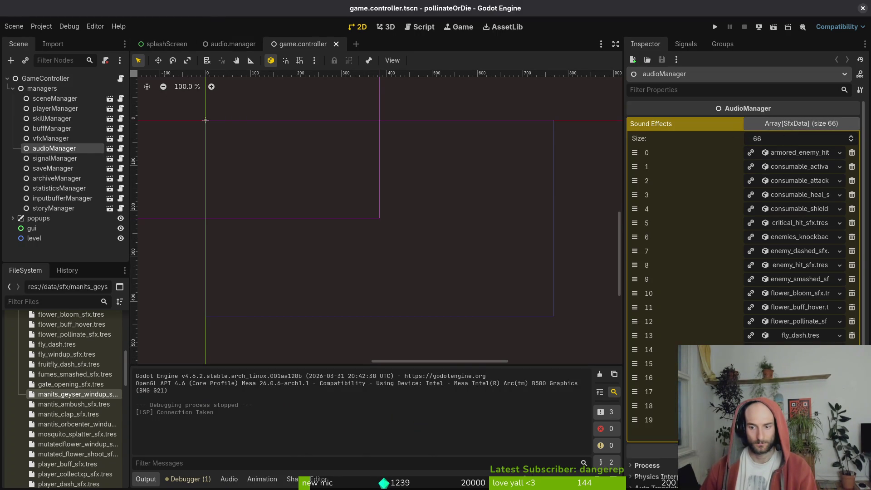
pyautogui.click(787, 448)
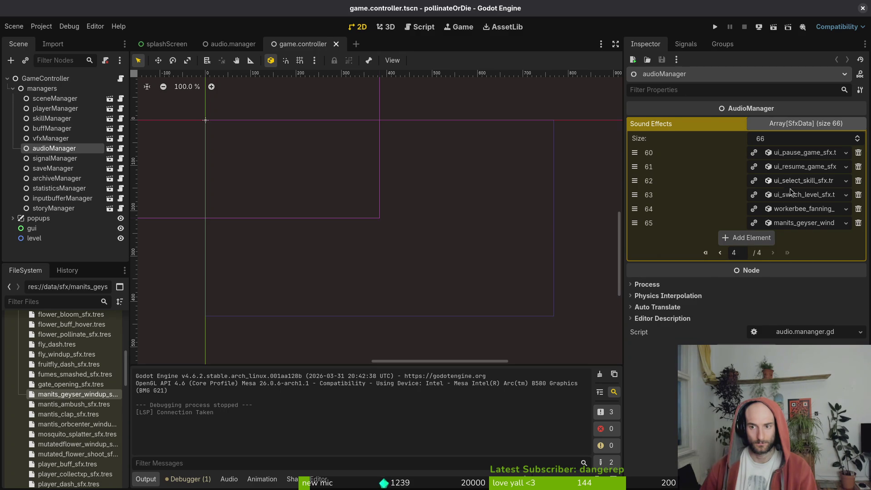
pyautogui.click(721, 253)
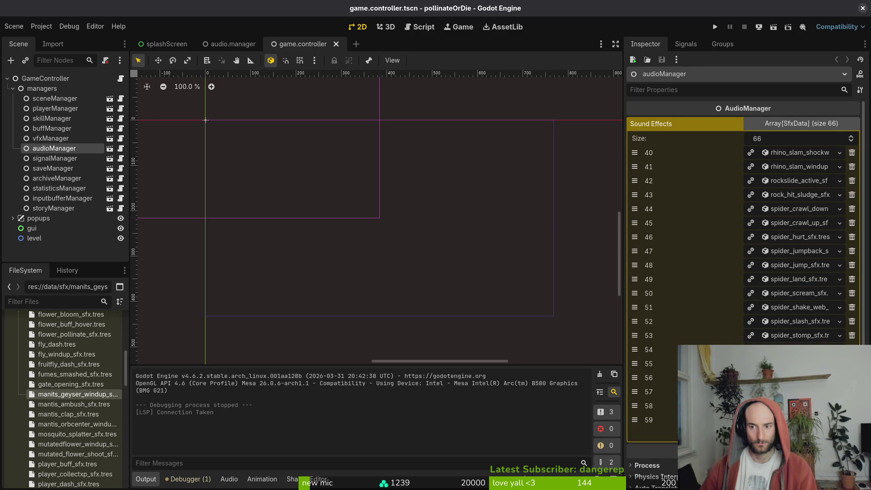
pyautogui.click(771, 449)
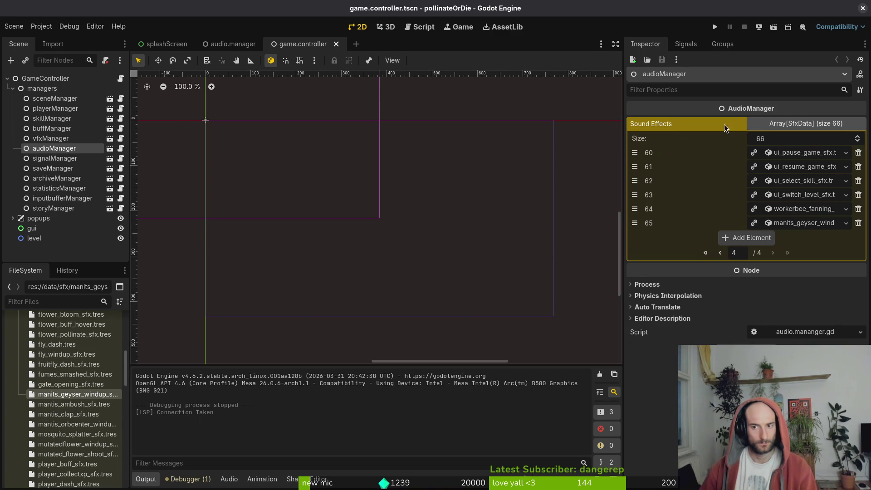
pyautogui.click(233, 44)
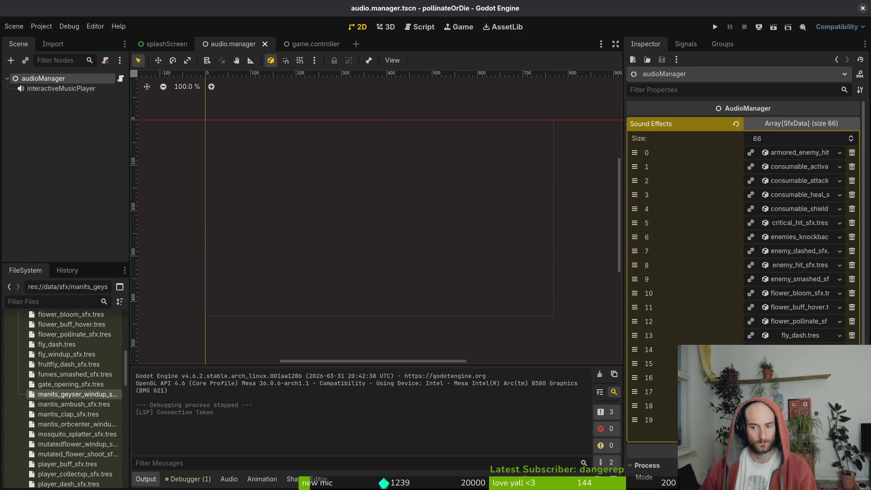
pyautogui.click(302, 43)
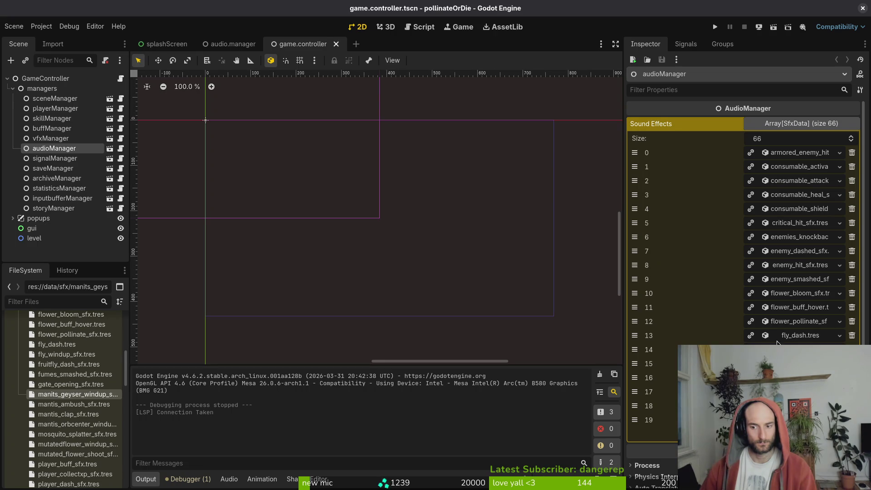
# Run the game, continue the save, pick the mantis level in debug select, then stop it
pyautogui.click(714, 23)
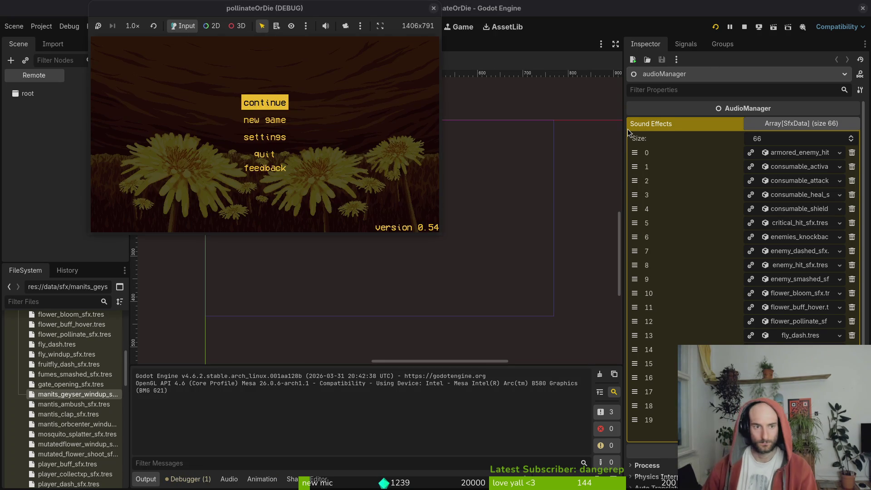
pyautogui.press('Return')
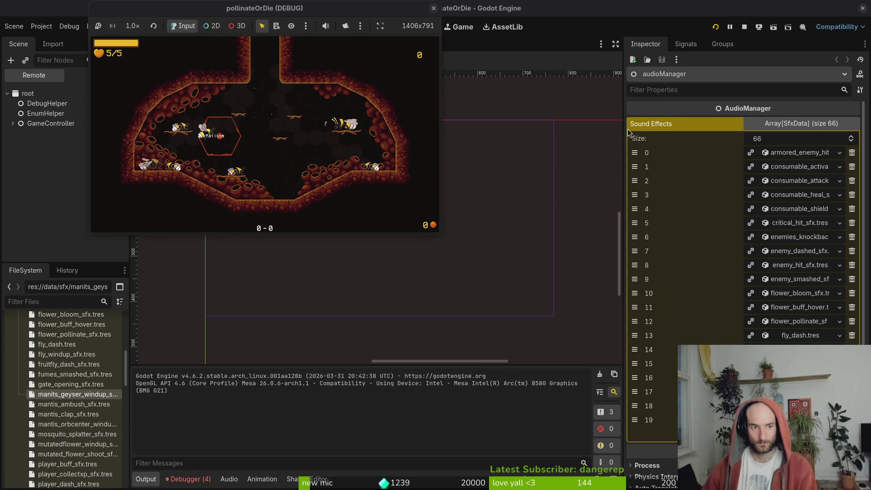
pyautogui.press('F1')
pyautogui.press('Down')
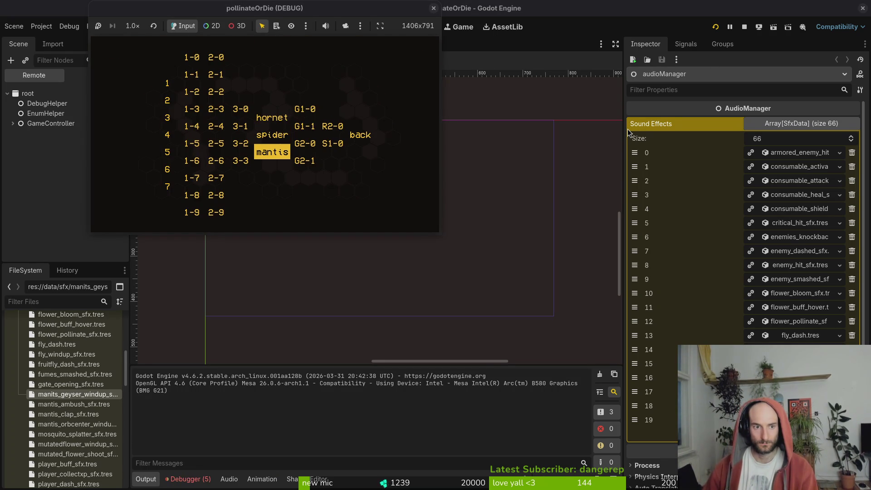
pyautogui.click(187, 478)
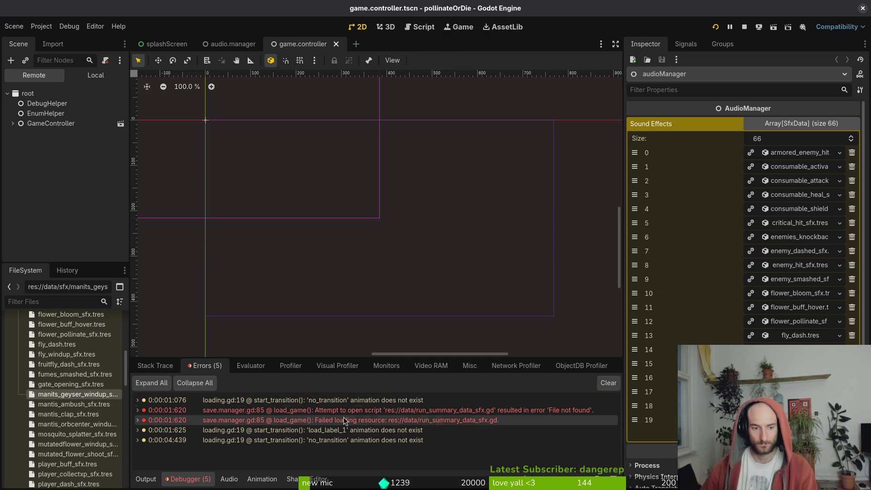
pyautogui.moveTo(449, 425)
# Look over save_manager.gd in Neovim
pyautogui.hotkey('alt', 'Tab')
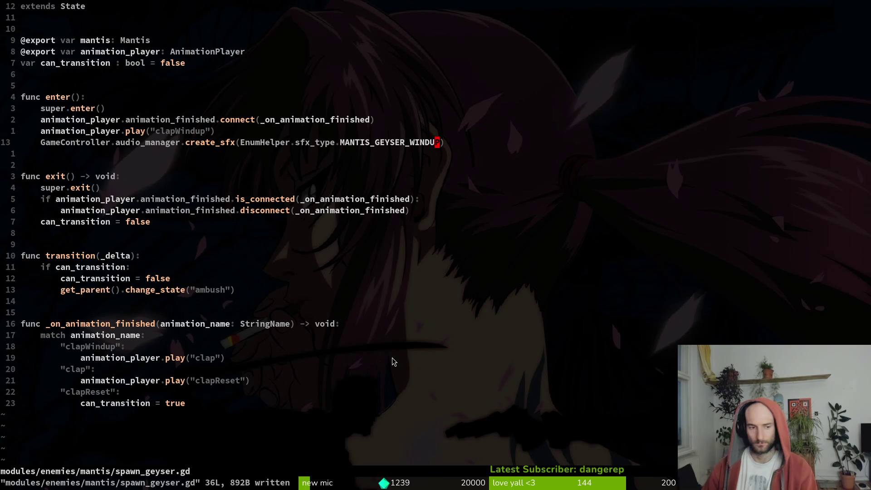
pyautogui.press('space')
pyautogui.press('f')
pyautogui.press('f')
pyautogui.write('saveman')
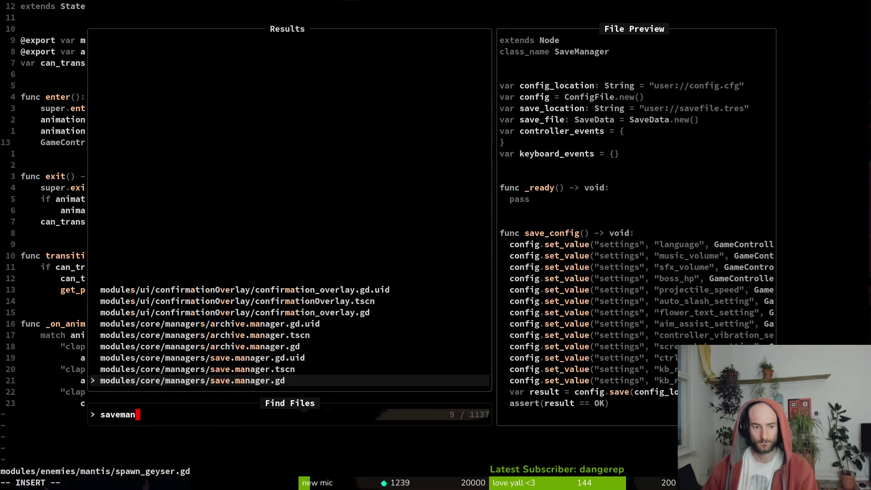
pyautogui.press('Return')
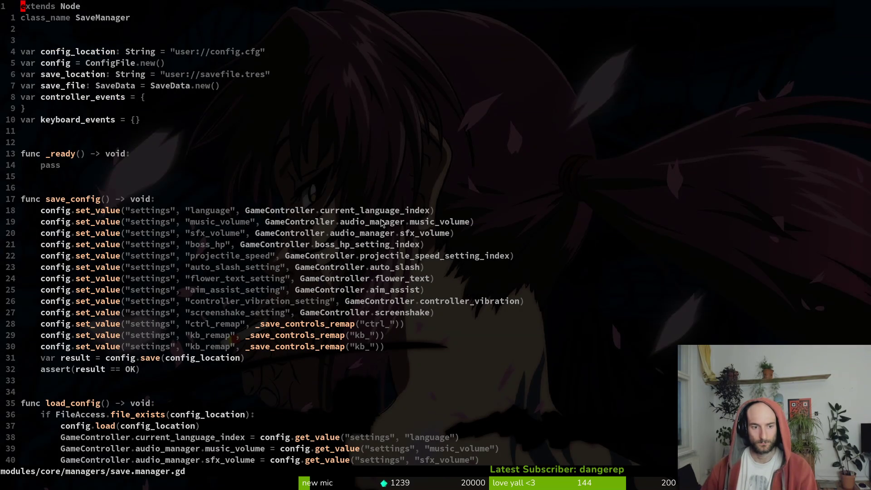
pyautogui.scroll(-13, 480, 204)
pyautogui.scroll(11, 483, 208)
# Trash every file in the game's user data folder via Project > Open User Data Folder
pyautogui.hotkey('alt', 'Tab')
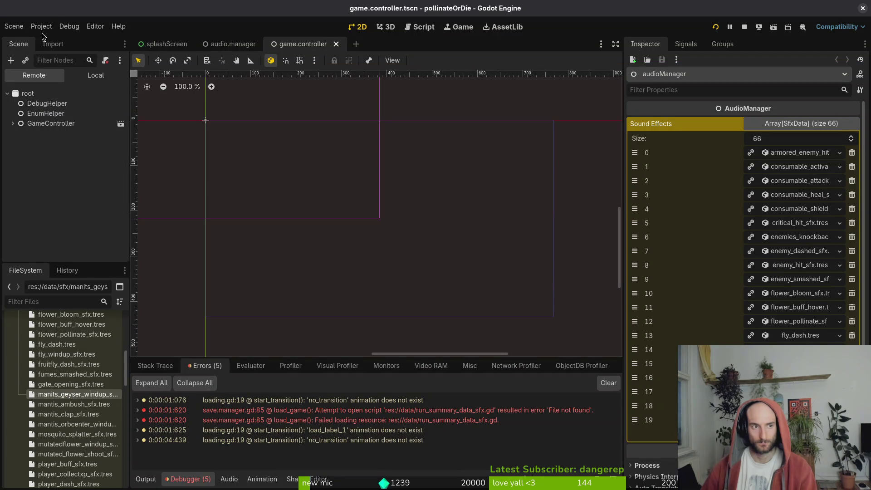
pyautogui.click(41, 26)
pyautogui.click(86, 112)
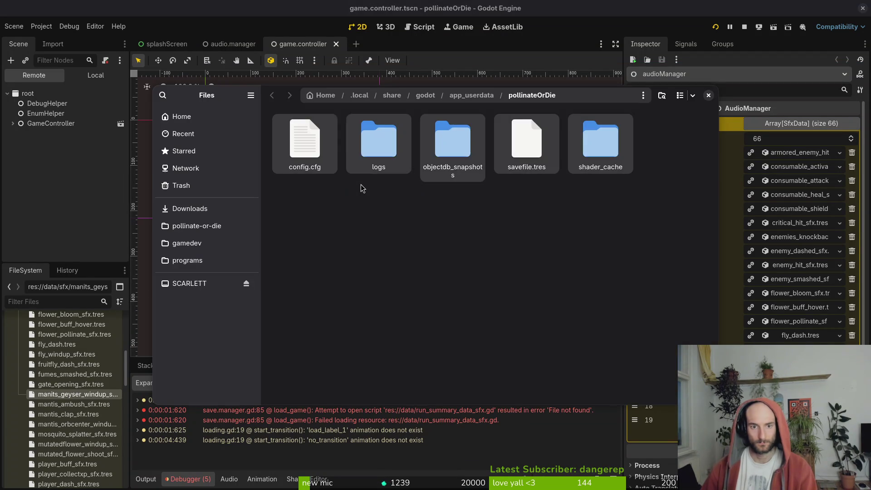
pyautogui.hotkey('ctrl', 'a')
pyautogui.press('Delete')
pyautogui.click(708, 95)
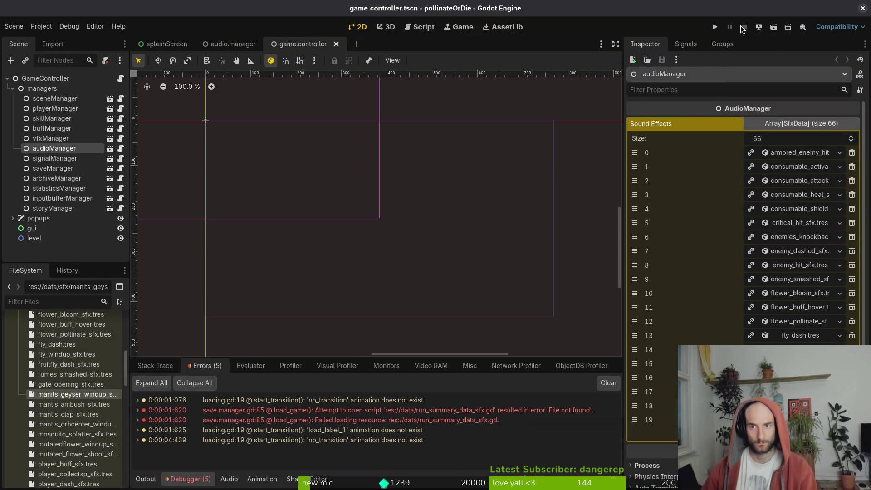
# Relaunch the game, start a new game on the fresh data, then stop it
pyautogui.click(744, 26)
pyautogui.press('F5')
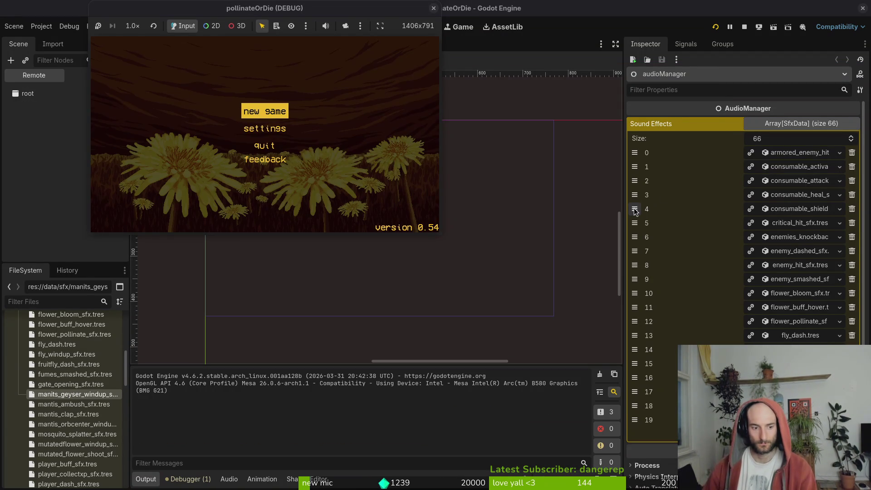
pyautogui.press('Return')
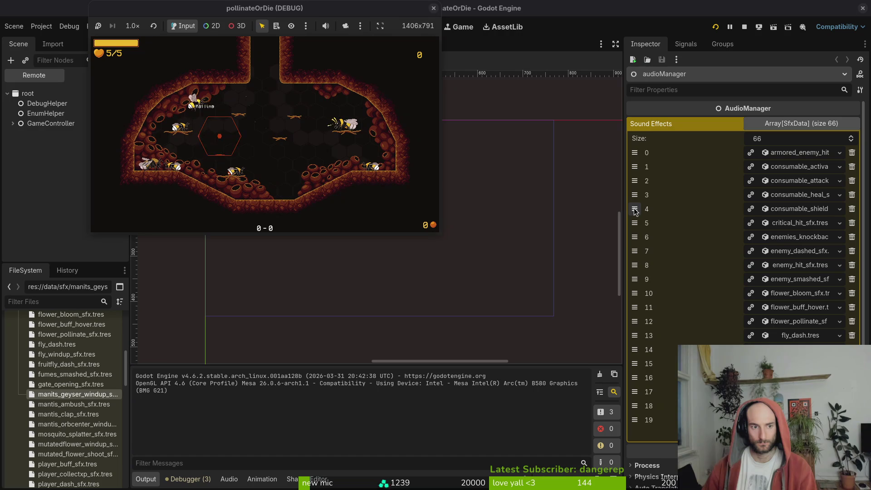
pyautogui.press('Escape')
pyautogui.press('Escape')
pyautogui.click(744, 27)
# Run the game again, continue, load the mantis boss level from debug select, and pause
pyautogui.click(716, 26)
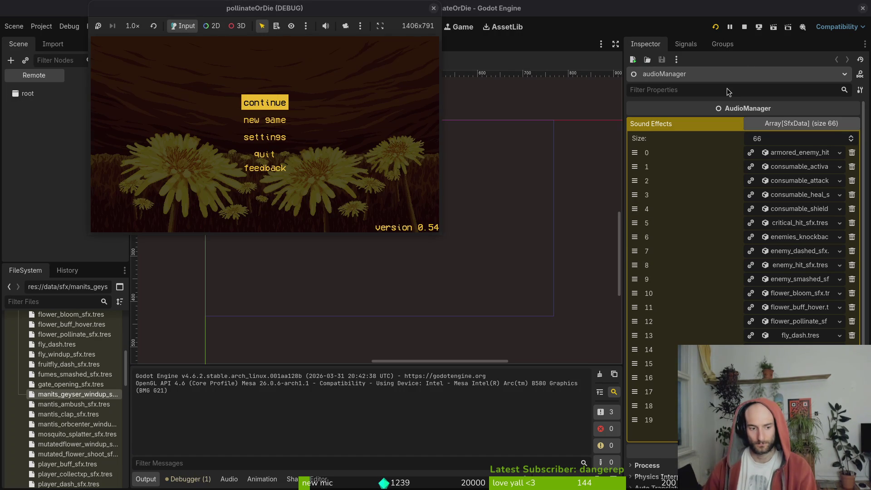
pyautogui.press('Return')
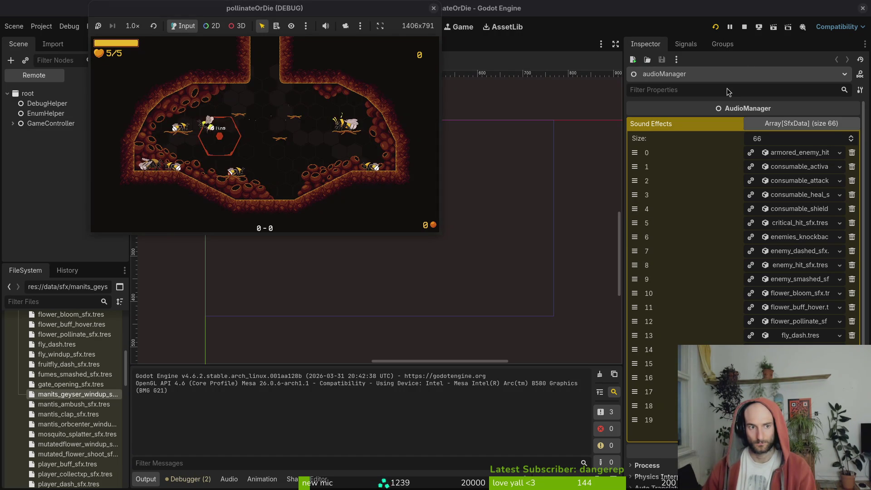
pyautogui.press('Tab')
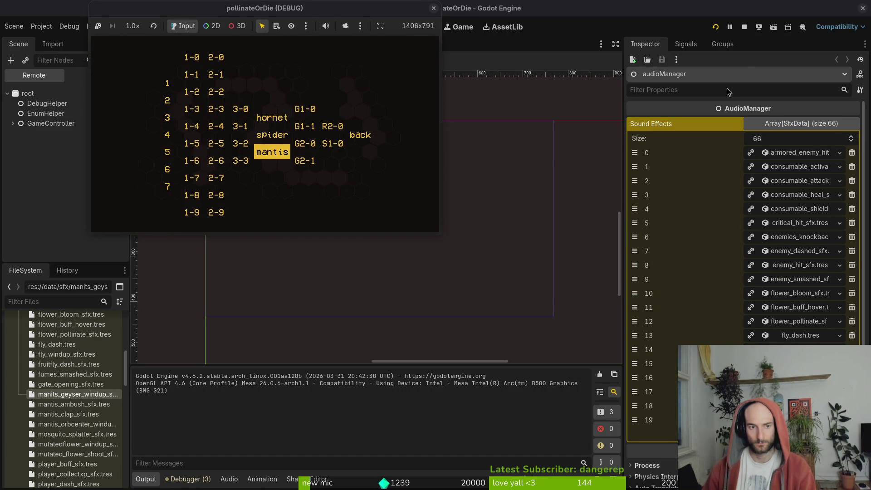
pyautogui.press('Return')
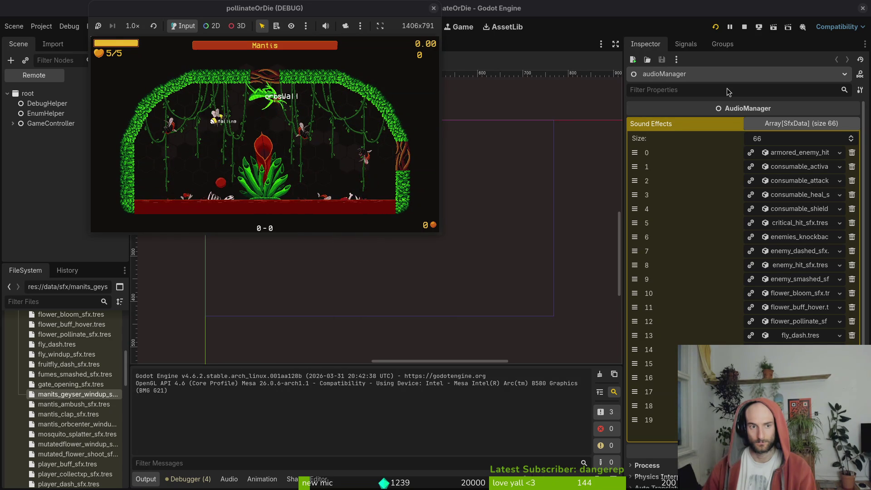
pyautogui.press('Escape')
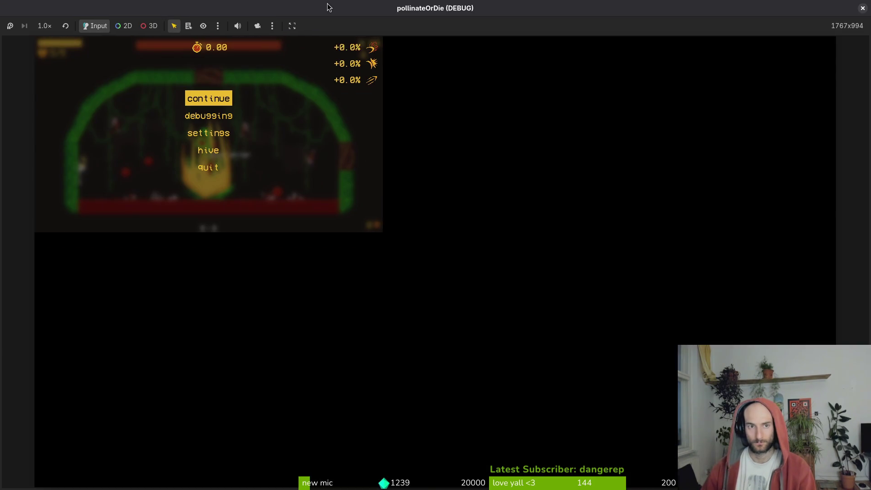
# Maximize the game window, resume, and fight the mantis by flying, dashing and slashing
pyautogui.doubleClick(326, 8)
pyautogui.press('Escape')
pyautogui.press('space')
pyautogui.press('d')
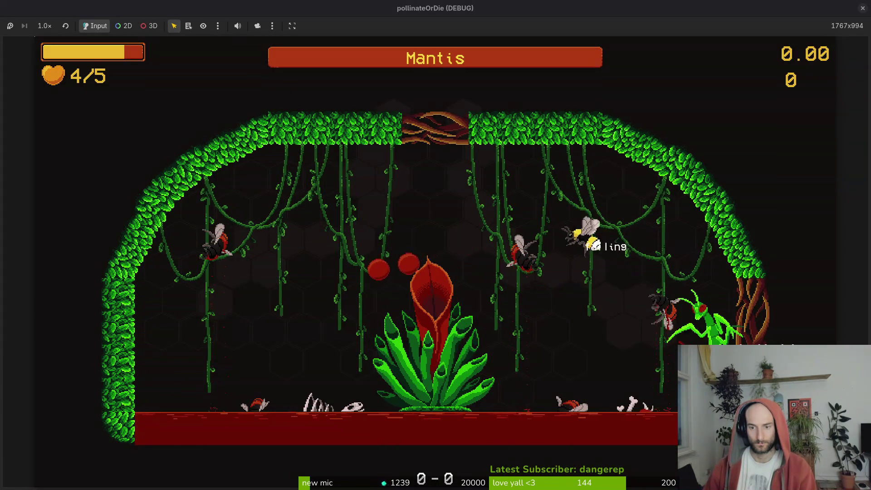
pyautogui.press('shift')
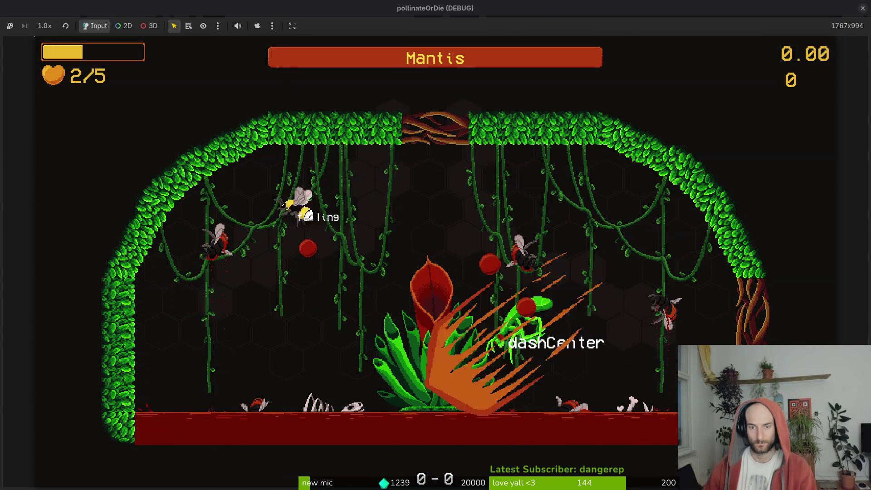
pyautogui.press('x')
pyautogui.press('Right')
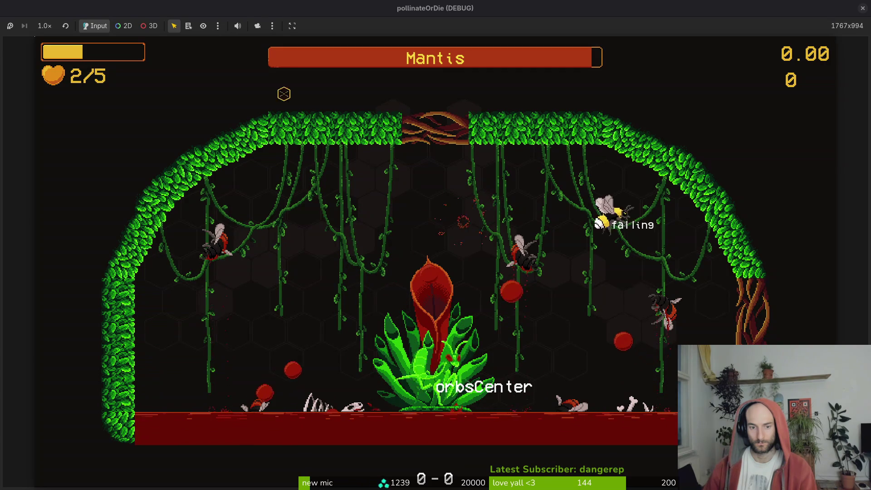
pyautogui.press('Left')
pyautogui.press('Left')
pyautogui.press('Down')
pyautogui.press('Left')
pyautogui.press('Up')
pyautogui.press('Right')
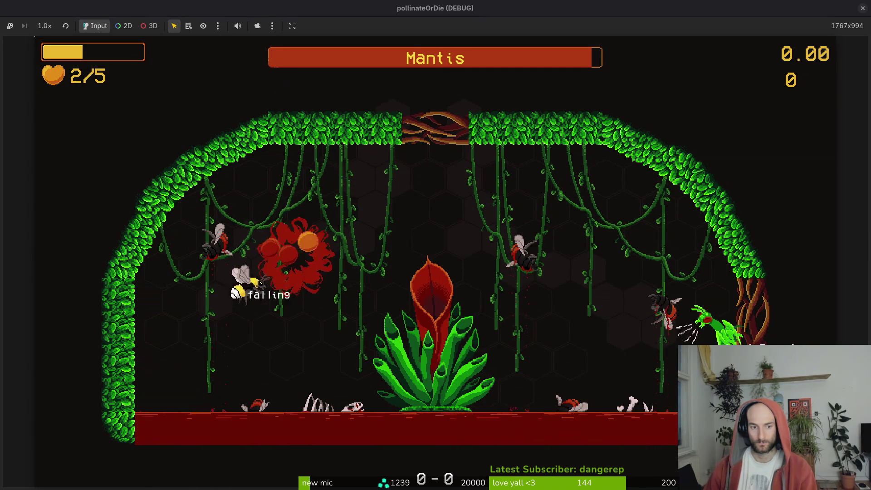
pyautogui.press('Right')
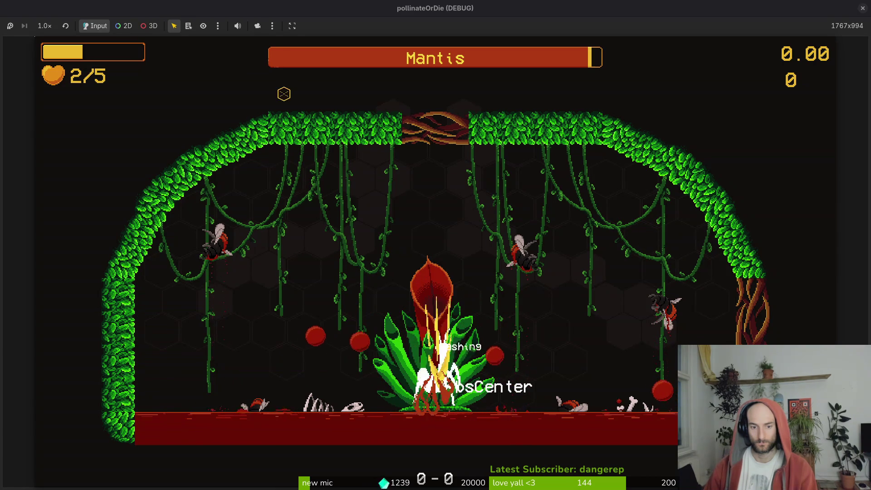
# Keep fighting and dodging the geyser attack, then pause and quit back to the editor
pyautogui.press('Left')
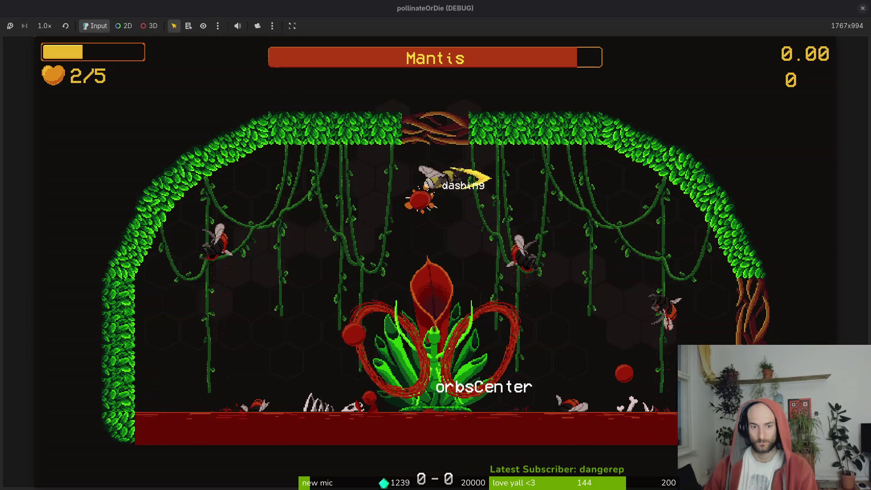
pyautogui.press('x')
pyautogui.press('Left')
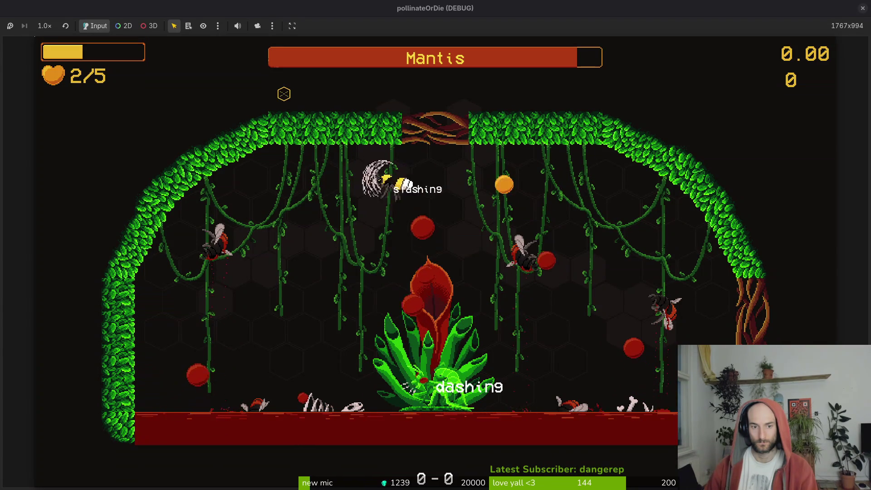
pyautogui.press('x')
pyautogui.press('Right')
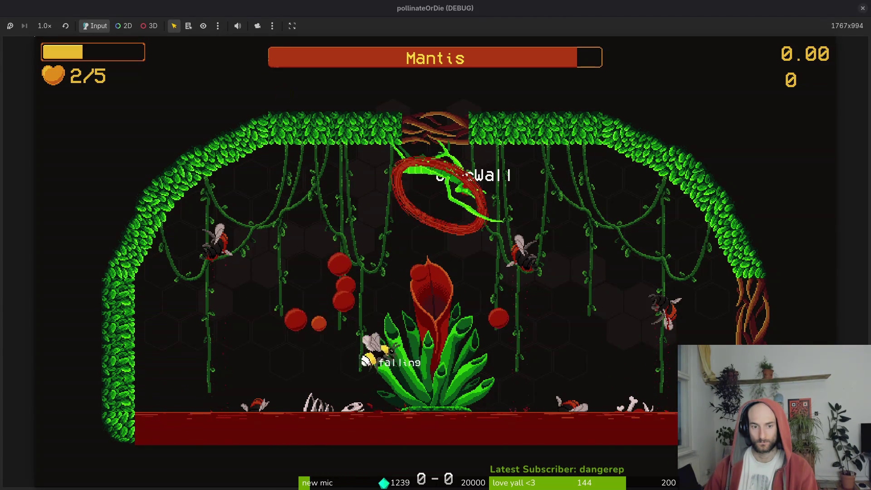
pyautogui.press('Up')
pyautogui.press('x')
pyautogui.press('Left')
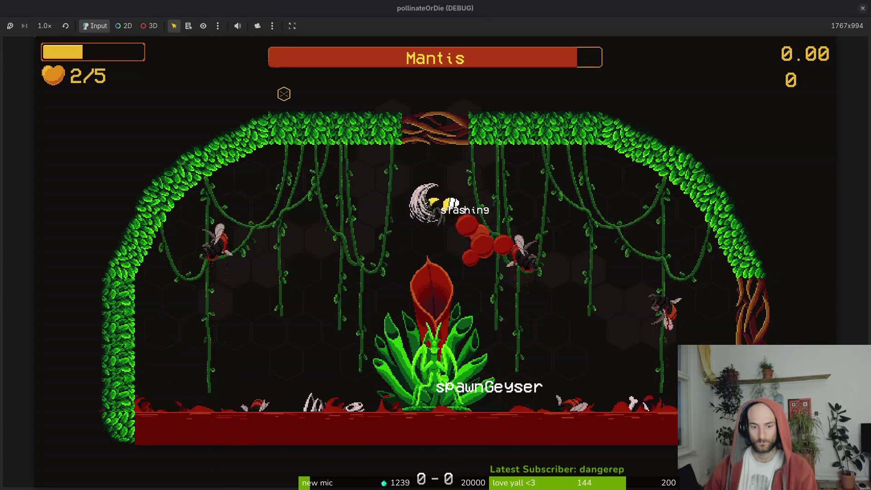
pyautogui.press('Up')
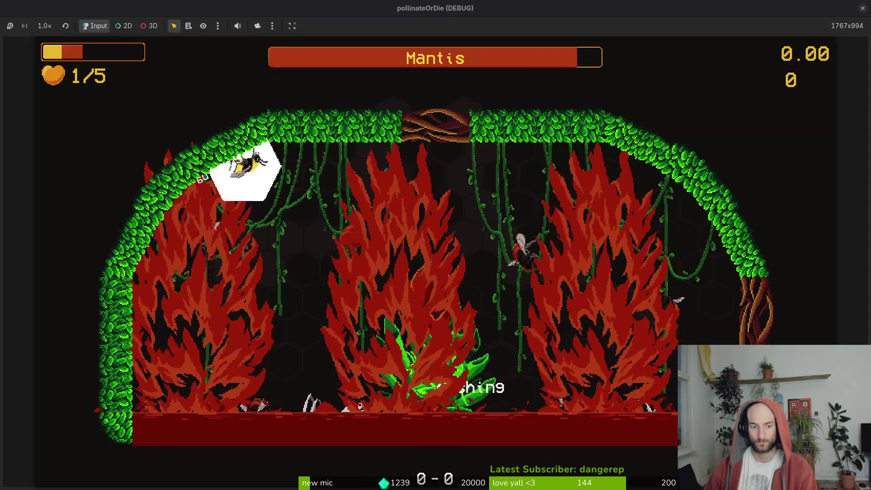
pyautogui.press('Right')
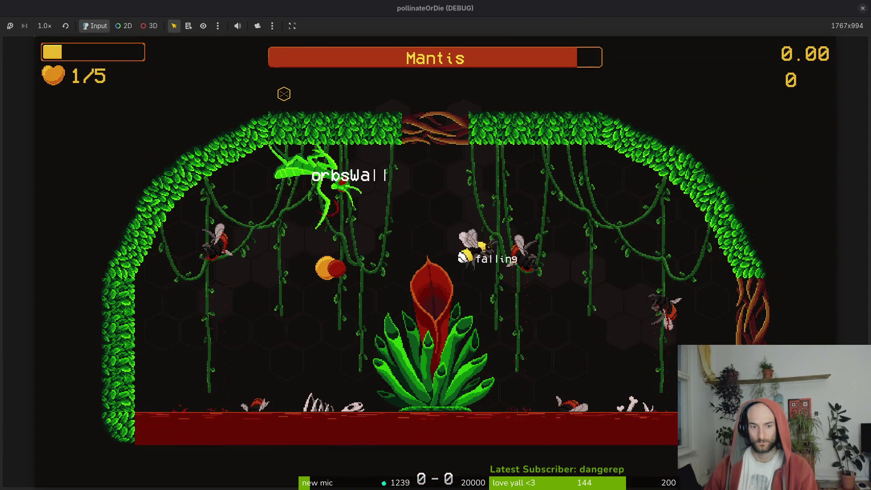
pyautogui.press('Escape')
pyautogui.press('F8')
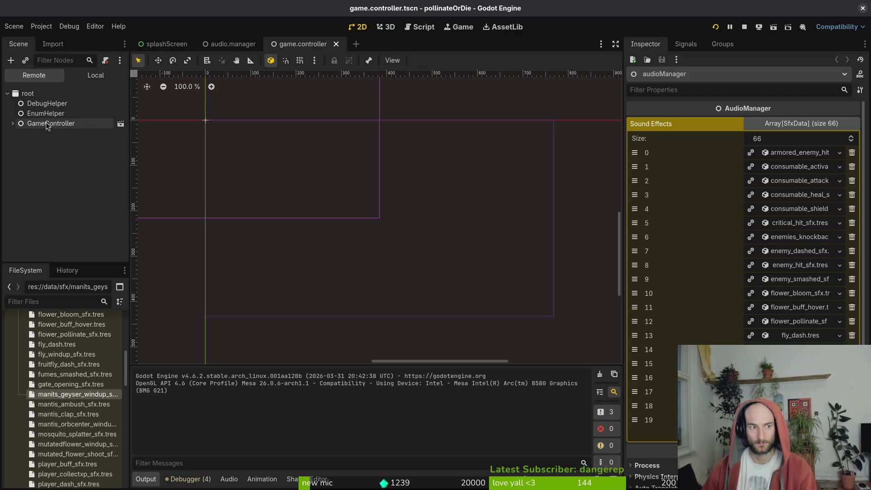
# Page to the Mantis Geyser Windup entry, set its volume to 6, and rerun the game
pyautogui.click(750, 440)
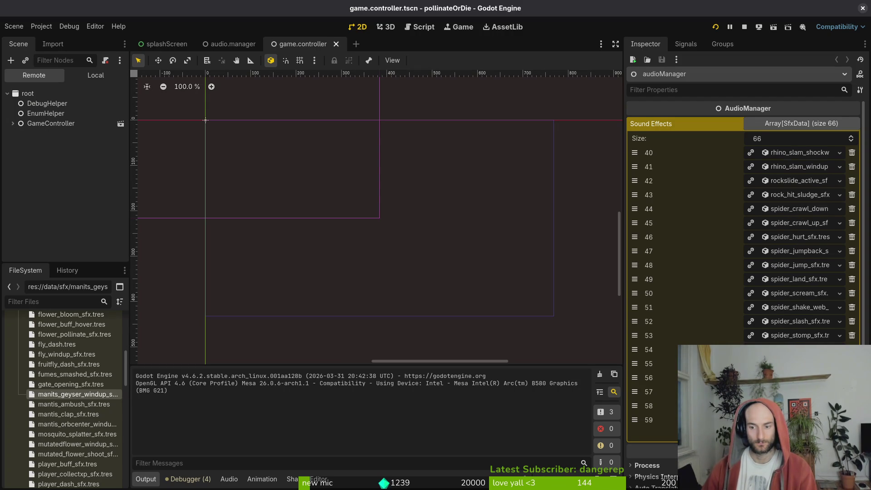
pyautogui.click(772, 434)
pyautogui.click(799, 223)
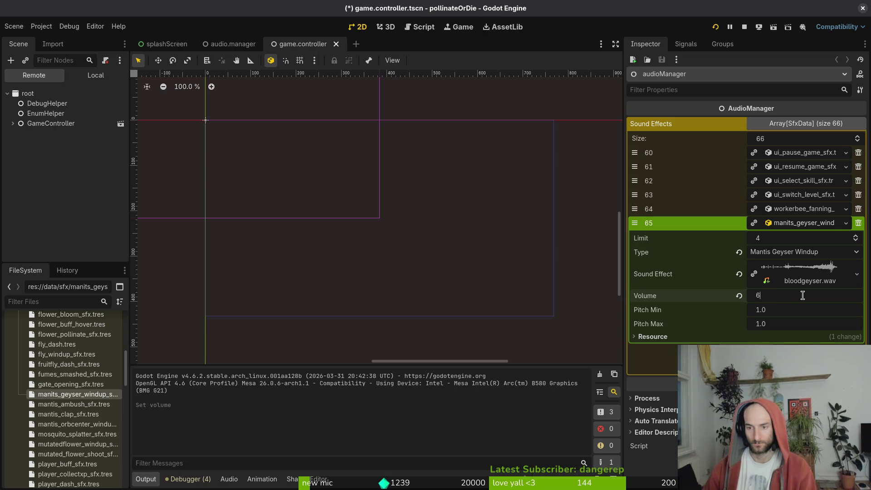
pyautogui.click(720, 24)
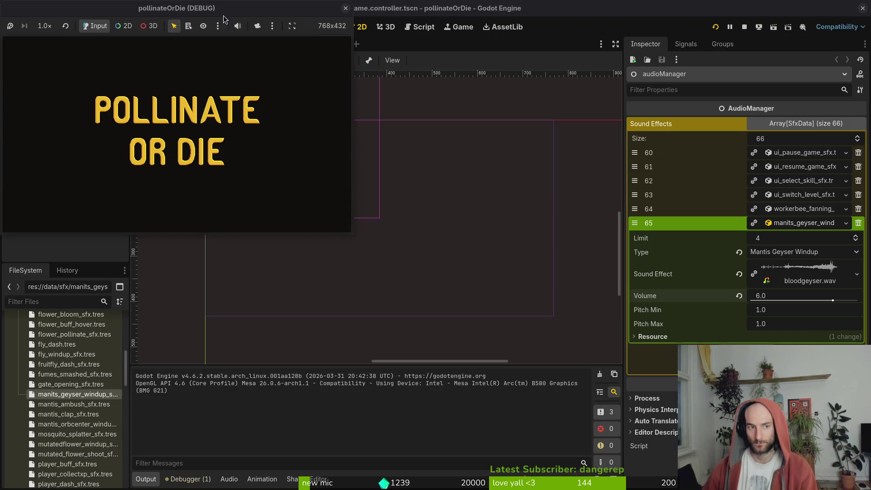
# Maximize the game, continue, and load the mantis boss level from debug level select
pyautogui.doubleClick(210, 7)
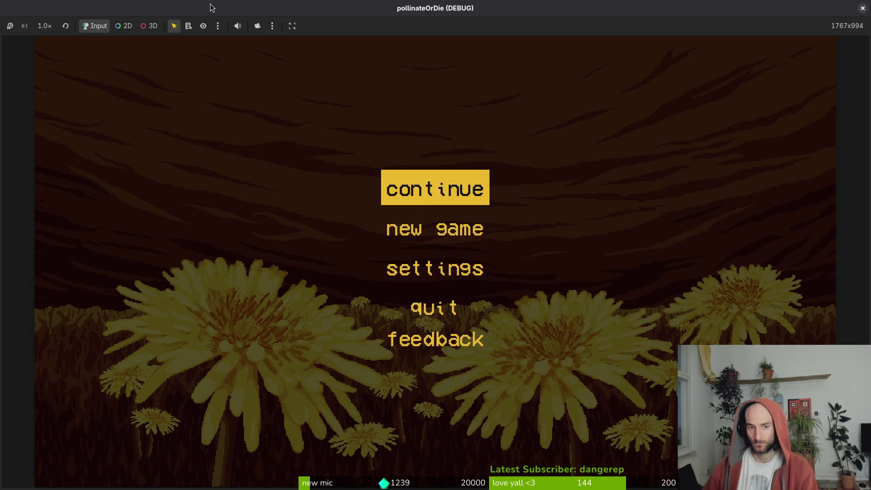
pyautogui.press('Return')
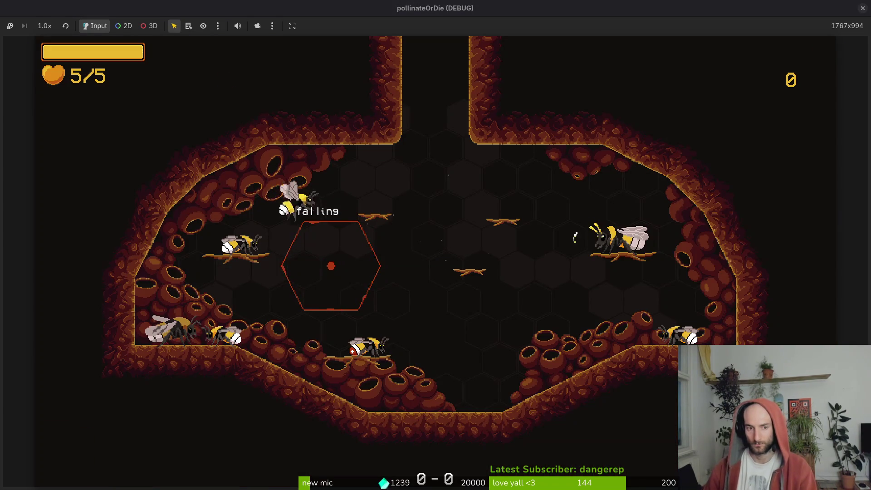
pyautogui.press('F1')
pyautogui.press('Down')
pyautogui.press('Return')
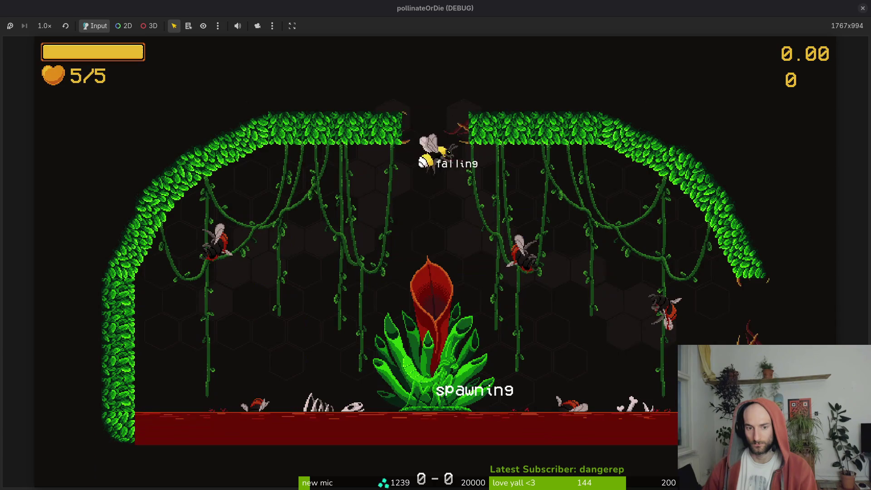
# Fight the mantis with slashes and dashes so its windup attacks play
pyautogui.press('x')
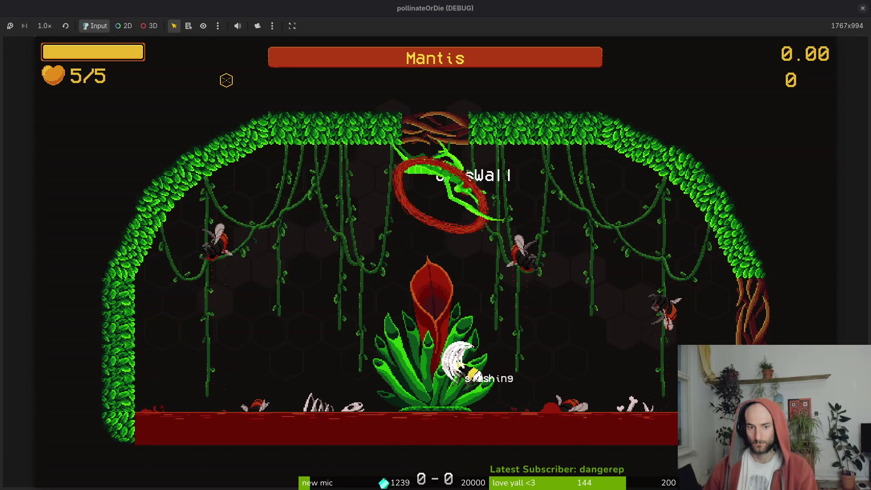
pyautogui.press('x')
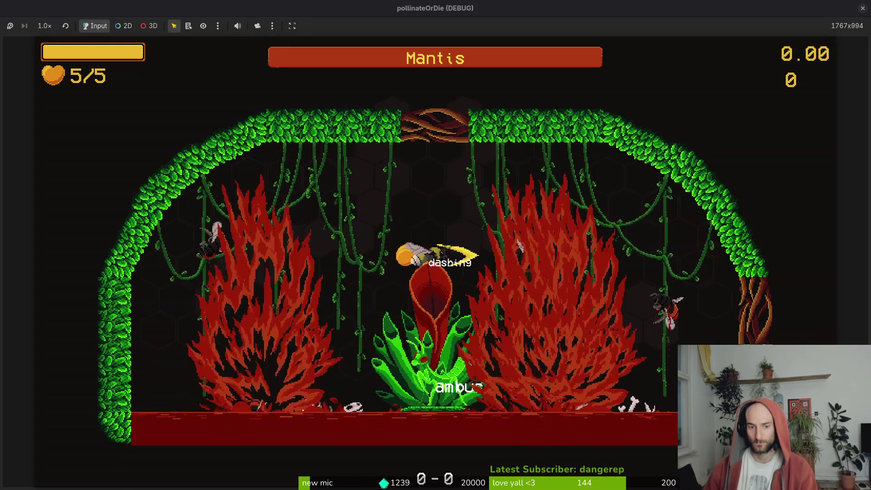
pyautogui.press('shift')
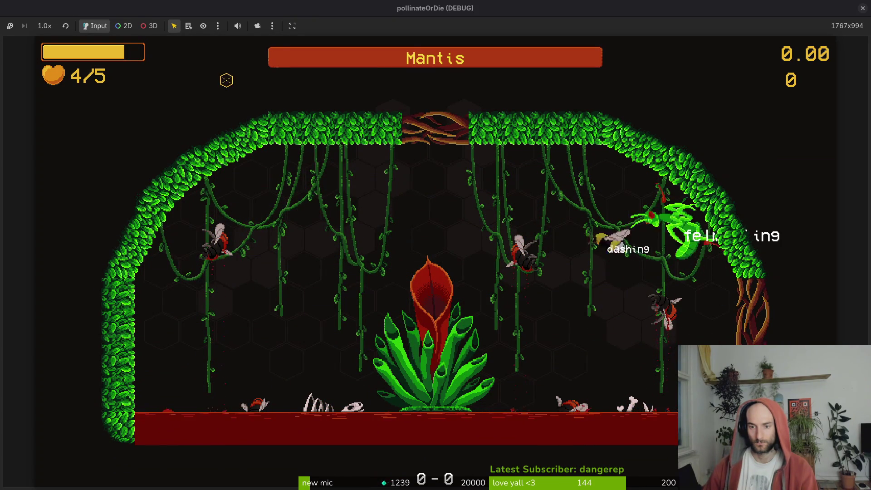
pyautogui.press('shift')
pyautogui.press('space')
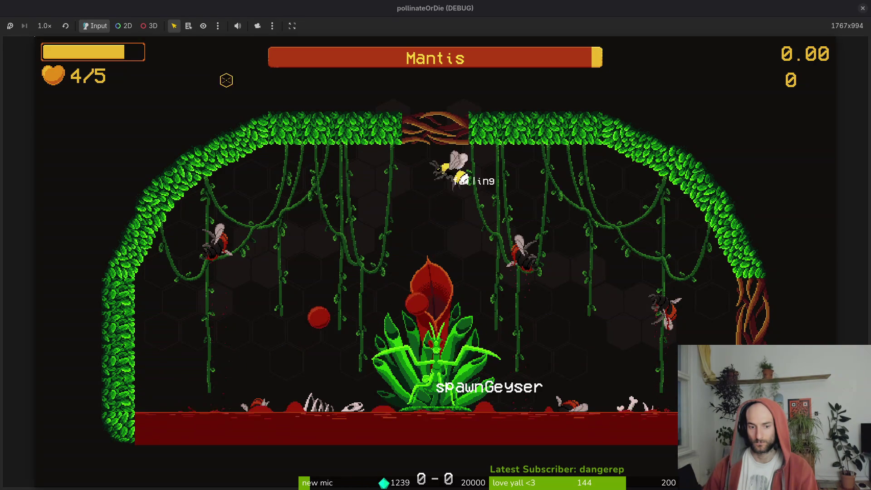
pyautogui.press('space')
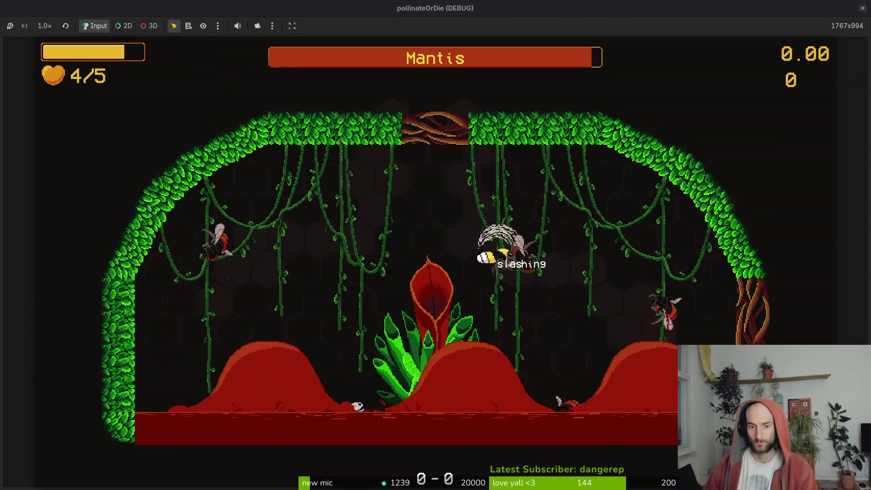
pyautogui.press('space')
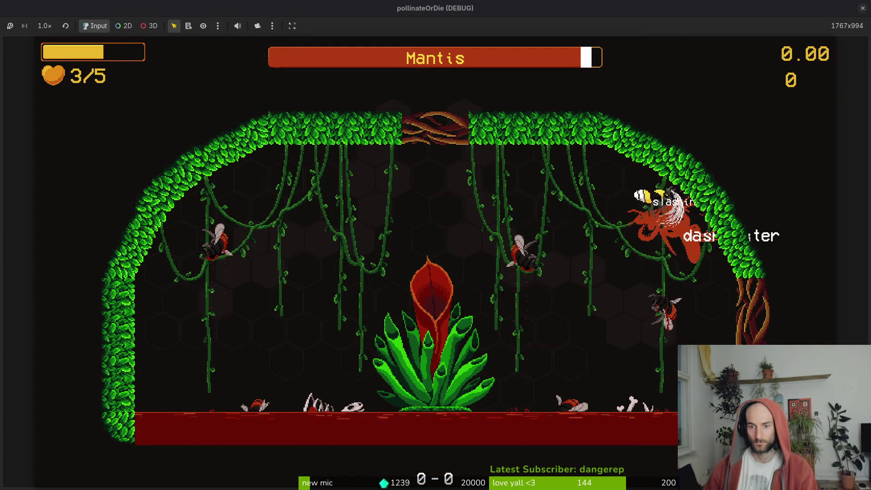
pyautogui.press('space')
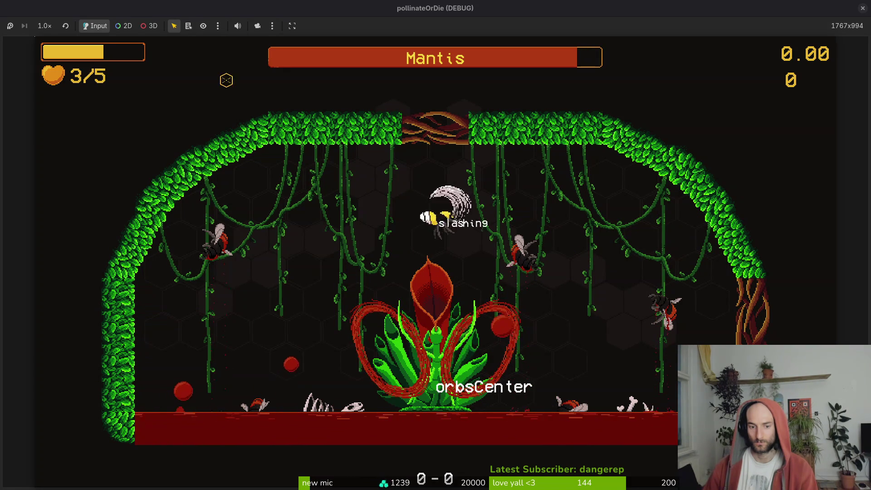
pyautogui.press('space')
pyautogui.press('shift')
pyautogui.press('shift')
pyautogui.press('shift')
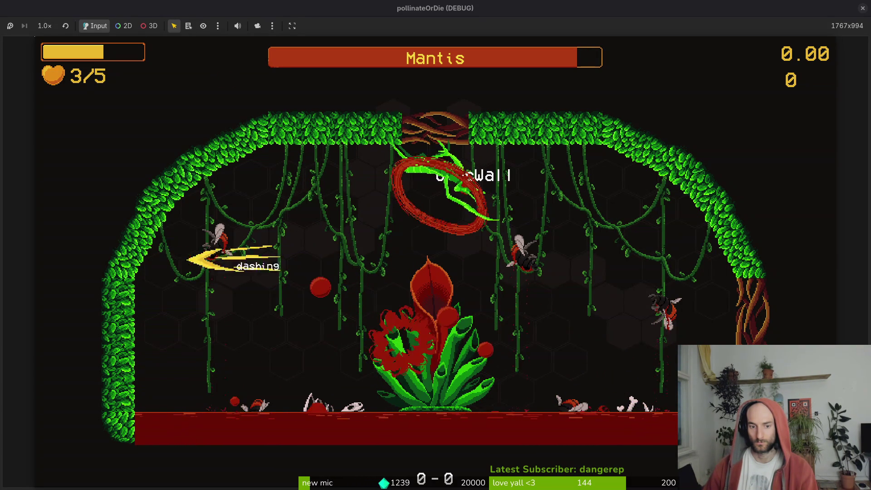
pyautogui.press('shift')
pyautogui.press('shift')
pyautogui.press('space')
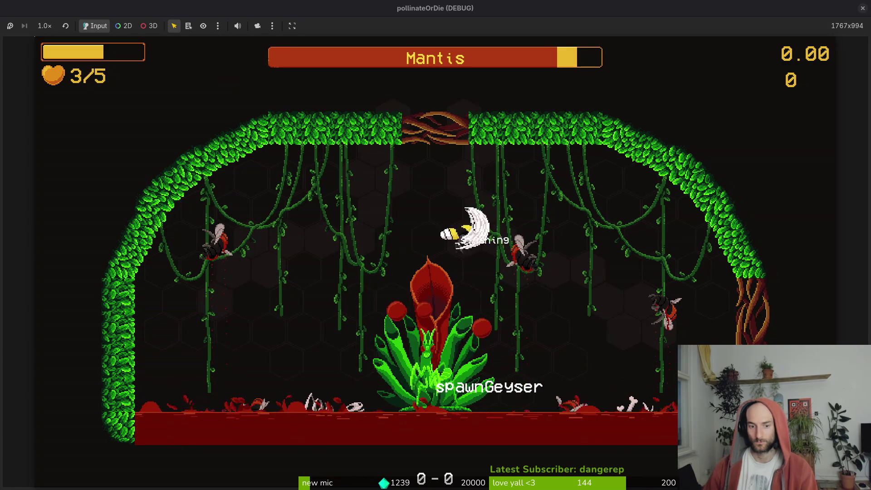
pyautogui.press('shift')
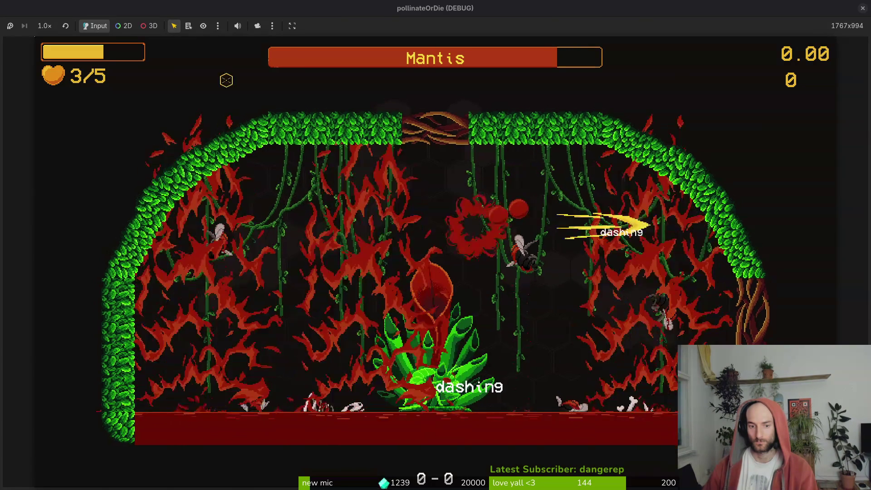
pyautogui.press('space')
pyautogui.press('shift')
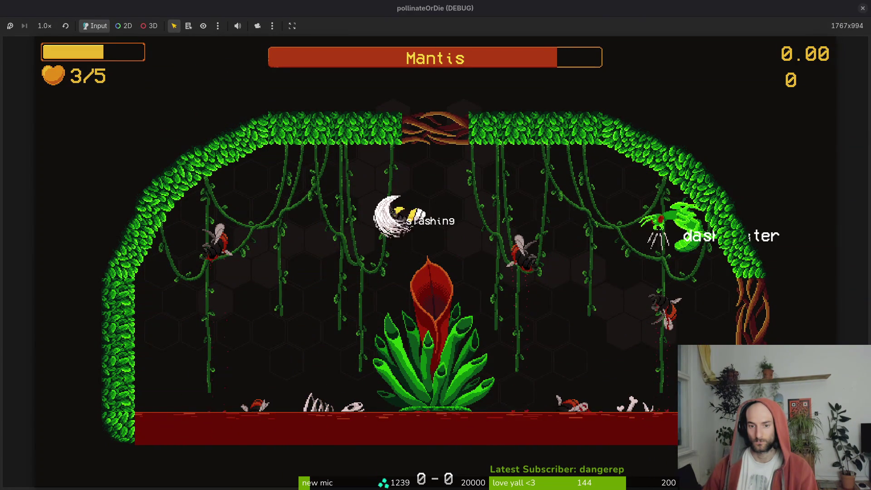
# Keep dashing and slashing until the bee dies, then stop the game with F8
pyautogui.press('space')
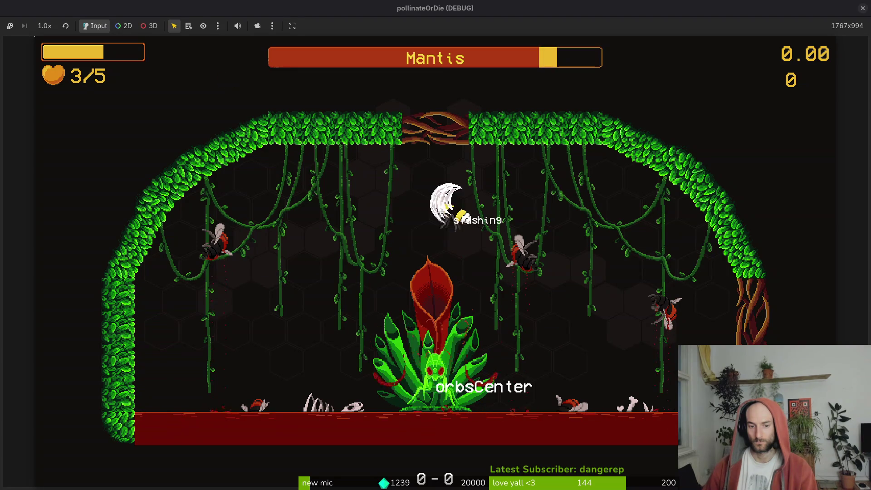
pyautogui.press('space')
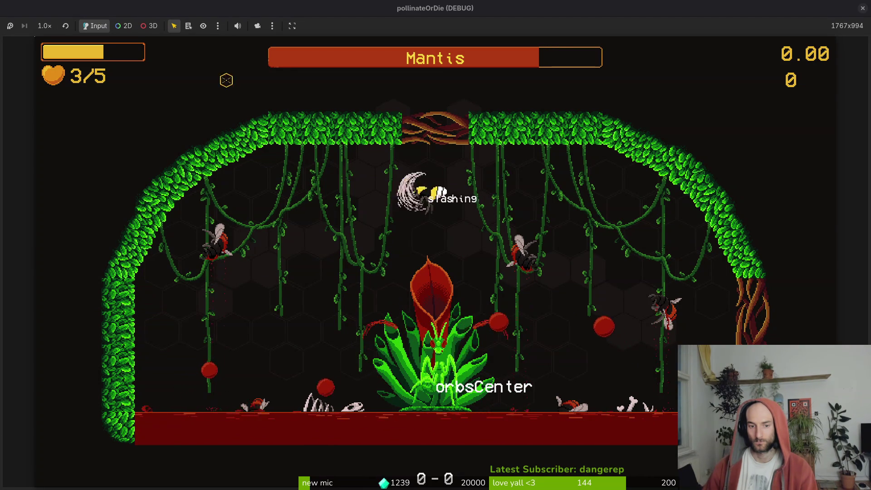
pyautogui.press('shift')
pyautogui.press('shift')
pyautogui.press('shift')
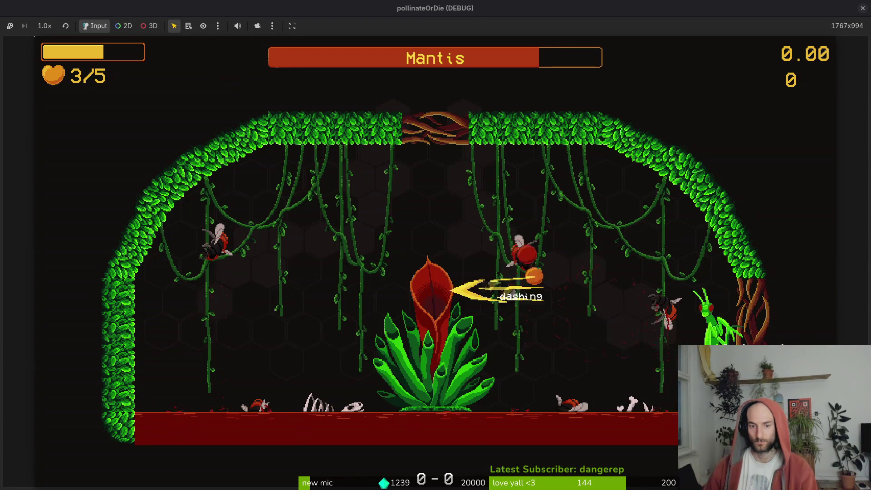
pyautogui.press('shift')
pyautogui.press('shift')
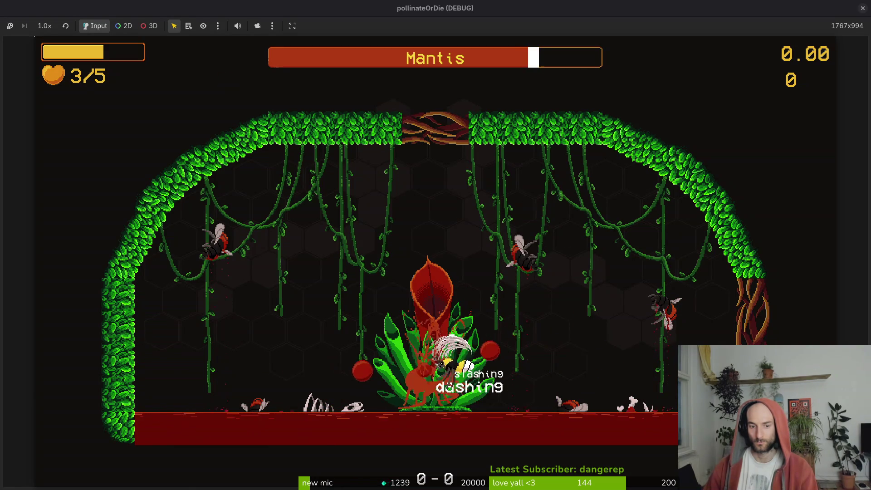
pyautogui.press('shift')
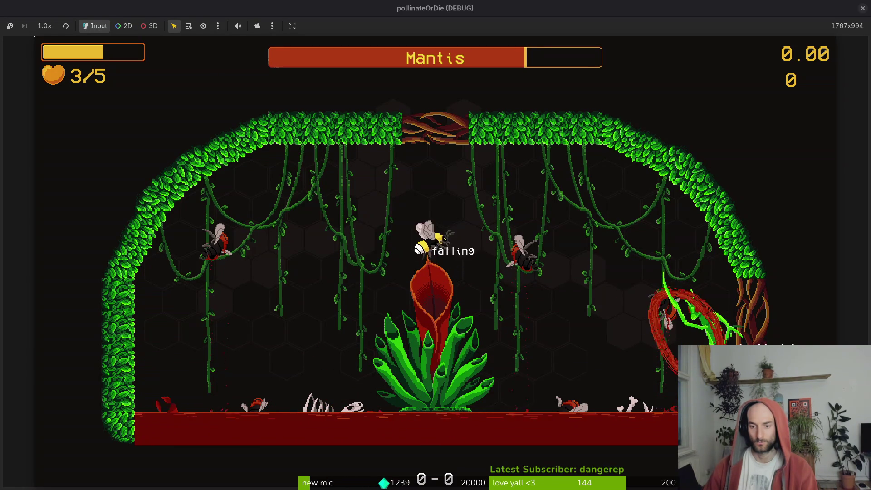
pyautogui.press('space')
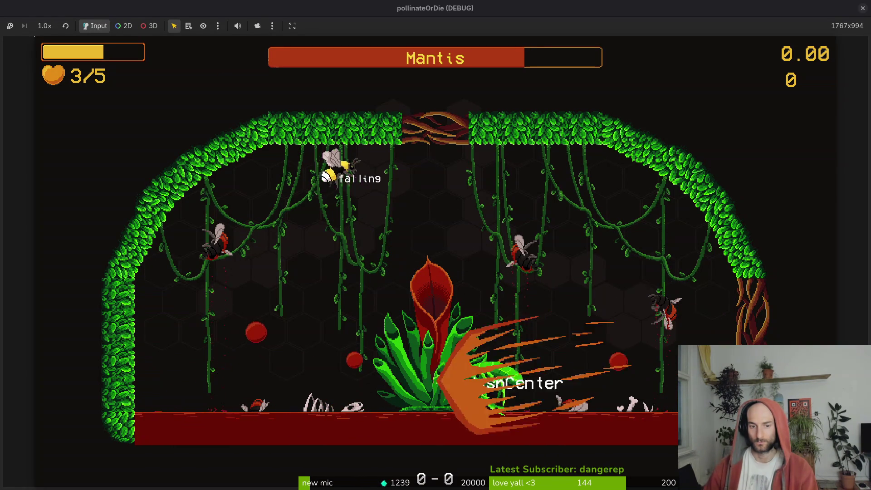
pyautogui.press('space')
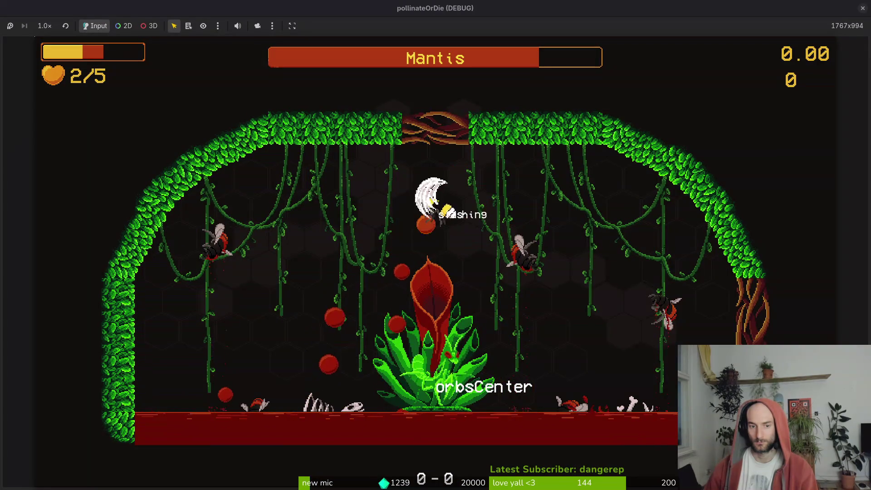
pyautogui.press('space')
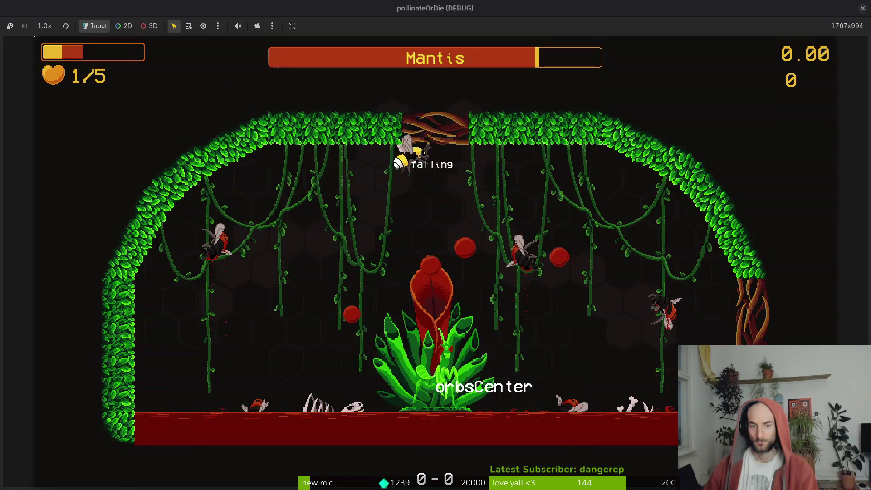
pyautogui.press('space')
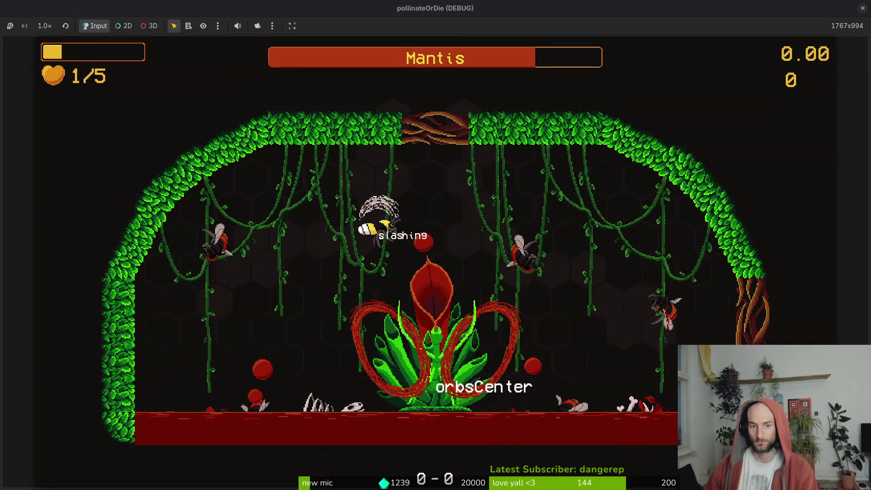
pyautogui.press('space')
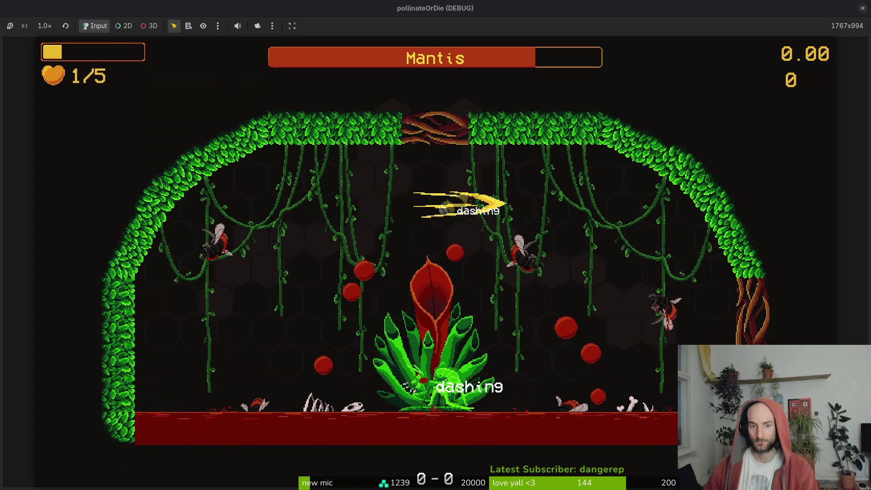
pyautogui.press('space')
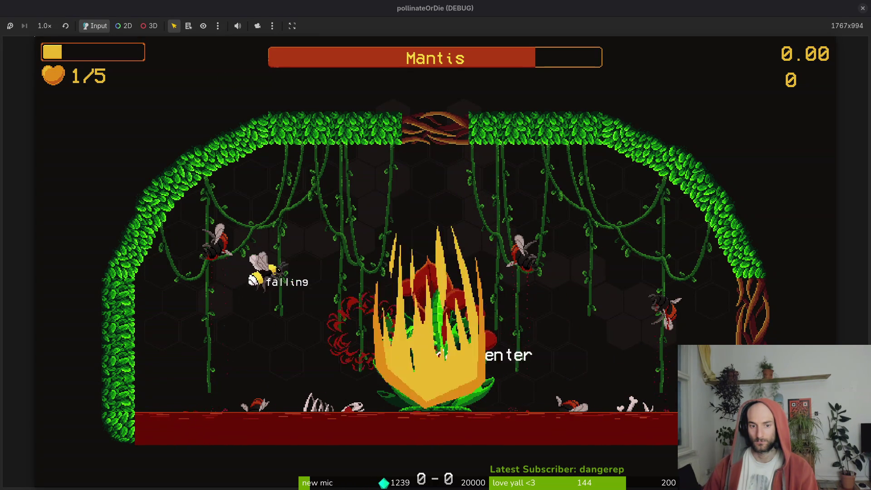
pyautogui.press('space')
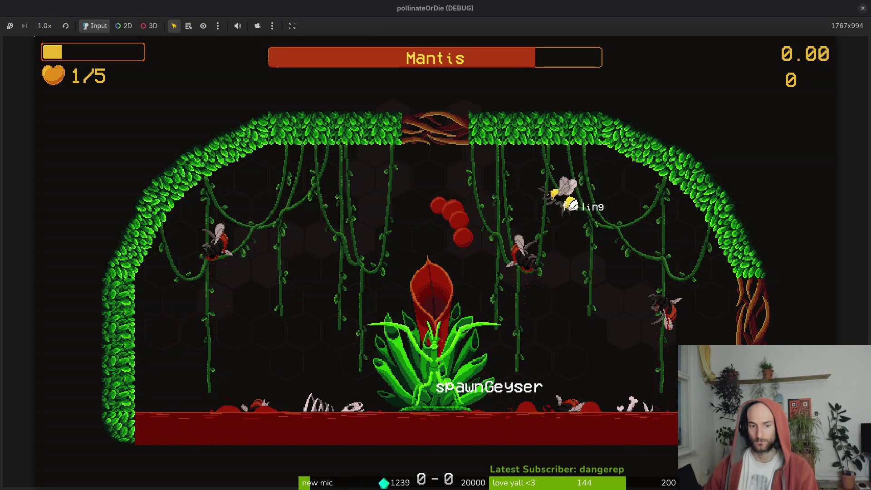
pyautogui.press('space')
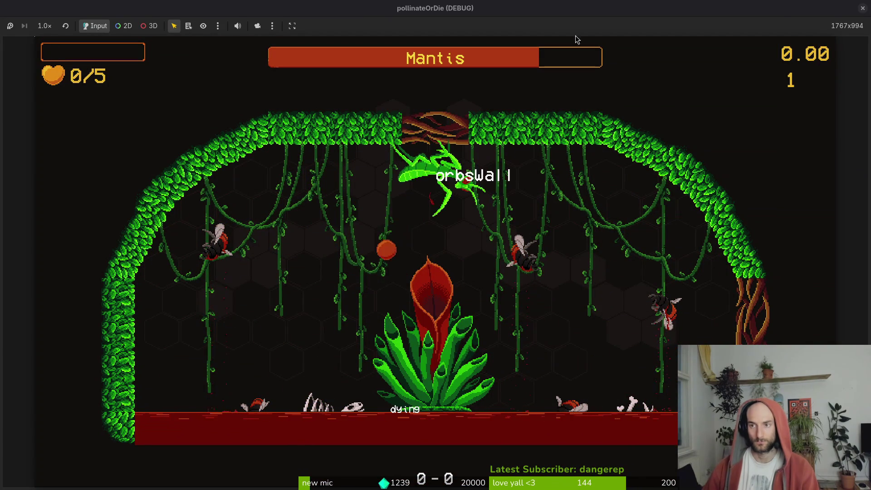
pyautogui.press('F8')
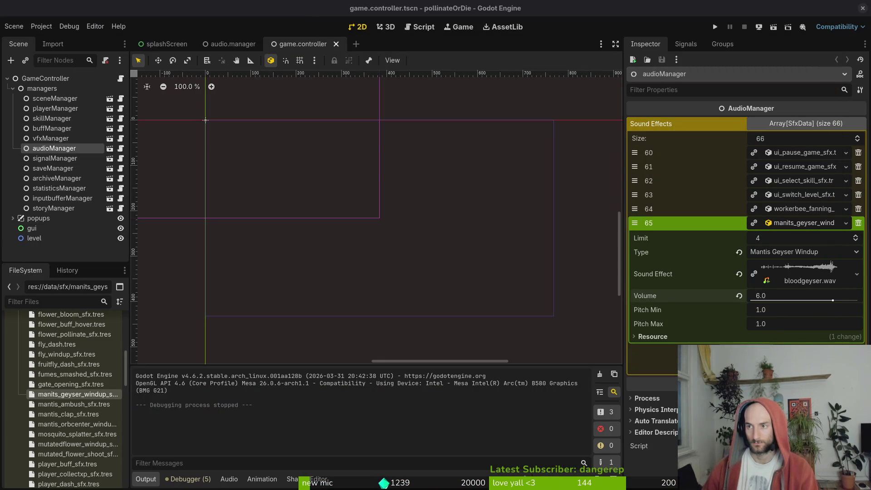
# Save game.controller and quick-load mantis_orbcenter_windup_sfx.wav into the orbcenter windup resource's Sound Effect
pyautogui.click(13, 89)
pyautogui.hotkey('ctrl', 's')
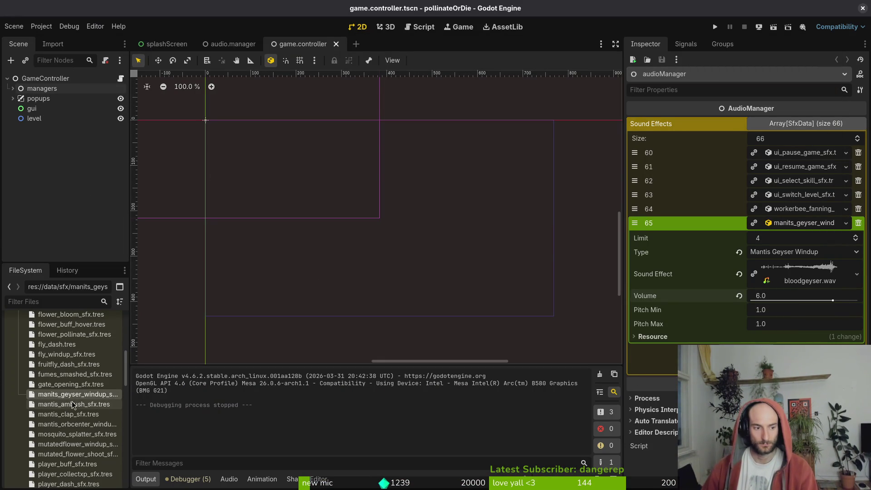
pyautogui.click(74, 427)
pyautogui.click(785, 156)
pyautogui.click(799, 297)
pyautogui.write('orbc')
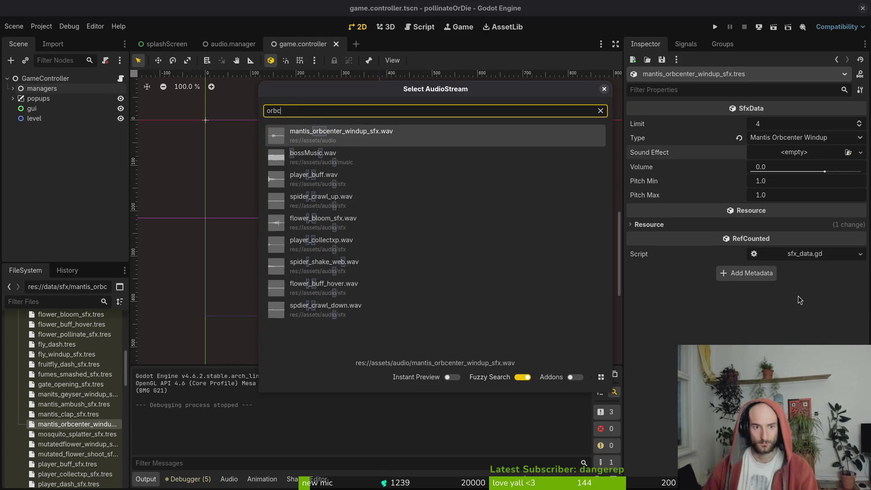
pyautogui.press('Return')
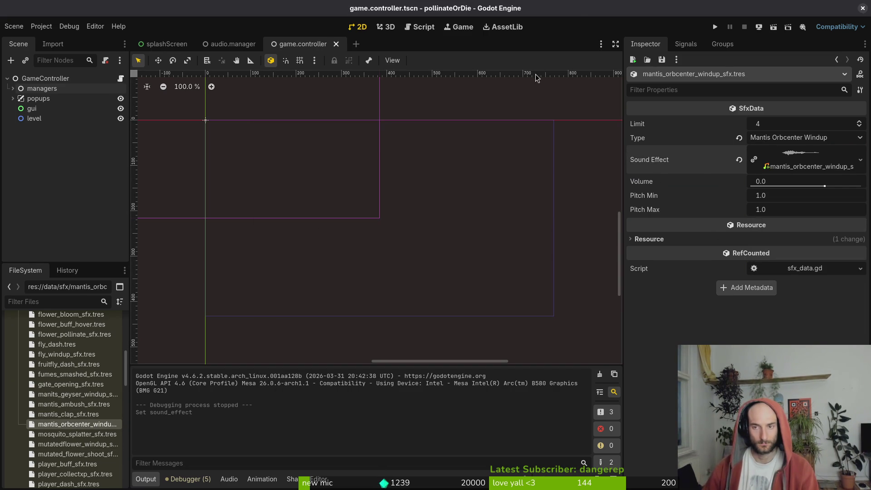
# Find and open spawn_orbs.gd in Neovim's file finder
pyautogui.hotkey('alt', 'Tab')
pyautogui.write('orbce')
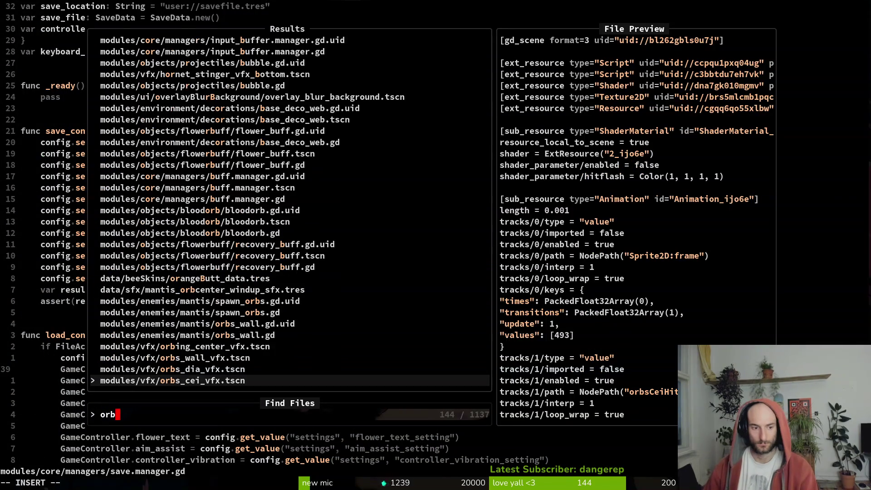
pyautogui.press('BackSpace')
pyautogui.press('BackSpace')
pyautogui.press('BackSpace')
pyautogui.write('ring')
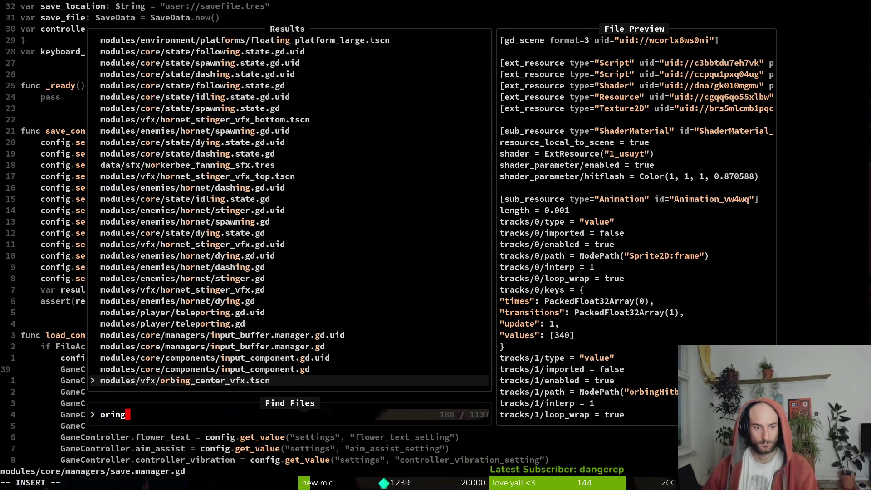
pyautogui.press('BackSpace')
pyautogui.press('BackSpace')
pyautogui.press('BackSpace')
pyautogui.write('bing')
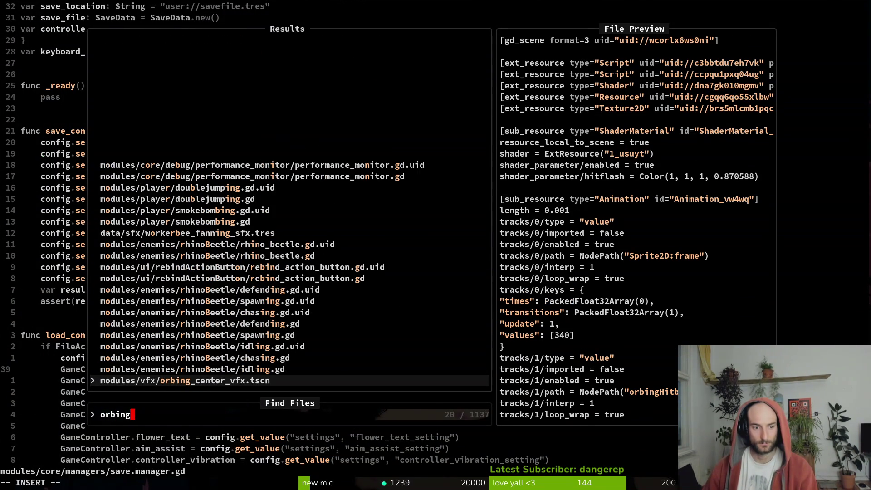
pyautogui.press('BackSpace')
pyautogui.press('BackSpace')
pyautogui.press('BackSpace')
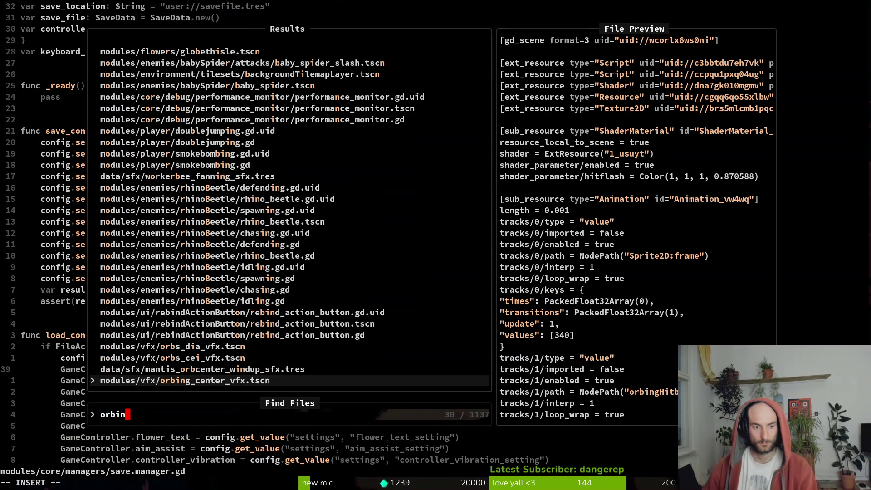
pyautogui.write('mantiso')
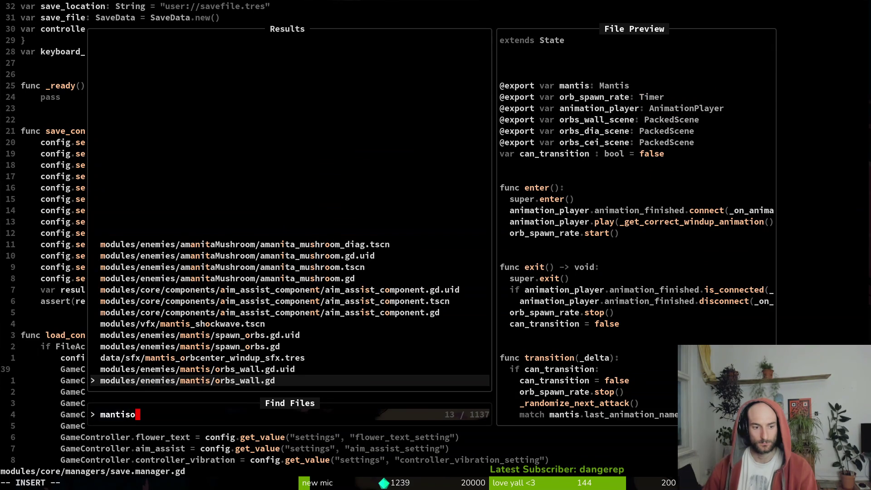
pyautogui.press('Up')
pyautogui.press('Up')
pyautogui.press('Up')
pyautogui.press('Return')
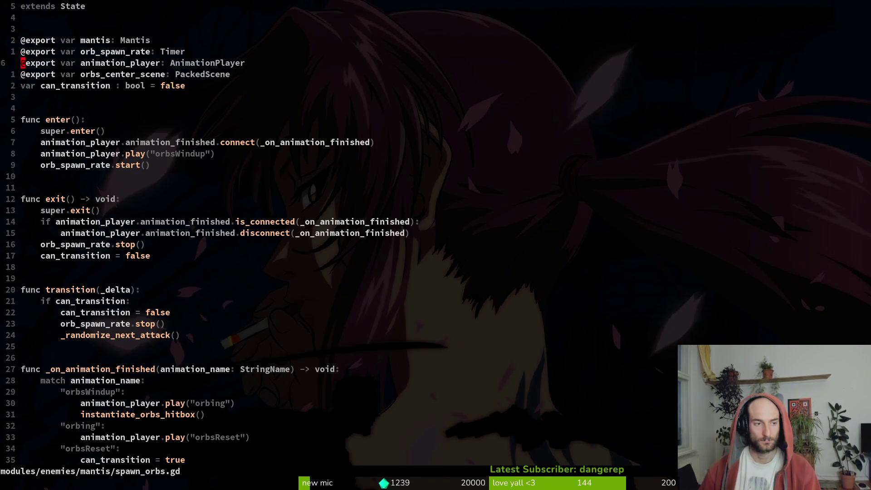
# Add a create_sfx MANTIS_ORBCENTER_WINDUP call after the orbsWindup play line and :write the file
pyautogui.press('j')
pyautogui.press('super+v')
pyautogui.press('Return')
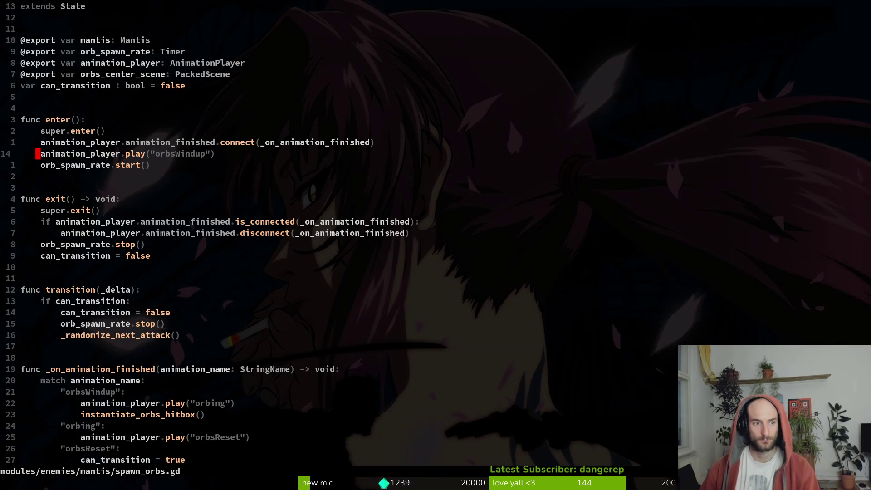
pyautogui.write('pe.MANT)')
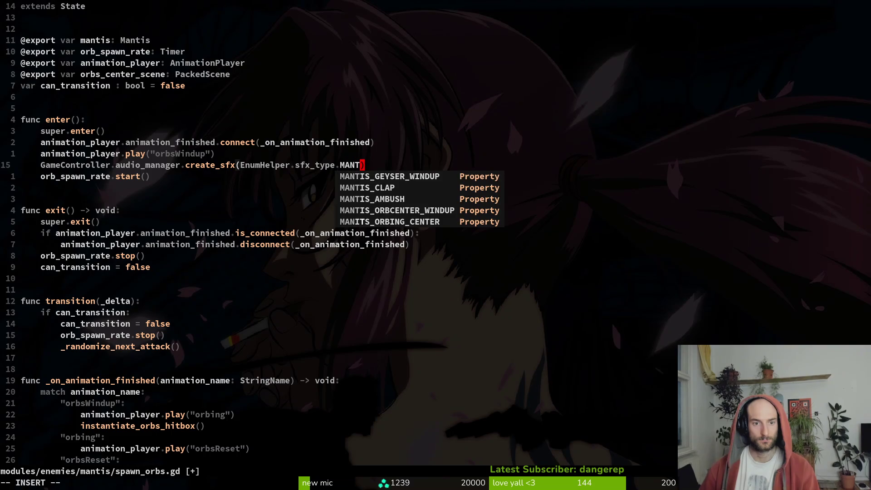
pyautogui.press('Tab')
pyautogui.press('Tab')
pyautogui.press('Tab')
pyautogui.press('Tab')
pyautogui.press('Escape')
pyautogui.write(':write')
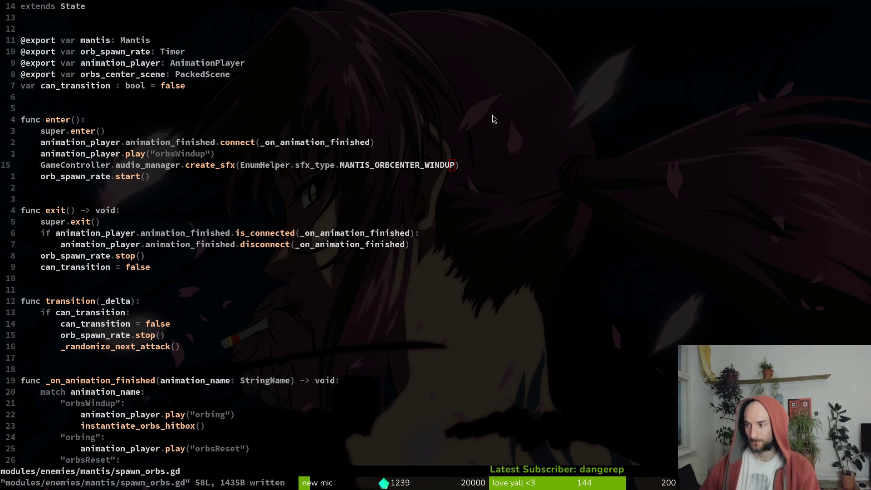
pyautogui.hotkey('alt', 'Tab')
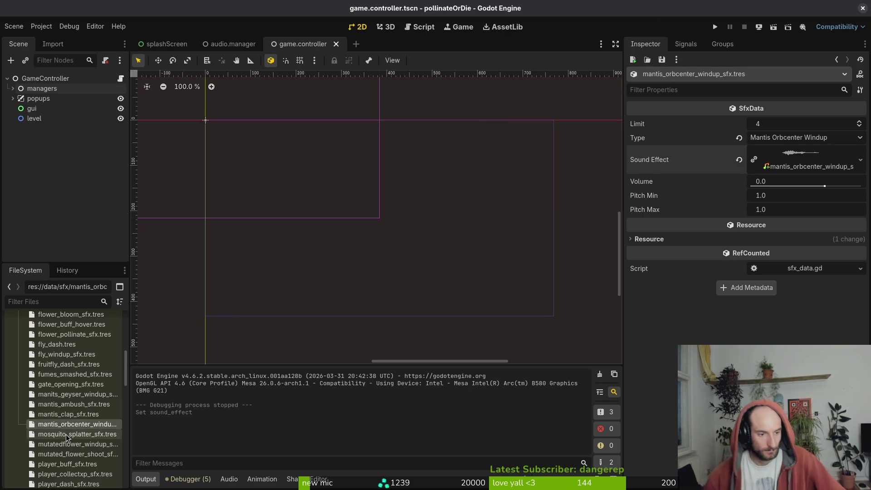
# Launch the game fullscreen, continue from the title menu, and load the mantis boss level
pyautogui.click(715, 27)
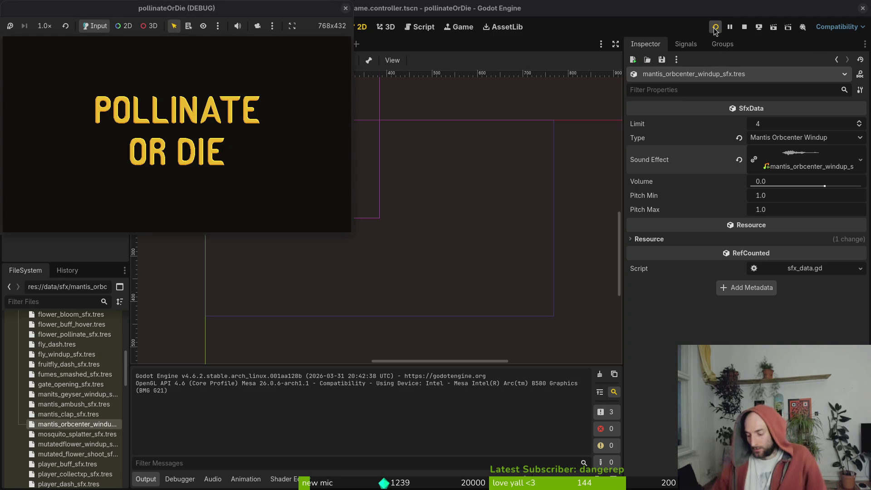
pyautogui.doubleClick(247, 10)
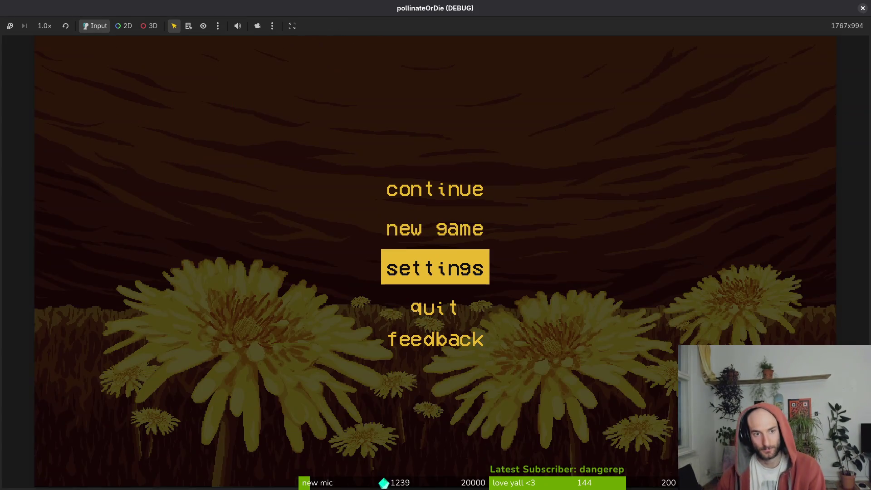
pyautogui.press('Up')
pyautogui.press('Return')
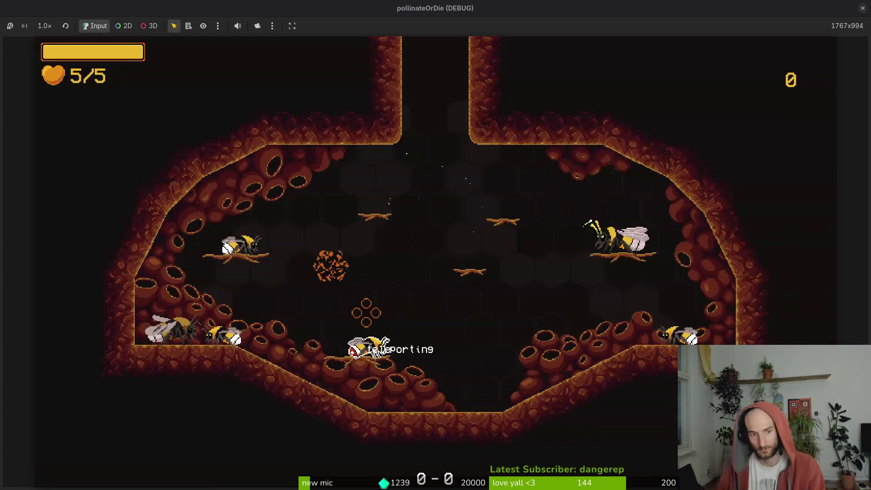
pyautogui.press('Escape')
pyautogui.press('Down')
pyautogui.press('Return')
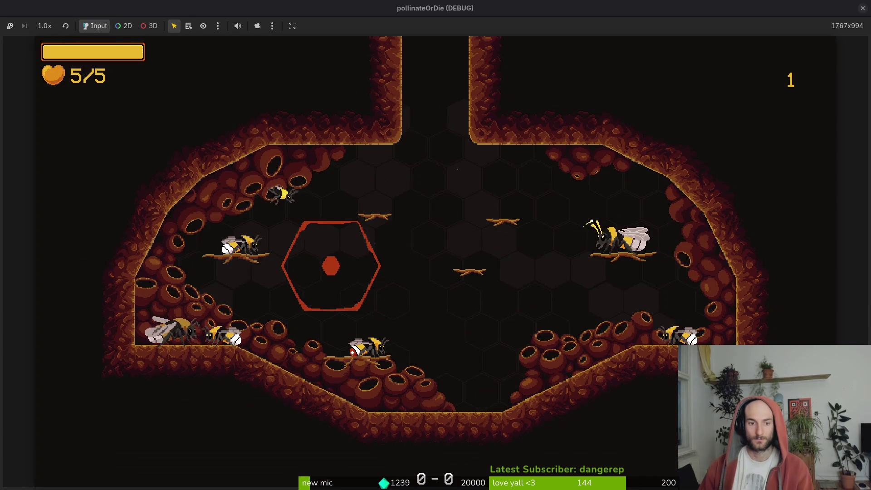
# Restart the mantis level and fight the boss with slashes and dashes
pyautogui.press('Escape')
pyautogui.press('Down')
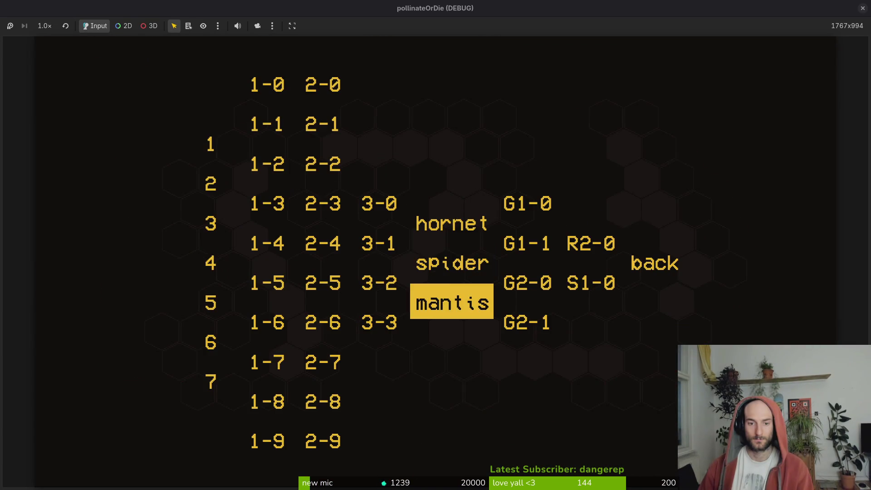
pyautogui.press('Return')
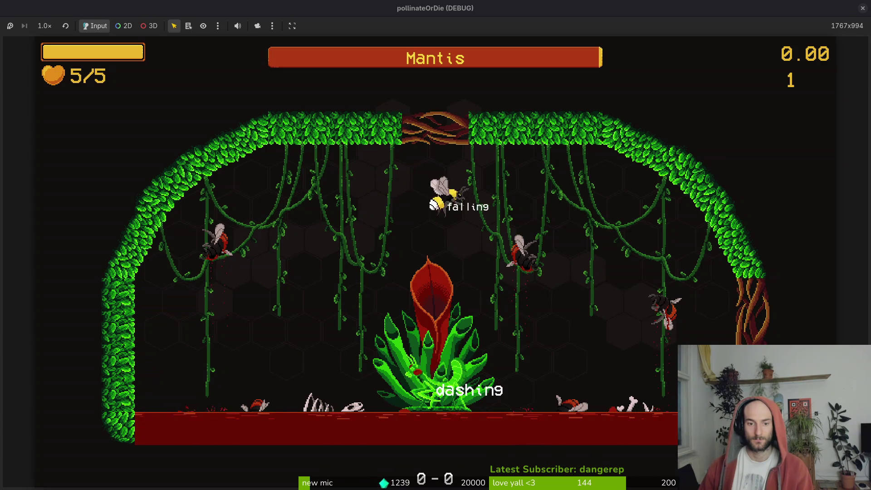
pyautogui.click(453, 217)
pyautogui.click(453, 217)
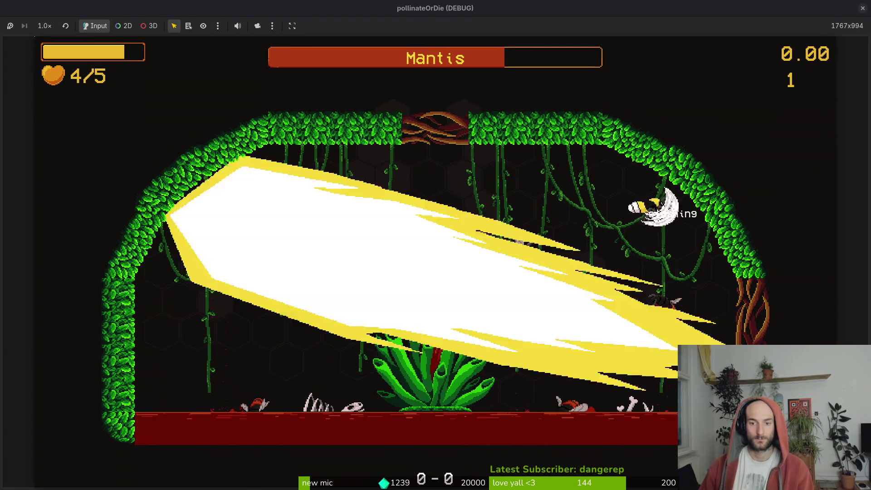
pyautogui.press('x')
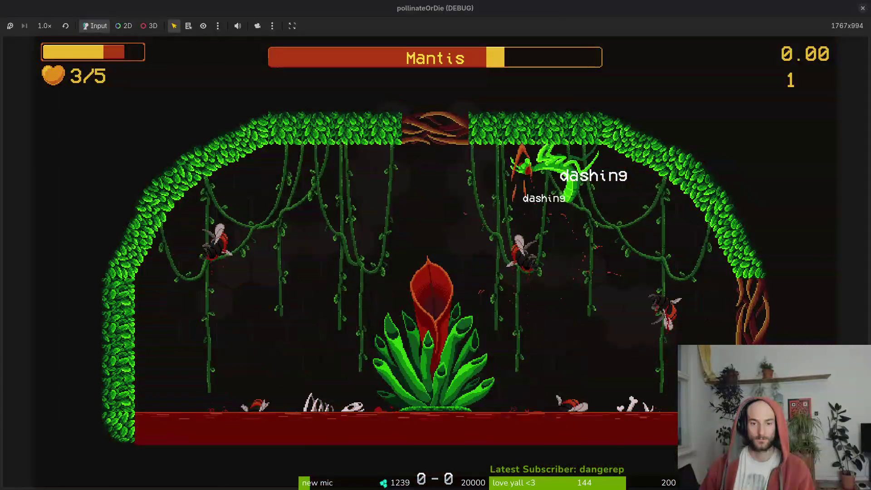
pyautogui.press('c')
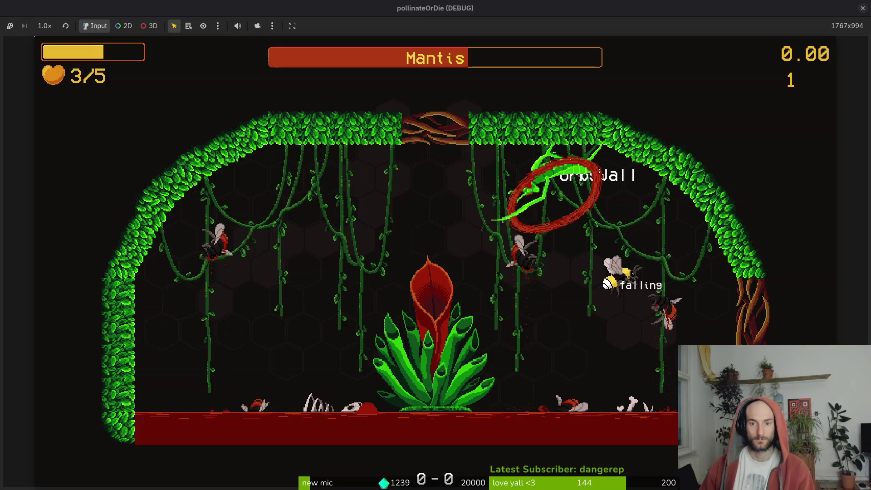
pyautogui.press('c')
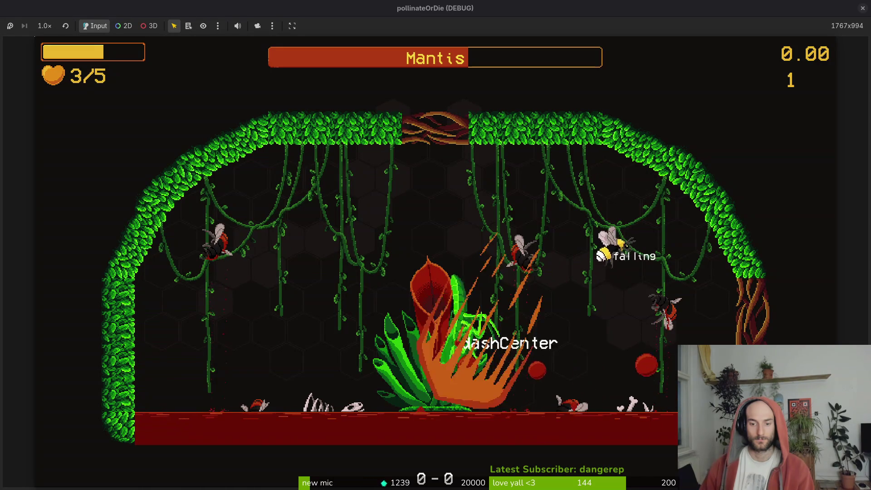
pyautogui.press('c')
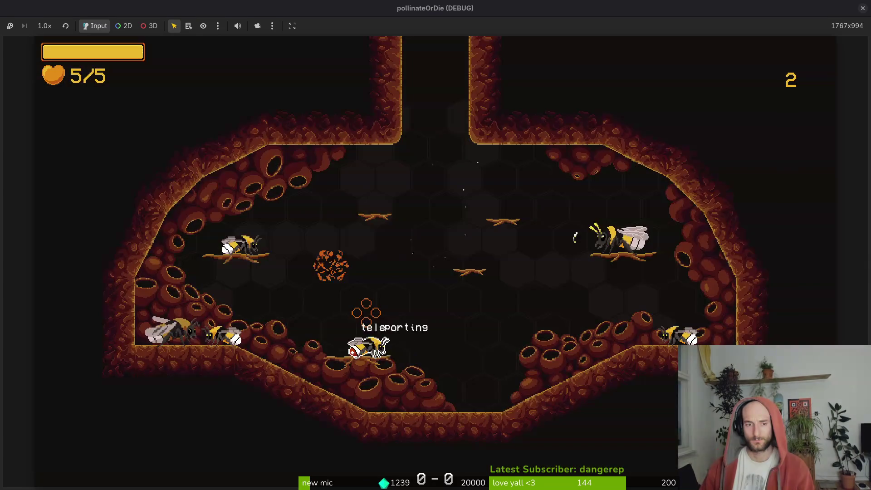
# Reload the mantis level, jumping and dashing around the arena before slashing from above
pyautogui.press('Down')
pyautogui.press('Return')
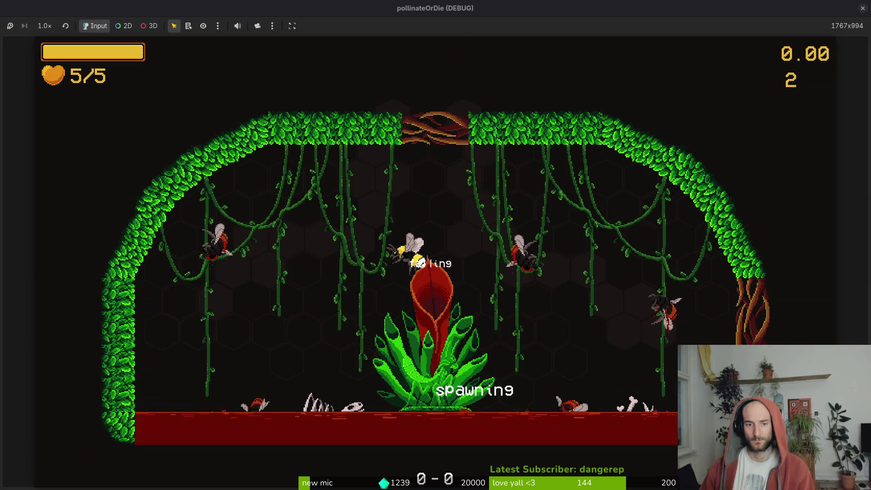
pyautogui.press('space')
pyautogui.press('space')
pyautogui.press('shift')
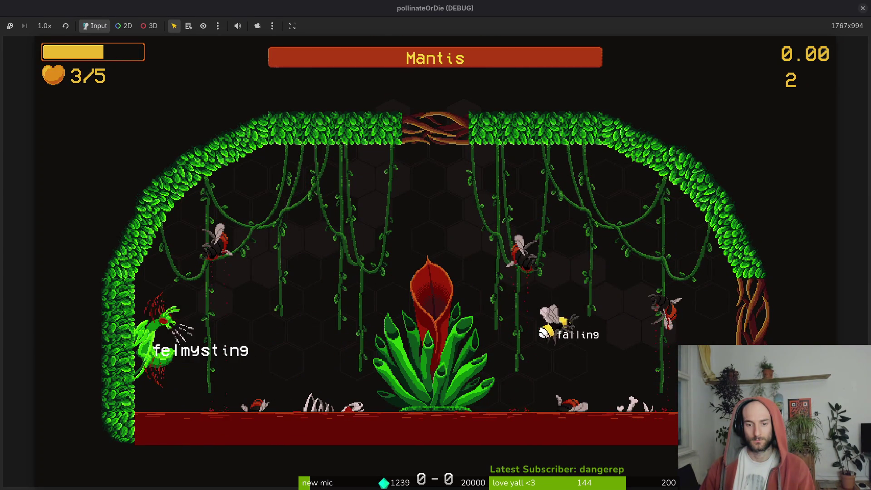
pyautogui.press('shift')
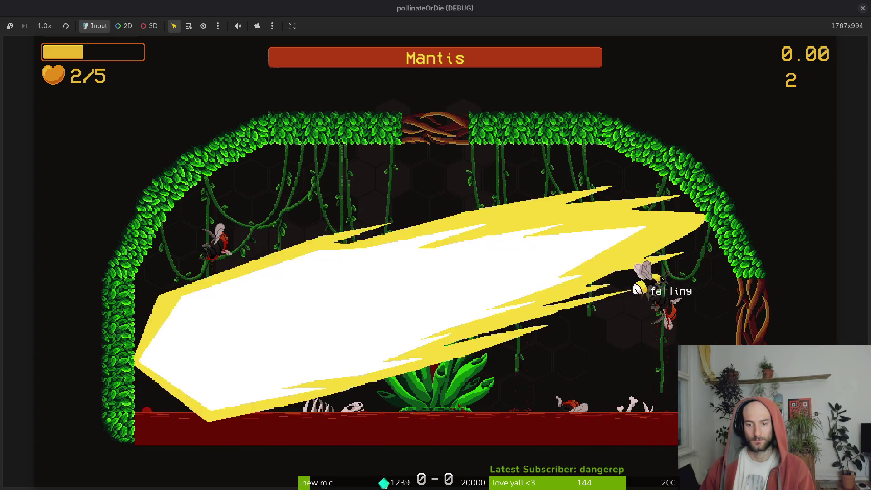
pyautogui.press('space')
pyautogui.press('shift')
pyautogui.press('Left')
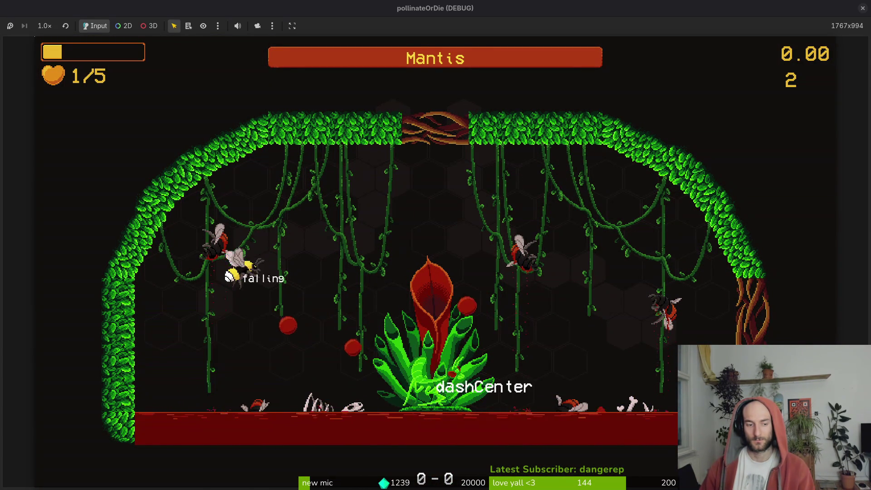
pyautogui.press('shift')
pyautogui.click(453, 217)
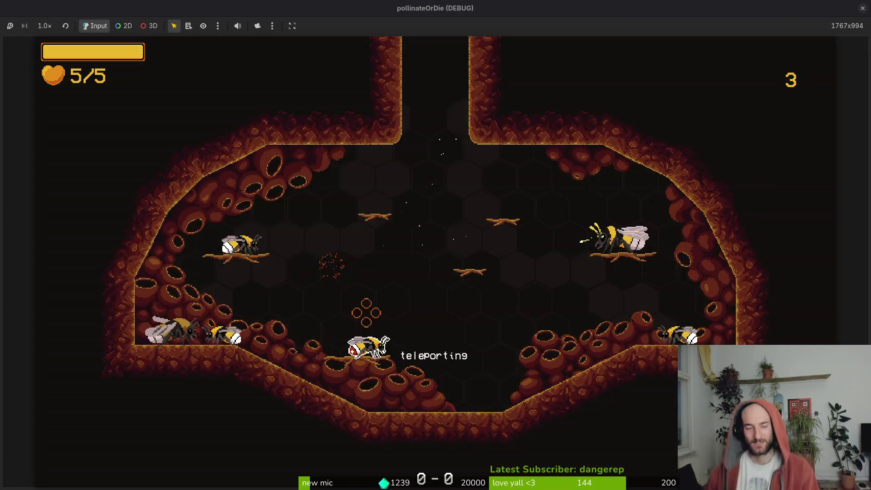
# Restart the mantis fight and dash into the boss until it reaches its orbsCenter attack
pyautogui.press('Escape')
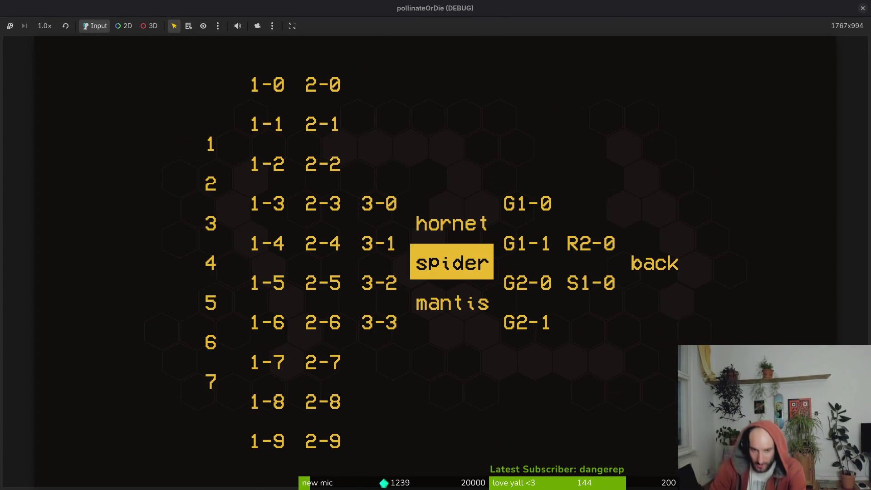
pyautogui.press('Down')
pyautogui.press('Return')
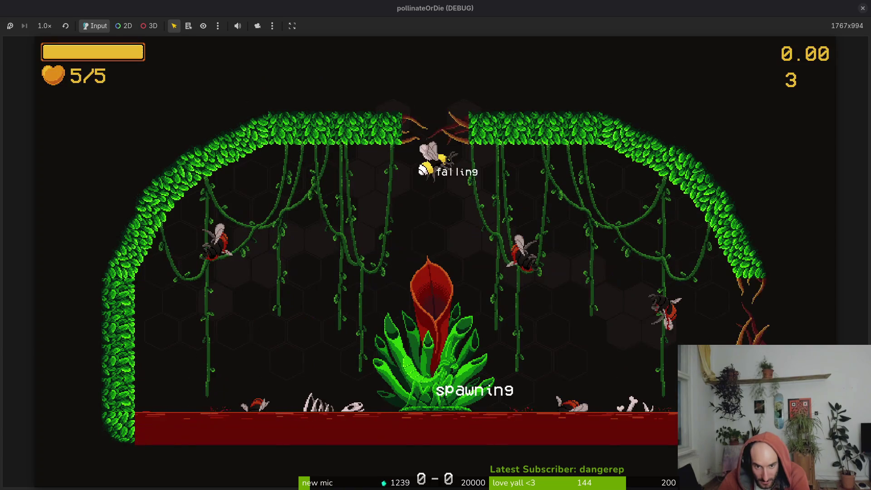
pyautogui.press('Right')
pyautogui.press('space')
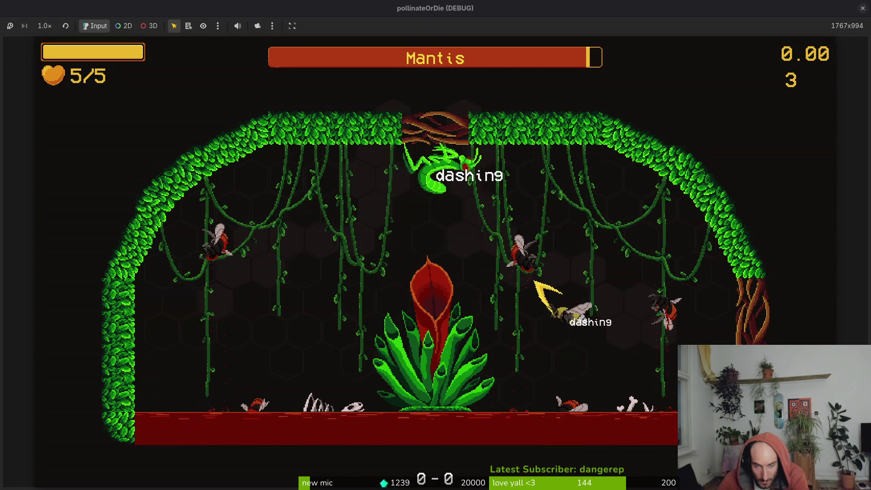
pyautogui.press('space')
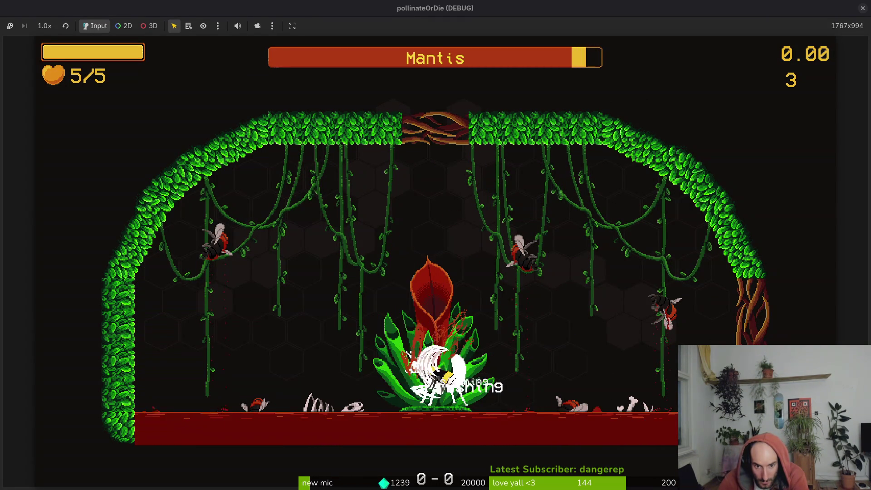
pyautogui.press('space')
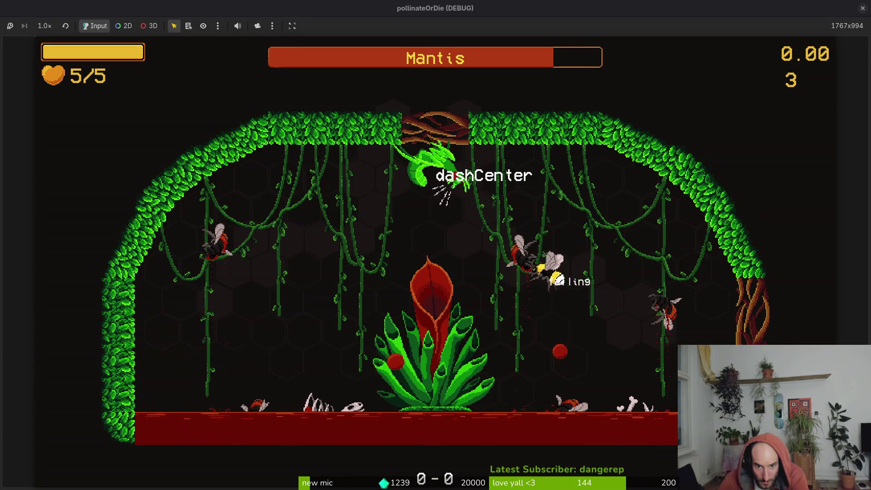
pyautogui.press('space')
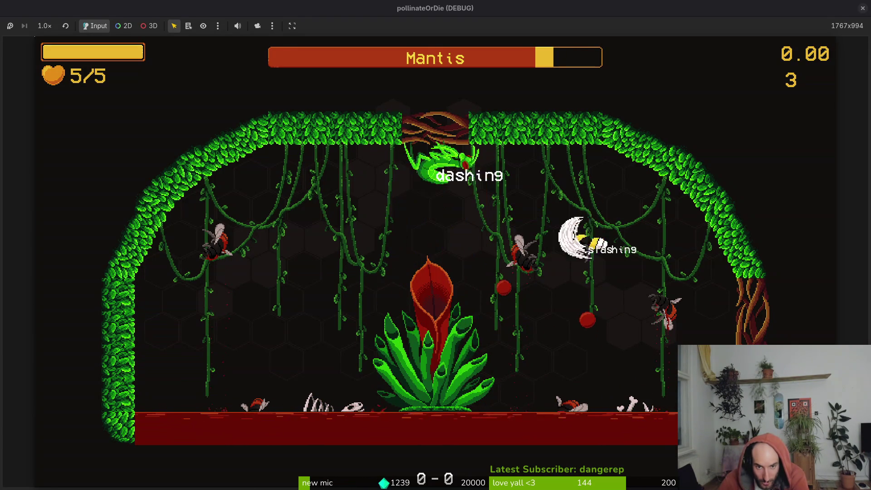
pyautogui.click(453, 218)
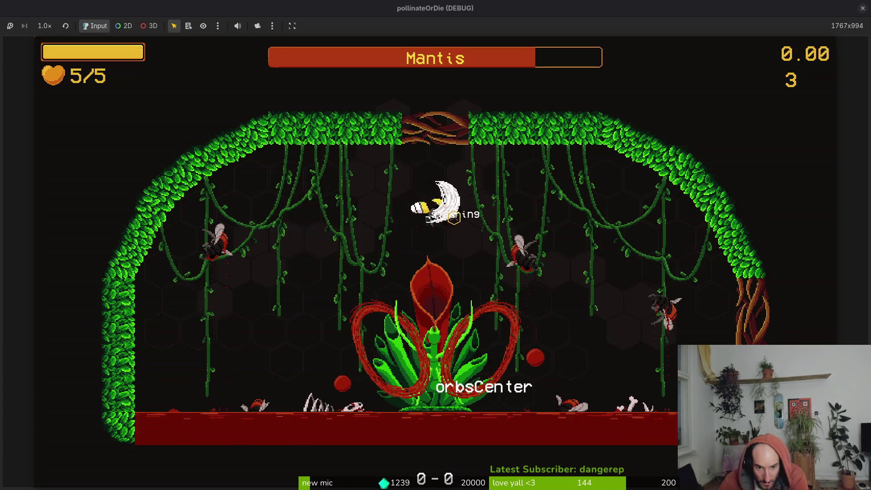
# Pause the game, review spawn_orbs.gd in Neovim, and return to Godot
pyautogui.press('Escape')
pyautogui.hotkey('alt', 'Tab')
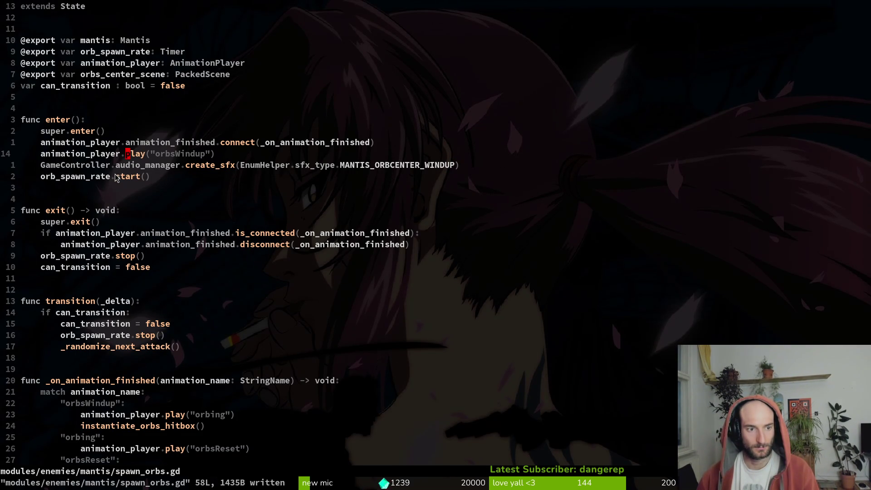
pyautogui.hotkey('alt', 'Tab')
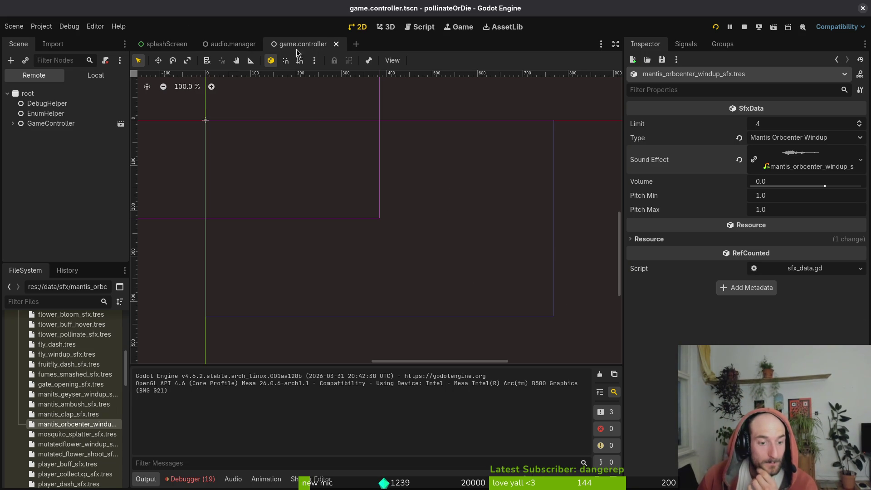
# Show the debugger errors and open the audio.manager scene, undoing an accidental Sound Effects reset
pyautogui.click(198, 484)
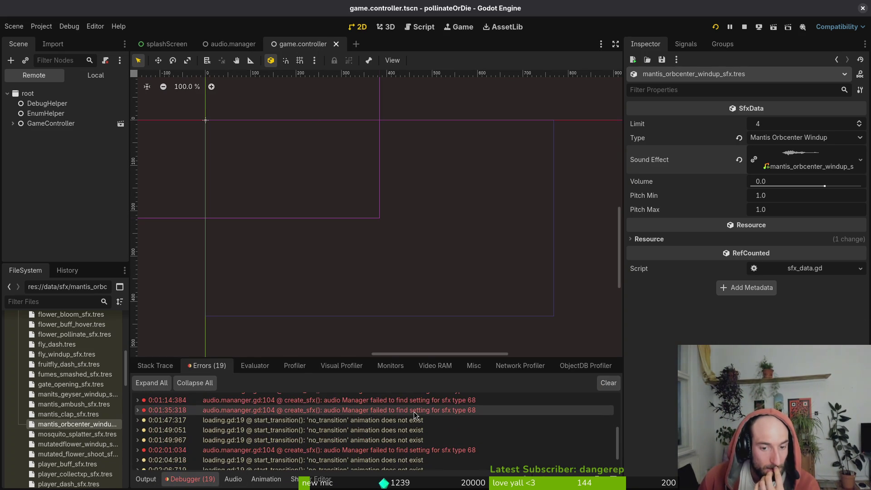
pyautogui.click(230, 44)
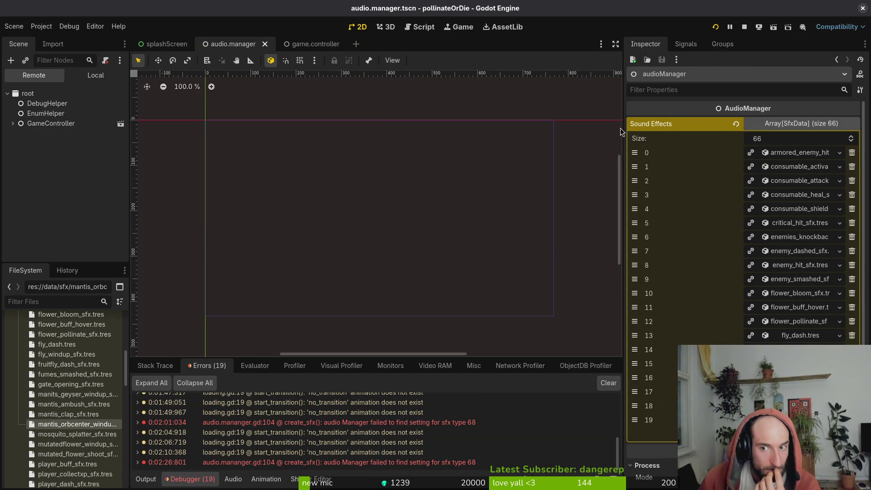
pyautogui.click(736, 123)
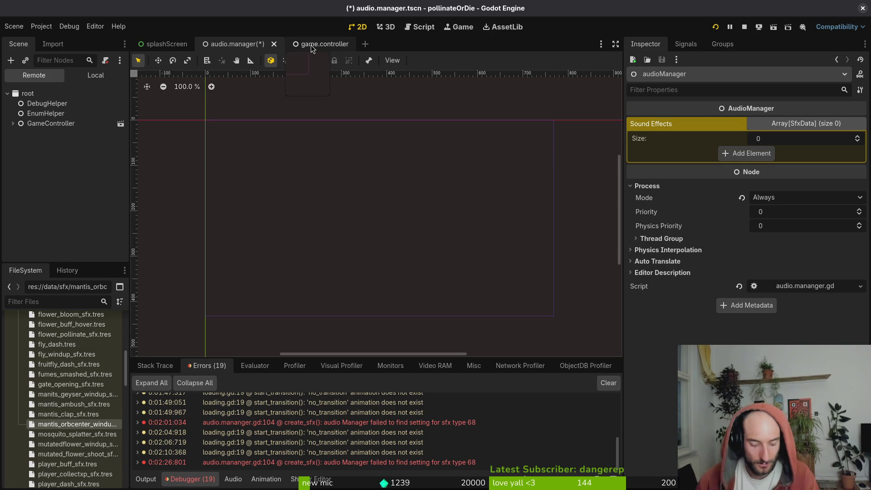
pyautogui.hotkey('ctrl', 'z')
# Add mantis_orbcenter_windup_sfx.tres to the last Sound Effects page, then relaunch from game.controller
pyautogui.scroll(-5, 766, 317)
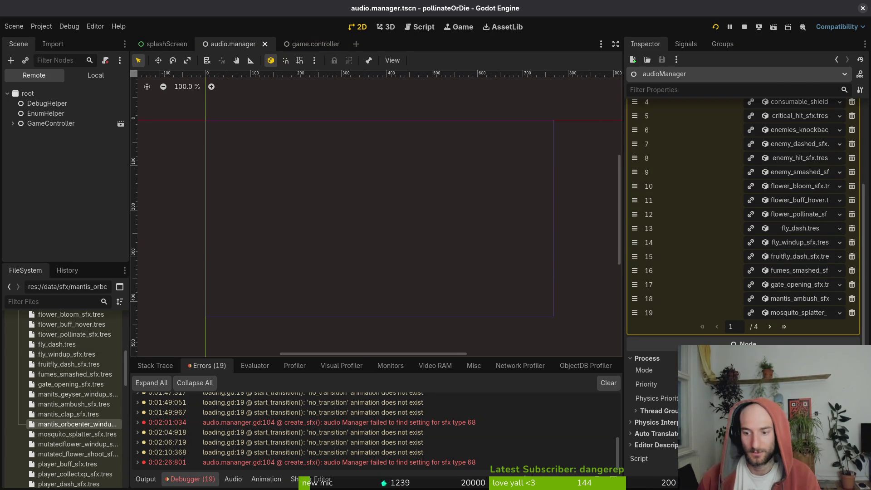
pyautogui.click(770, 326)
pyautogui.click(769, 326)
pyautogui.click(770, 327)
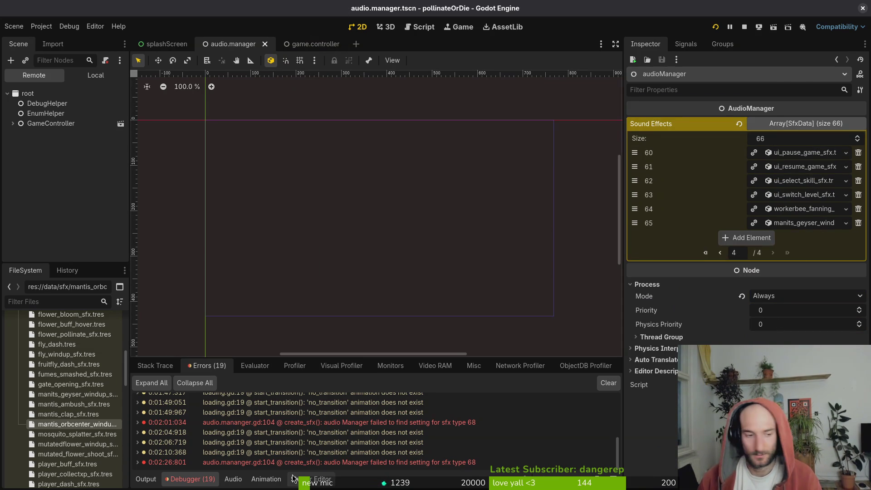
pyautogui.moveTo(97, 428)
pyautogui.mouseDown()
pyautogui.moveTo(744, 217)
pyautogui.moveTo(733, 238)
pyautogui.mouseUp()
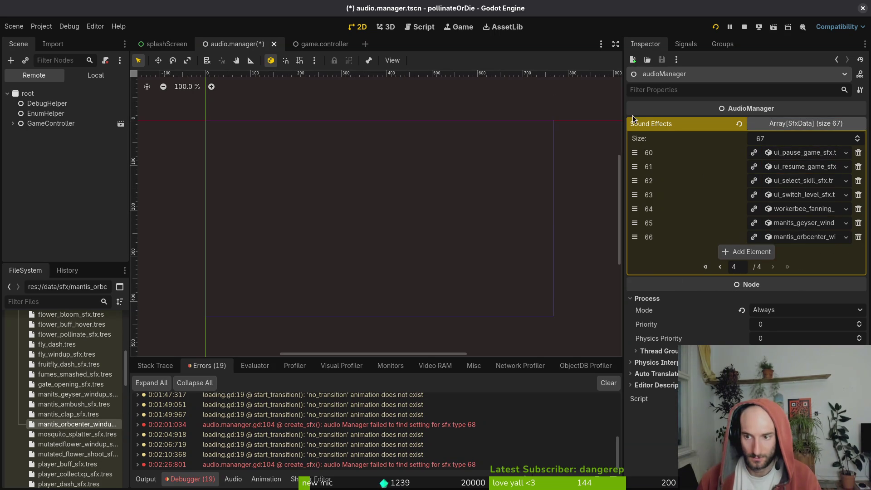
pyautogui.click(313, 44)
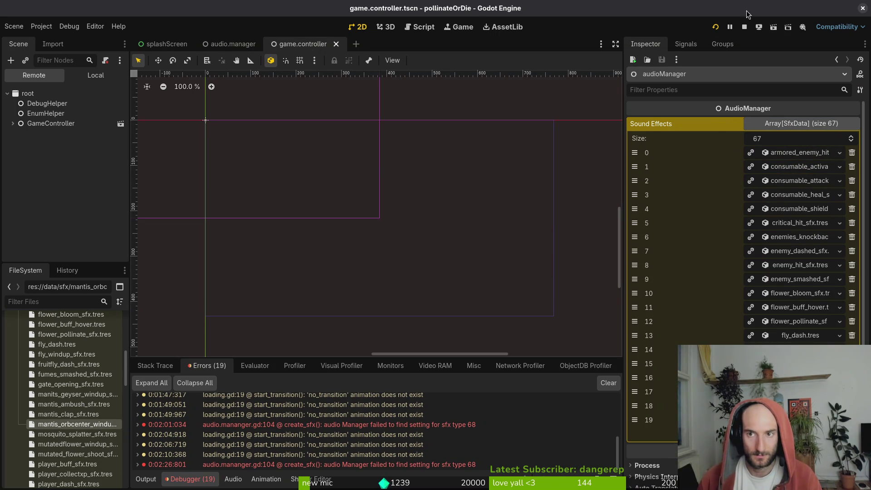
pyautogui.click(719, 28)
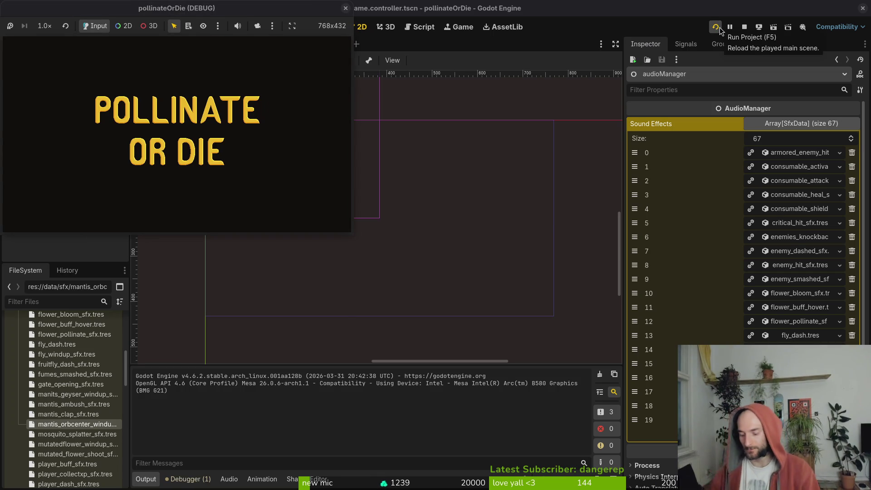
# Load the mantis level, fight, then pause, maximize the game window, and resume until the bee dies
pyautogui.press('Escape')
pyautogui.press('Return')
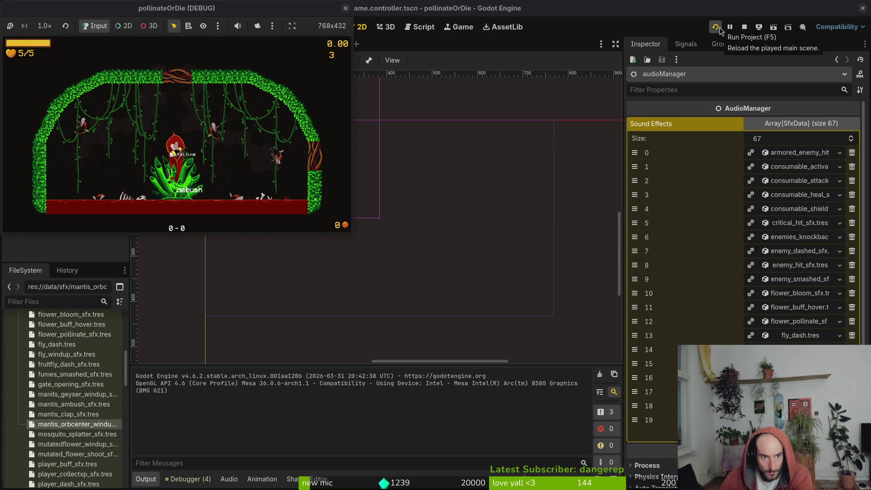
pyautogui.press('shift')
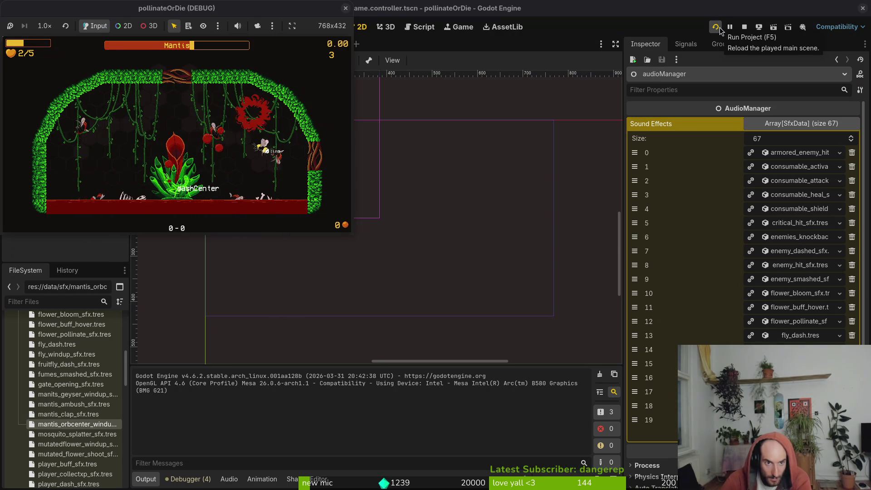
pyautogui.press('Escape')
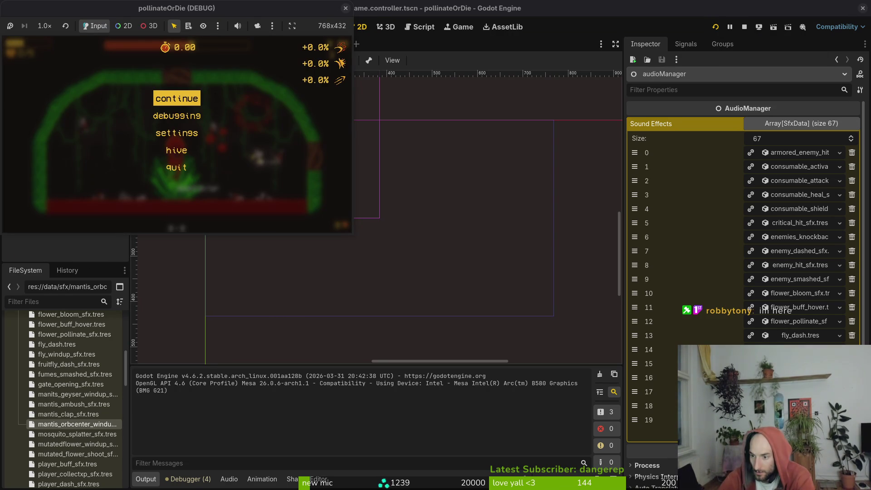
pyautogui.moveTo(243, 16); pyautogui.dragTo(434, 127)
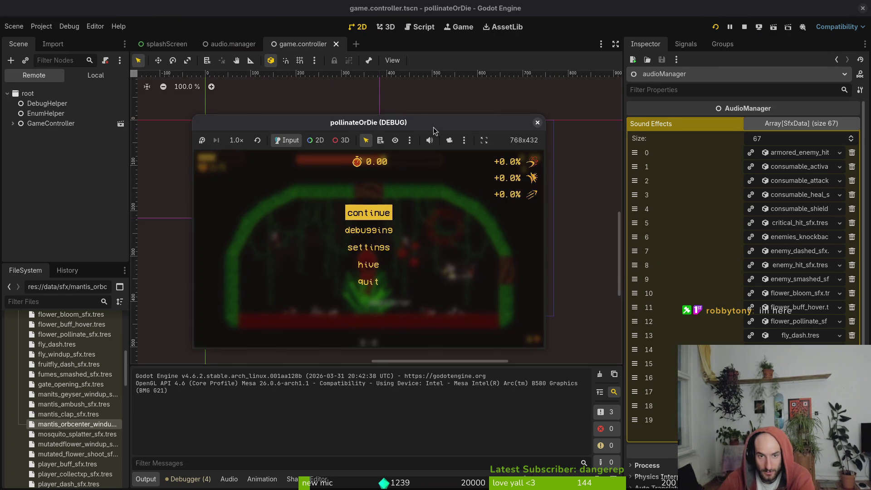
pyautogui.doubleClick(434, 127)
pyautogui.click(441, 169)
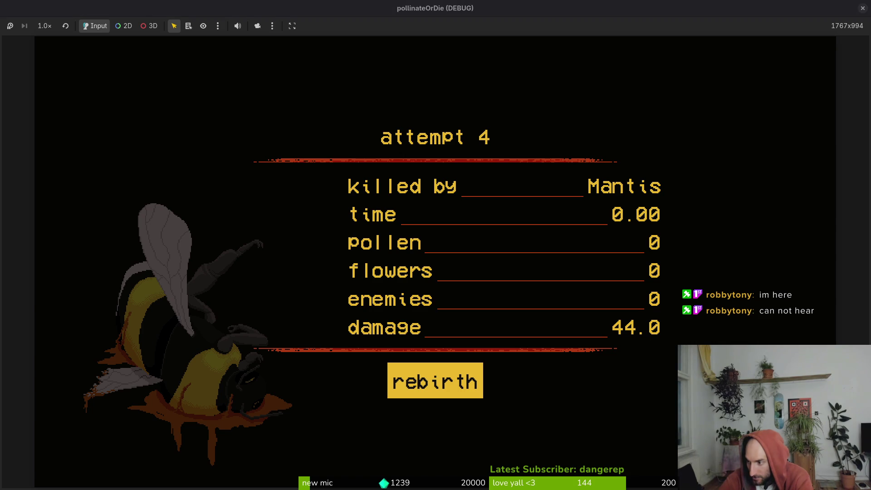
# Relaunch the game from the editor, maximize its window, and return to the mantis boss arena
pyautogui.hotkey('alt', 'Tab')
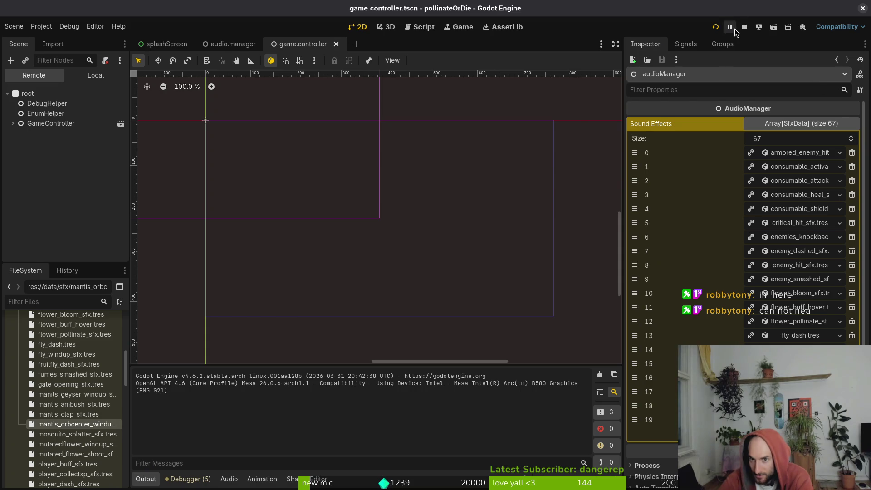
pyautogui.click(717, 26)
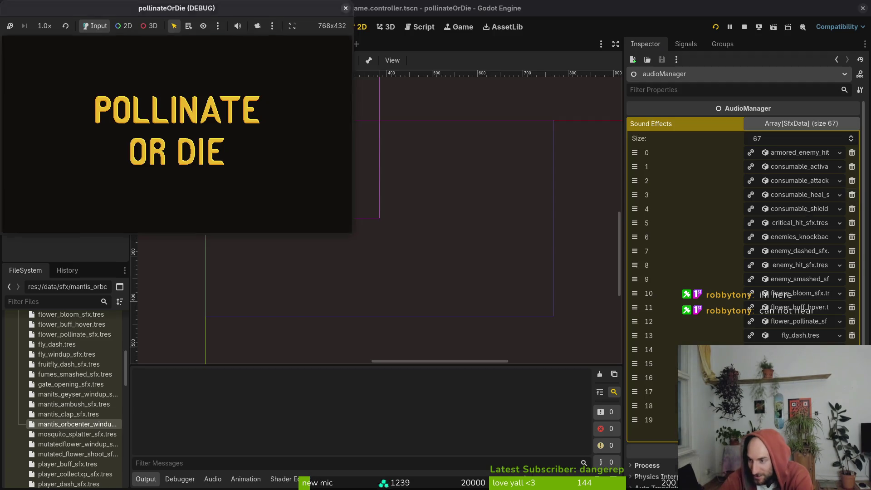
pyautogui.doubleClick(213, 7)
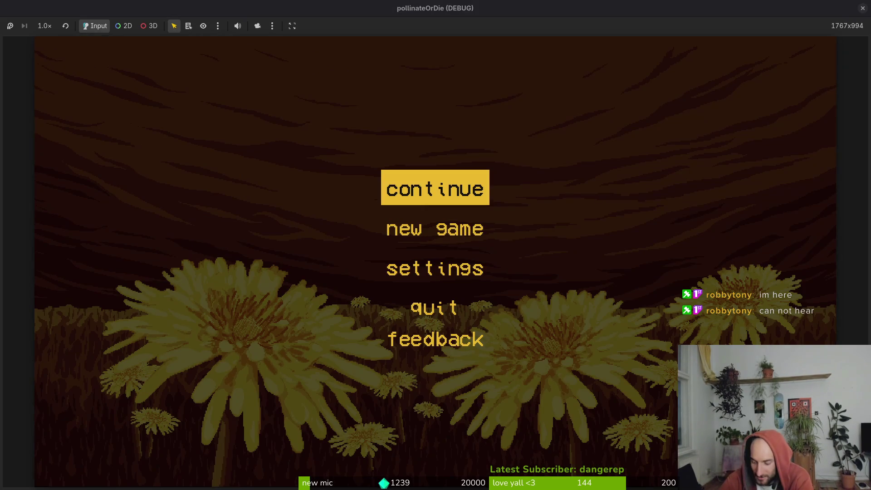
pyautogui.press('Return')
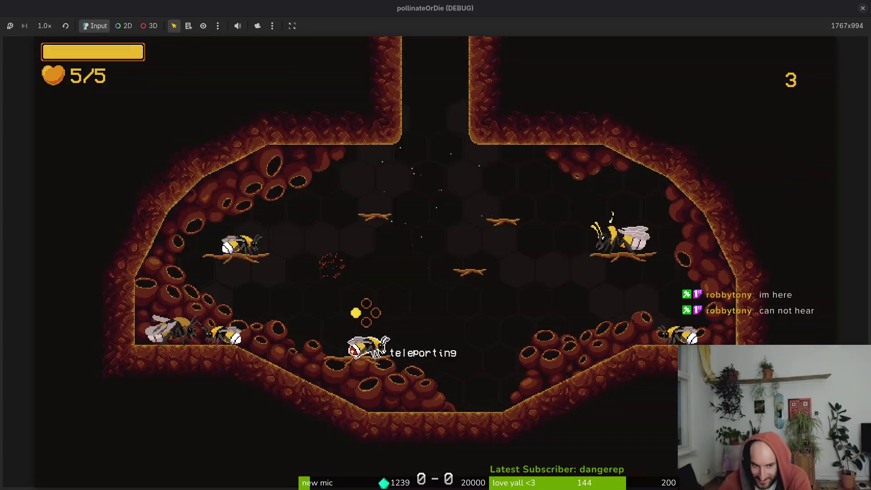
pyautogui.press('Down')
pyautogui.press('Up')
pyautogui.press('Down')
pyautogui.press('Return')
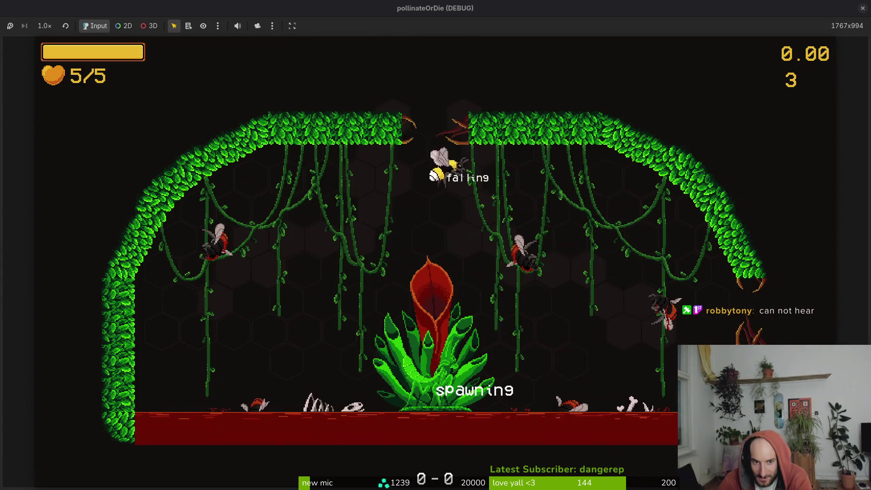